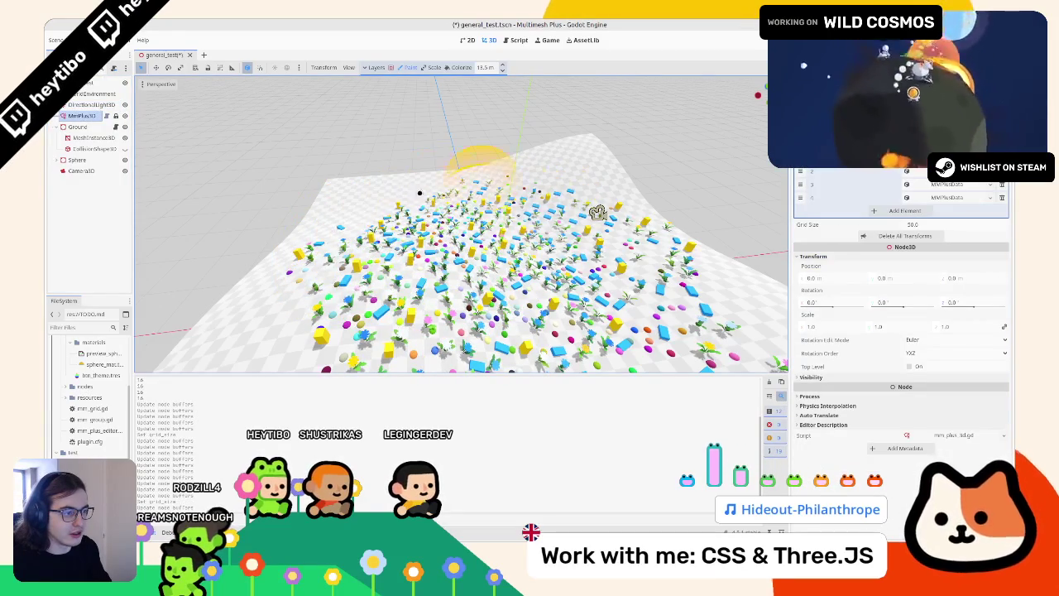
Reselect the MmPlus3D node and save the scene
{"action": "scroll", "coordinate": [488, 323], "scroll_direction": "down", "scroll_amount": 3}
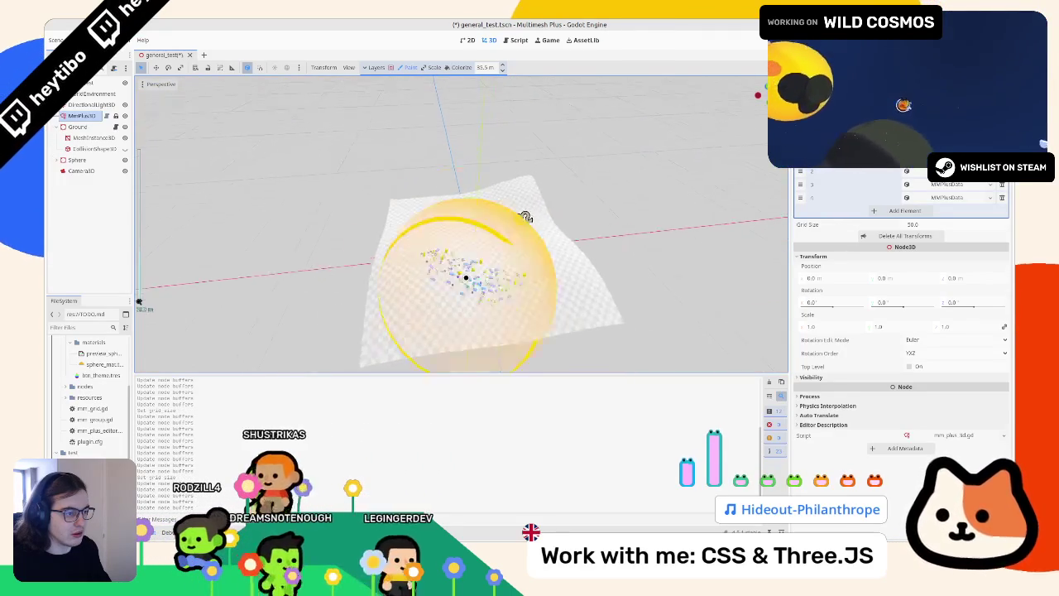
{"action": "left_click", "coordinate": [83, 104]}
{"action": "left_click", "coordinate": [82, 116]}
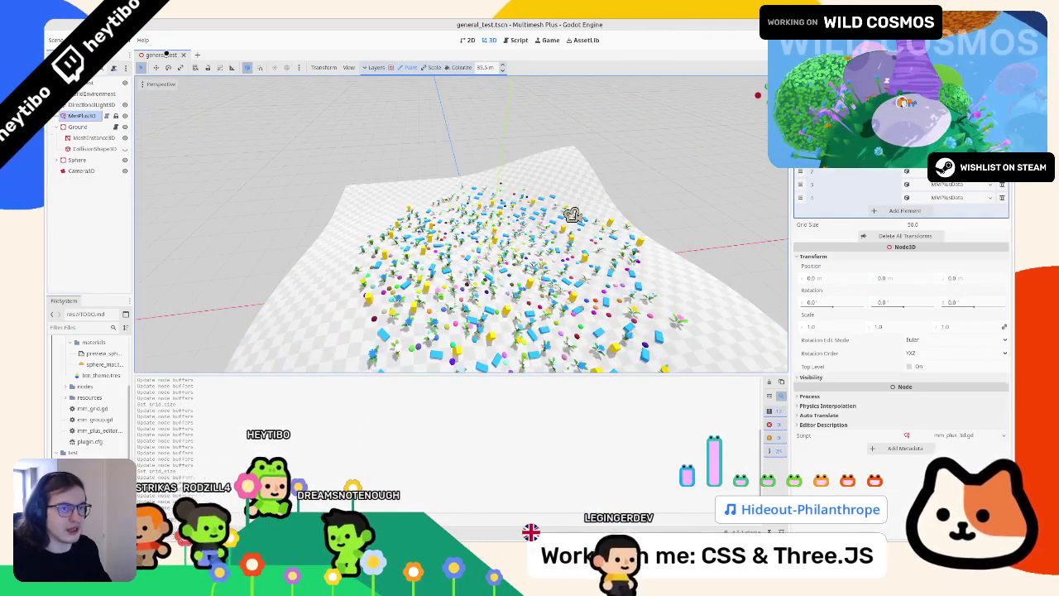
{"action": "key", "text": "ctrl+s"}
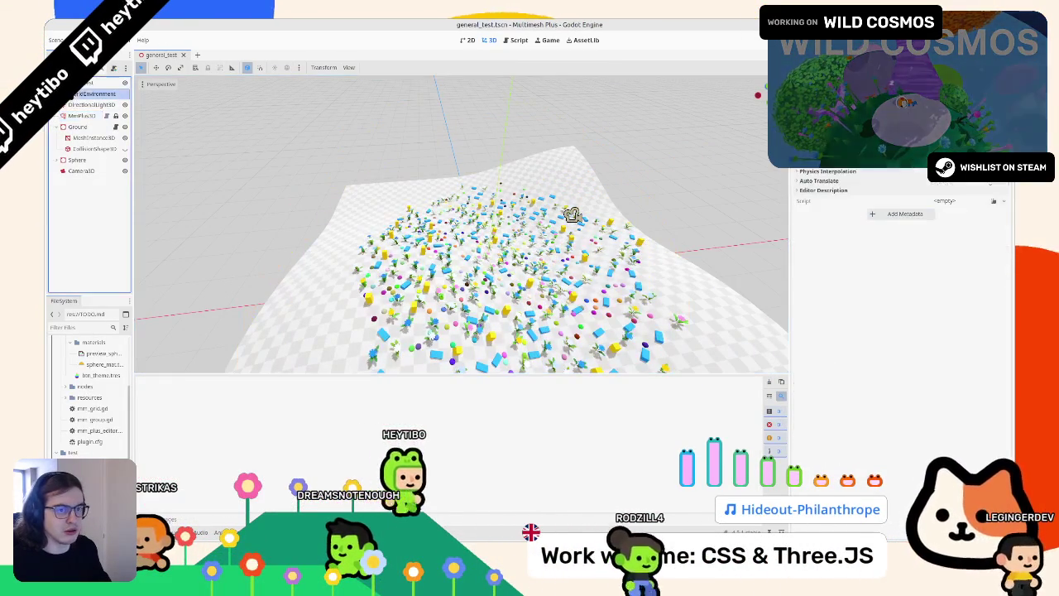
Paint instances on the terrain, delete all transforms, then paint a second test stroke
{"action": "left_click_drag", "start_coordinate": [506, 262], "coordinate": [528, 231]}
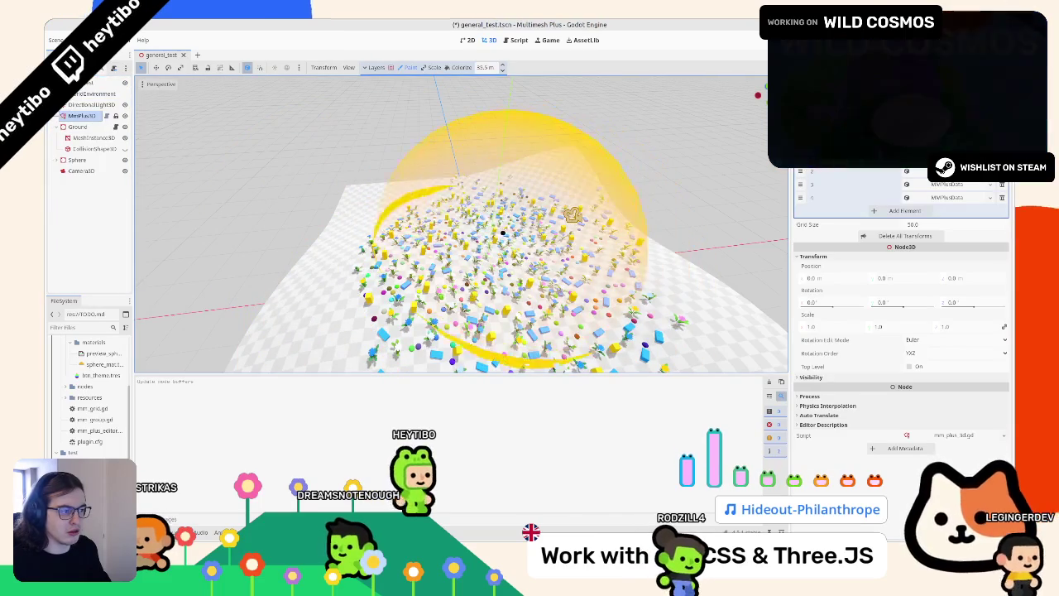
{"action": "scroll", "coordinate": [503, 233], "scroll_direction": "down", "scroll_amount": 3}
{"action": "scroll", "coordinate": [490, 259], "scroll_direction": "up", "scroll_amount": 5}
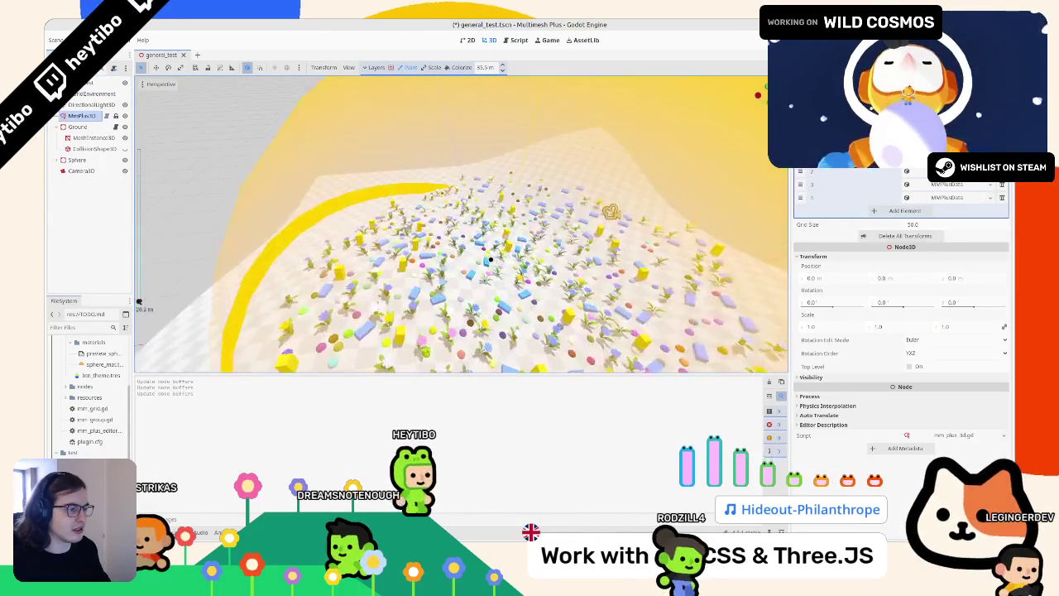
{"action": "scroll", "coordinate": [490, 259], "scroll_direction": "down", "scroll_amount": 3}
{"action": "left_click", "coordinate": [905, 236]}
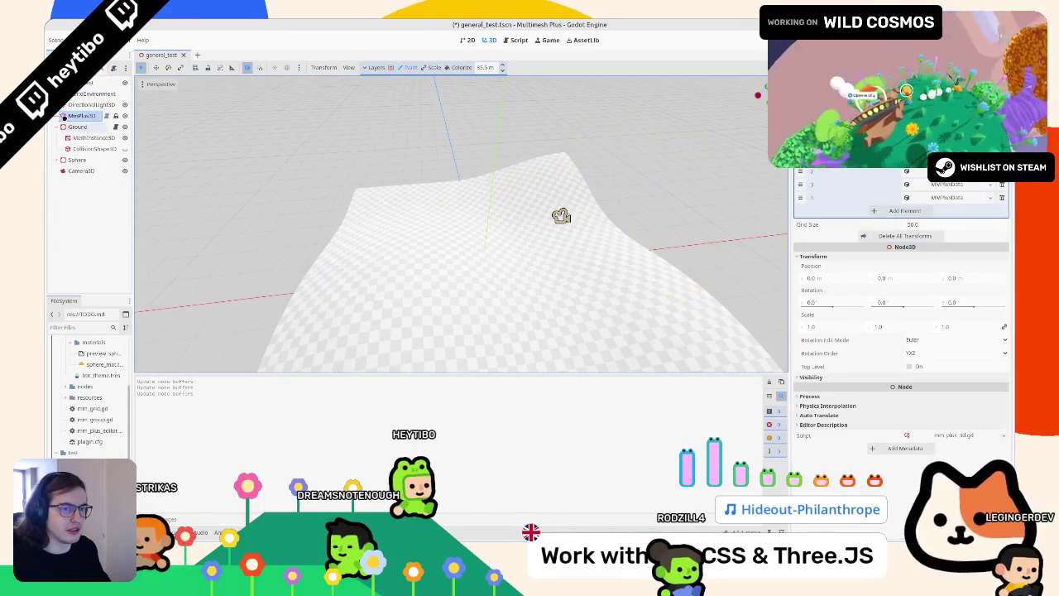
{"action": "mouse_move", "coordinate": [450, 240]}
{"action": "left_mouse_down"}
{"action": "mouse_move", "coordinate": [464, 248]}
{"action": "mouse_move", "coordinate": [414, 259]}
{"action": "mouse_move", "coordinate": [466, 213]}
{"action": "mouse_move", "coordinate": [490, 213]}
{"action": "left_mouse_up"}
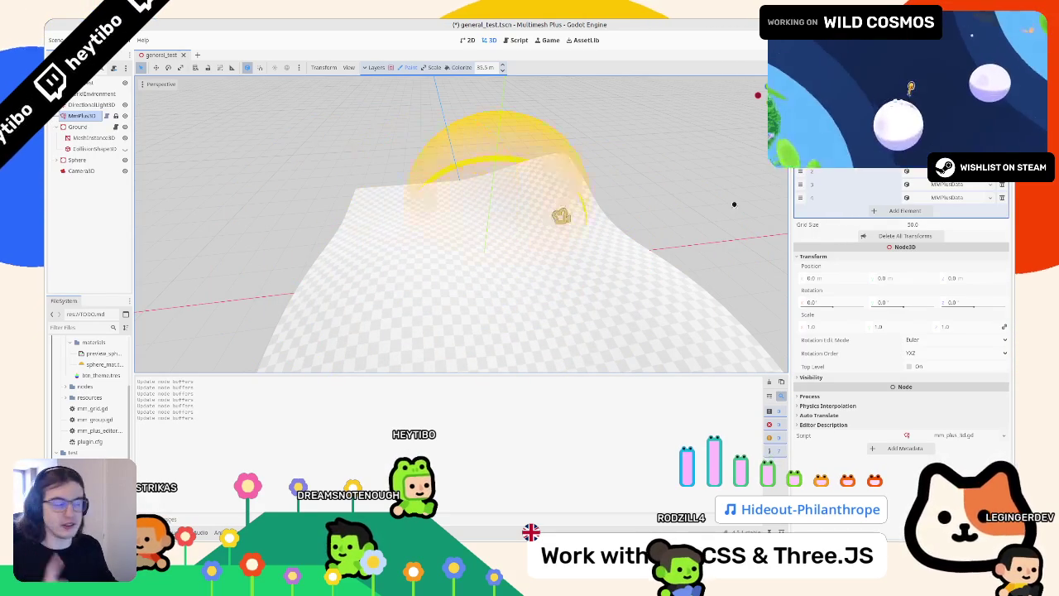
{"action": "left_click", "coordinate": [514, 40]}
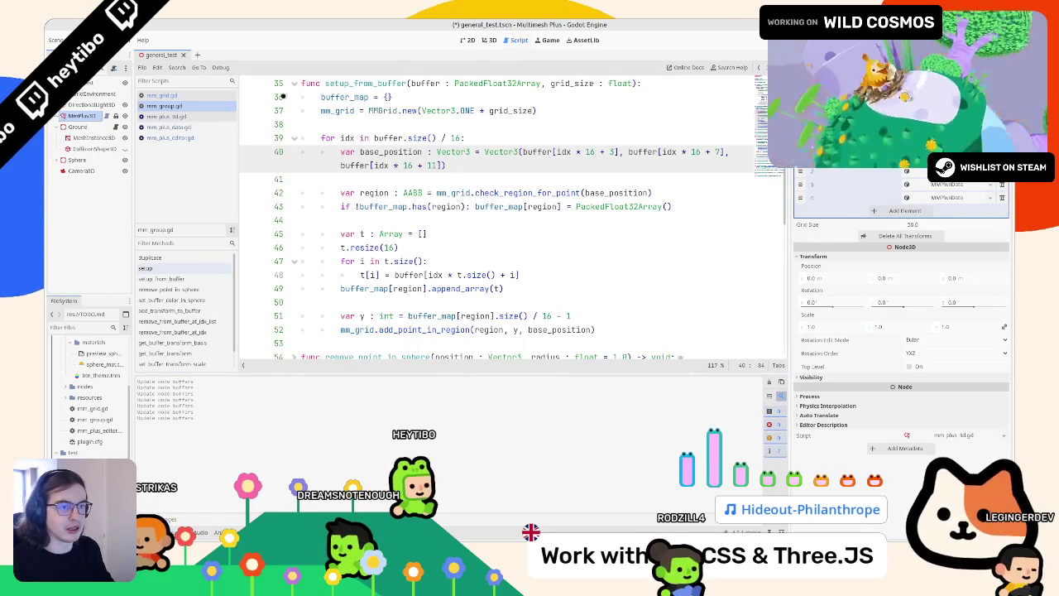
Open mm_plus_editor.gd and select the selected_node.data expression on line 267
{"action": "left_click", "coordinate": [208, 97]}
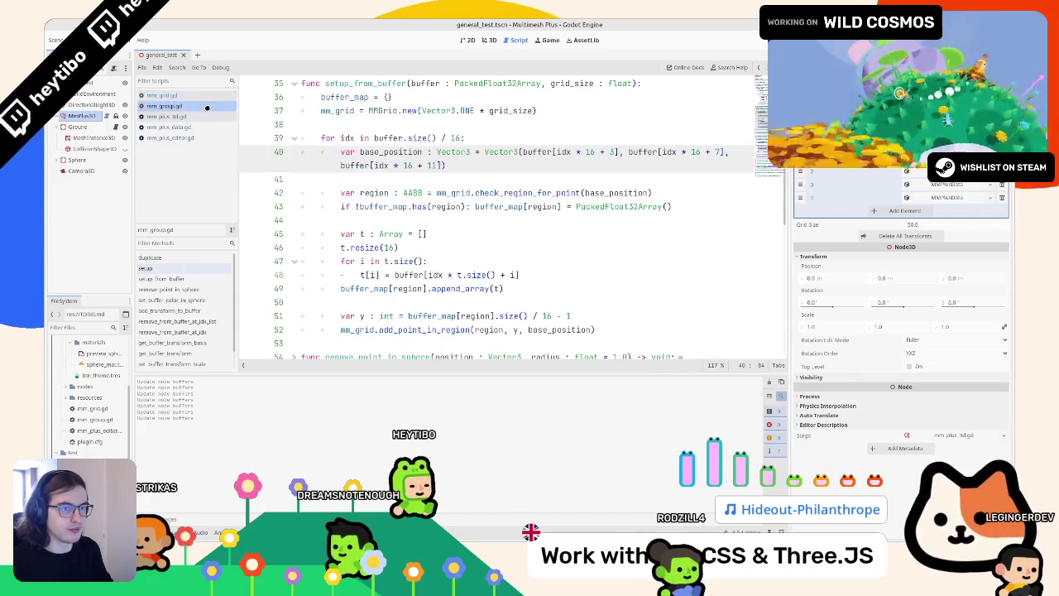
{"action": "left_click", "coordinate": [207, 106]}
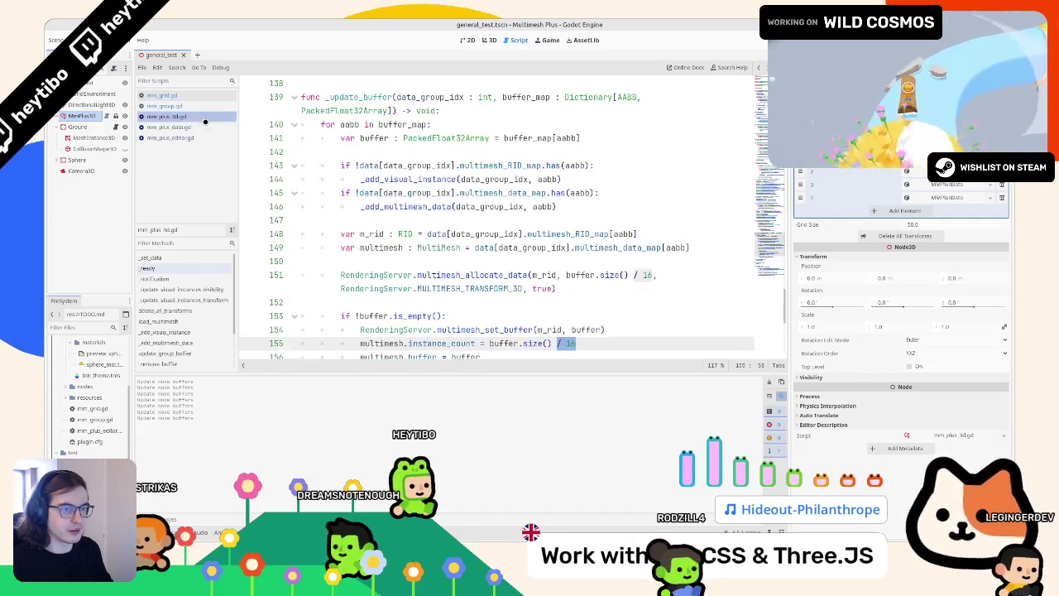
{"action": "left_click", "coordinate": [202, 126]}
{"action": "left_click", "coordinate": [199, 137]}
{"action": "scroll", "coordinate": [364, 220], "scroll_direction": "down", "scroll_amount": 3}
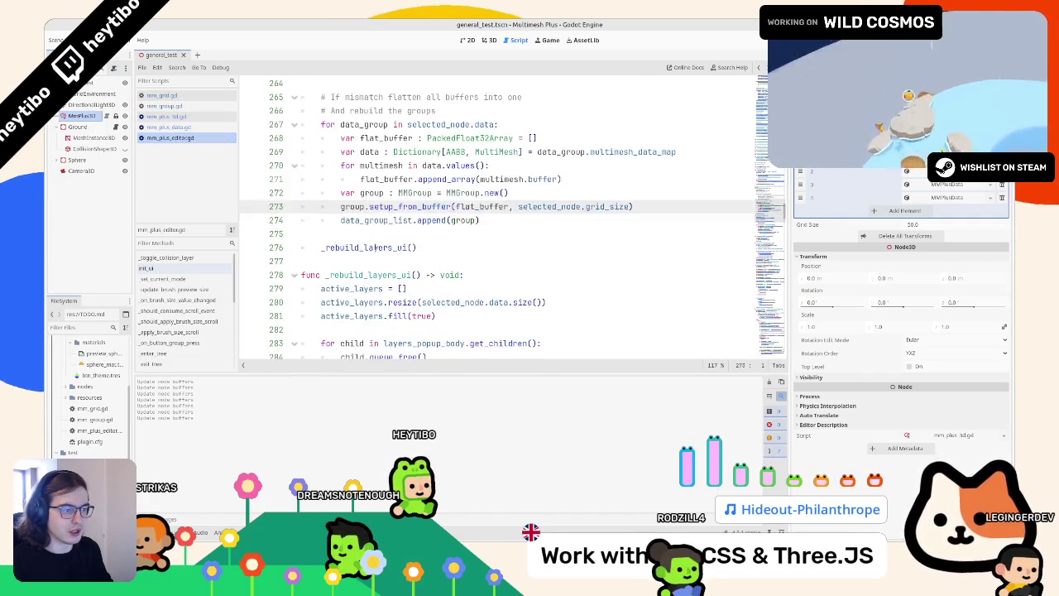
{"action": "left_click", "coordinate": [364, 220]}
{"action": "double_click", "coordinate": [360, 247]}
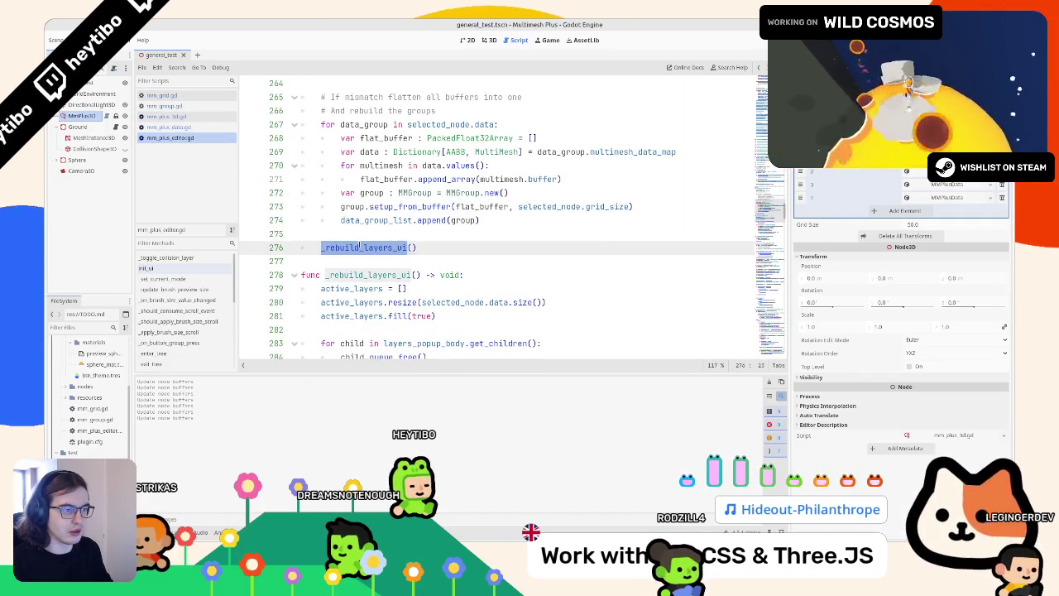
{"action": "scroll", "coordinate": [360, 247], "scroll_direction": "up", "scroll_amount": 3}
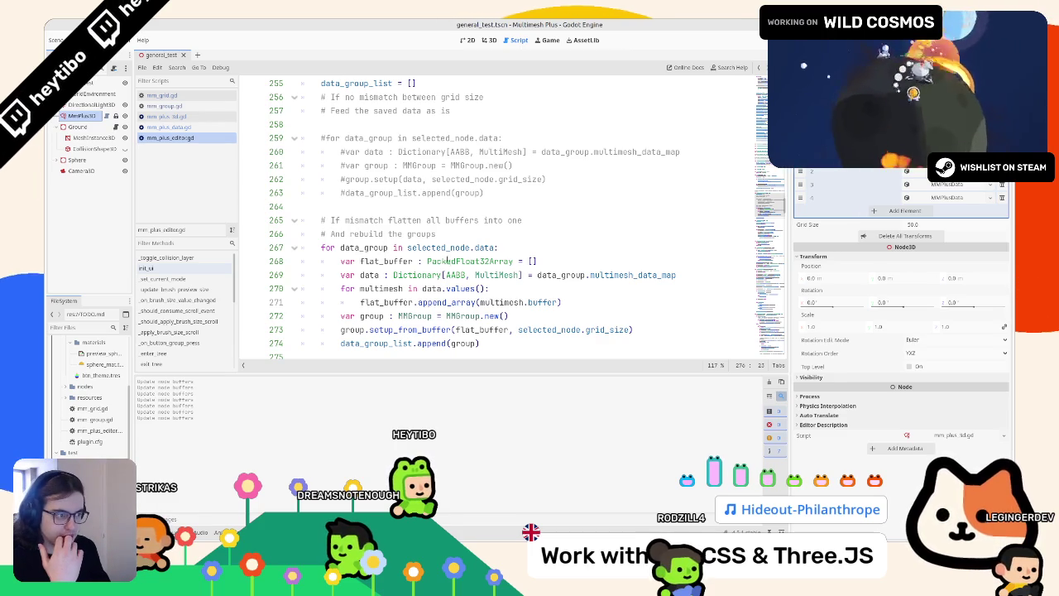
{"action": "left_click_drag", "start_coordinate": [495, 249], "coordinate": [407, 249]}
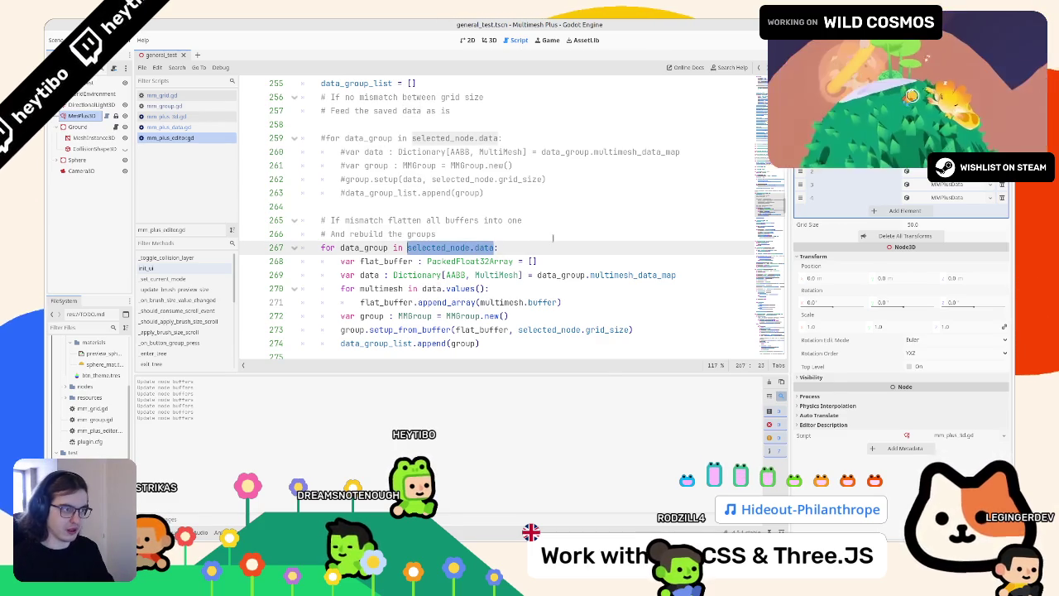
Search for selected_node.data and step through its matches on lines 249, 259 and 267
{"action": "key", "text": "ctrl+f"}
{"action": "key", "text": "Return"}
{"action": "key", "text": "Return"}
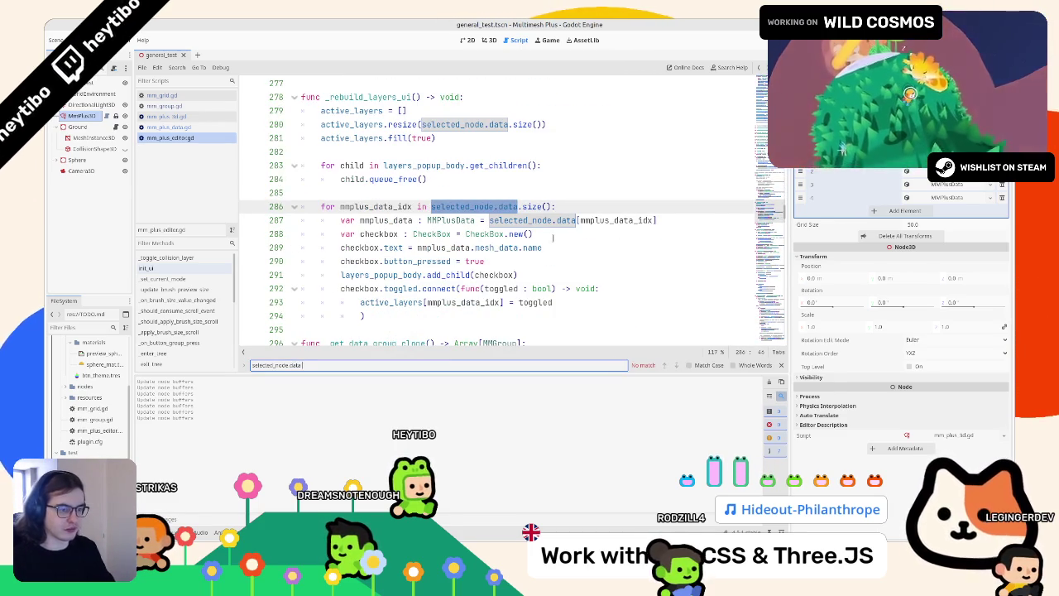
{"action": "key", "text": "Return"}
{"action": "key", "text": "Return"}
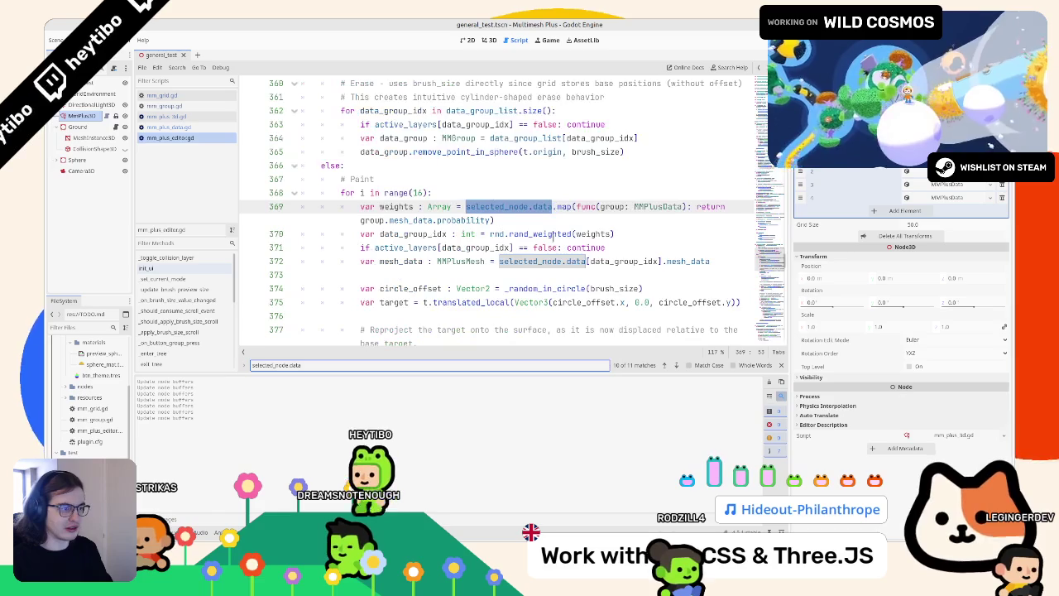
{"action": "key", "text": "Return"}
{"action": "key", "text": "Return"}
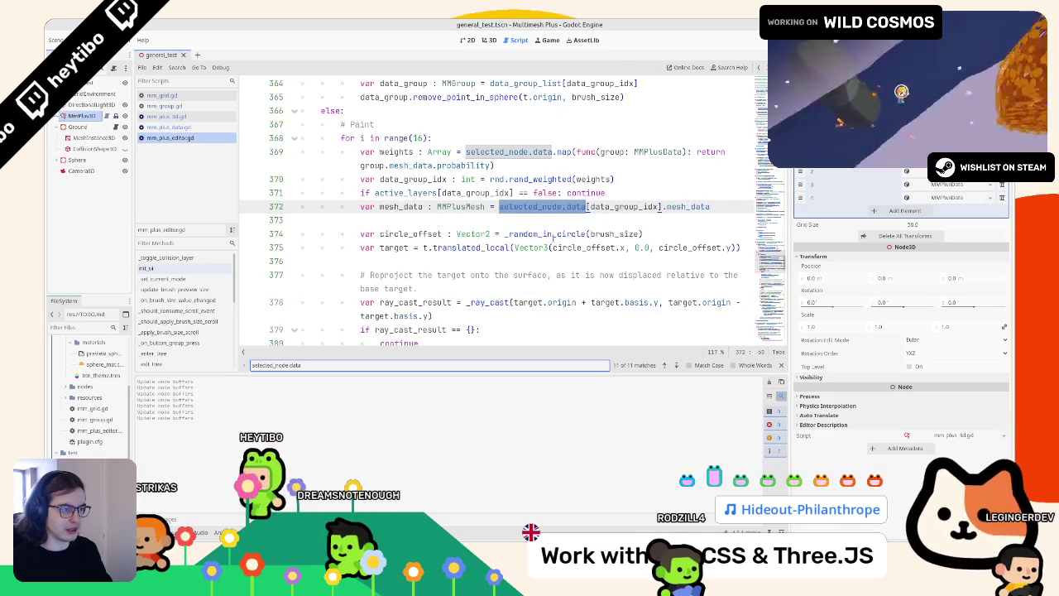
{"action": "key", "text": "Return"}
{"action": "key", "text": "Return"}
{"action": "key", "text": "Return"}
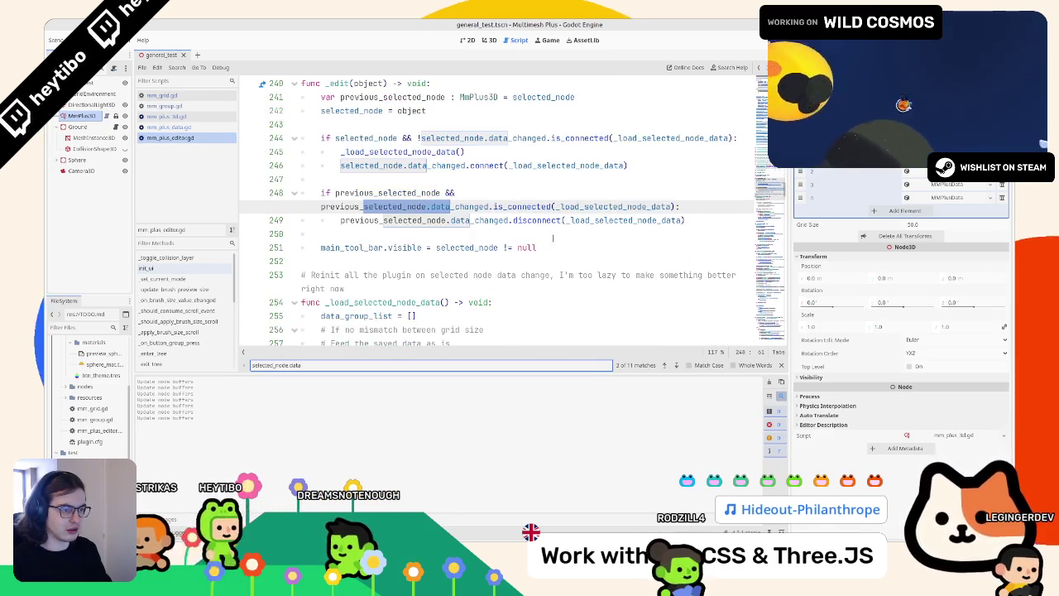
{"action": "key", "text": "Return"}
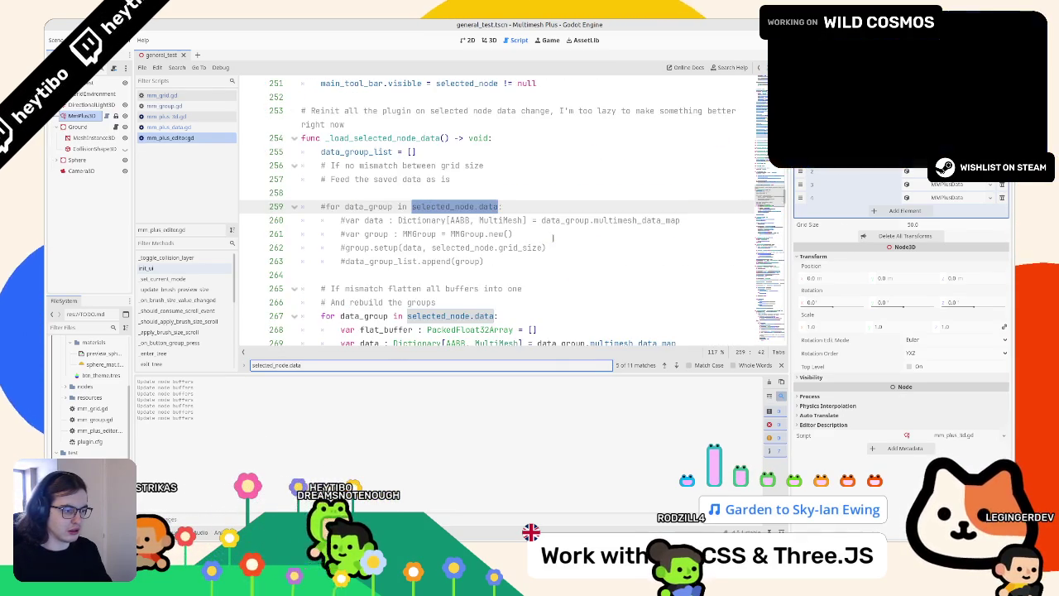
{"action": "key", "text": "Return"}
{"action": "key", "text": "ctrl+f"}
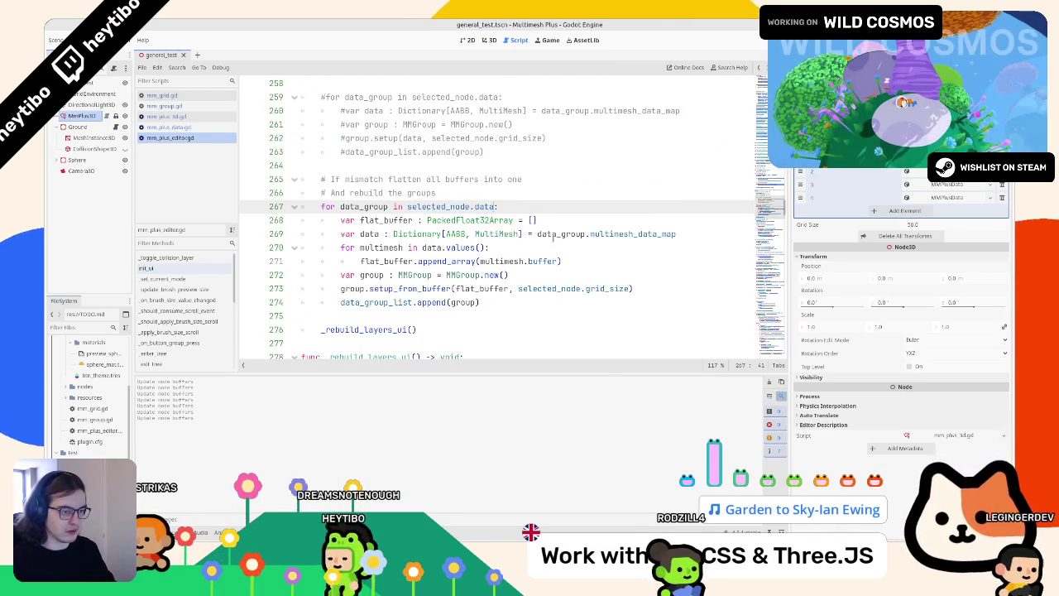
Search for 'paint' and look up the _update_selected_node_buffers definition, then return to the regroup code
{"action": "type", "text": "paint"}
{"action": "key", "text": "Return"}
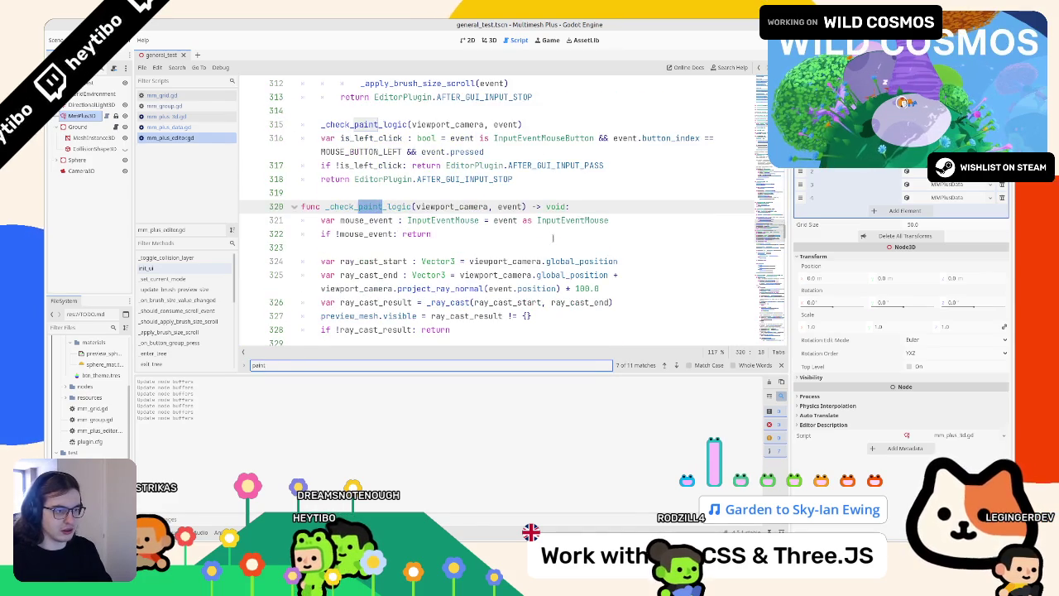
{"action": "key", "text": "Escape"}
{"action": "scroll", "coordinate": [553, 238], "scroll_direction": "down", "scroll_amount": 9}
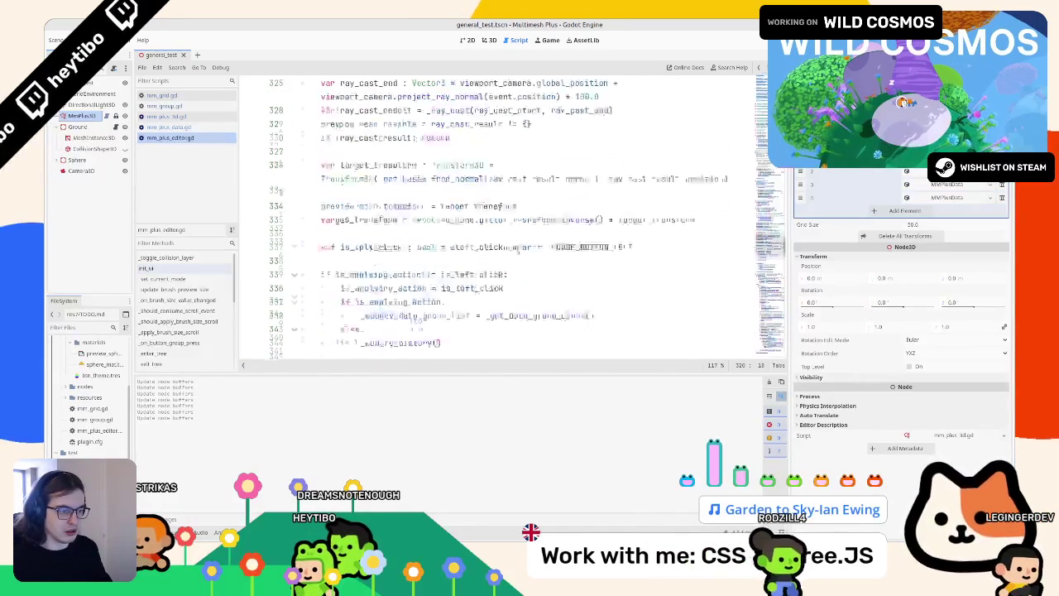
{"action": "scroll", "coordinate": [507, 244], "scroll_direction": "down", "scroll_amount": 3}
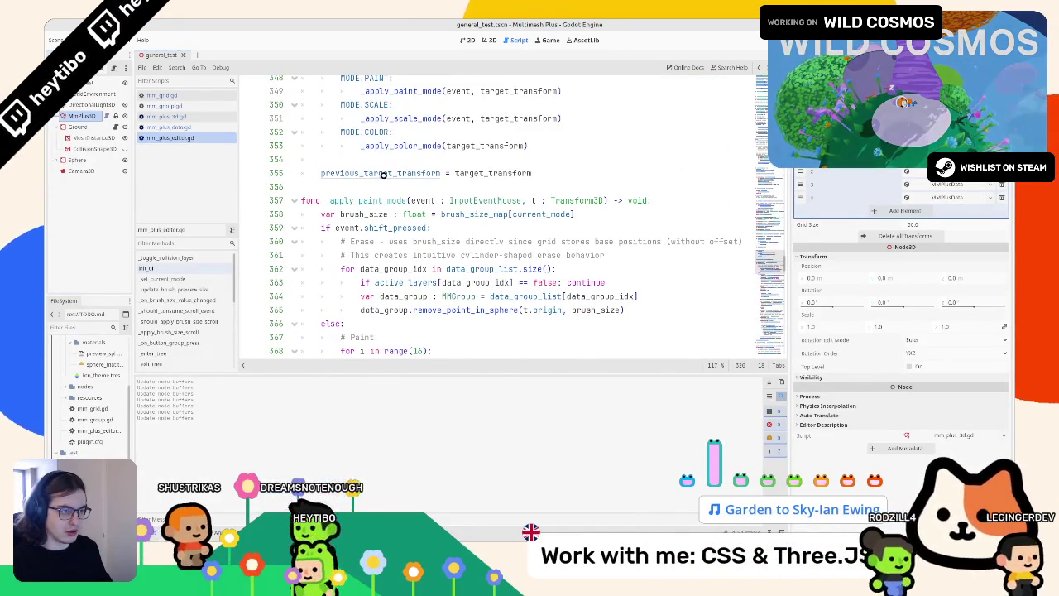
{"action": "scroll", "coordinate": [406, 145], "scroll_direction": "down", "scroll_amount": 20}
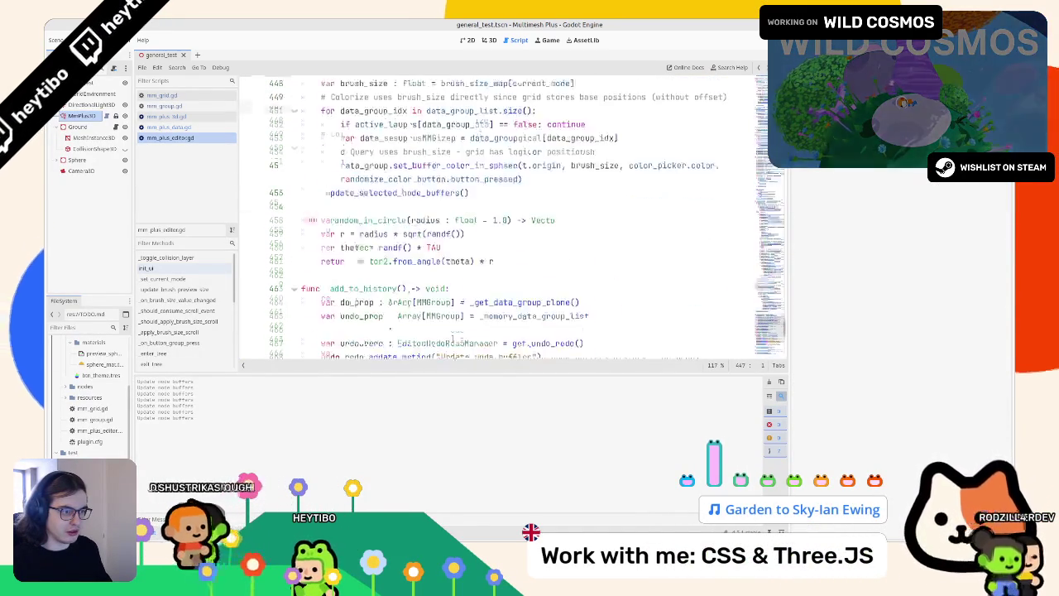
{"action": "left_click", "coordinate": [398, 139], "text": "ctrl"}
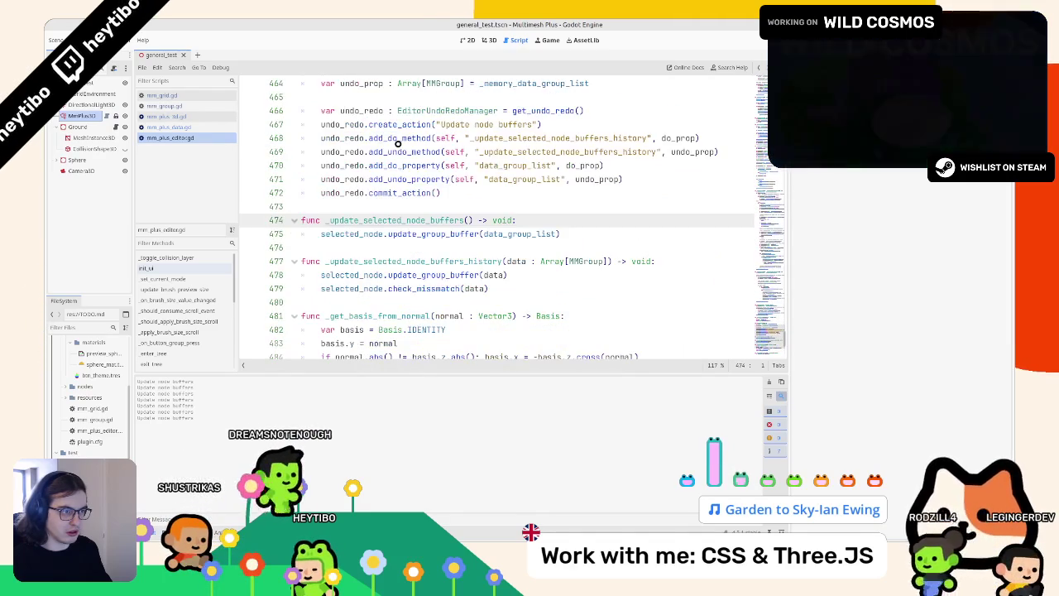
{"action": "double_click", "coordinate": [384, 221]}
{"action": "key", "text": "alt+Left"}
Insert an _update_selected_node_buffers() call on line 275 after the regroup loop
{"action": "type", "text": "selected_node.grid_size"}
{"action": "scroll", "coordinate": [389, 225], "scroll_direction": "up", "scroll_amount": 3}
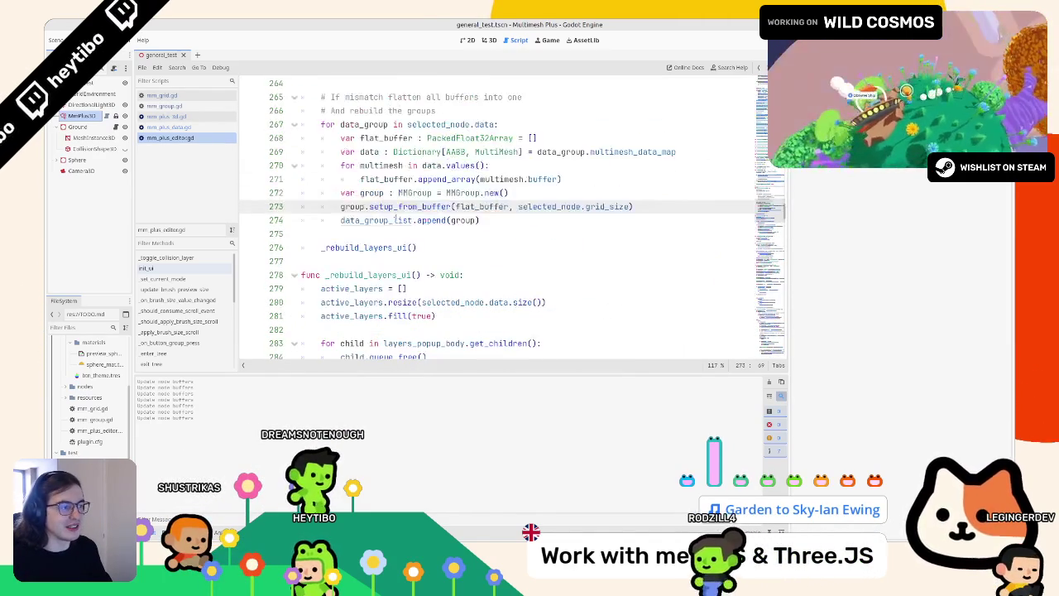
{"action": "left_click", "coordinate": [395, 231]}
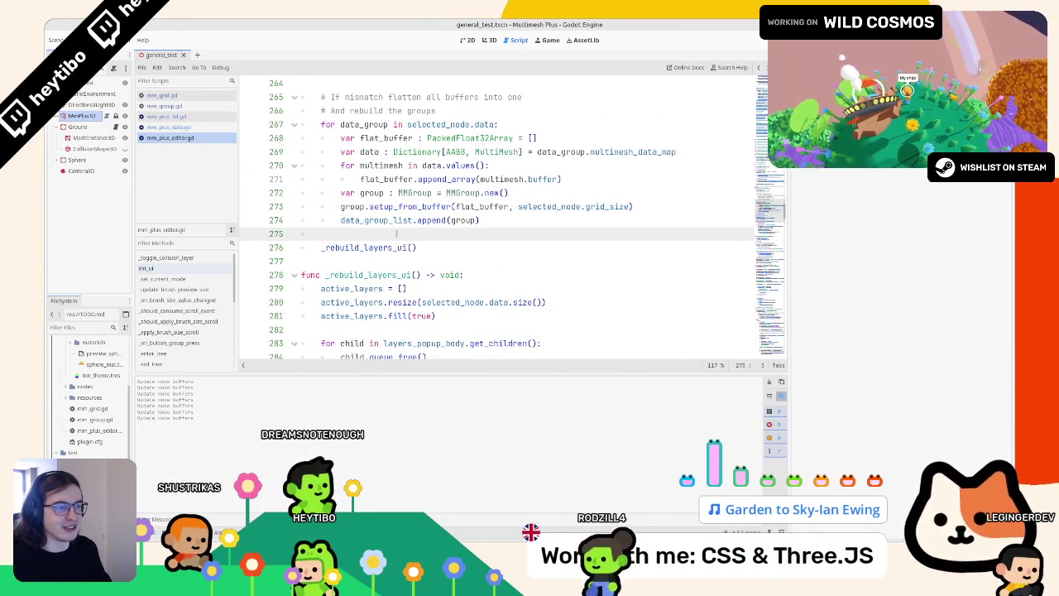
{"action": "type", "text": "_update_selected_node_buffers()"}
{"action": "key", "text": "End"}
{"action": "key", "text": "Return"}
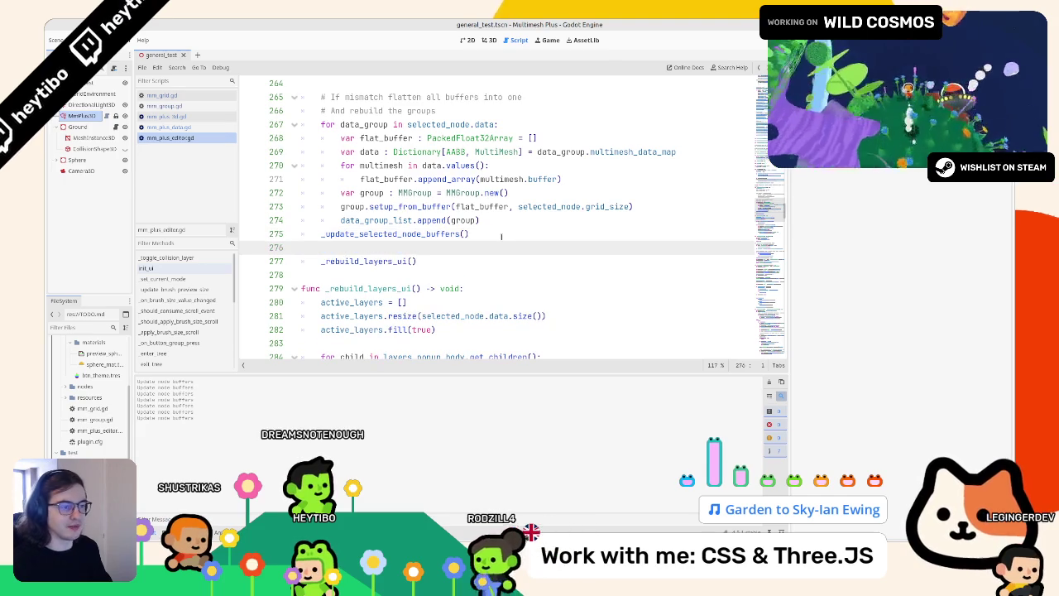
{"action": "left_click", "coordinate": [489, 40]}
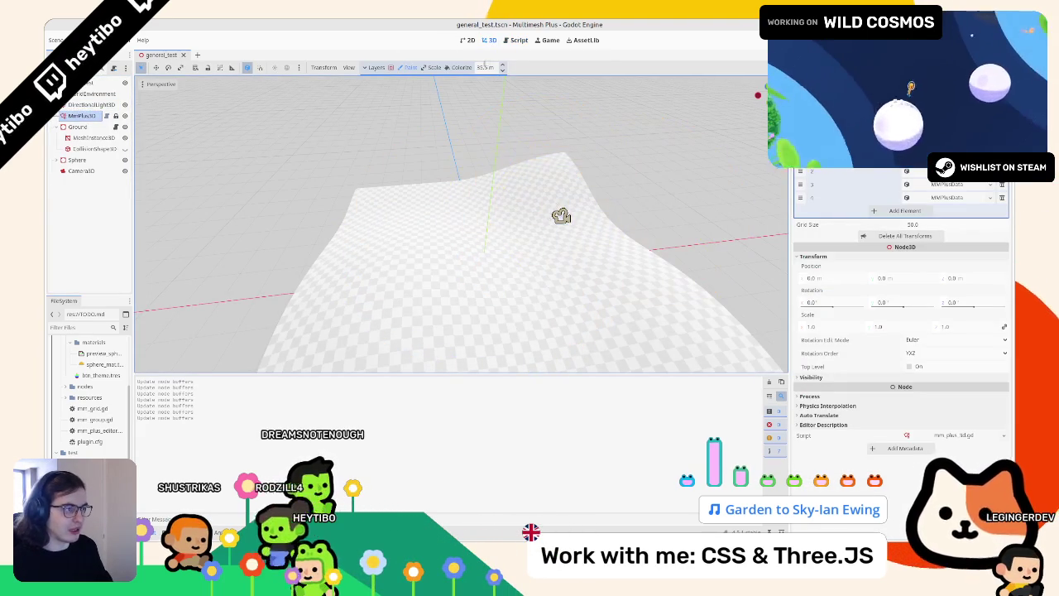
Undo the last painted stroke and brush a fresh batch of coloured instances across the terrain
{"action": "left_click", "coordinate": [486, 66]}
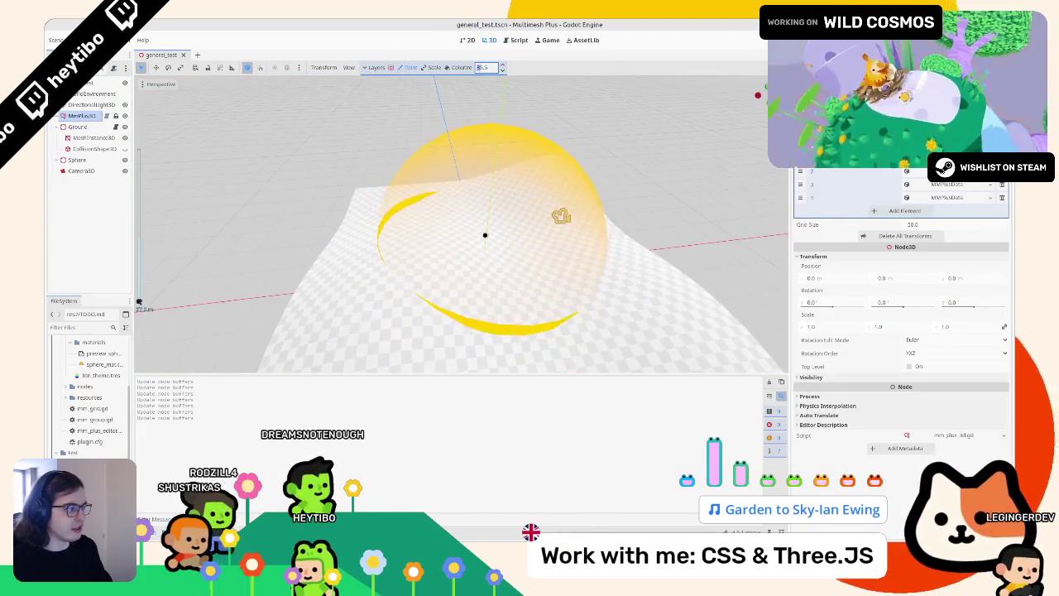
{"action": "left_click", "coordinate": [485, 235]}
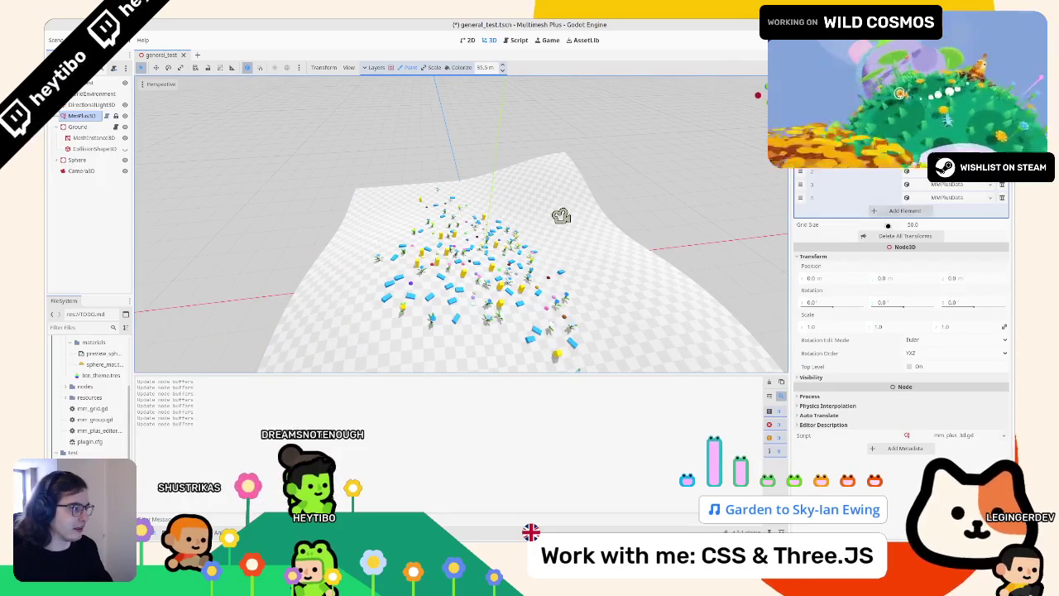
{"action": "key", "text": "ctrl+z"}
{"action": "mouse_move", "coordinate": [478, 243]}
{"action": "left_mouse_down"}
{"action": "mouse_move", "coordinate": [450, 260]}
{"action": "mouse_move", "coordinate": [521, 224]}
{"action": "mouse_move", "coordinate": [512, 213]}
{"action": "left_mouse_up"}
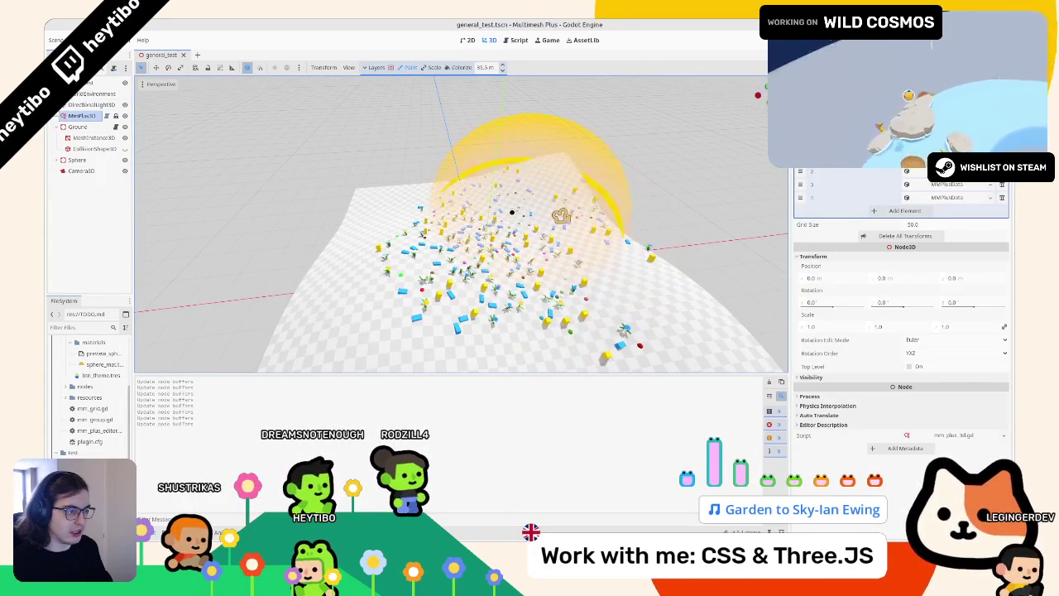
{"action": "scroll", "coordinate": [666, 265], "scroll_direction": "down", "scroll_amount": 5}
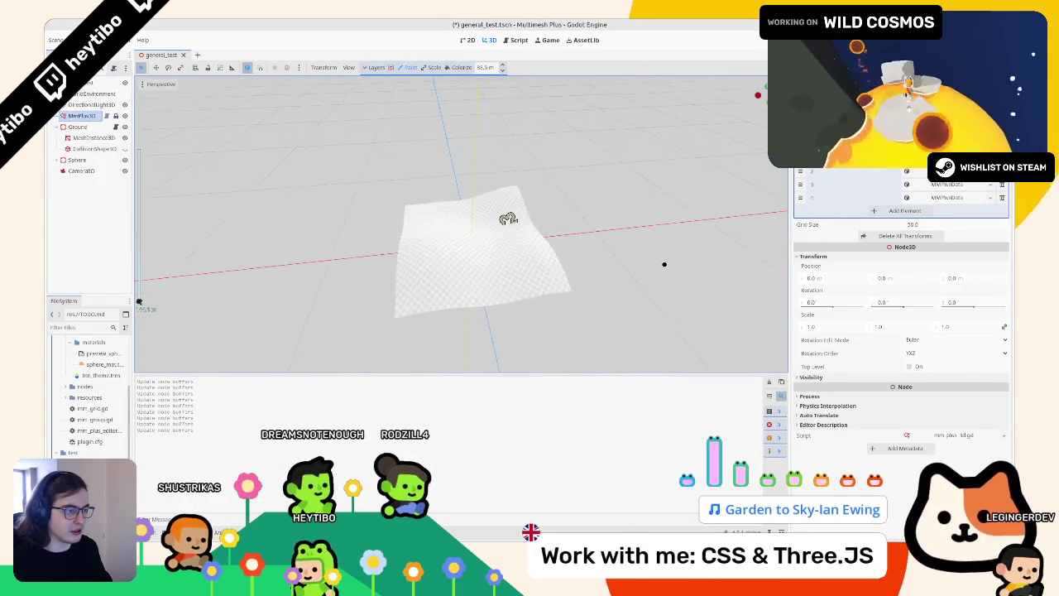
{"action": "scroll", "coordinate": [664, 264], "scroll_direction": "up", "scroll_amount": 5}
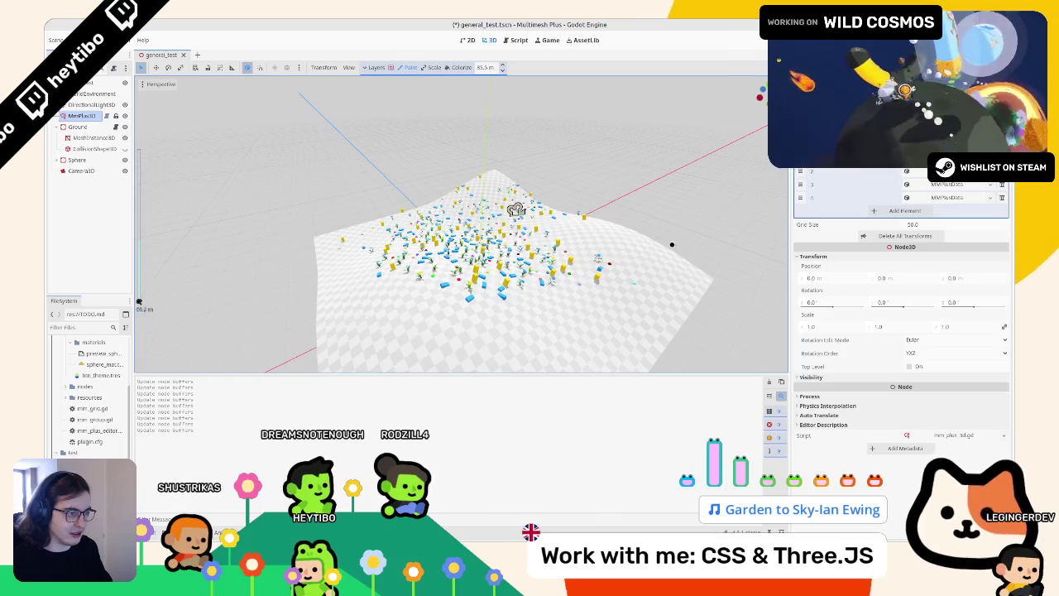
{"action": "scroll", "coordinate": [672, 245], "scroll_direction": "down", "scroll_amount": 5}
{"action": "scroll", "coordinate": [580, 244], "scroll_direction": "up", "scroll_amount": 6}
{"action": "left_click", "coordinate": [964, 225]}
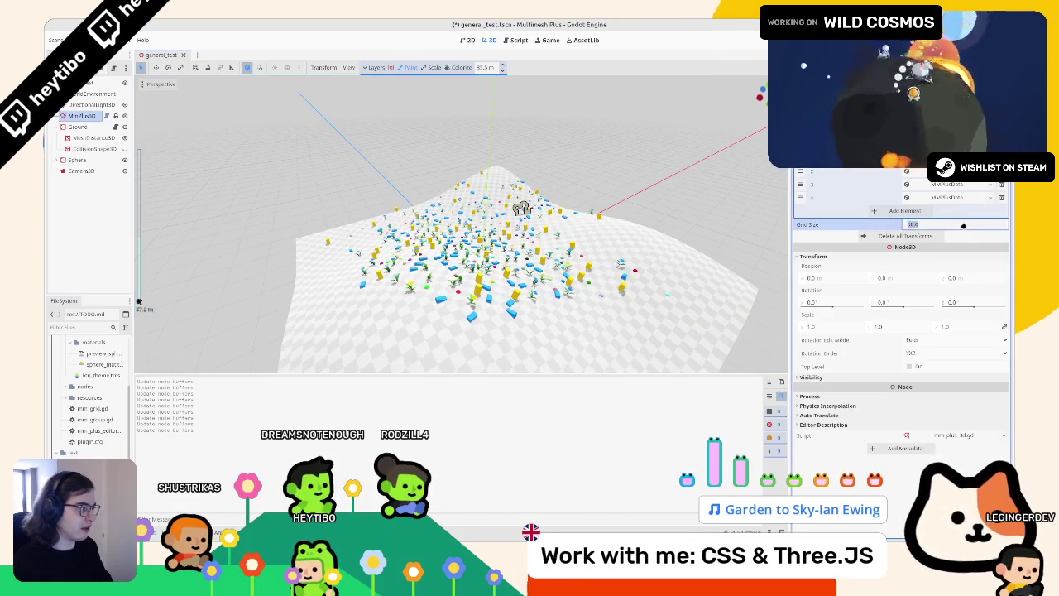
{"action": "type", "text": "5"}
Delete all scattered transforms and paint a looping trail of instances across the terrain
{"action": "key", "text": "Return"}
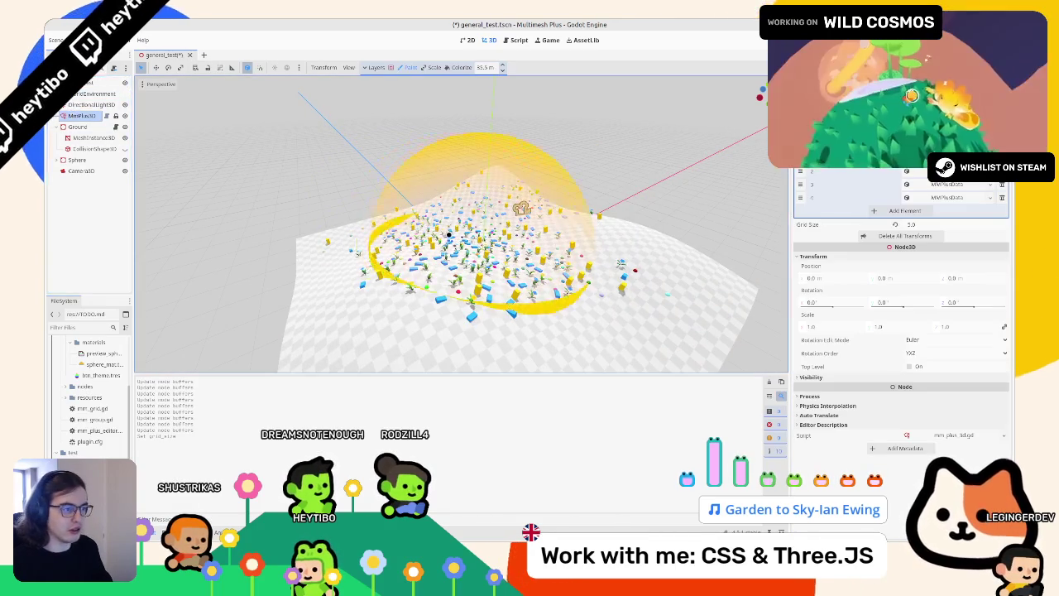
{"action": "scroll", "coordinate": [463, 246], "scroll_direction": "up", "scroll_amount": 5}
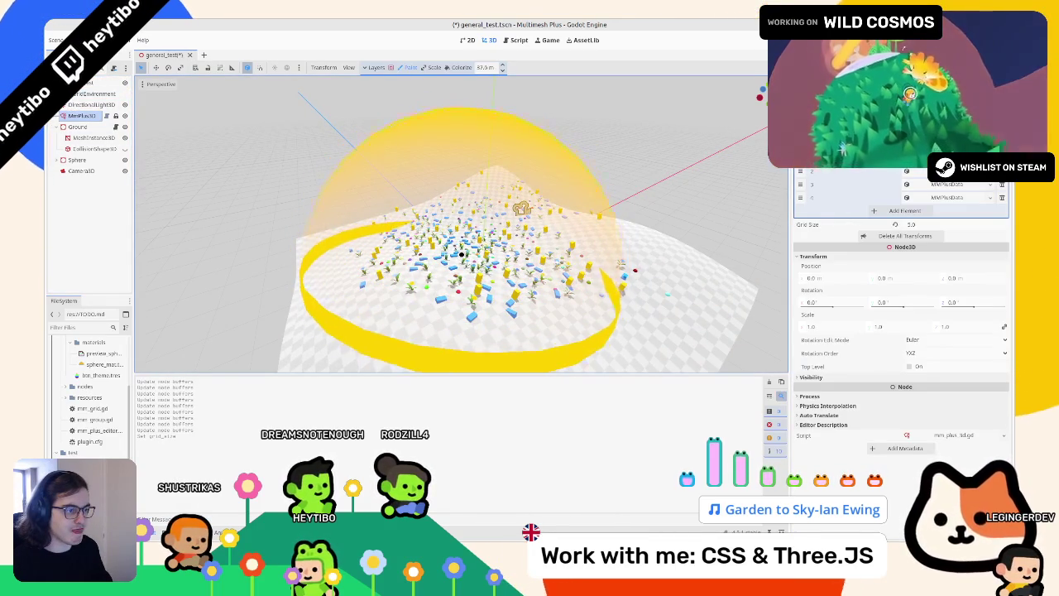
{"action": "scroll", "coordinate": [462, 254], "scroll_direction": "down", "scroll_amount": 3}
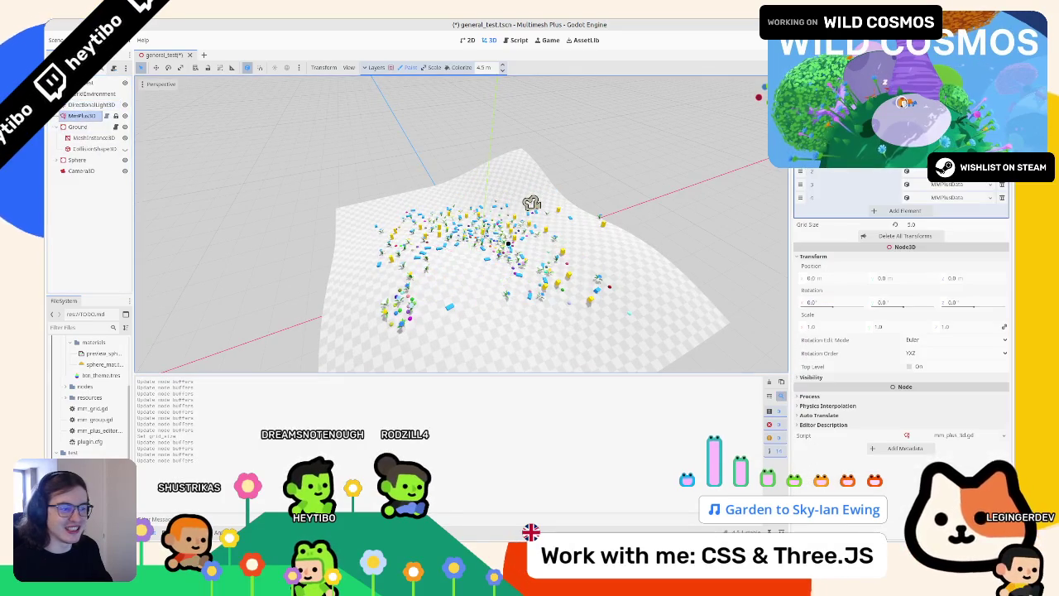
{"action": "scroll", "coordinate": [446, 268], "scroll_direction": "down", "scroll_amount": 3}
{"action": "scroll", "coordinate": [446, 268], "scroll_direction": "up", "scroll_amount": 5}
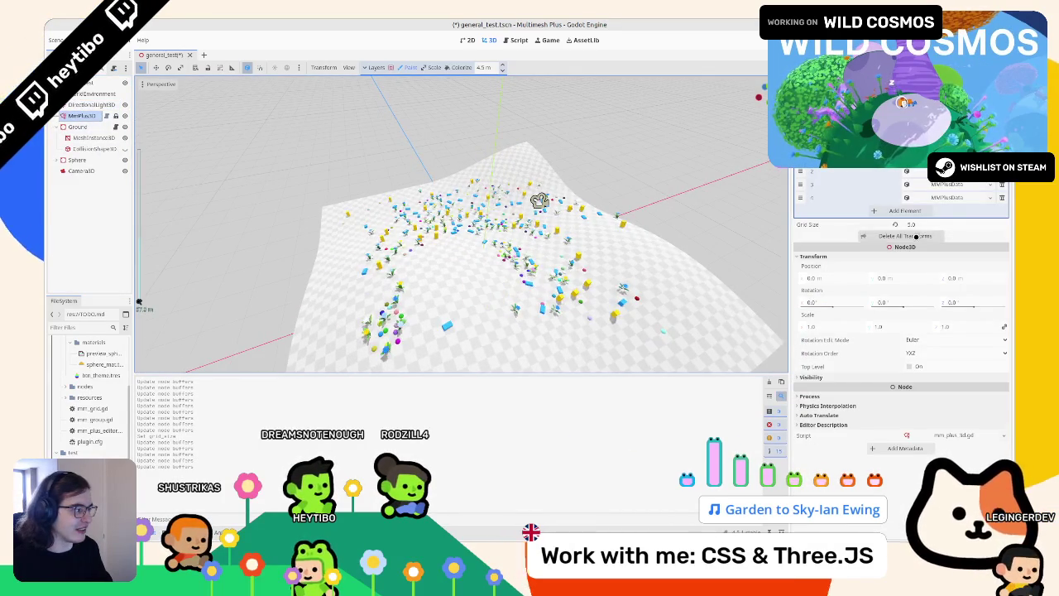
{"action": "left_click", "coordinate": [916, 236]}
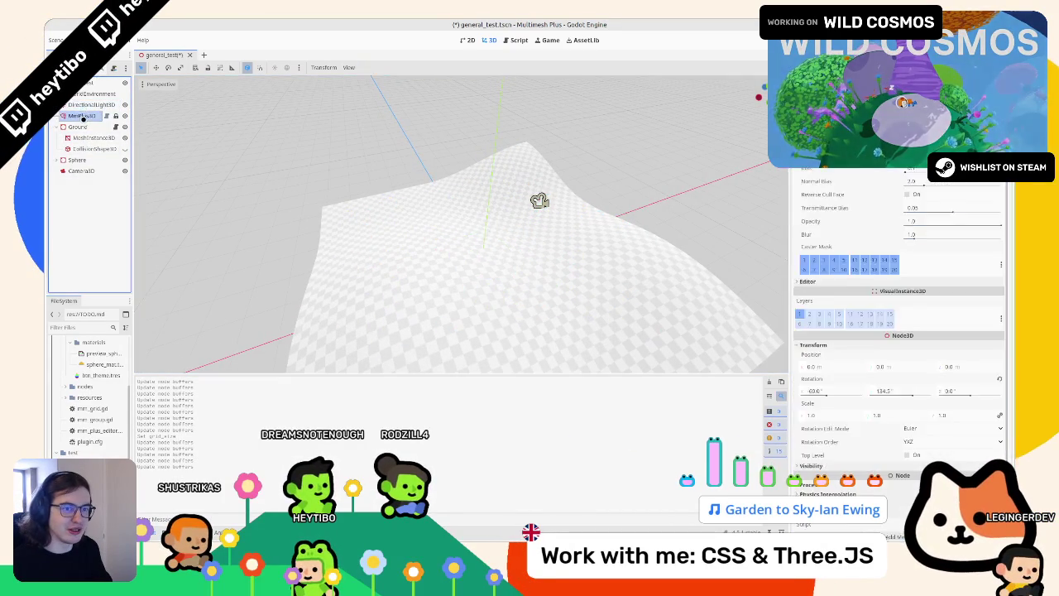
{"action": "left_click_drag", "start_coordinate": [485, 196], "coordinate": [534, 244]}
{"action": "scroll", "coordinate": [534, 201], "scroll_direction": "down", "scroll_amount": 3}
{"action": "mouse_move", "coordinate": [534, 201]}
{"action": "left_mouse_down"}
{"action": "mouse_move", "coordinate": [563, 248]}
{"action": "mouse_move", "coordinate": [593, 266]}
{"action": "mouse_move", "coordinate": [492, 315]}
{"action": "mouse_move", "coordinate": [596, 227]}
{"action": "mouse_move", "coordinate": [587, 213]}
{"action": "left_mouse_up"}
{"action": "scroll", "coordinate": [563, 248], "scroll_direction": "up", "scroll_amount": 3}
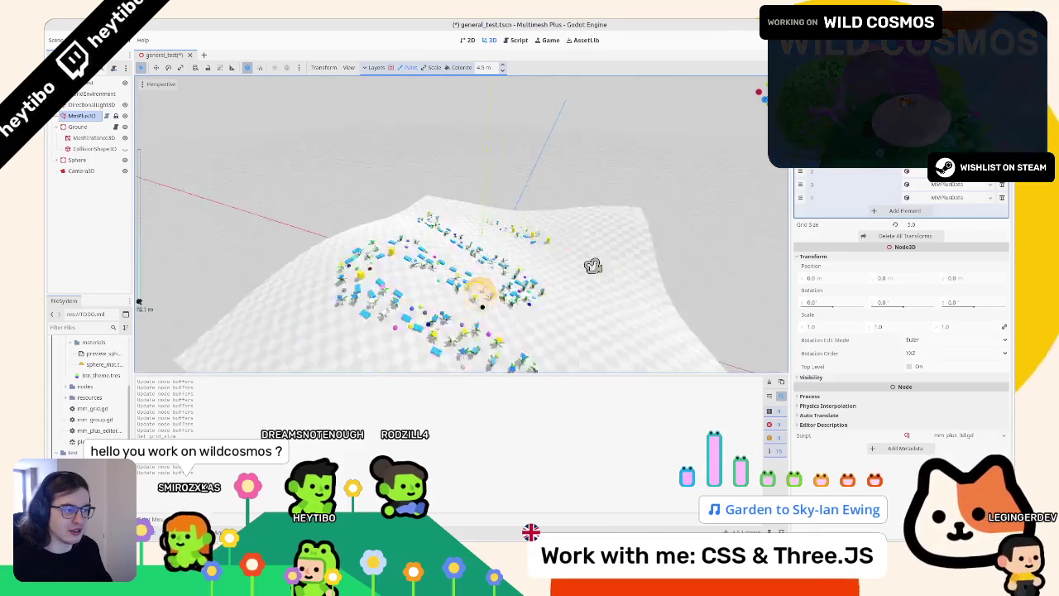
{"action": "scroll", "coordinate": [593, 265], "scroll_direction": "down", "scroll_amount": 3}
{"action": "scroll", "coordinate": [574, 240], "scroll_direction": "up", "scroll_amount": 3}
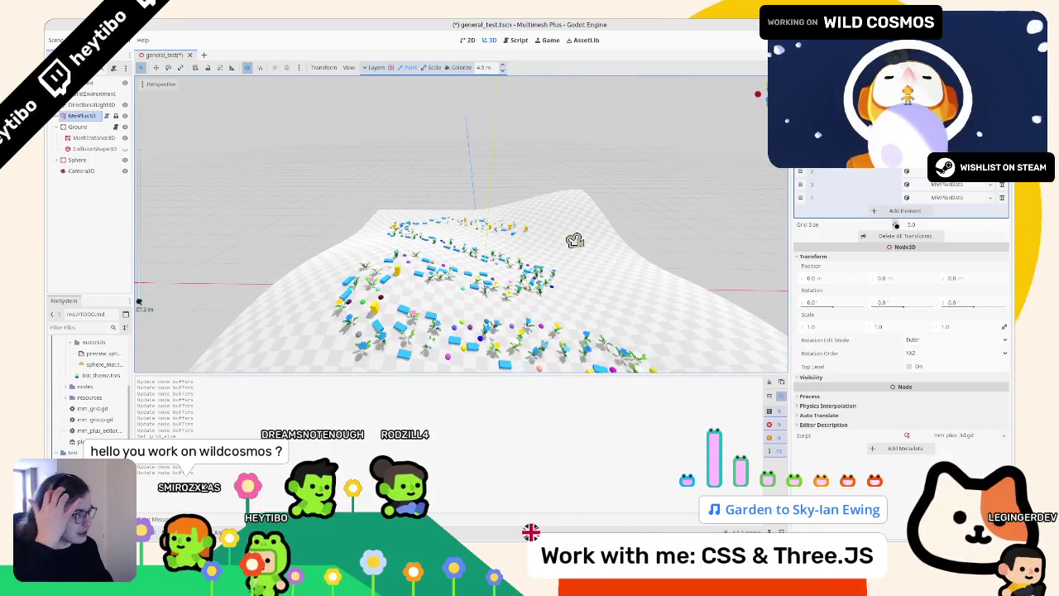
Raise Grid Size from 5.0 to 50.0, save the scene, and paint more instances
{"action": "left_click_drag", "start_coordinate": [896, 224], "coordinate": [919, 224]}
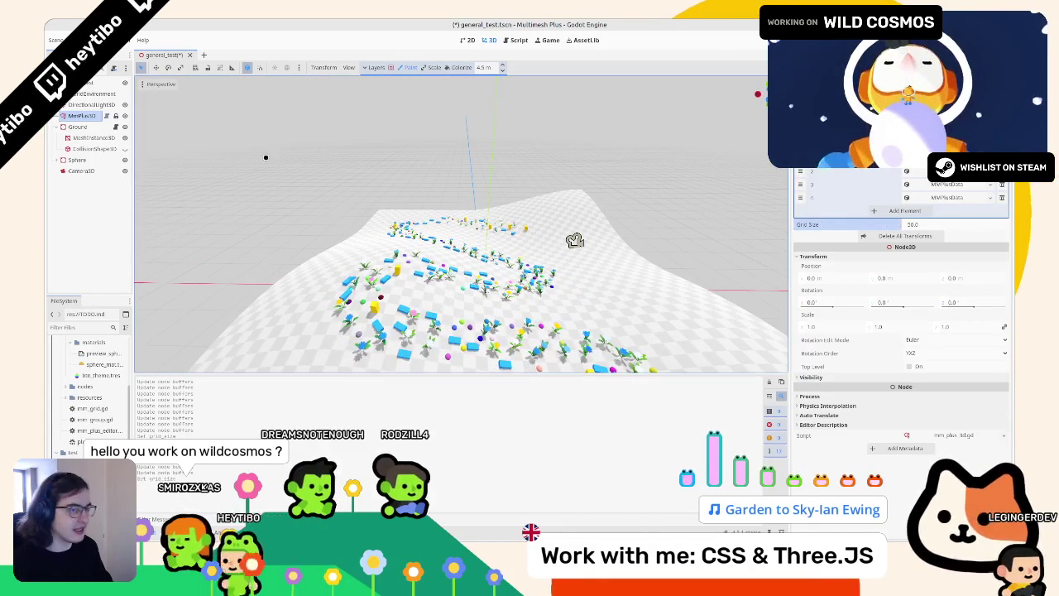
{"action": "scroll", "coordinate": [573, 239], "scroll_direction": "down", "scroll_amount": 4}
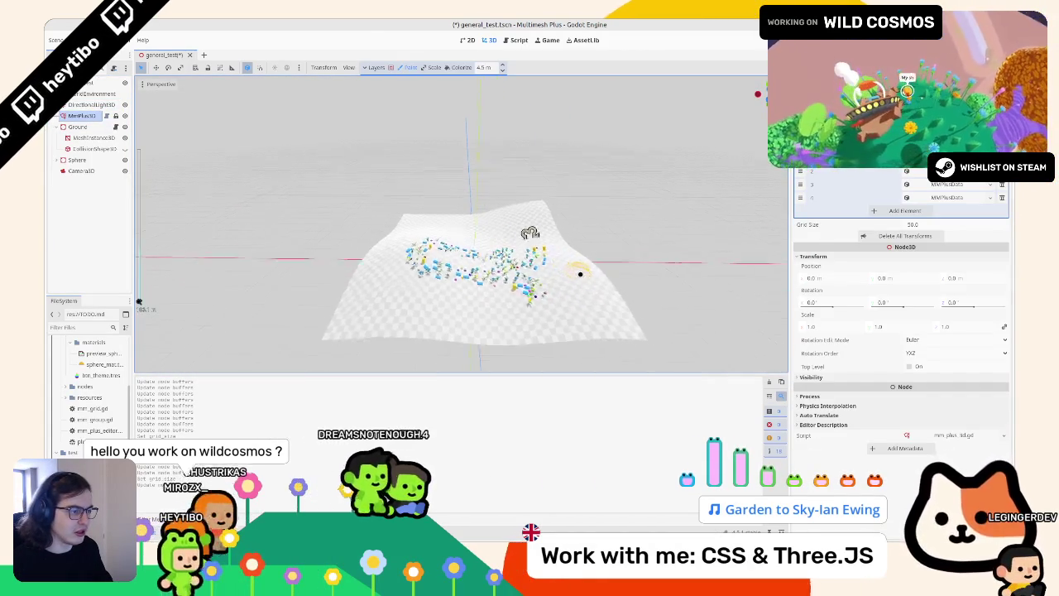
{"action": "scroll", "coordinate": [580, 274], "scroll_direction": "up", "scroll_amount": 2}
{"action": "scroll", "coordinate": [575, 300], "scroll_direction": "down", "scroll_amount": 2}
{"action": "scroll", "coordinate": [575, 301], "scroll_direction": "up", "scroll_amount": 3}
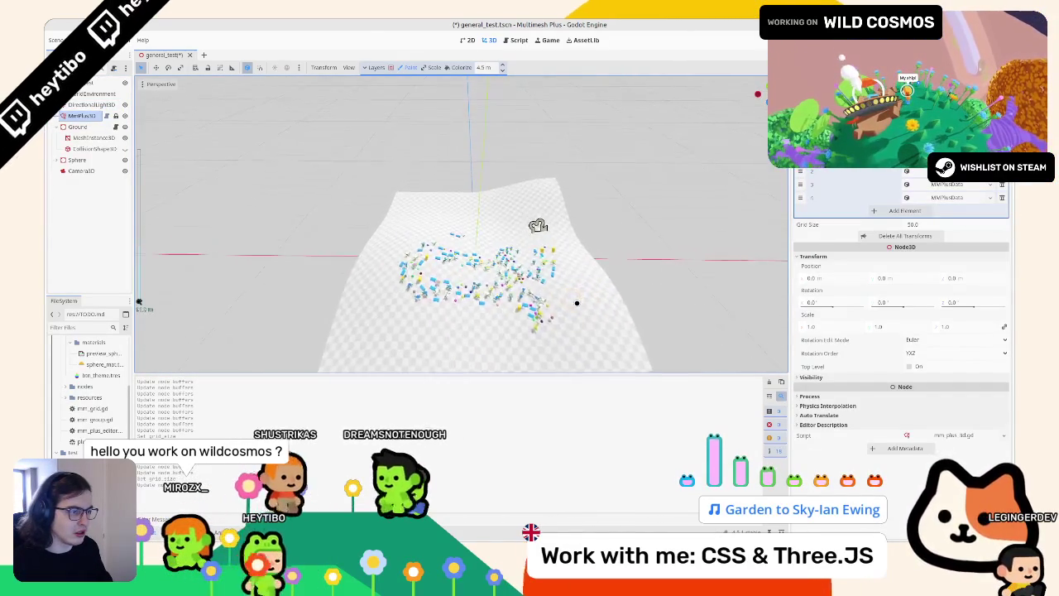
{"action": "scroll", "coordinate": [577, 303], "scroll_direction": "up", "scroll_amount": 2}
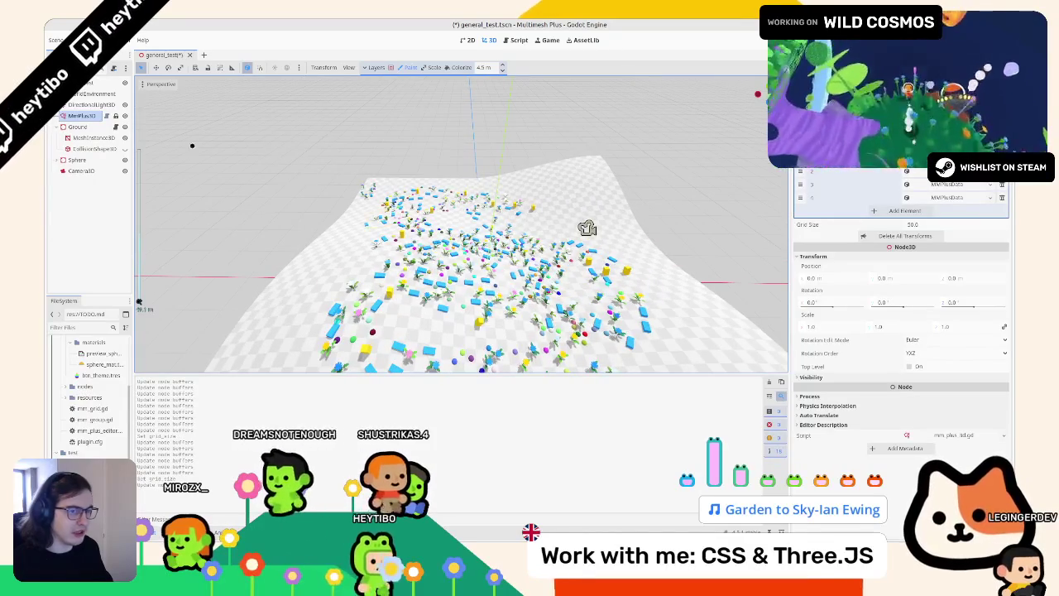
{"action": "scroll", "coordinate": [587, 228], "scroll_direction": "down", "scroll_amount": 4}
{"action": "scroll", "coordinate": [573, 227], "scroll_direction": "up", "scroll_amount": 4}
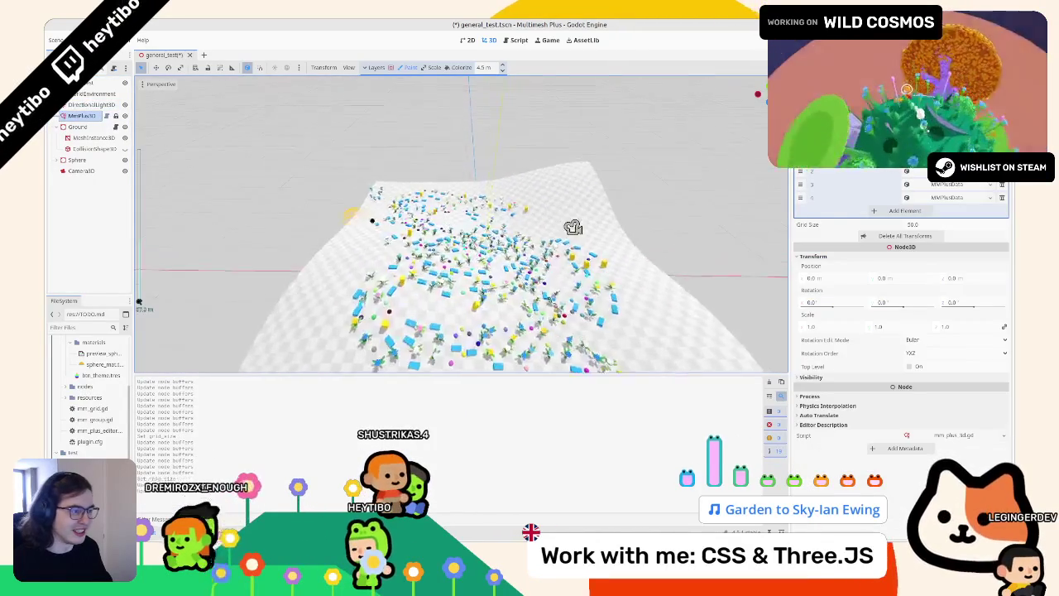
{"action": "left_click_drag", "start_coordinate": [573, 228], "coordinate": [453, 184]}
{"action": "key", "text": "ctrl+s"}
{"action": "left_click", "coordinate": [426, 279]}
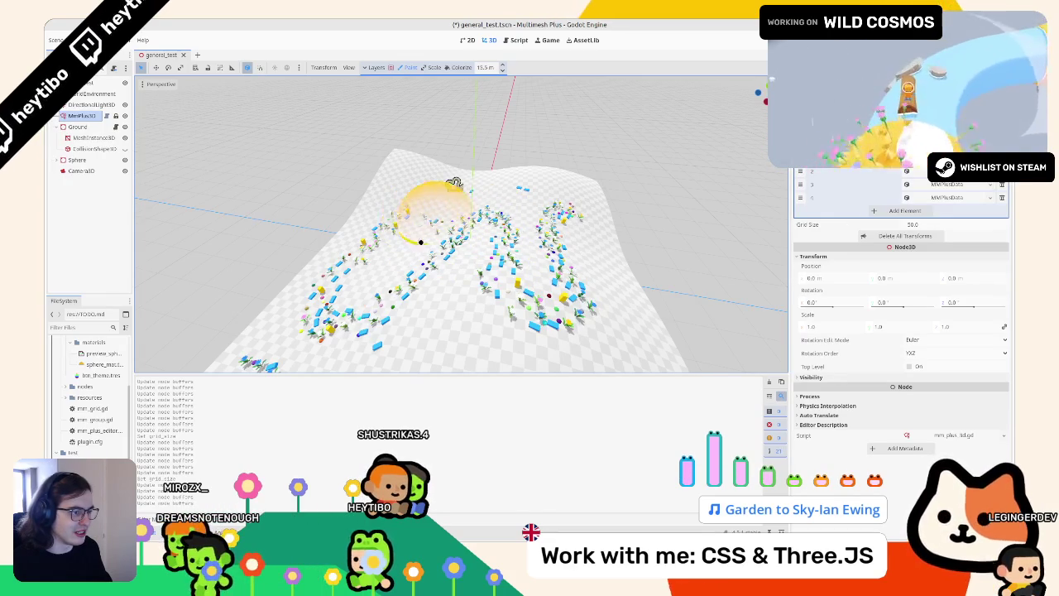
{"action": "scroll", "coordinate": [471, 270], "scroll_direction": "down", "scroll_amount": 5}
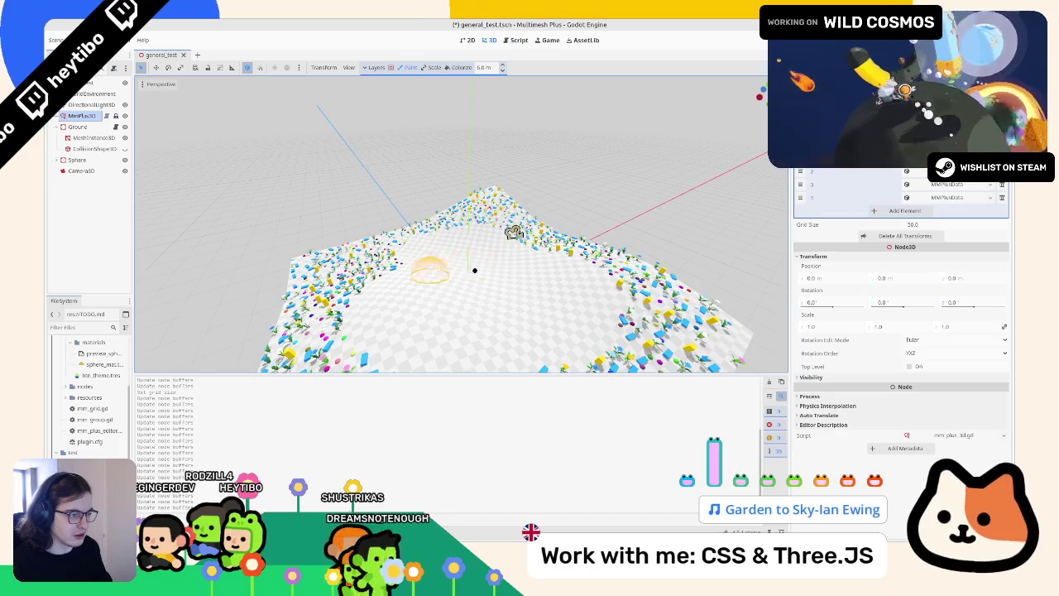
Paint a new cluster of instances with one brush stroke across the terrain
{"action": "left_click_drag", "start_coordinate": [461, 286], "coordinate": [526, 289]}
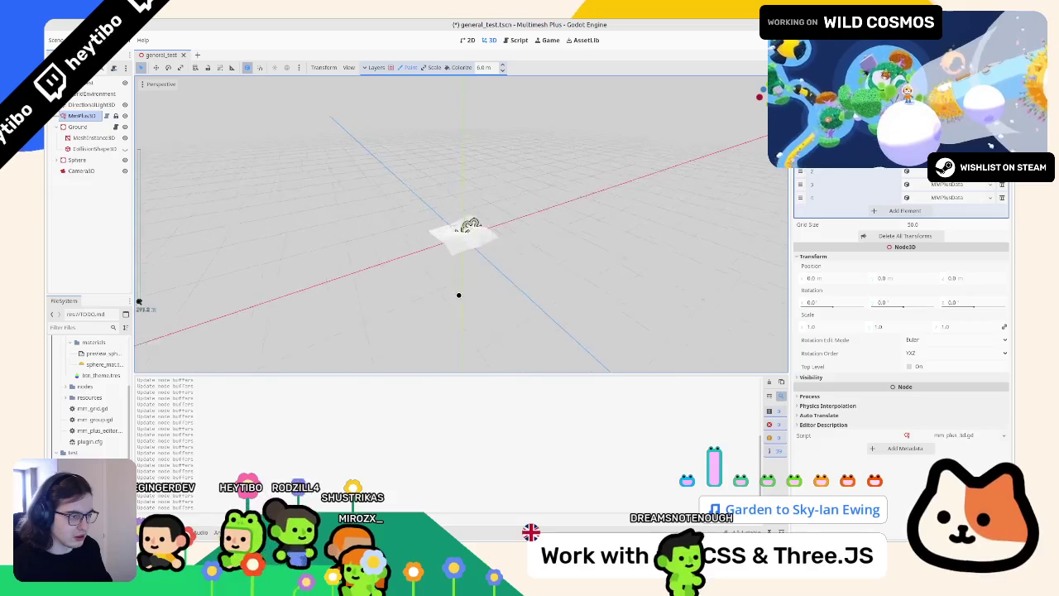
Orbit and zoom the viewport to inspect the dense cluster in the terrain's centre
{"action": "left_click_drag", "start_coordinate": [502, 230], "coordinate": [543, 214]}
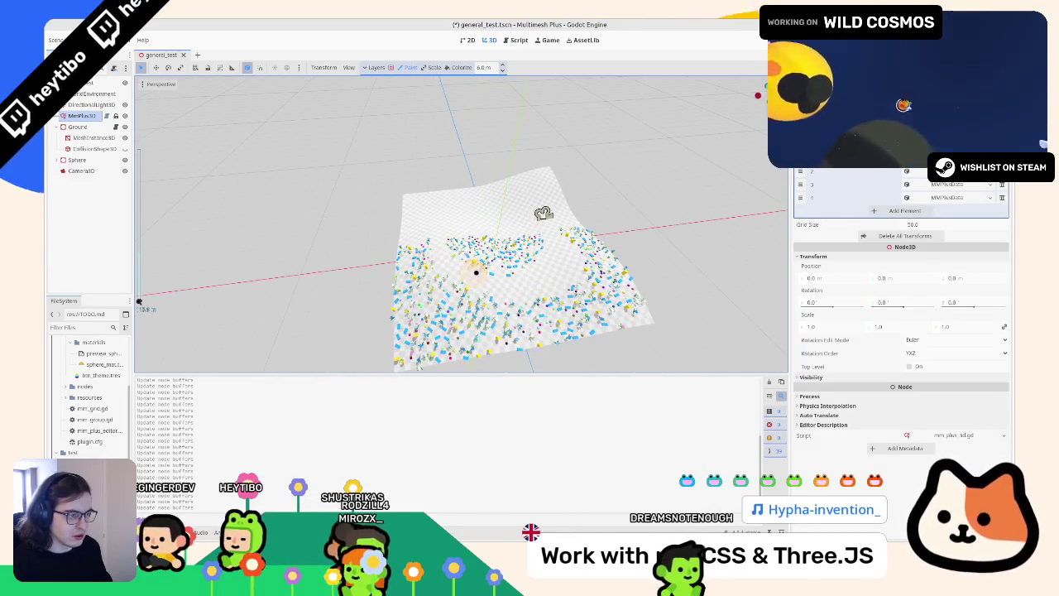
{"action": "scroll", "coordinate": [543, 214], "scroll_direction": "up", "scroll_amount": 5}
{"action": "scroll", "coordinate": [546, 187], "scroll_direction": "down", "scroll_amount": 5}
{"action": "scroll", "coordinate": [533, 188], "scroll_direction": "up", "scroll_amount": 3}
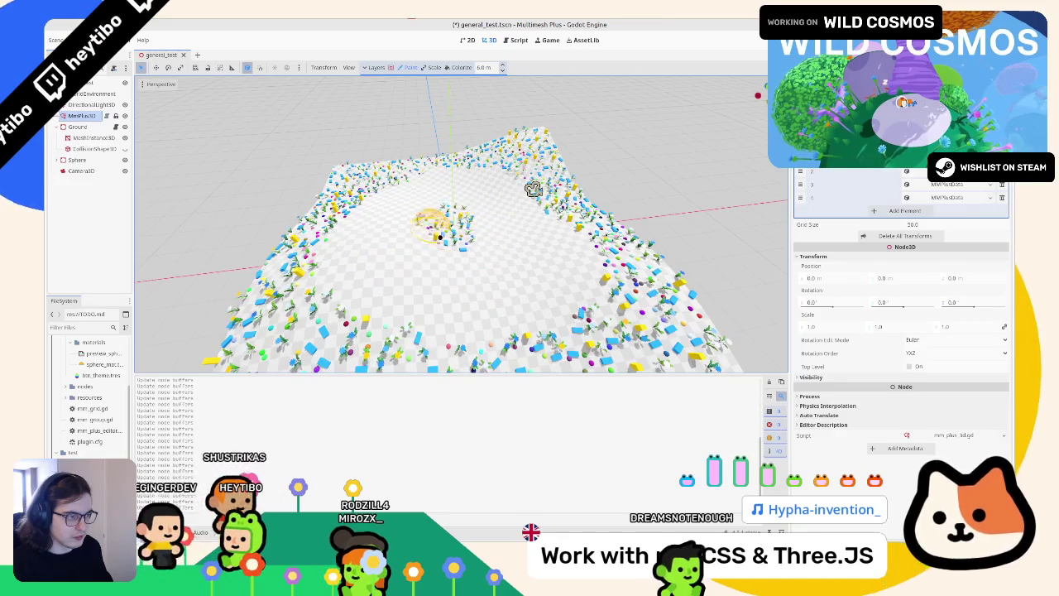
{"action": "scroll", "coordinate": [533, 189], "scroll_direction": "down", "scroll_amount": 3}
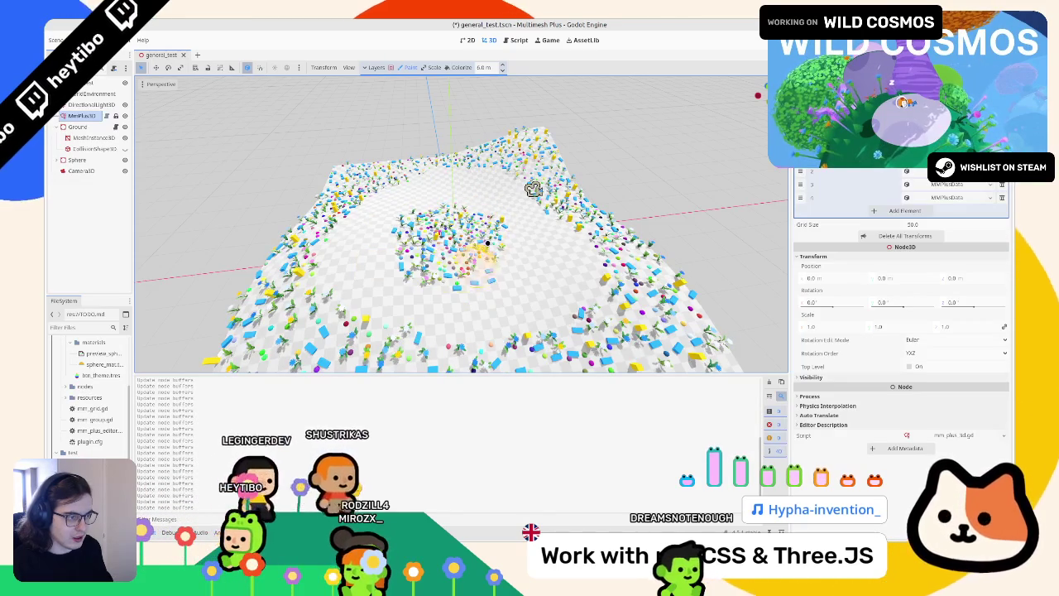
{"action": "scroll", "coordinate": [485, 199], "scroll_direction": "down", "scroll_amount": 5}
{"action": "scroll", "coordinate": [485, 200], "scroll_direction": "up", "scroll_amount": 5}
{"action": "scroll", "coordinate": [517, 172], "scroll_direction": "down", "scroll_amount": 2}
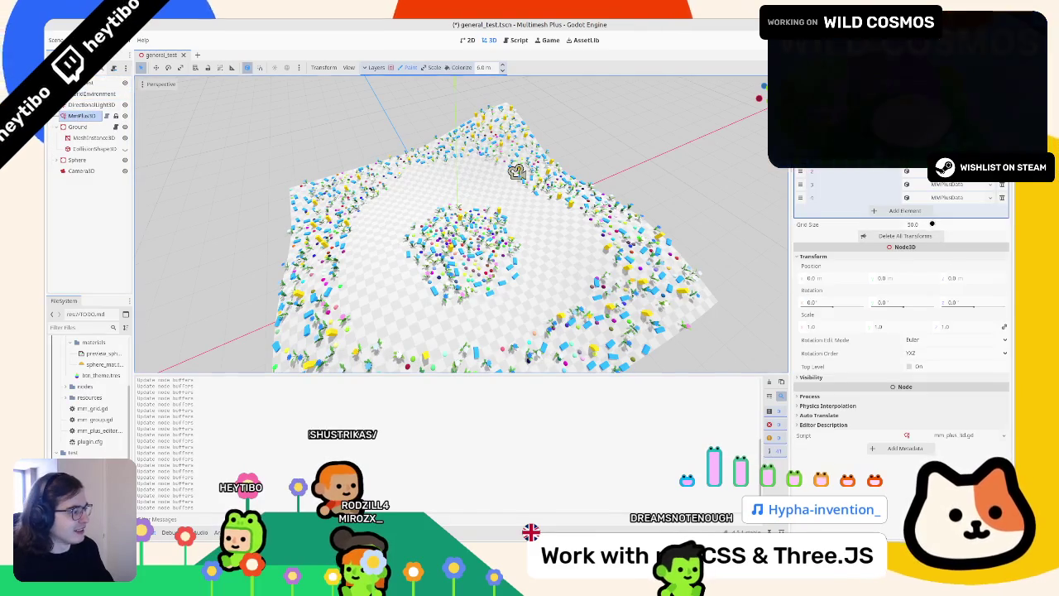
Undo the Grid Size change and two painting steps, then redo the last painting
{"action": "left_click", "coordinate": [915, 224]}
{"action": "type", "text": "5"}
{"action": "key", "text": "Return"}
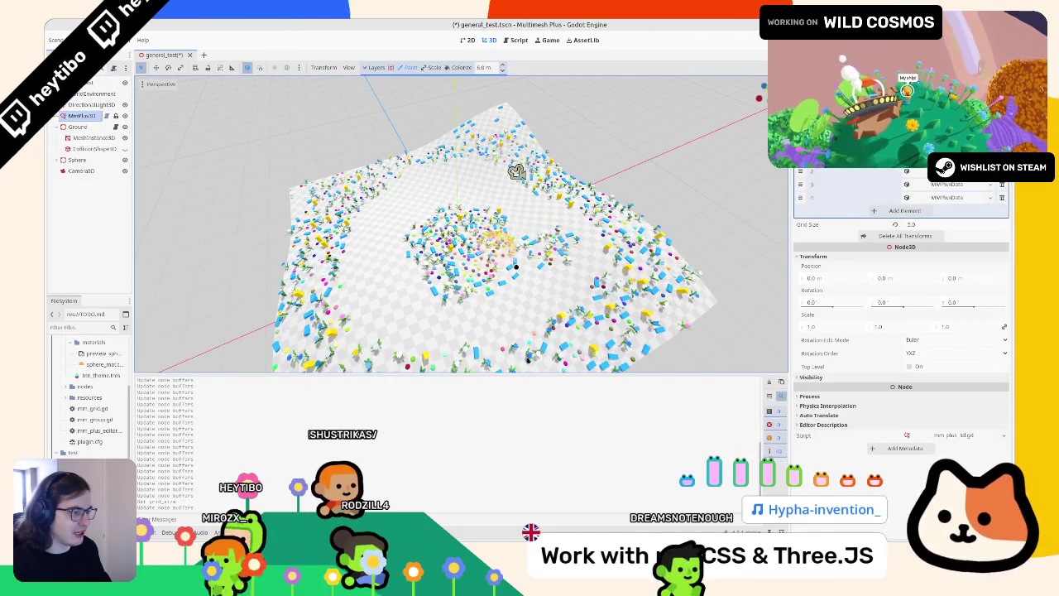
{"action": "key", "text": "ctrl+z"}
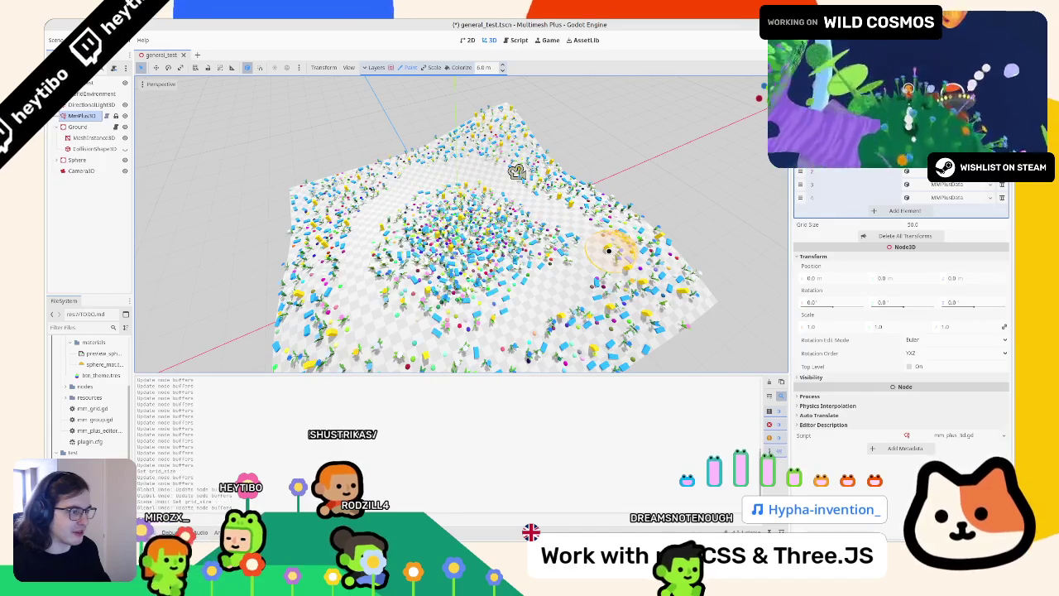
{"action": "key", "text": "ctrl+z"}
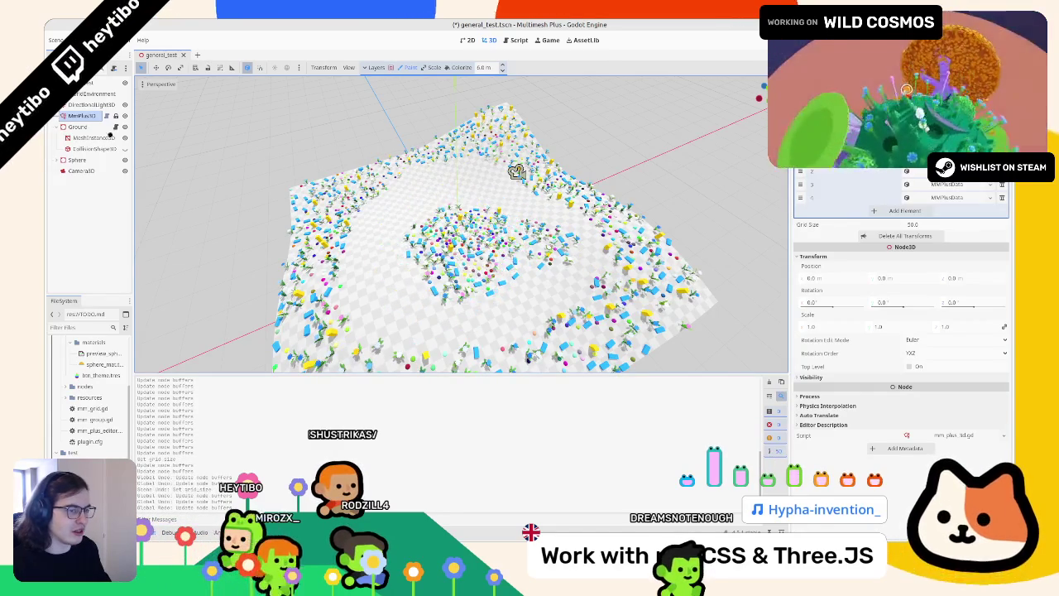
{"action": "key", "text": "ctrl+z"}
{"action": "key", "text": "ctrl+z"}
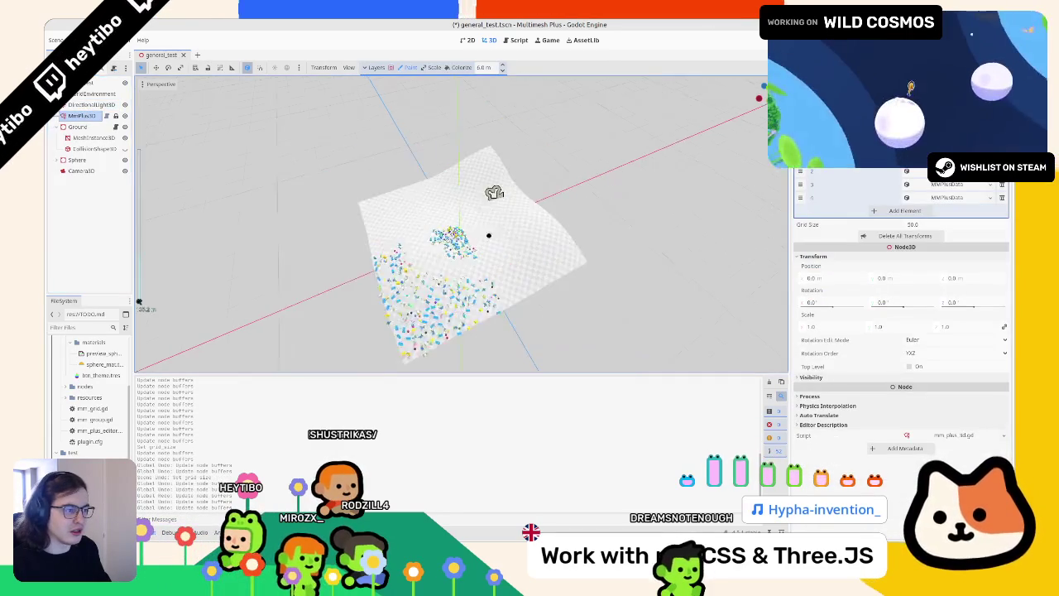
{"action": "key", "text": "ctrl+shift+z"}
{"action": "left_click", "coordinate": [517, 40]}
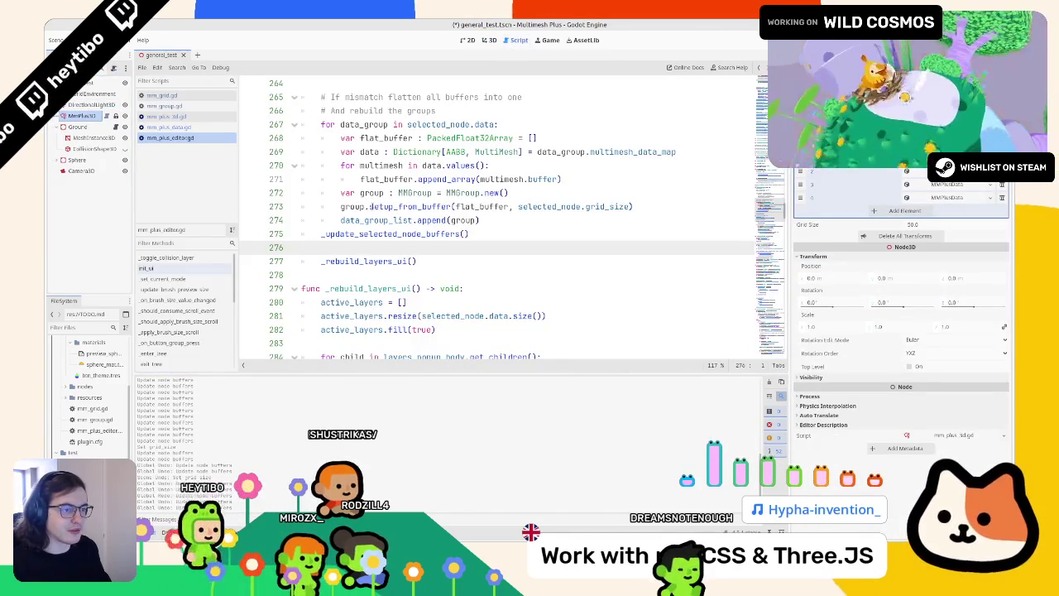
Inspect the _update_selected_node_buffers call on line 275 and its definition
{"action": "left_click", "coordinate": [368, 235]}
{"action": "double_click", "coordinate": [358, 234]}
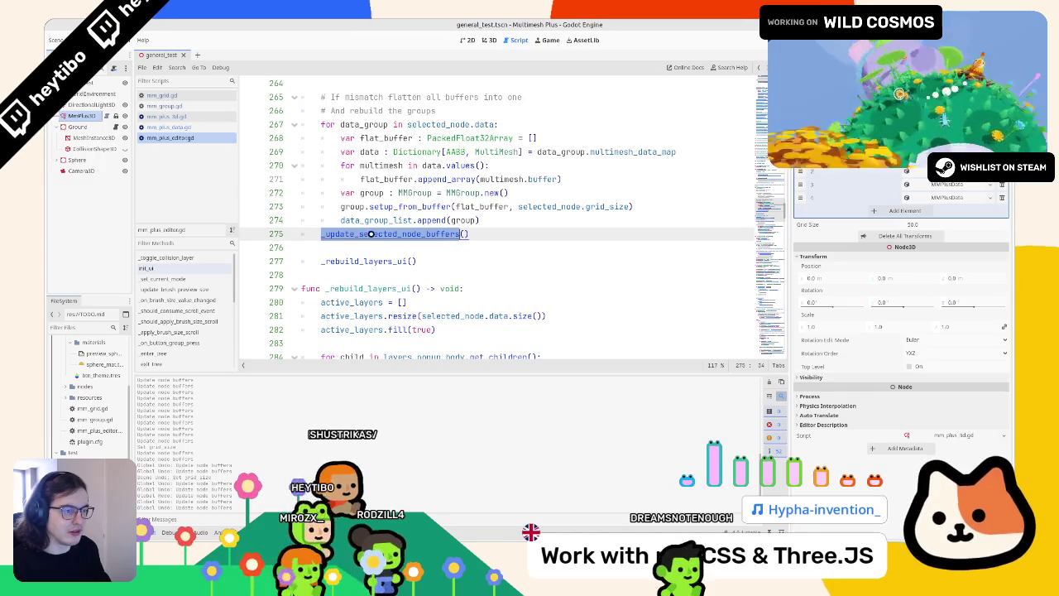
{"action": "left_click", "coordinate": [361, 235], "text": "ctrl"}
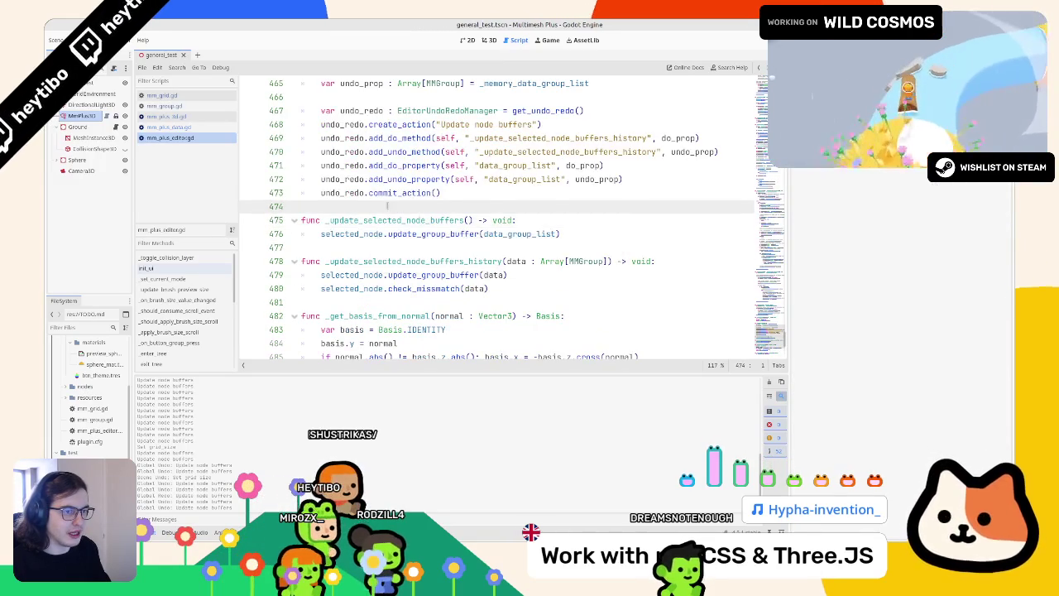
{"action": "scroll", "coordinate": [380, 222], "scroll_direction": "up", "scroll_amount": 7}
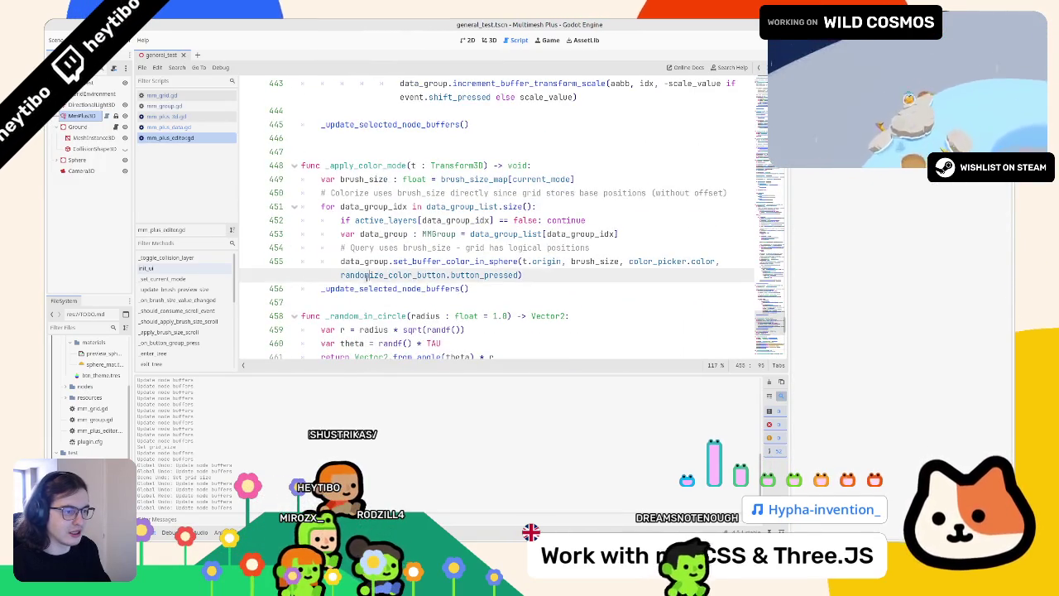
{"action": "scroll", "coordinate": [378, 274], "scroll_direction": "down", "scroll_amount": 7}
{"action": "double_click", "coordinate": [369, 234]}
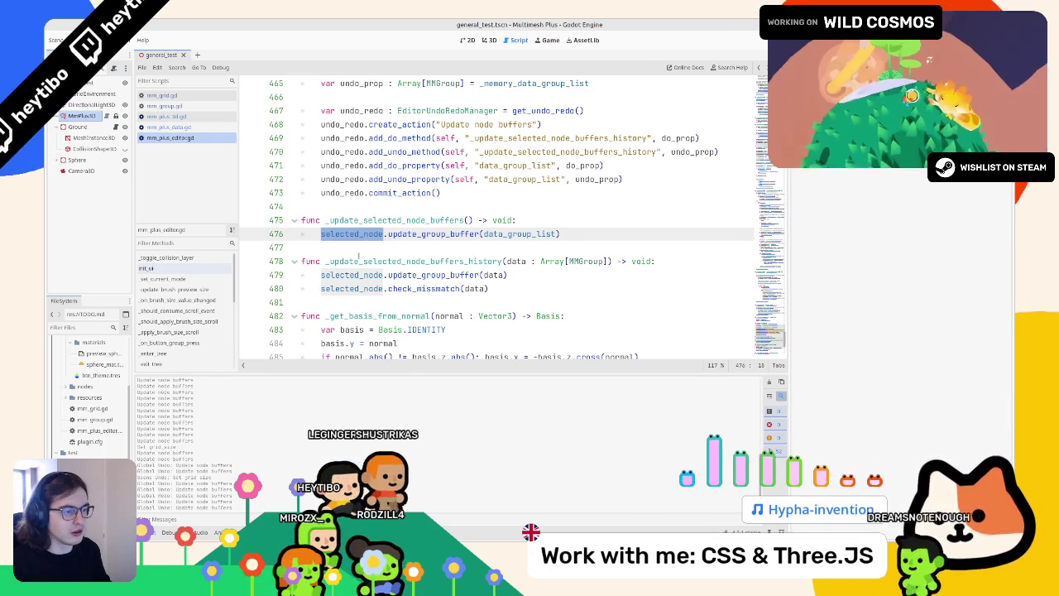
Trace update_group_buffer and check_missmatch in _update_selected_node_buffers_history to check_missmatch's definition
{"action": "double_click", "coordinate": [414, 261]}
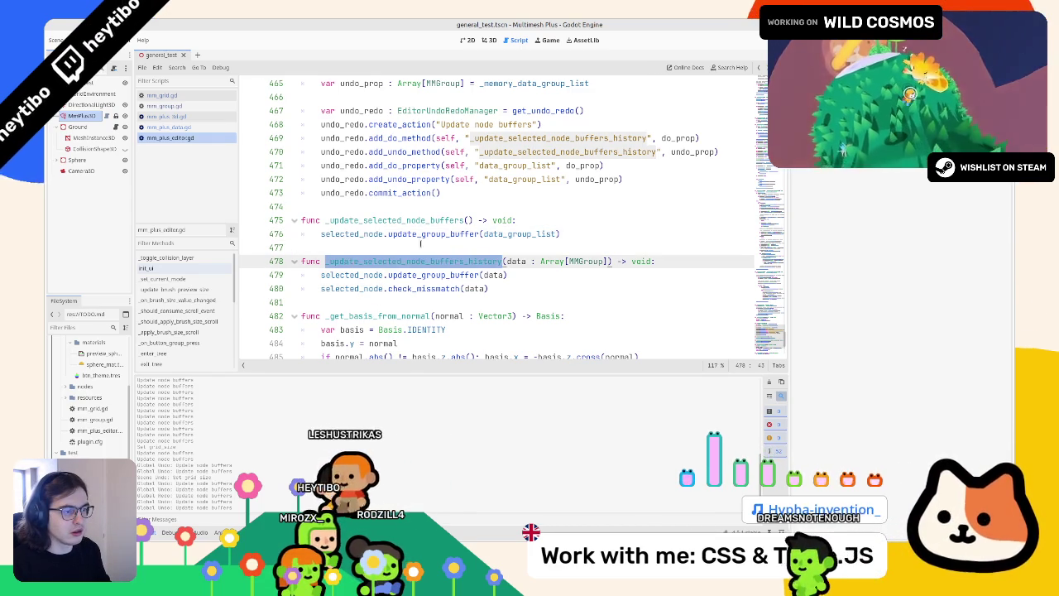
{"action": "left_click", "coordinate": [397, 221]}
{"action": "double_click", "coordinate": [395, 220]}
{"action": "left_click", "coordinate": [389, 289]}
{"action": "double_click", "coordinate": [433, 275]}
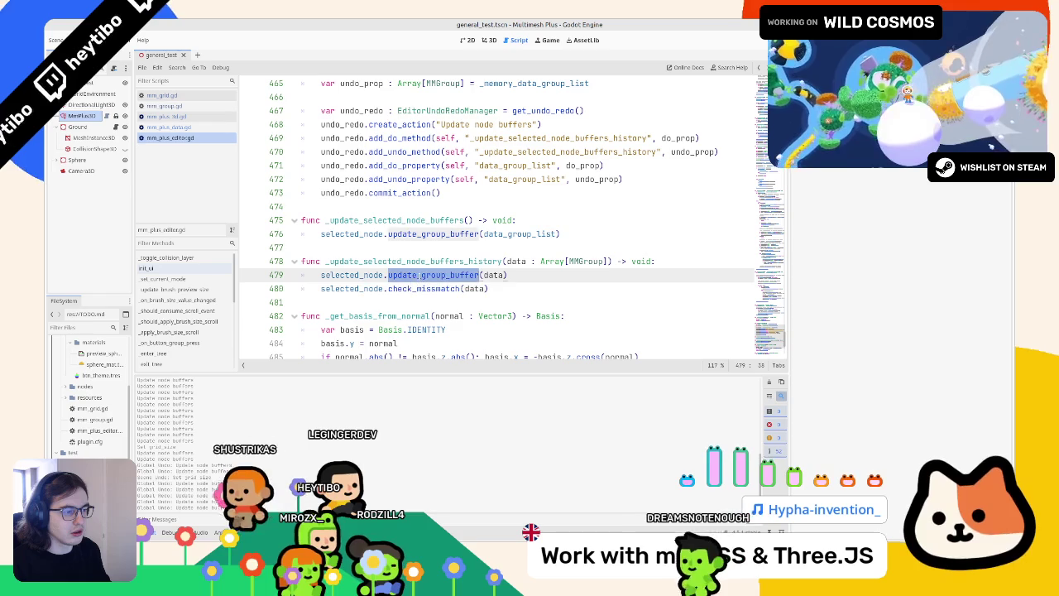
{"action": "double_click", "coordinate": [408, 289]}
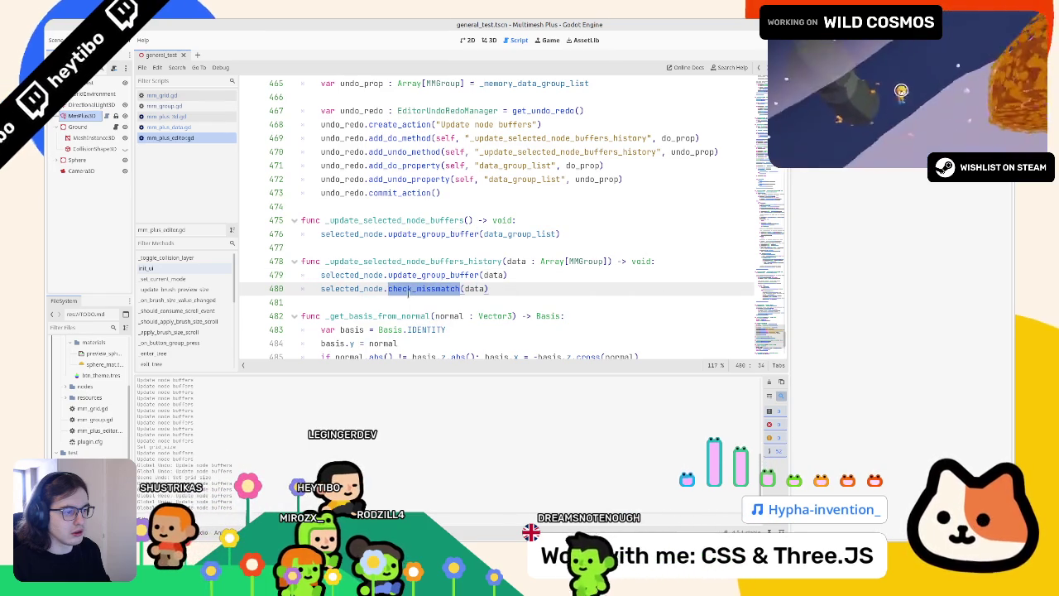
{"action": "left_click", "coordinate": [408, 289], "text": "ctrl"}
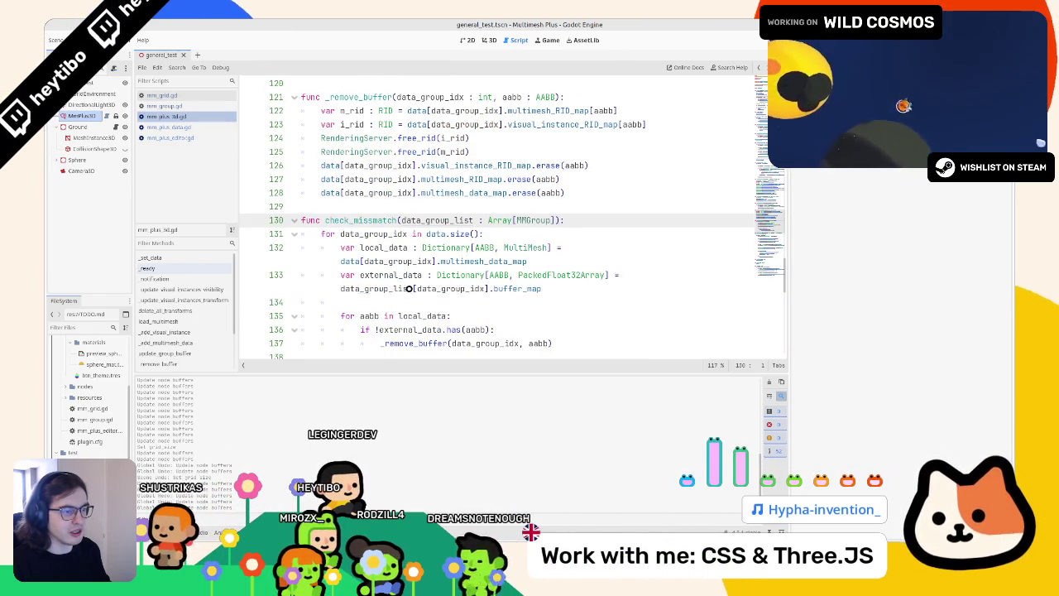
Search mm_plus_3d.gd for check_missmatch, then go back to its call on line 480
{"action": "scroll", "coordinate": [409, 288], "scroll_direction": "down", "scroll_amount": 2}
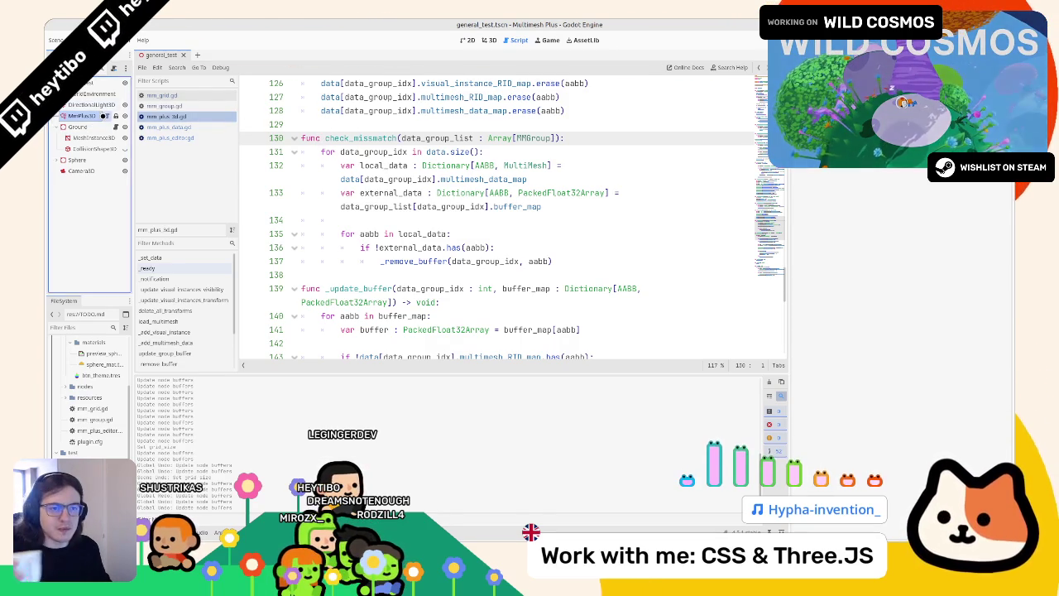
{"action": "left_click", "coordinate": [341, 124]}
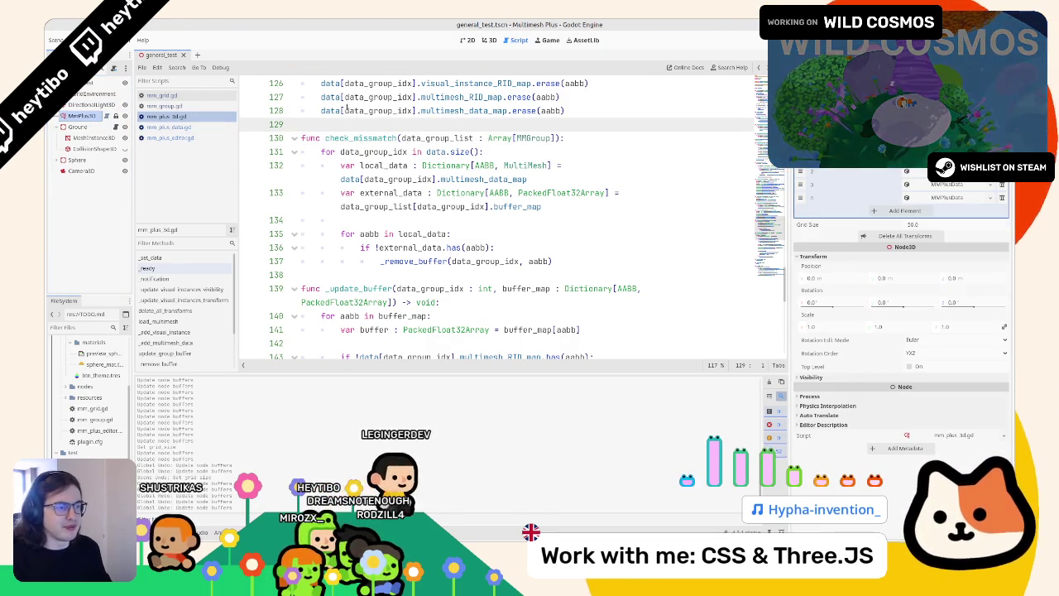
{"action": "scroll", "coordinate": [348, 110], "scroll_direction": "up", "scroll_amount": 20}
{"action": "key", "text": "ctrl+f"}
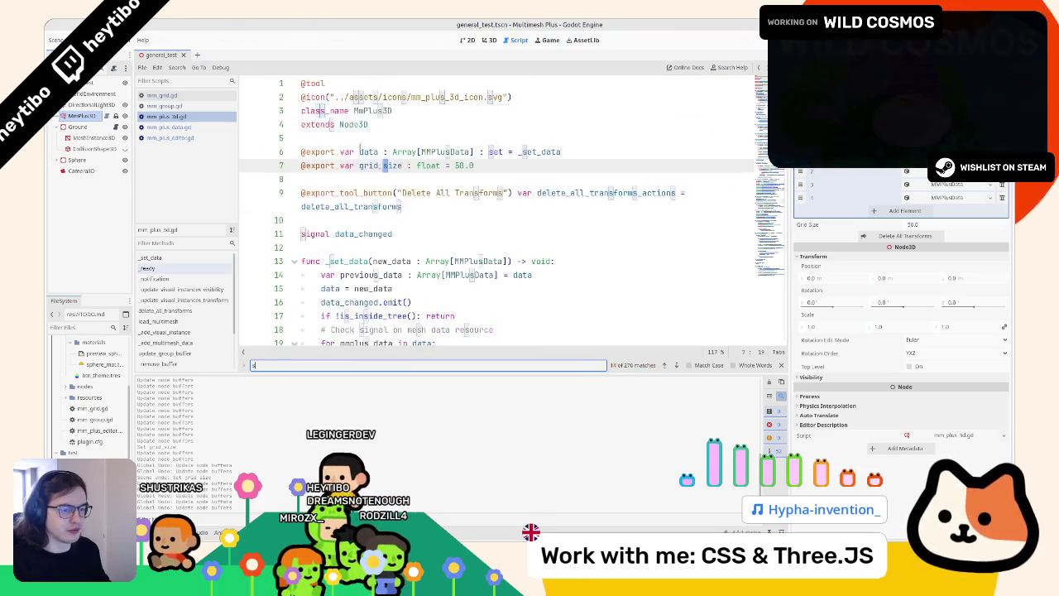
{"action": "type", "text": "e"}
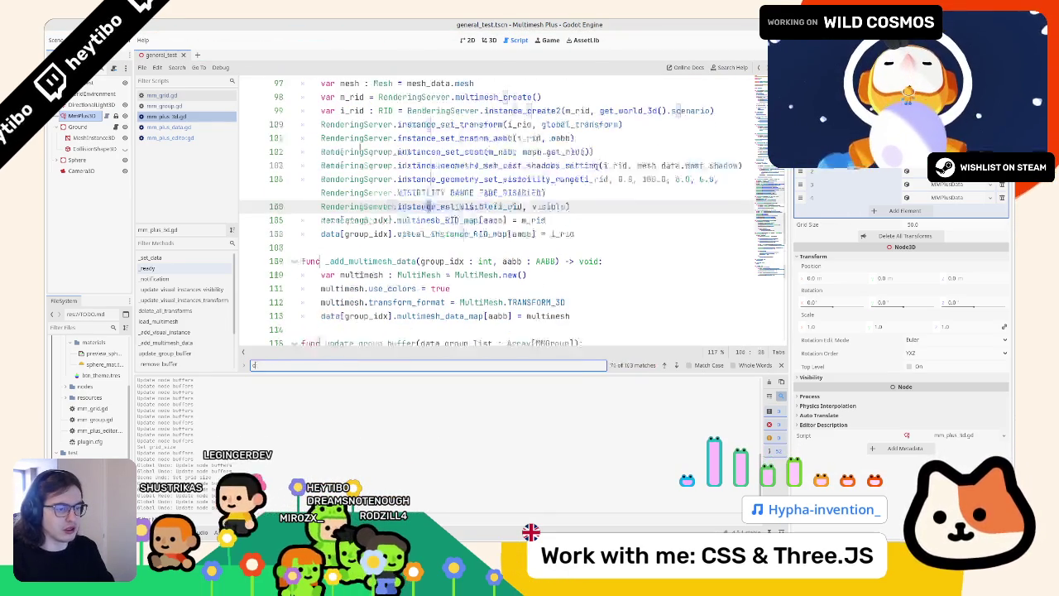
{"action": "type", "text": "heck_"}
{"action": "key", "text": "Escape"}
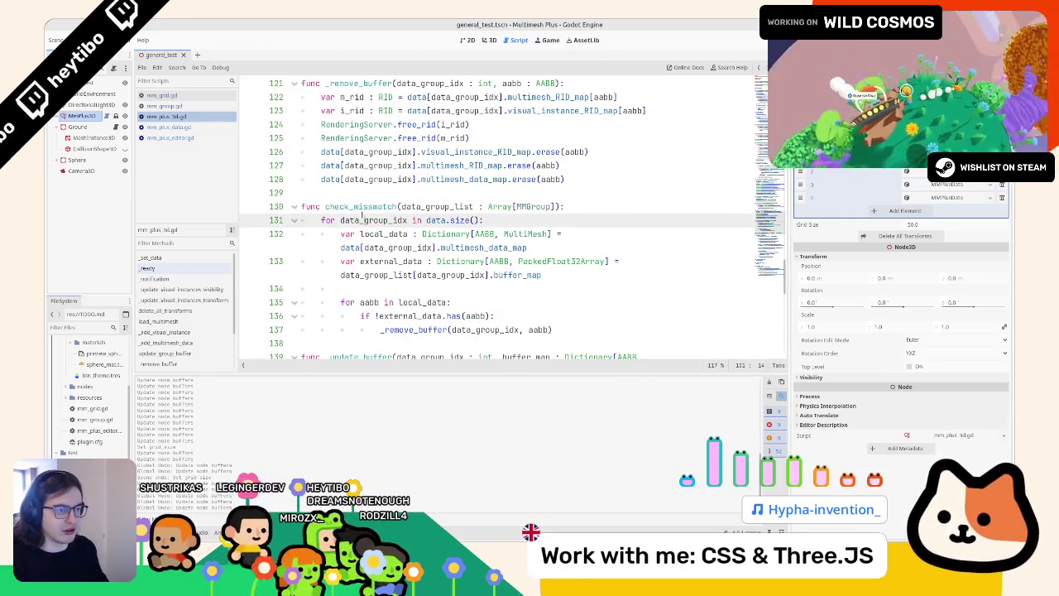
{"action": "left_click", "coordinate": [368, 194]}
{"action": "double_click", "coordinate": [365, 206]}
{"action": "key", "text": "ctrl+f"}
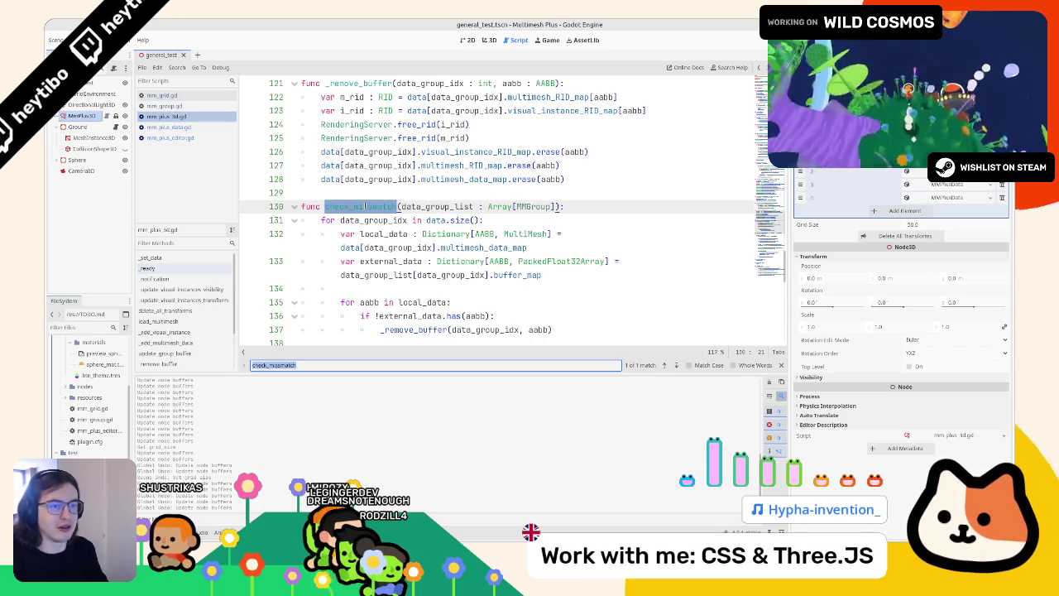
{"action": "key", "text": "alt+Left"}
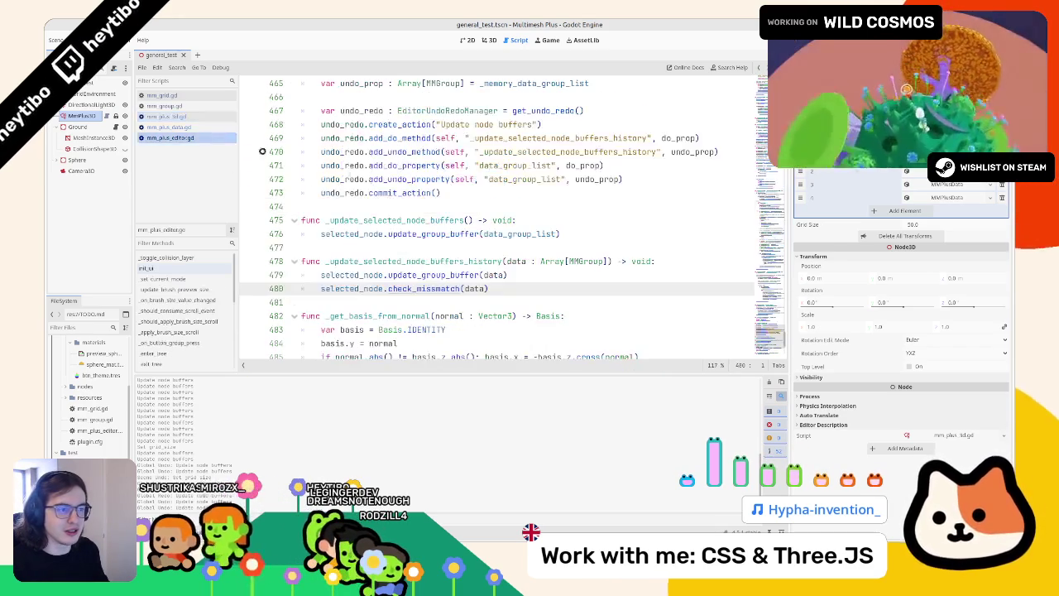
Close the search and inspect the update_group_buffer call on line 479
{"action": "key", "text": "Escape"}
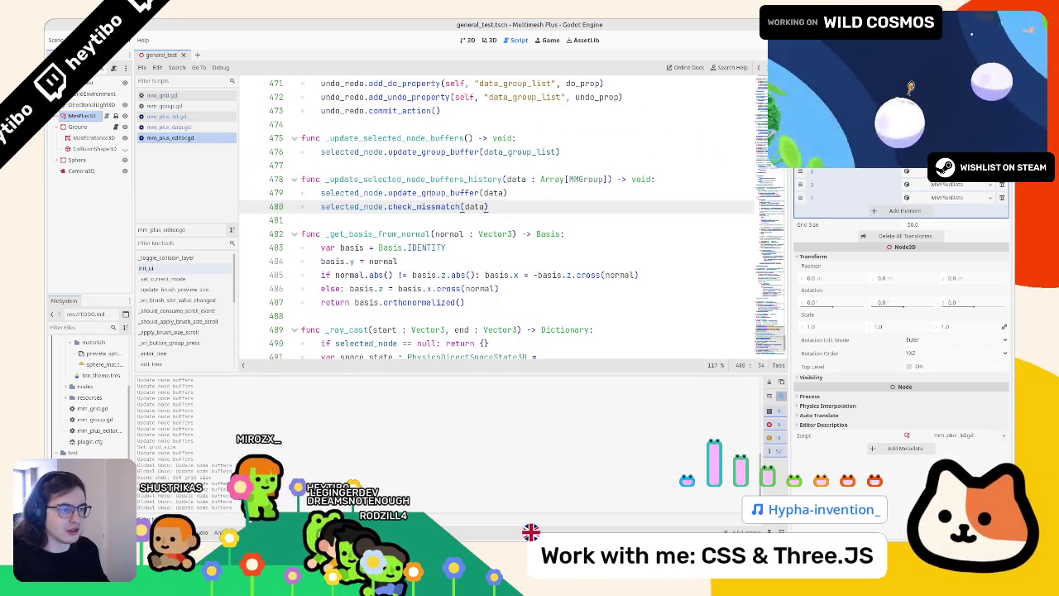
{"action": "double_click", "coordinate": [433, 193]}
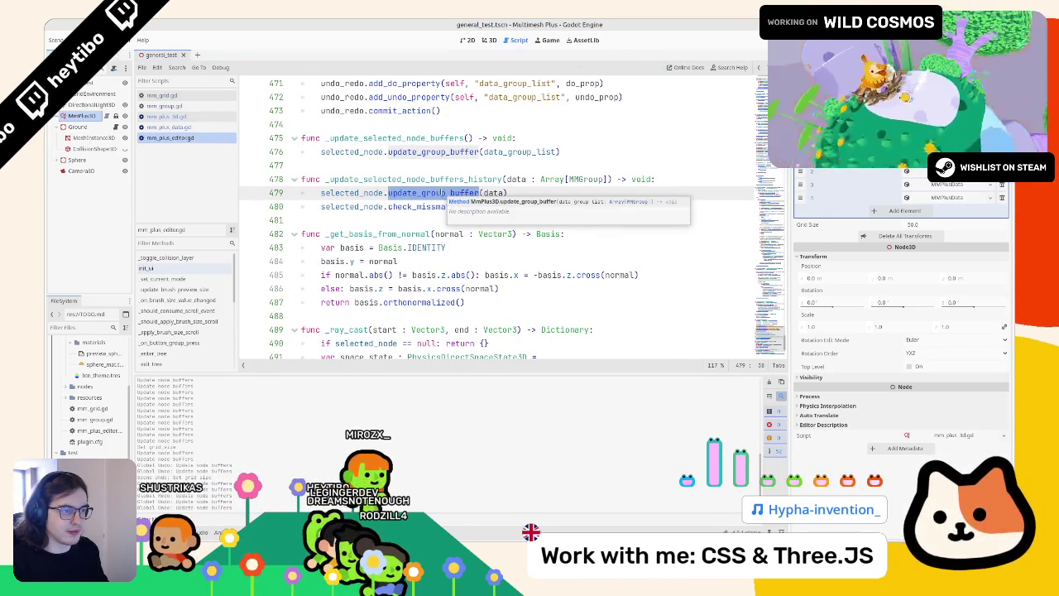
{"action": "left_click_drag", "start_coordinate": [322, 193], "coordinate": [522, 188]}
{"action": "left_click", "coordinate": [457, 193]}
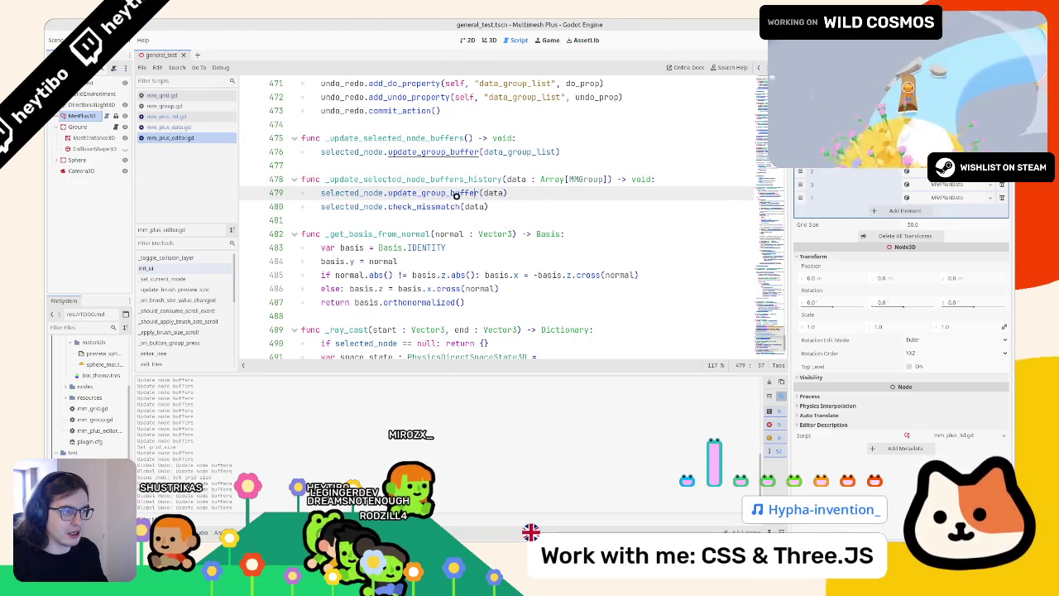
Search the script for uses of _update_selected_node_buffers_history, stepping to the last match
{"action": "double_click", "coordinate": [414, 179]}
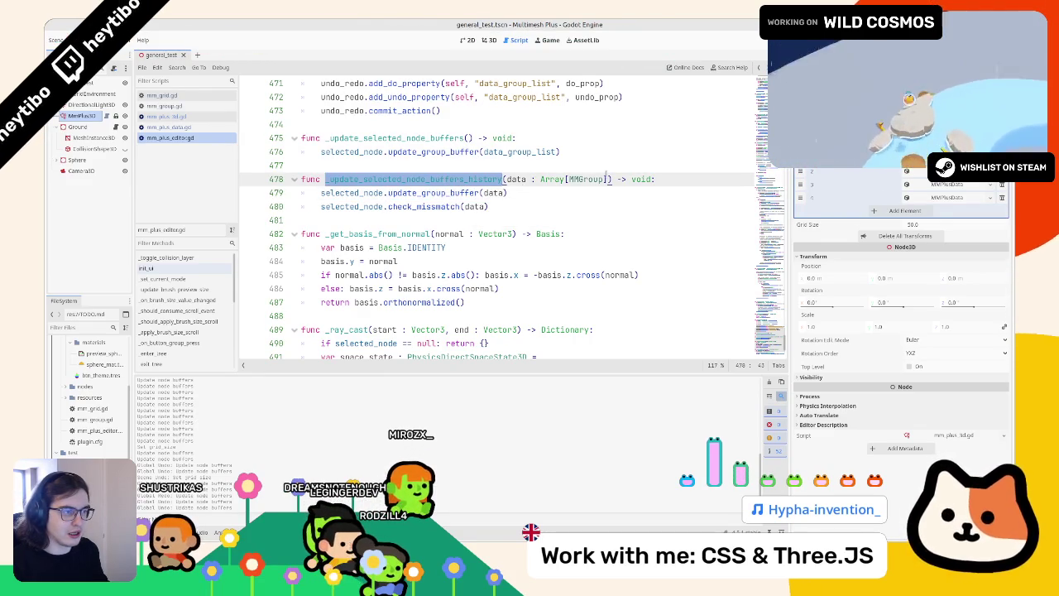
{"action": "key", "text": "ctrl+f"}
{"action": "key", "text": "Return"}
{"action": "key", "text": "Return"}
{"action": "key", "text": "Return"}
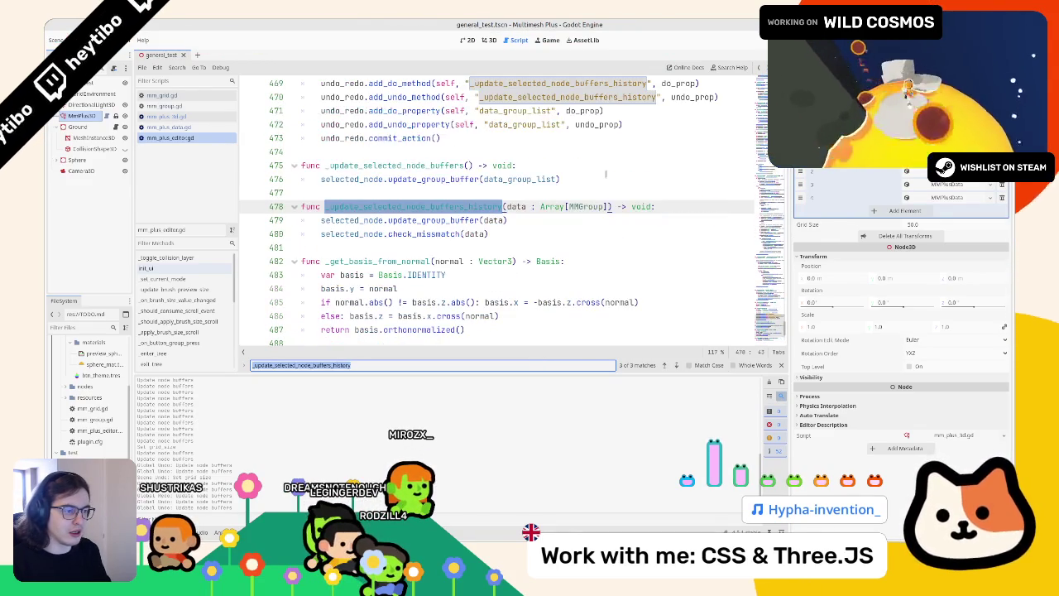
{"action": "key", "text": "Return"}
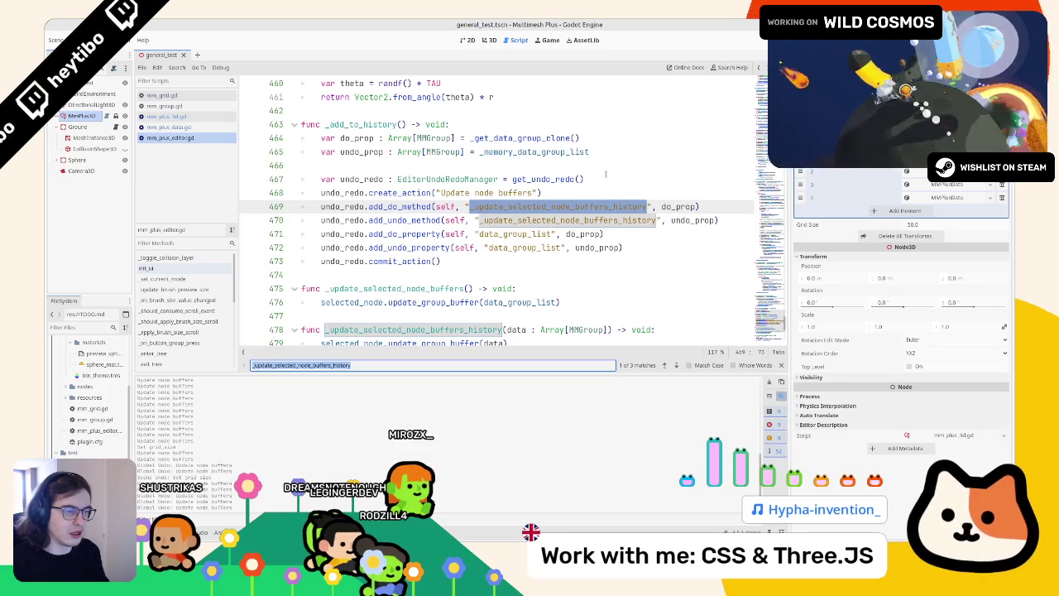
{"action": "key", "text": "Escape"}
Jump from the update_group_buffer call on line 476 to its definition and inspect its _update_buffer call
{"action": "scroll", "coordinate": [606, 174], "scroll_direction": "down", "scroll_amount": 3}
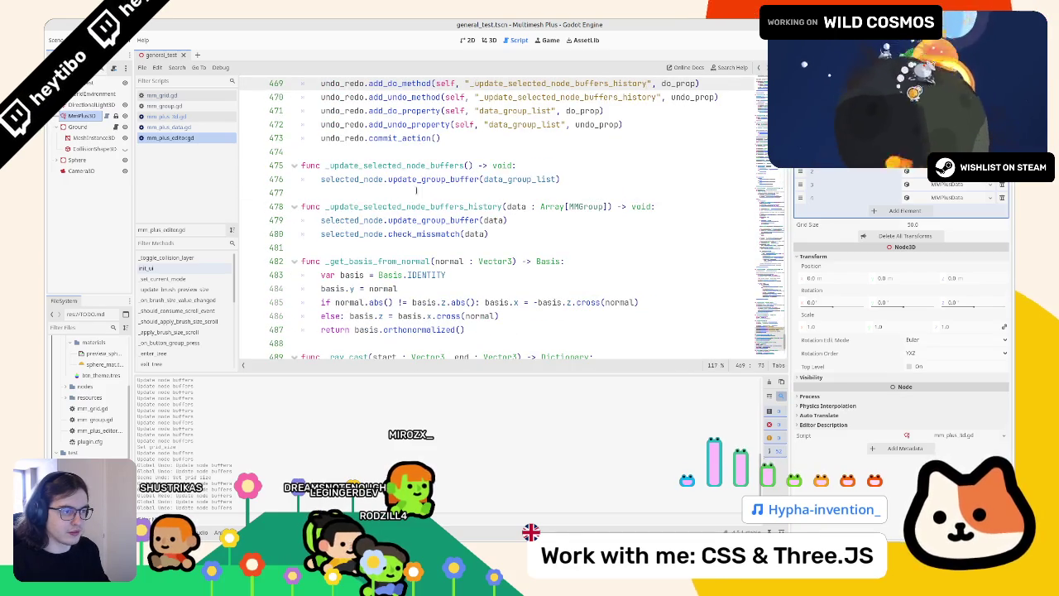
{"action": "double_click", "coordinate": [404, 165]}
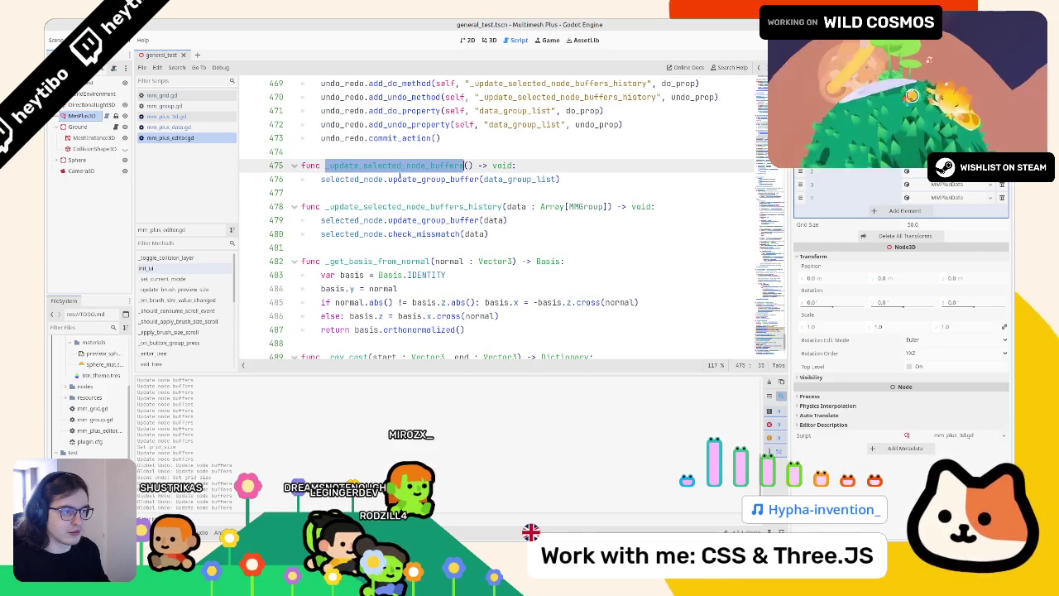
{"action": "double_click", "coordinate": [401, 179]}
{"action": "left_click", "coordinate": [402, 179], "text": "ctrl"}
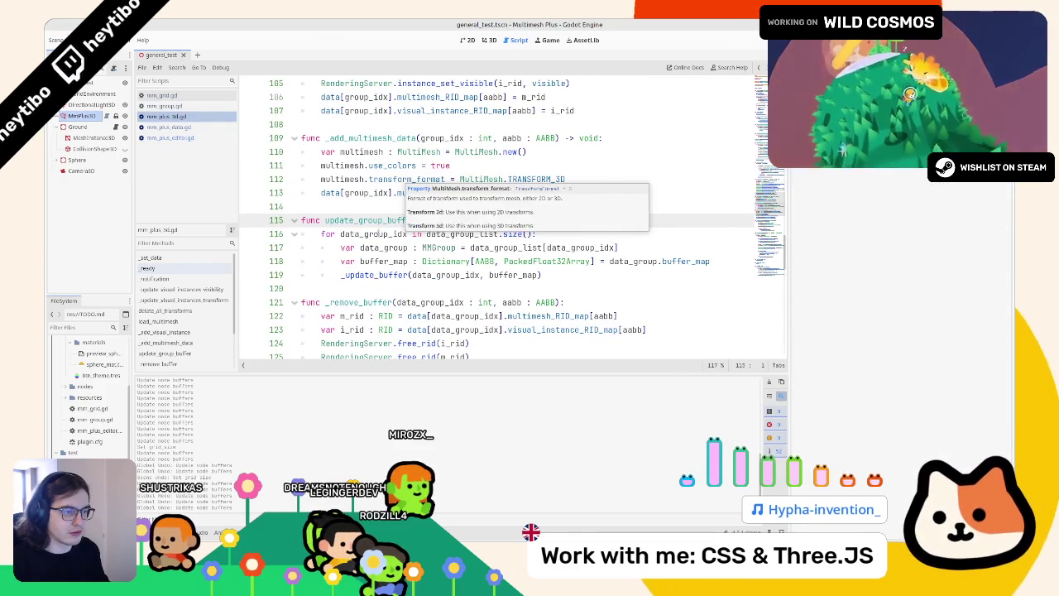
{"action": "left_click", "coordinate": [394, 275]}
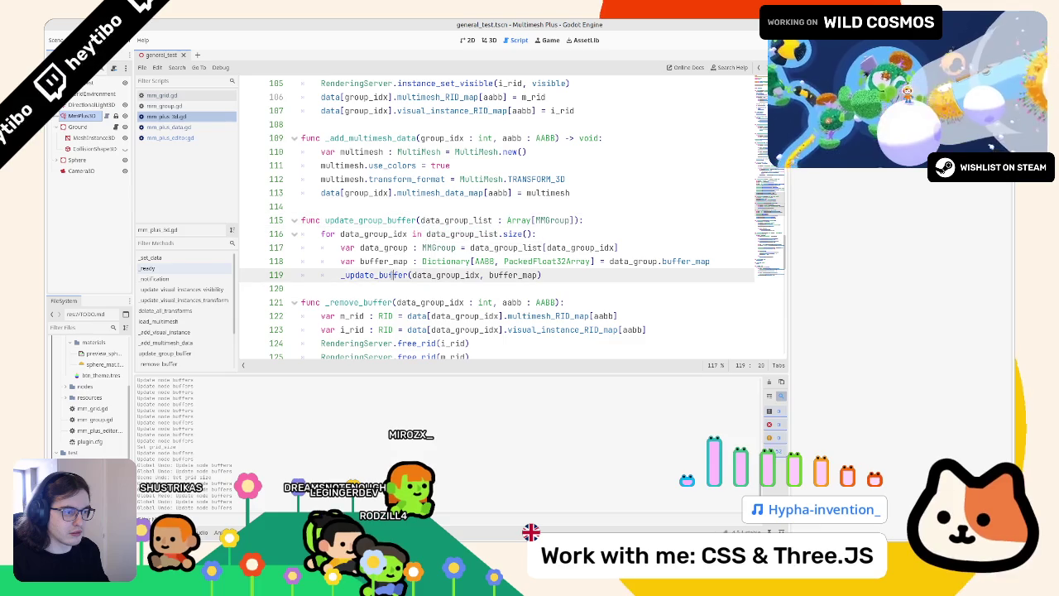
{"action": "double_click", "coordinate": [448, 275]}
{"action": "double_click", "coordinate": [370, 220]}
{"action": "scroll", "coordinate": [370, 220], "scroll_direction": "down", "scroll_amount": 2}
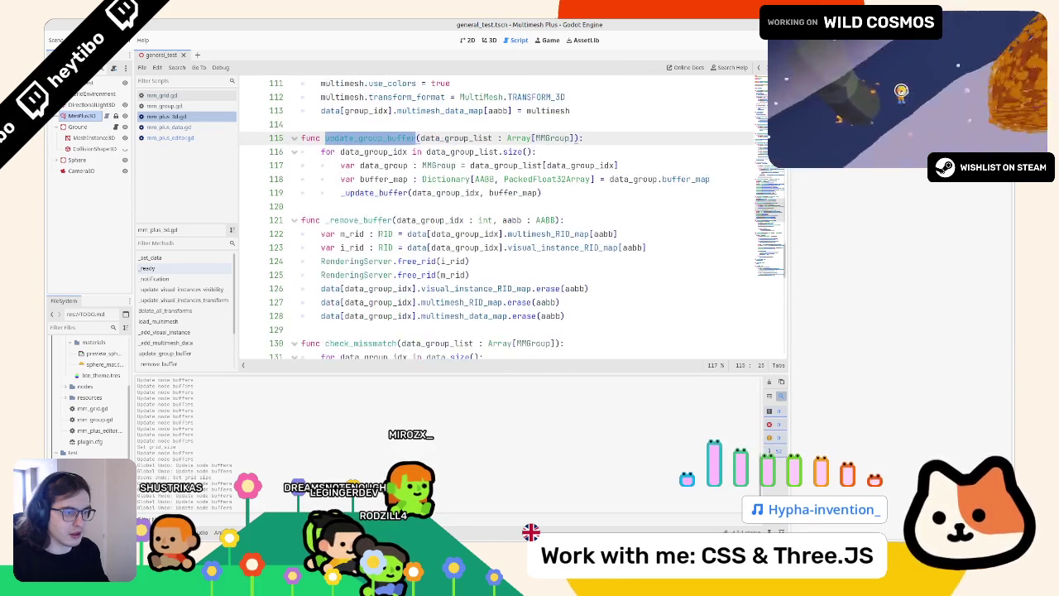
Jump from the _update_buffer call on line 119 to its function definition
{"action": "scroll", "coordinate": [370, 161], "scroll_direction": "up", "scroll_amount": 1}
{"action": "scroll", "coordinate": [380, 284], "scroll_direction": "down", "scroll_amount": 13}
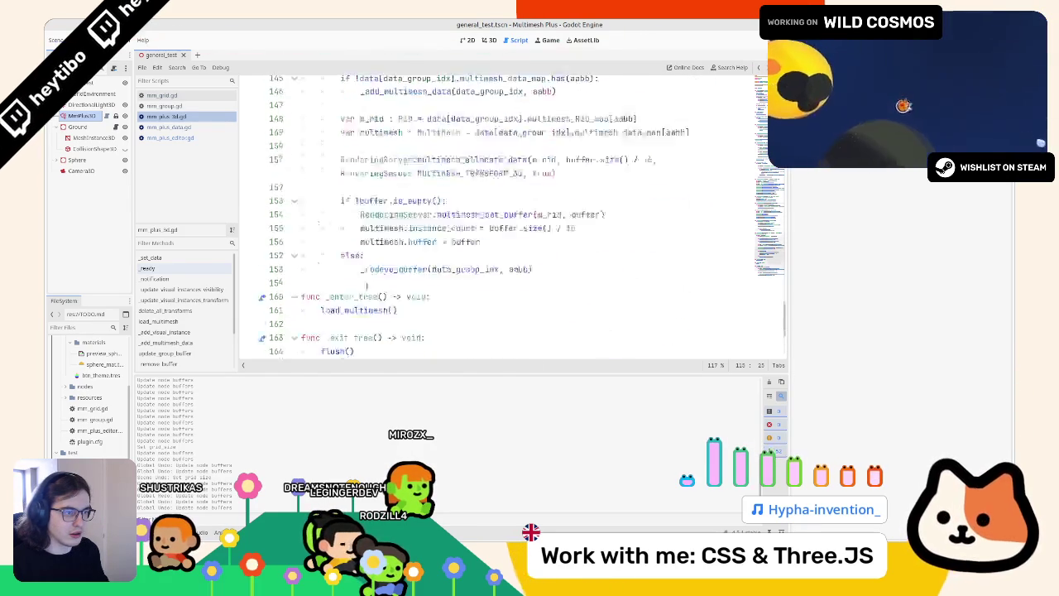
{"action": "scroll", "coordinate": [380, 284], "scroll_direction": "up", "scroll_amount": 6}
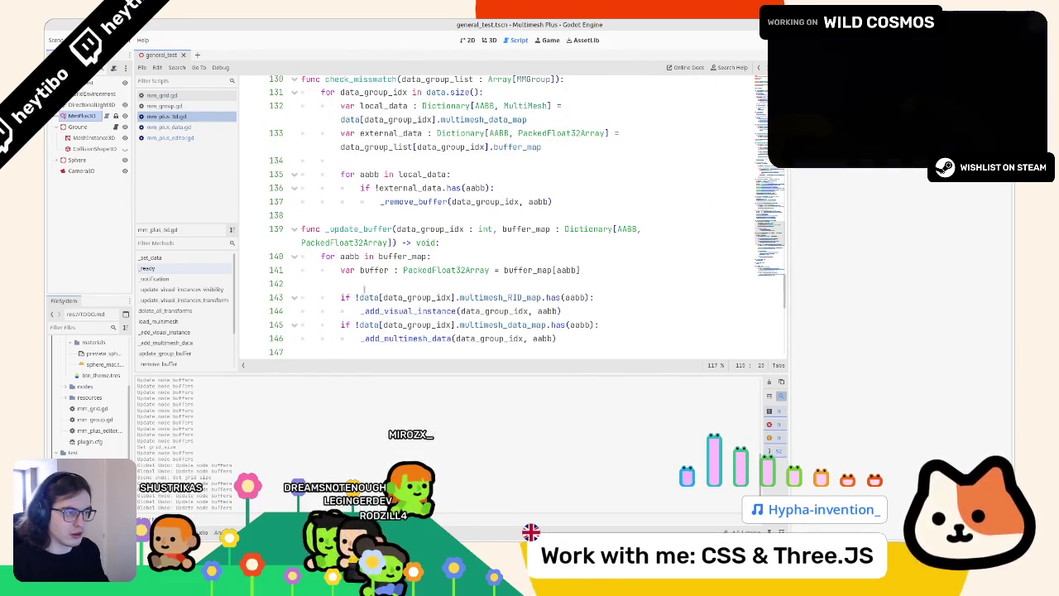
{"action": "scroll", "coordinate": [355, 294], "scroll_direction": "up", "scroll_amount": 2}
{"action": "scroll", "coordinate": [355, 294], "scroll_direction": "up", "scroll_amount": 6}
{"action": "left_click", "coordinate": [373, 270]}
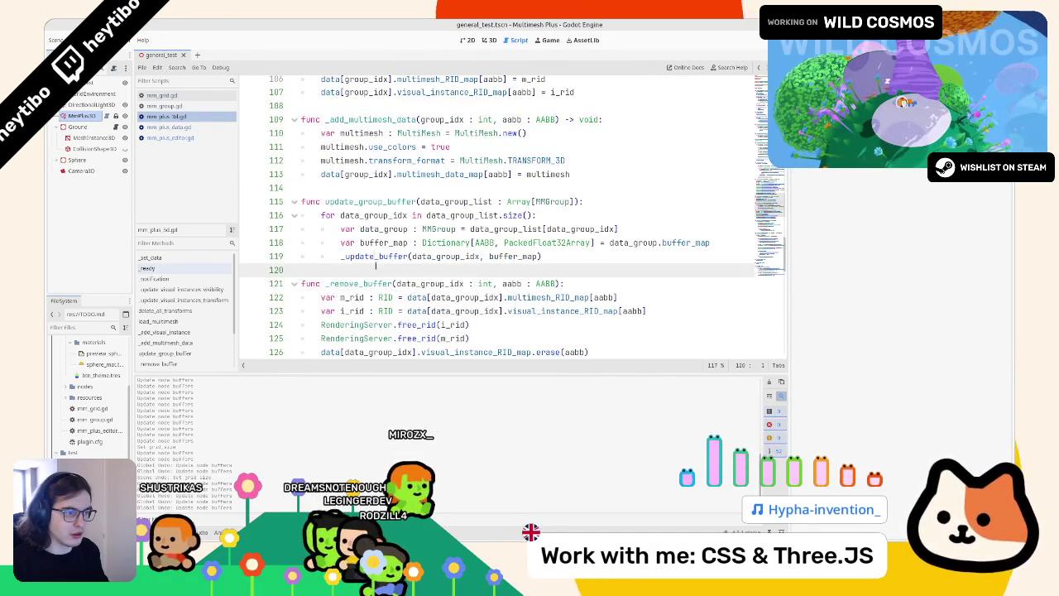
{"action": "double_click", "coordinate": [377, 257]}
{"action": "left_click", "coordinate": [377, 256], "text": "ctrl"}
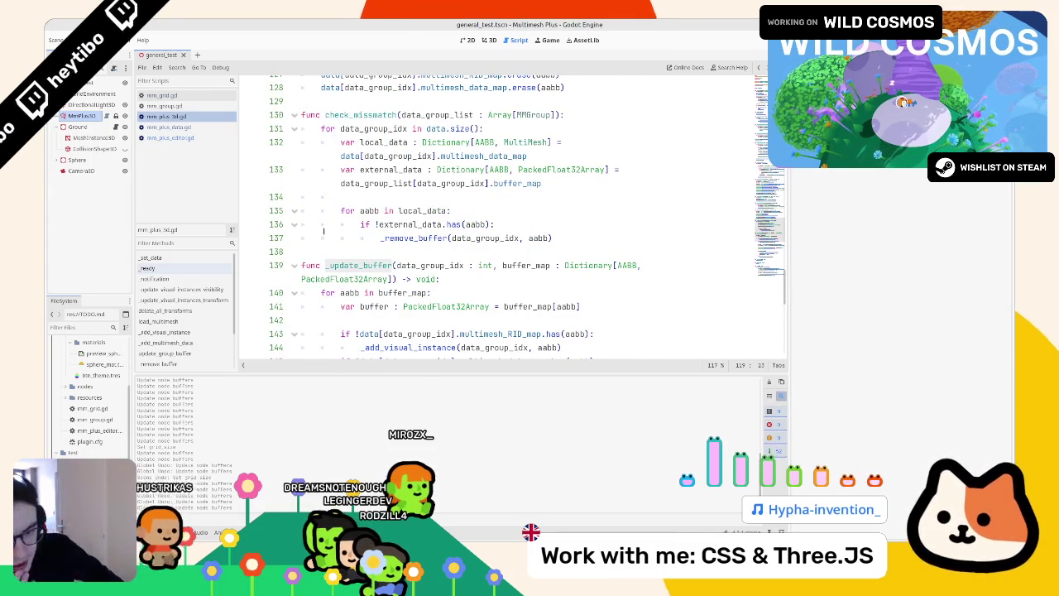
Show the MmPlus3D node's properties in the Inspector and return to mm_plus_editor.gd
{"action": "left_click", "coordinate": [109, 115]}
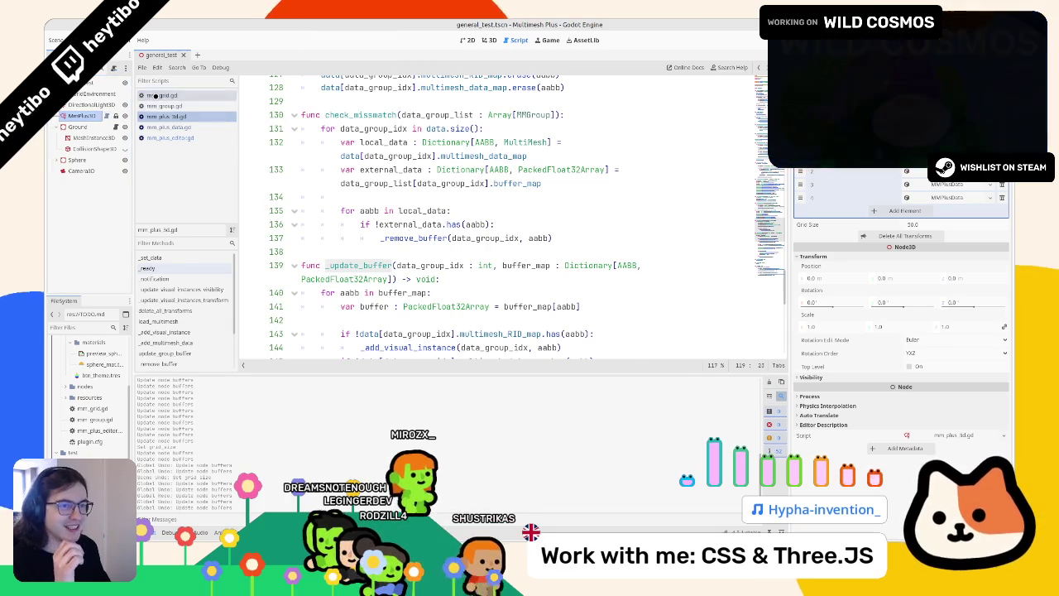
{"action": "left_click", "coordinate": [165, 106]}
{"action": "left_click", "coordinate": [170, 137]}
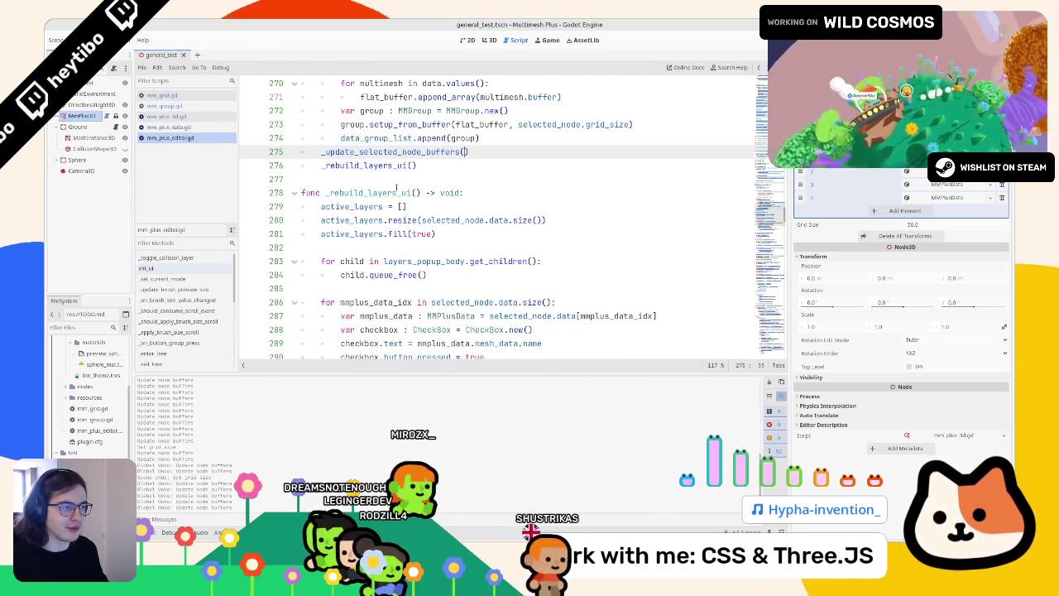
Insert a blank line after the _update_selected_node_buffers() call on line 275
{"action": "scroll", "coordinate": [397, 189], "scroll_direction": "up", "scroll_amount": 2}
{"action": "key", "text": "ctrl+BackSpace"}
{"action": "key", "text": "ctrl+BackSpace"}
{"action": "key", "text": "ctrl+BackSpace"}
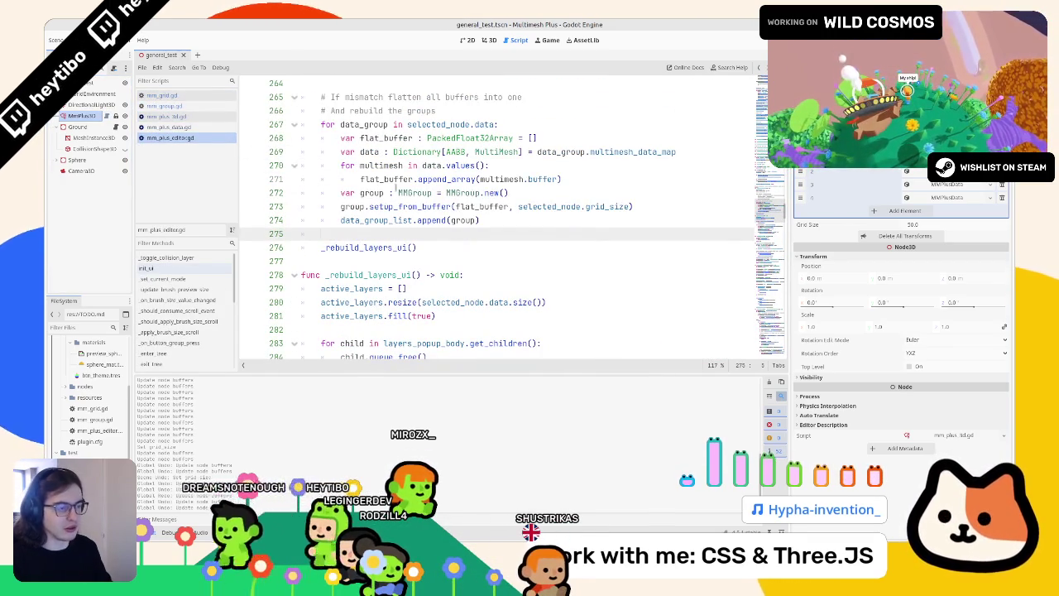
{"action": "key", "text": "ctrl+z"}
{"action": "key", "text": "Return"}
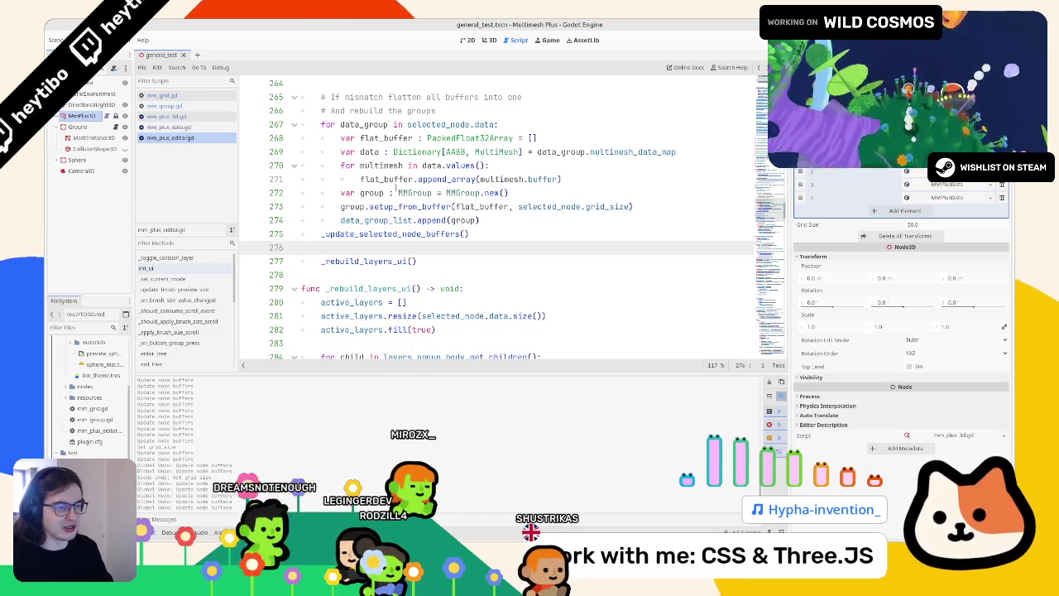
Trace _update_selected_node_buffers into update_group_buffer, reselect MMPlus3D, and return to the group append line
{"action": "left_click", "coordinate": [398, 233]}
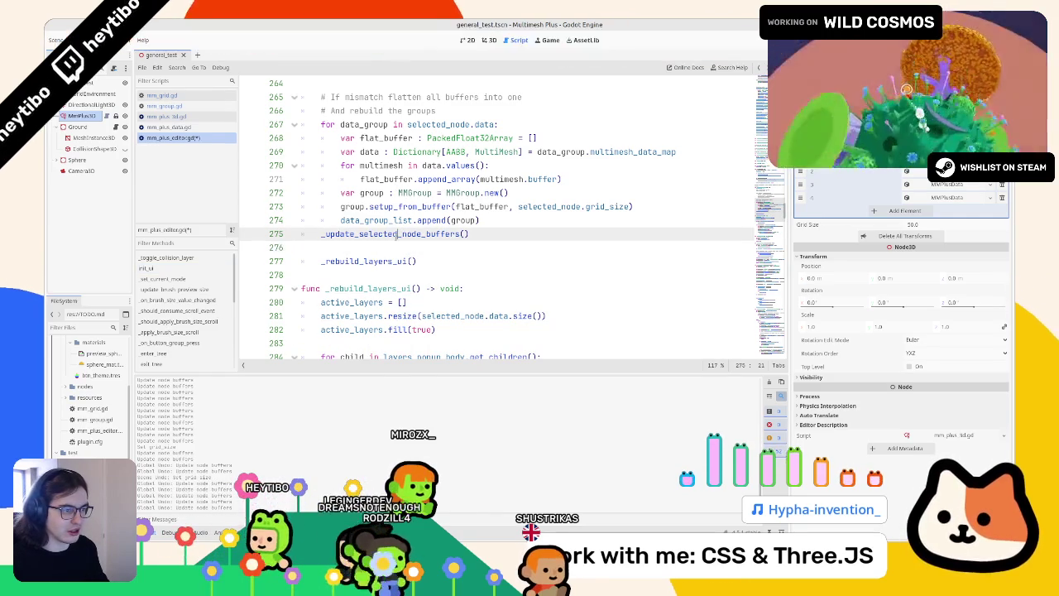
{"action": "left_click", "coordinate": [398, 234], "text": "ctrl"}
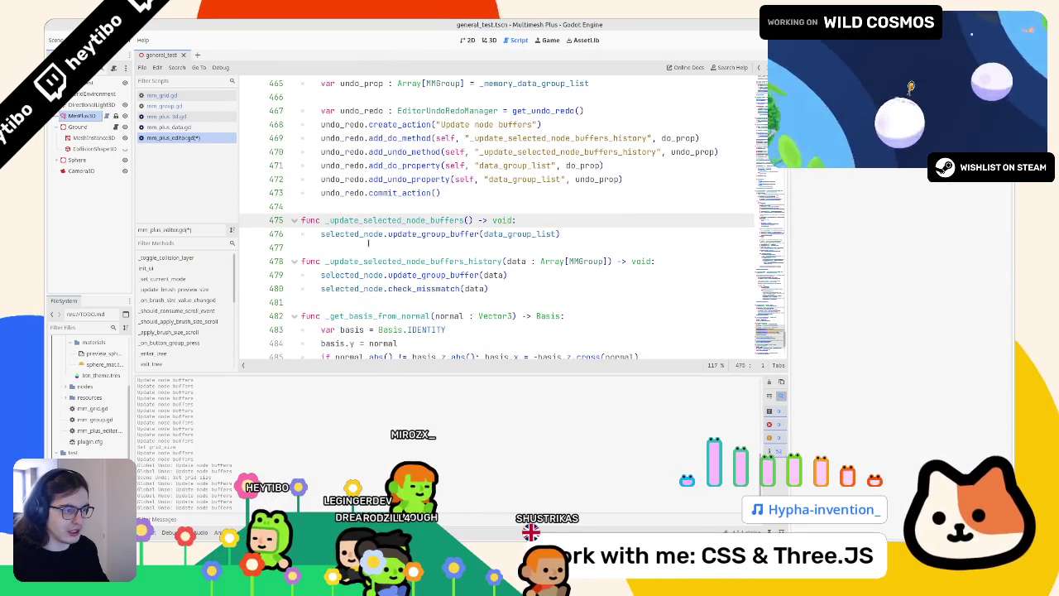
{"action": "left_click", "coordinate": [406, 233], "text": "ctrl"}
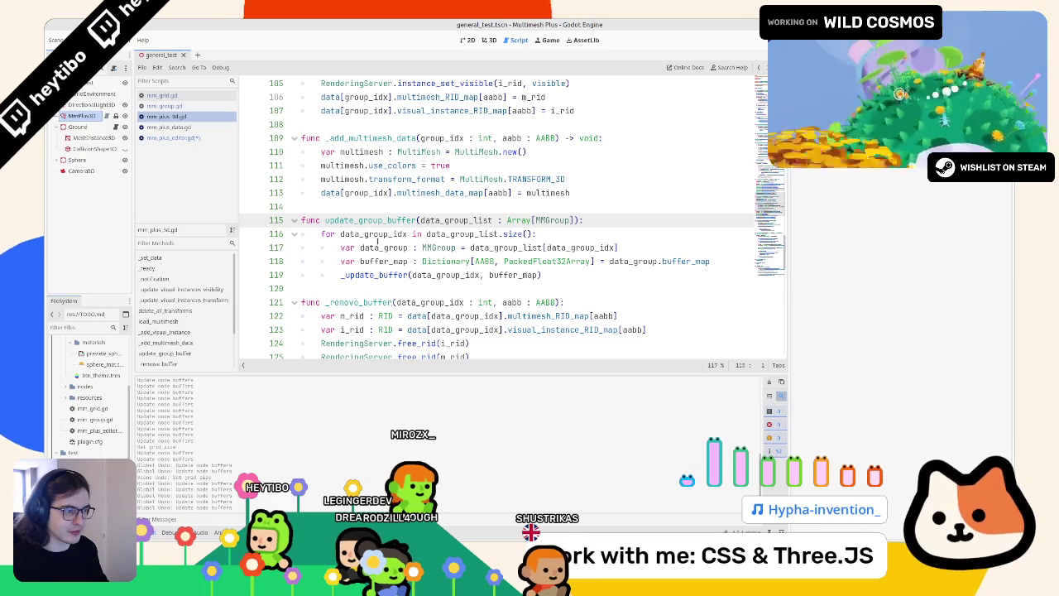
{"action": "left_click", "coordinate": [78, 116]}
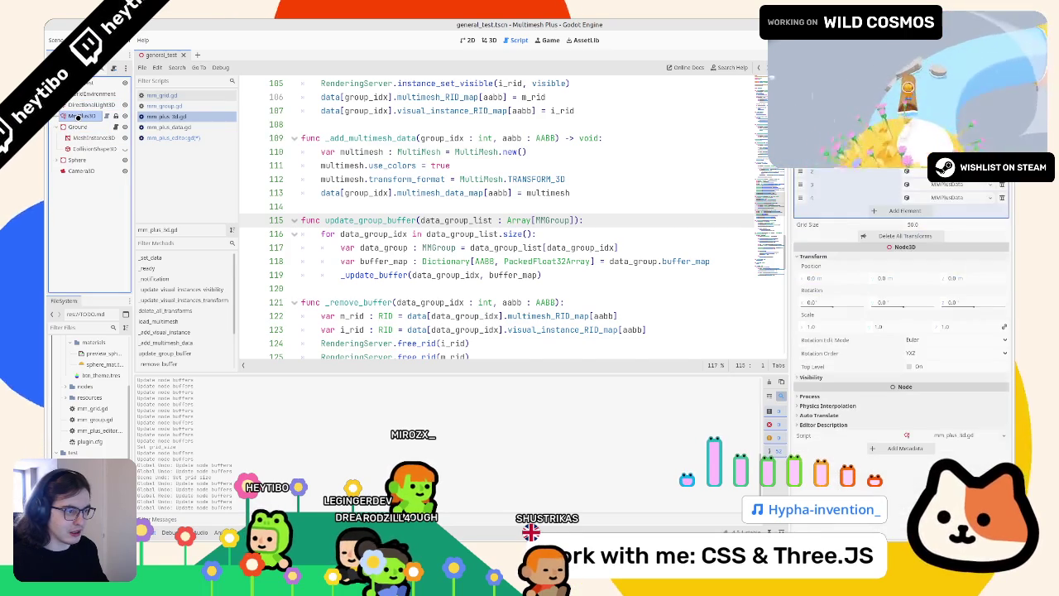
{"action": "key", "text": "alt+Left"}
{"action": "key", "text": "alt+Left"}
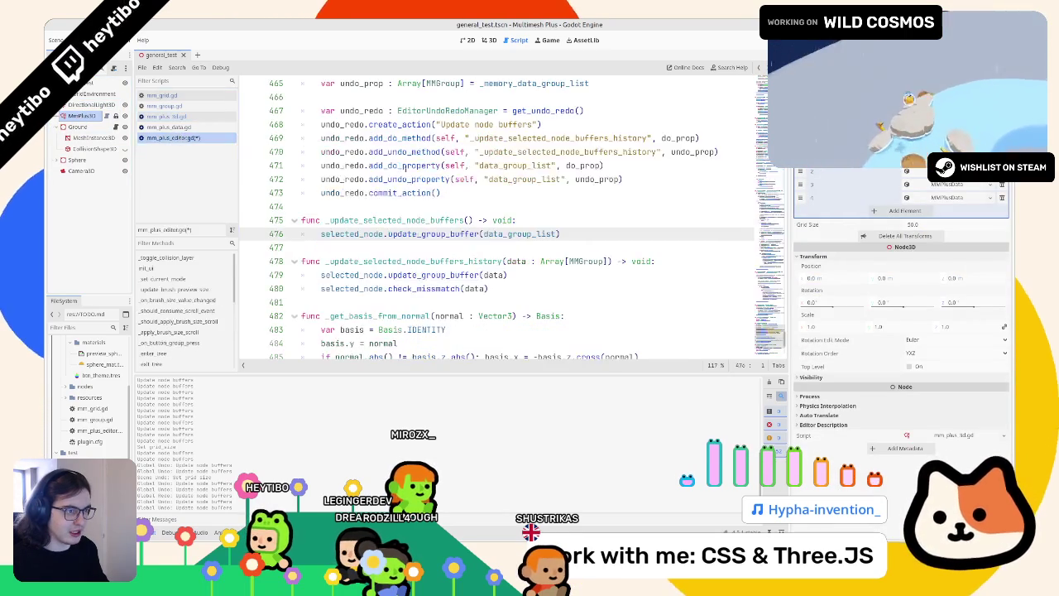
{"action": "scroll", "coordinate": [405, 202], "scroll_direction": "up", "scroll_amount": 2}
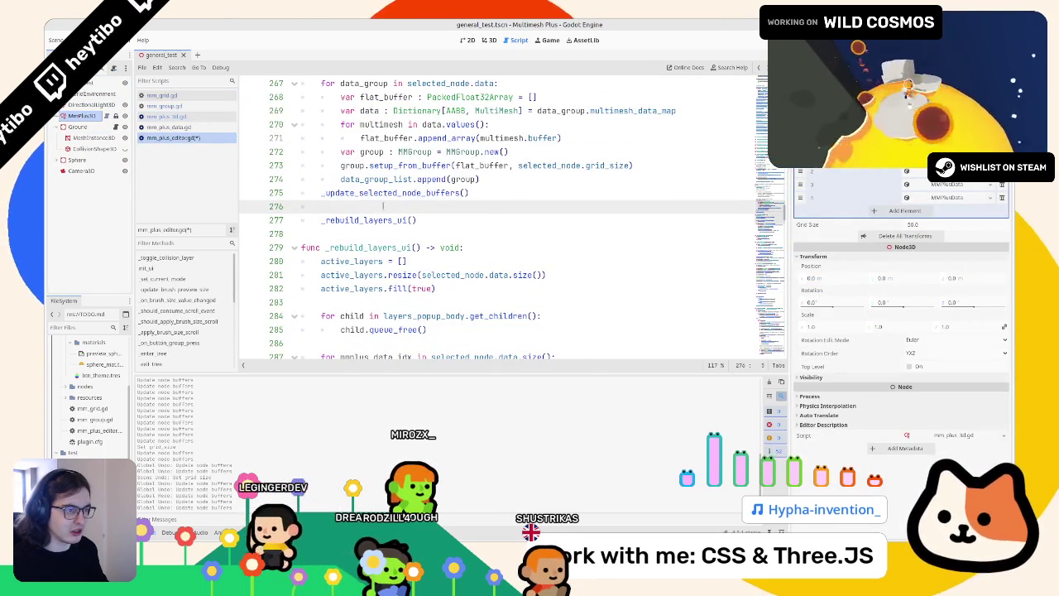
{"action": "left_click", "coordinate": [445, 180]}
{"action": "scroll", "coordinate": [444, 180], "scroll_direction": "up", "scroll_amount": 2}
Add print(group) below line 273 and reselect MMPlus3D to run the regroup code
{"action": "double_click", "coordinate": [464, 262]}
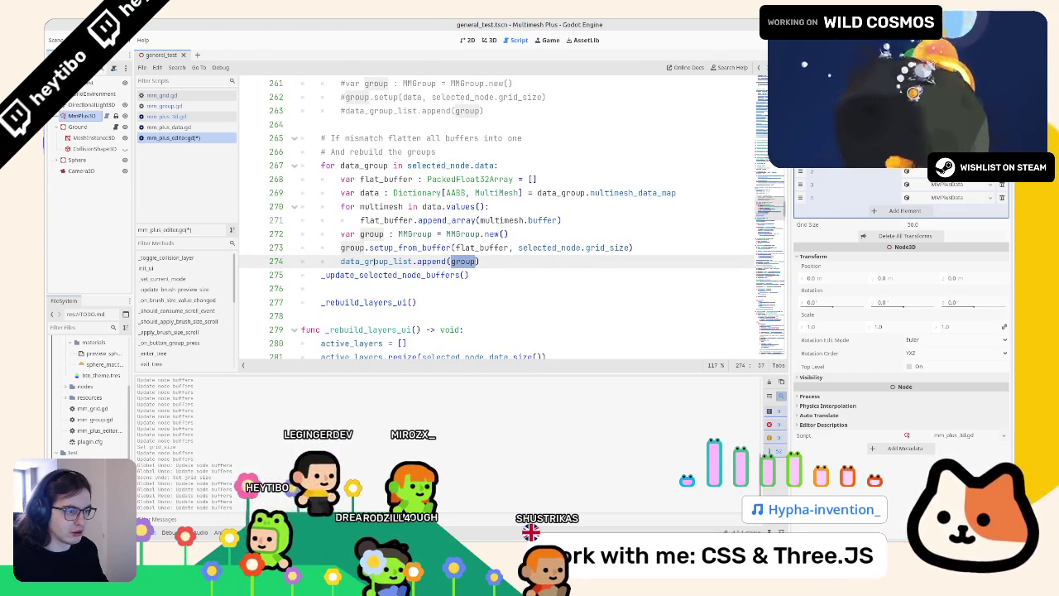
{"action": "double_click", "coordinate": [353, 248]}
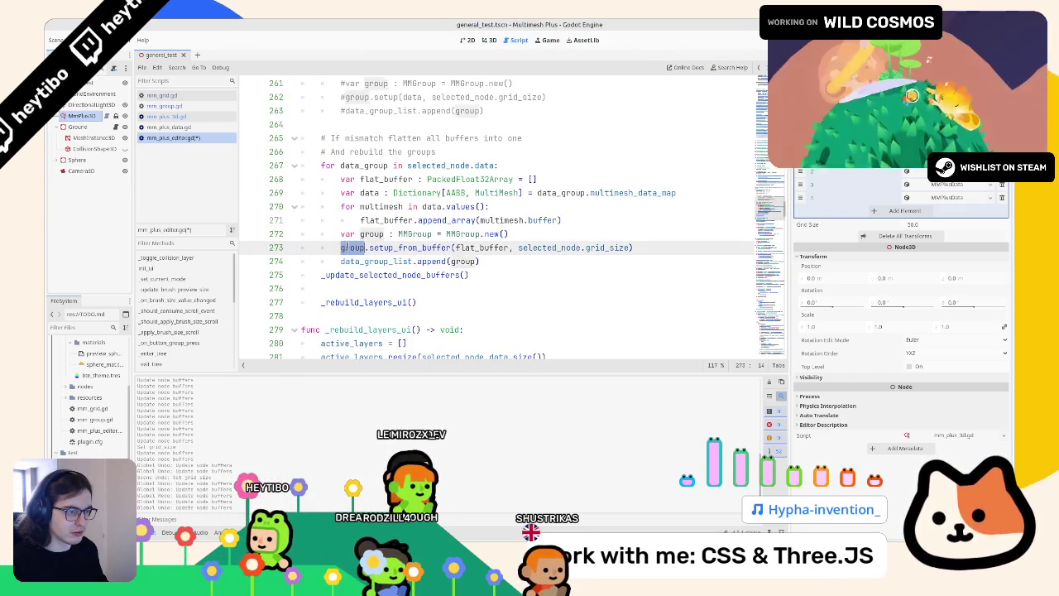
{"action": "left_click", "coordinate": [669, 239]}
{"action": "left_click", "coordinate": [664, 244]}
{"action": "key", "text": "Return"}
{"action": "type", "text": "print(group"}
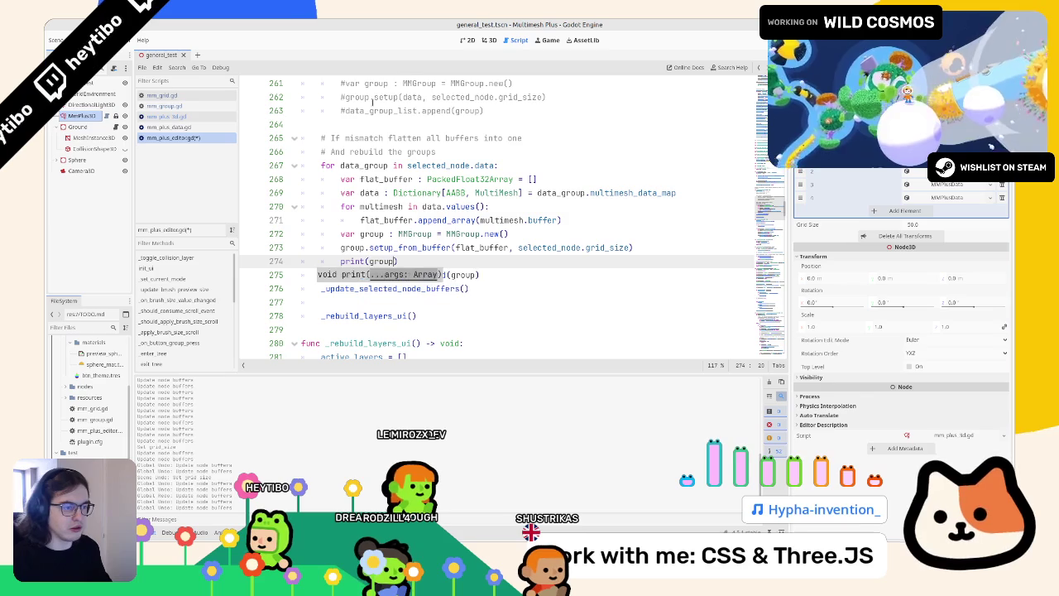
{"action": "left_click", "coordinate": [70, 117]}
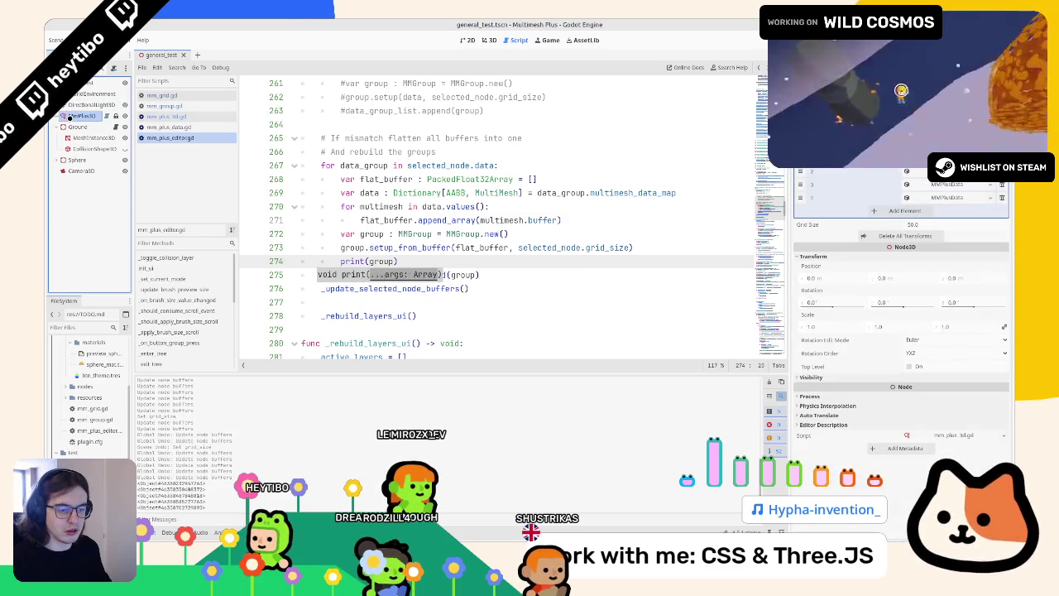
{"action": "key", "text": "End"}
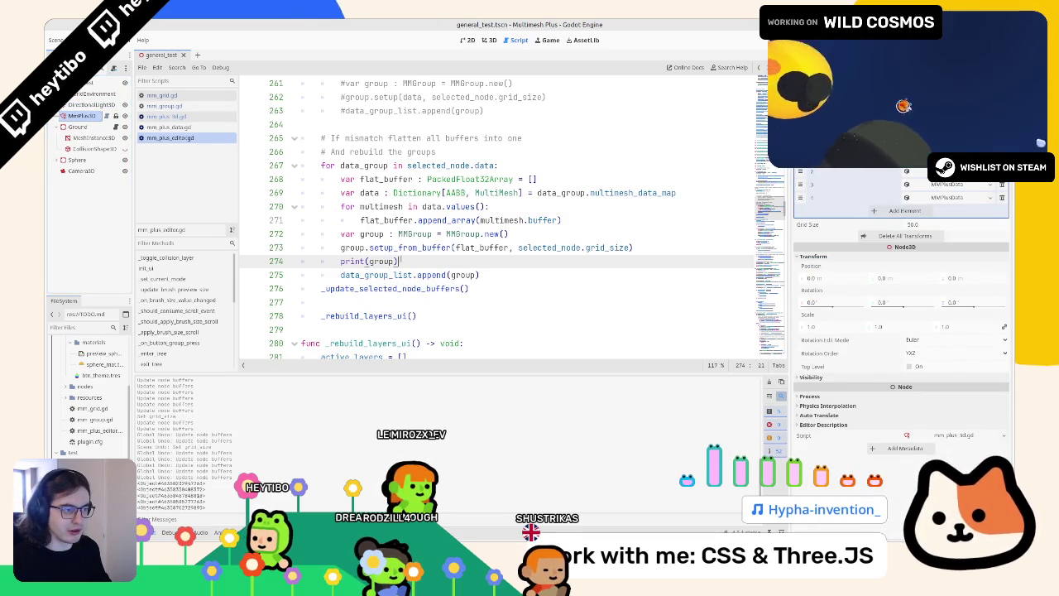
Remove the print line and open the MMGroup class definition in mm_group.gd
{"action": "double_click", "coordinate": [414, 234]}
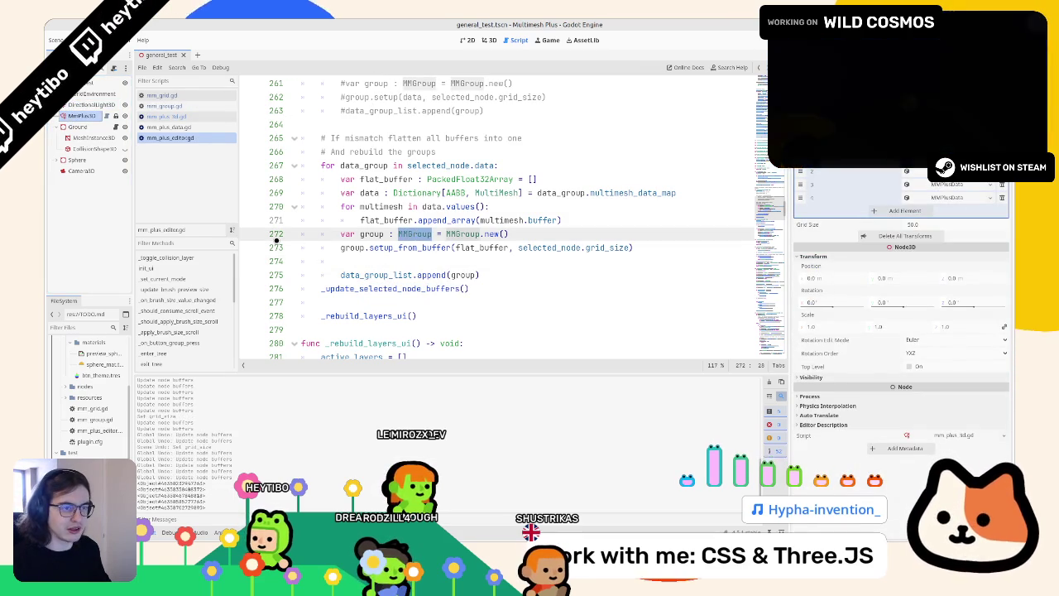
{"action": "left_click", "coordinate": [424, 262]}
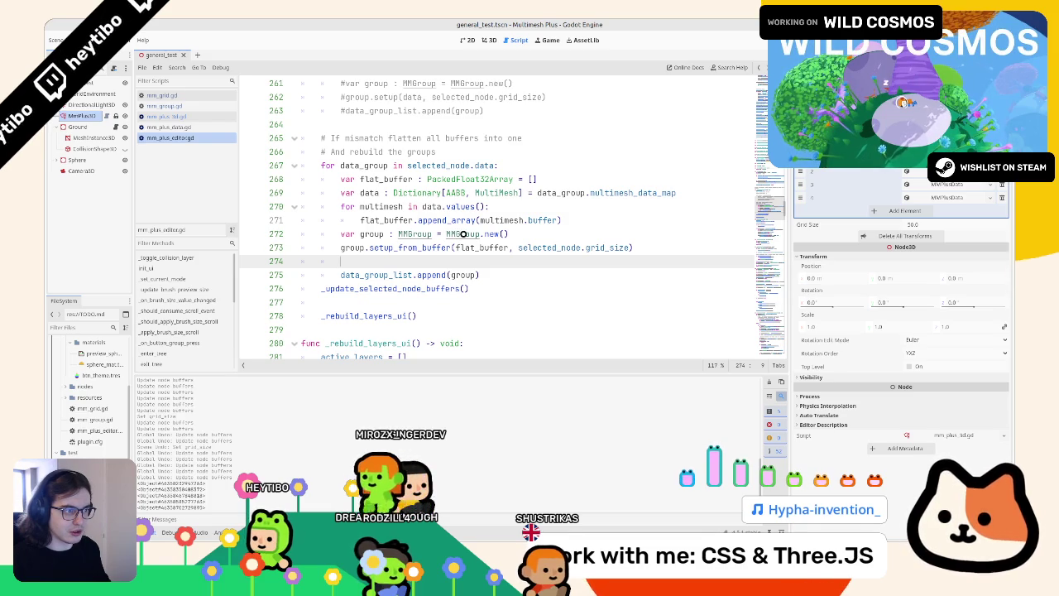
{"action": "left_click", "coordinate": [463, 234], "text": "ctrl"}
{"action": "scroll", "coordinate": [466, 248], "scroll_direction": "up", "scroll_amount": 10}
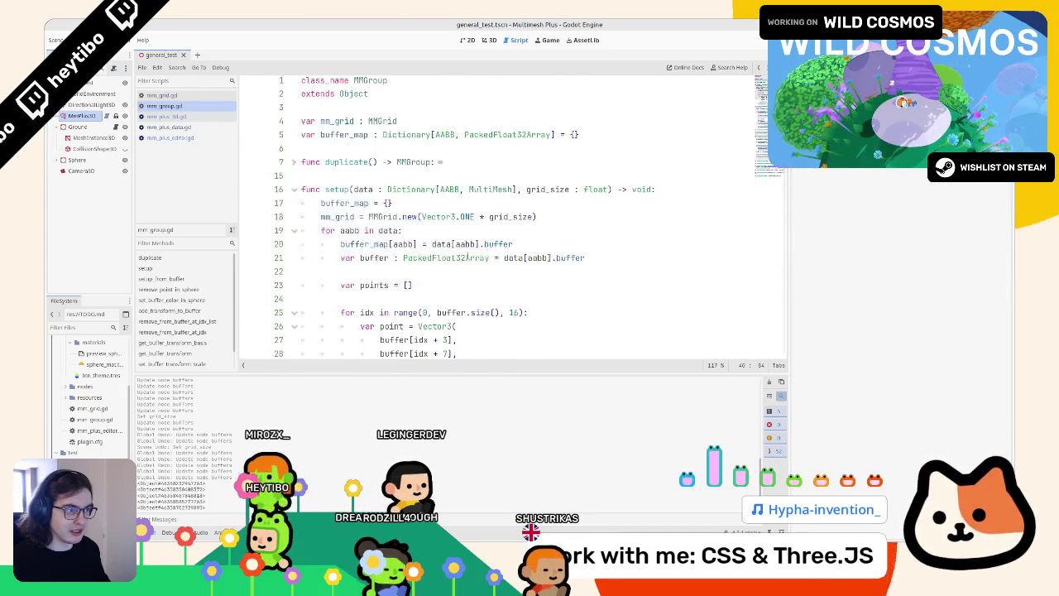
Copy selected_node.data from line 267 onto blank line 274, followed by a dot
{"action": "double_click", "coordinate": [342, 139]}
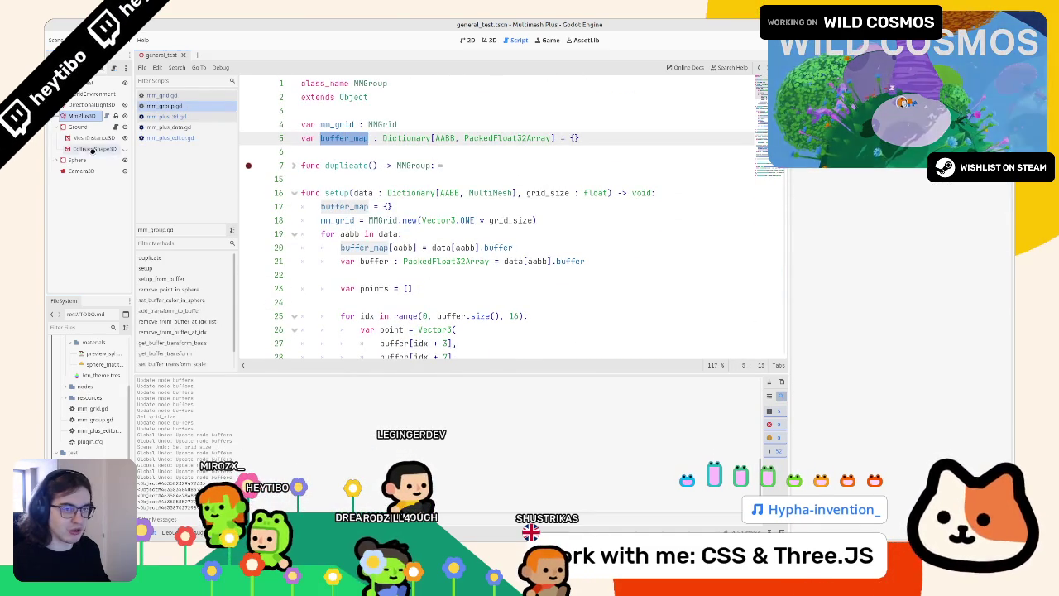
{"action": "left_click", "coordinate": [170, 138]}
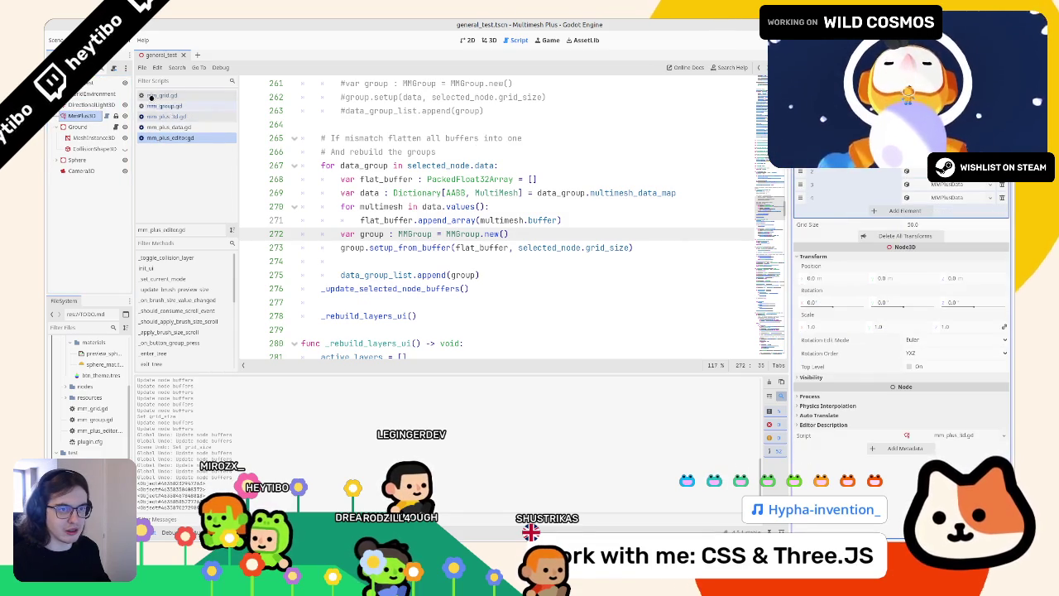
{"action": "left_click", "coordinate": [377, 260]}
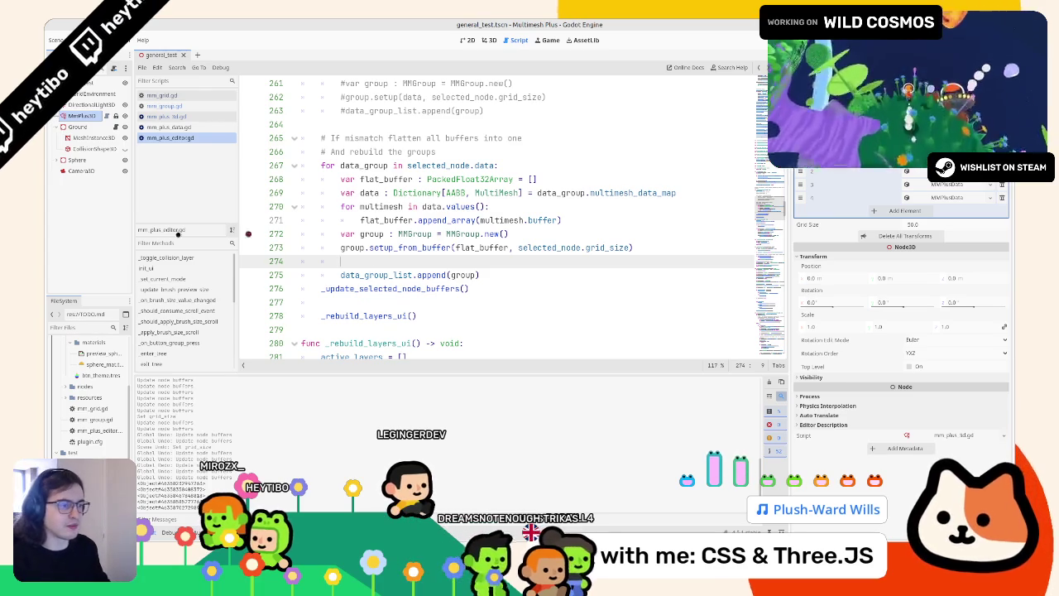
{"action": "left_click_drag", "start_coordinate": [495, 166], "coordinate": [407, 165]}
{"action": "key", "text": "ctrl+c"}
{"action": "left_click", "coordinate": [340, 260]}
{"action": "key", "text": "ctrl+v"}
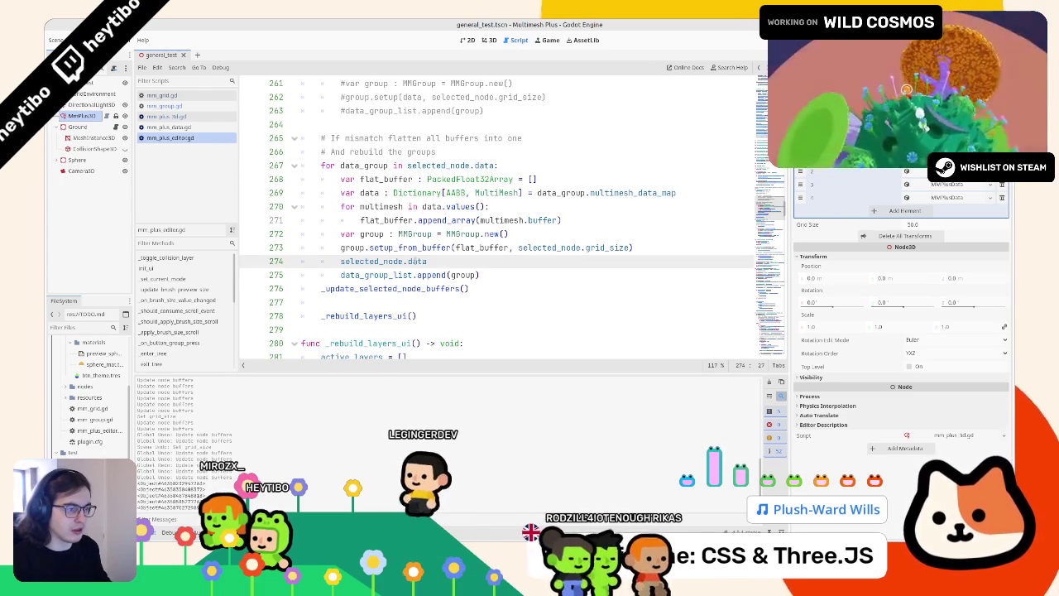
{"action": "type", "text": ".buf"}
{"action": "key", "text": "Escape"}
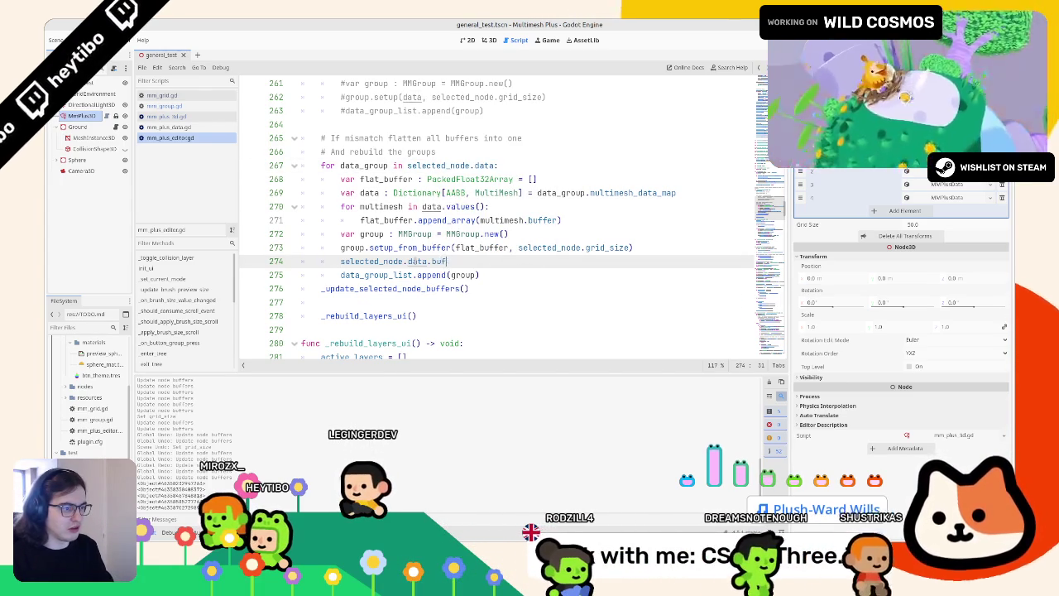
Inspect MMPlusData's multimesh_data_map, then delete the empty line below the data export in mm_plus_3d.gd
{"action": "left_click", "coordinate": [485, 166], "text": "ctrl"}
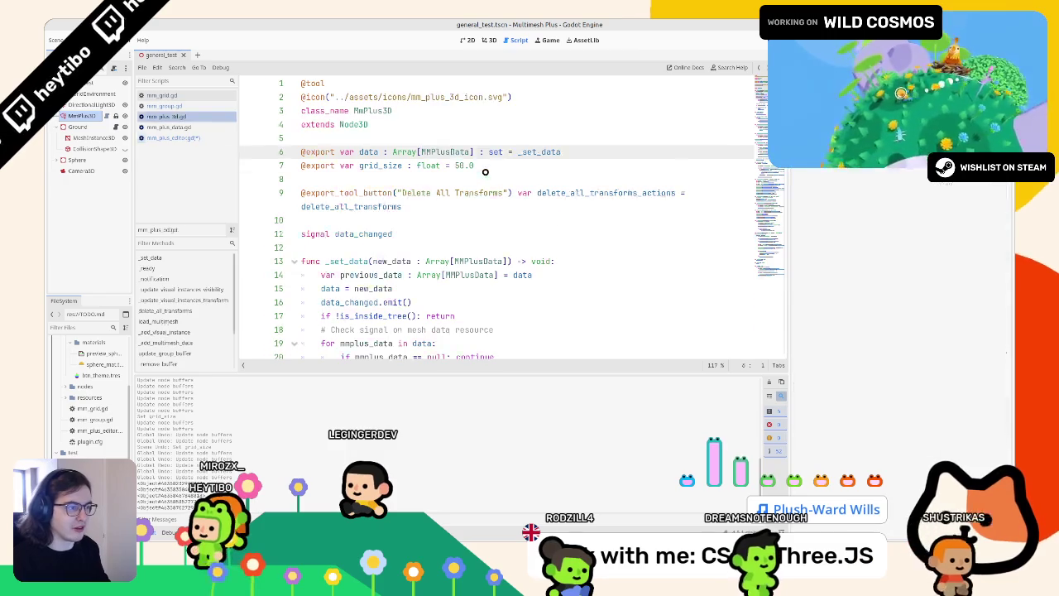
{"action": "left_click", "coordinate": [442, 153], "text": "ctrl"}
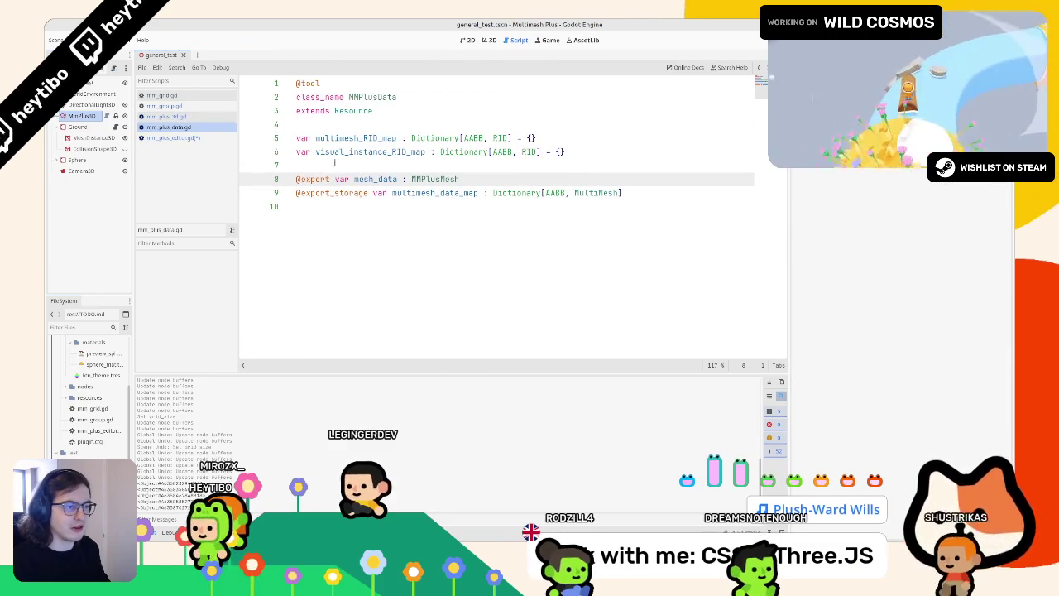
{"action": "double_click", "coordinate": [434, 193]}
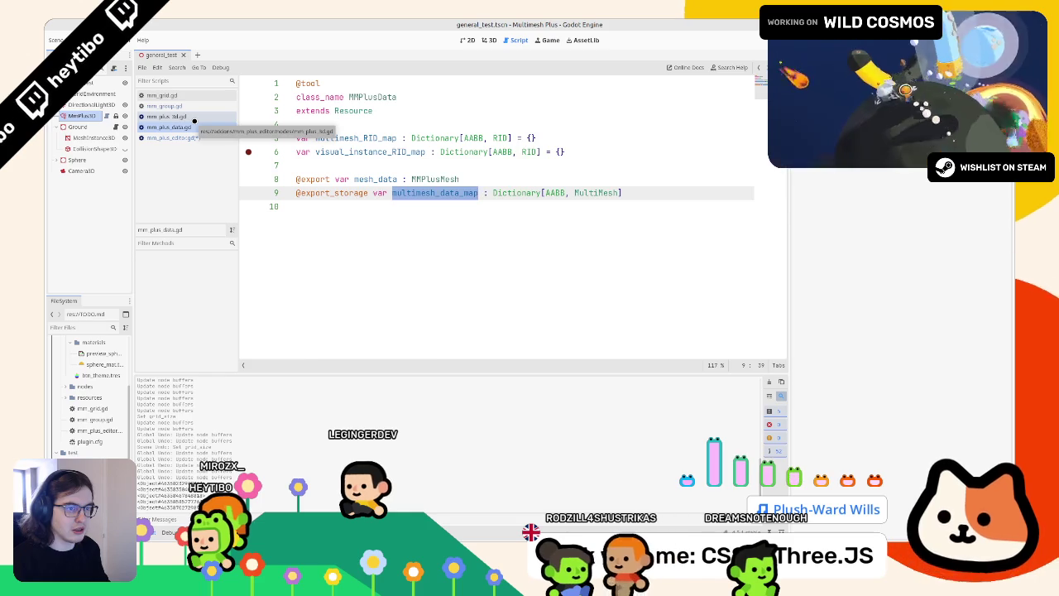
{"action": "left_click", "coordinate": [194, 120]}
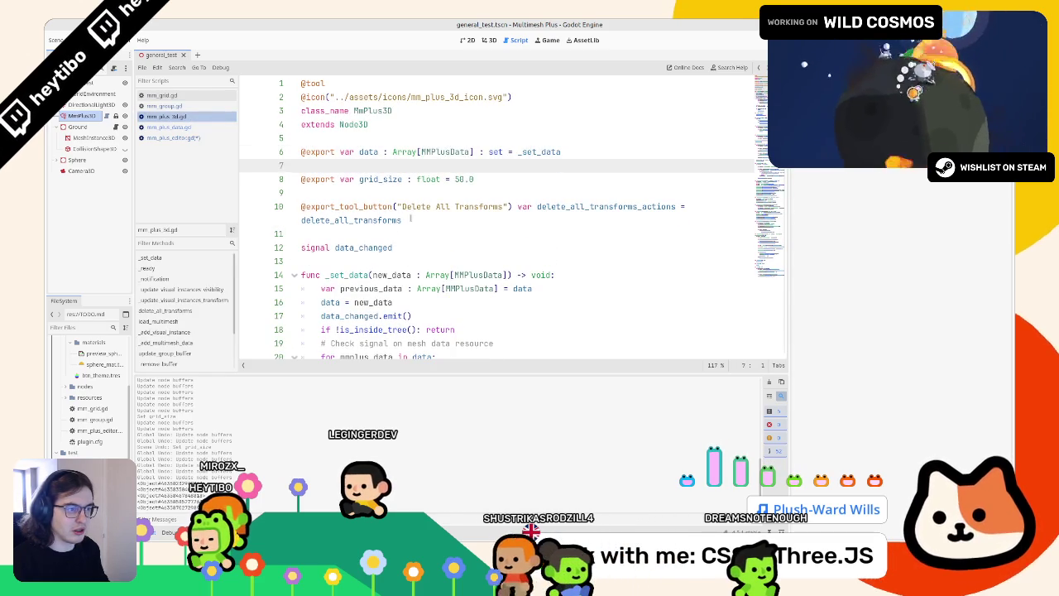
{"action": "key", "text": "BackSpace"}
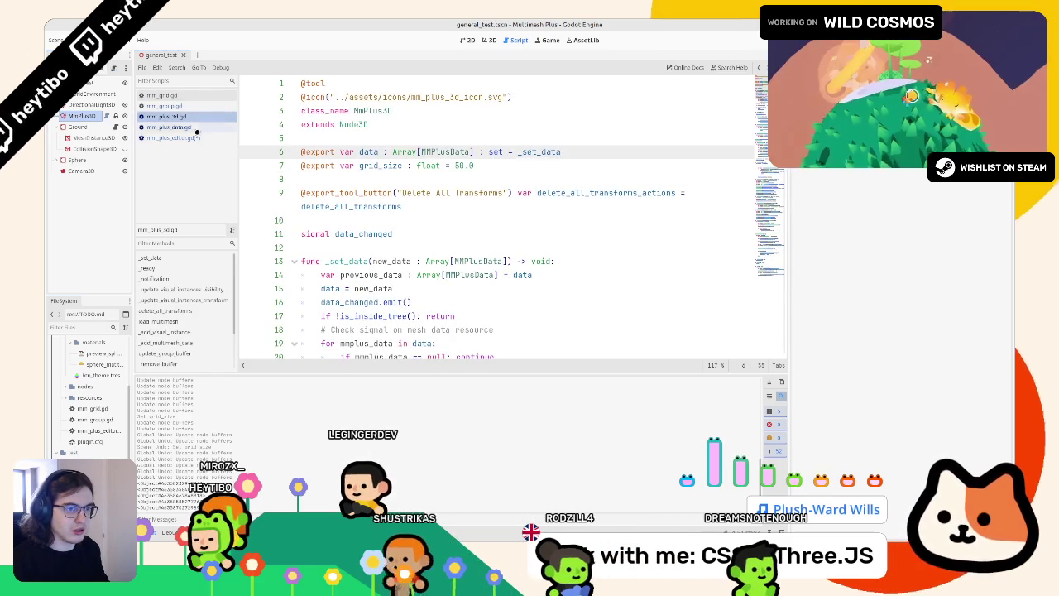
Continue line 274 in mm_plus_editor.gd by typing '.buff'
{"action": "left_click", "coordinate": [169, 137]}
{"action": "left_click", "coordinate": [459, 261]}
{"action": "type", "text": ".buffer)"}
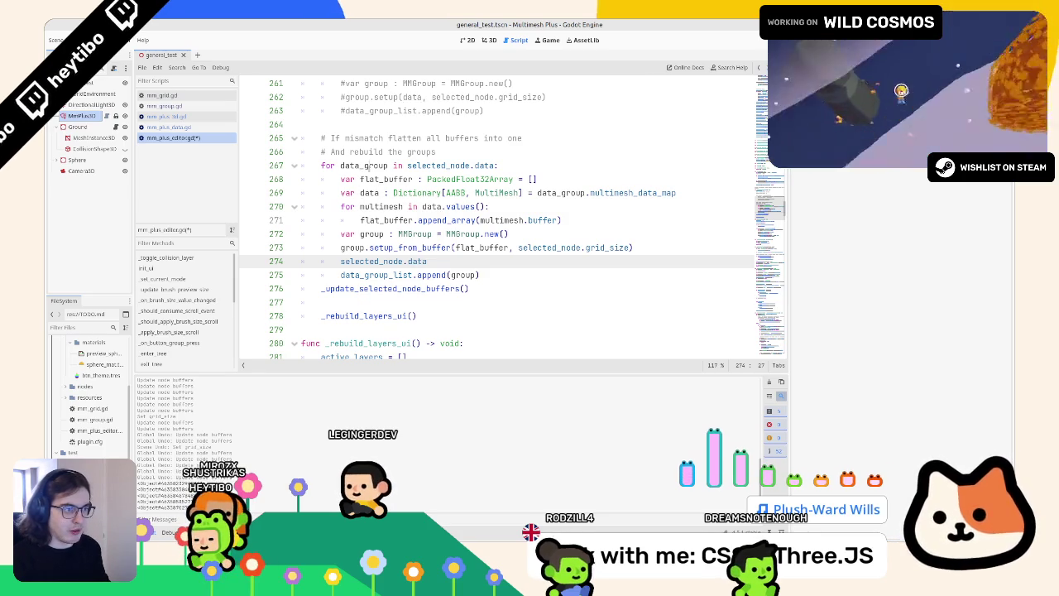
Replace selected_node.data on line 274 with data_group.multimesh_data_map copied from line 269
{"action": "double_click", "coordinate": [365, 166]}
{"action": "double_click", "coordinate": [446, 165]}
{"action": "left_click_drag", "start_coordinate": [495, 165], "coordinate": [407, 165]}
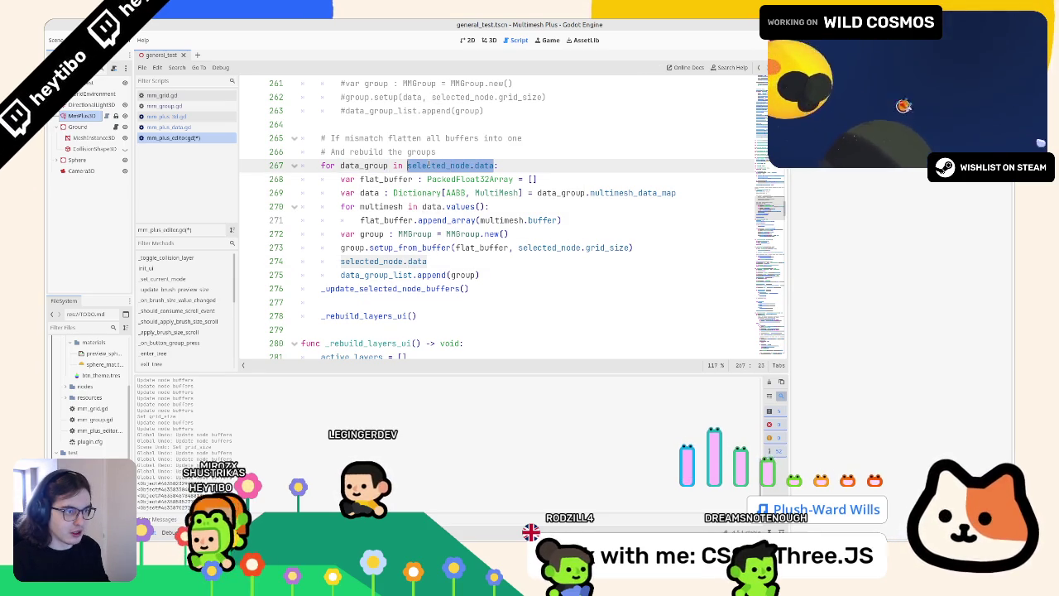
{"action": "left_click", "coordinate": [365, 165]}
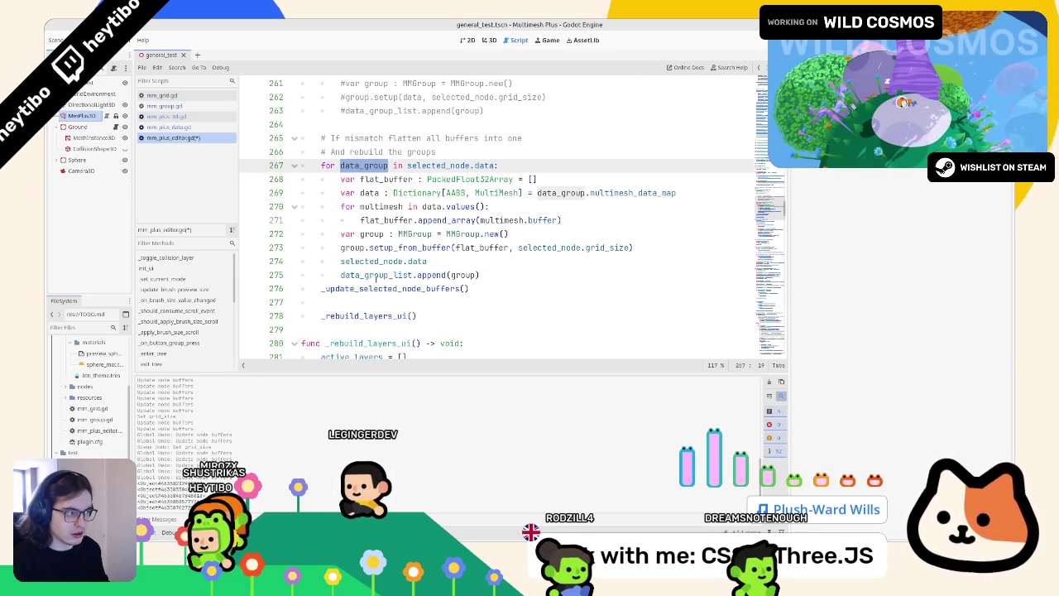
{"action": "left_click", "coordinate": [627, 193]}
{"action": "double_click", "coordinate": [557, 193]}
{"action": "left_click_drag", "start_coordinate": [557, 192], "coordinate": [627, 193]}
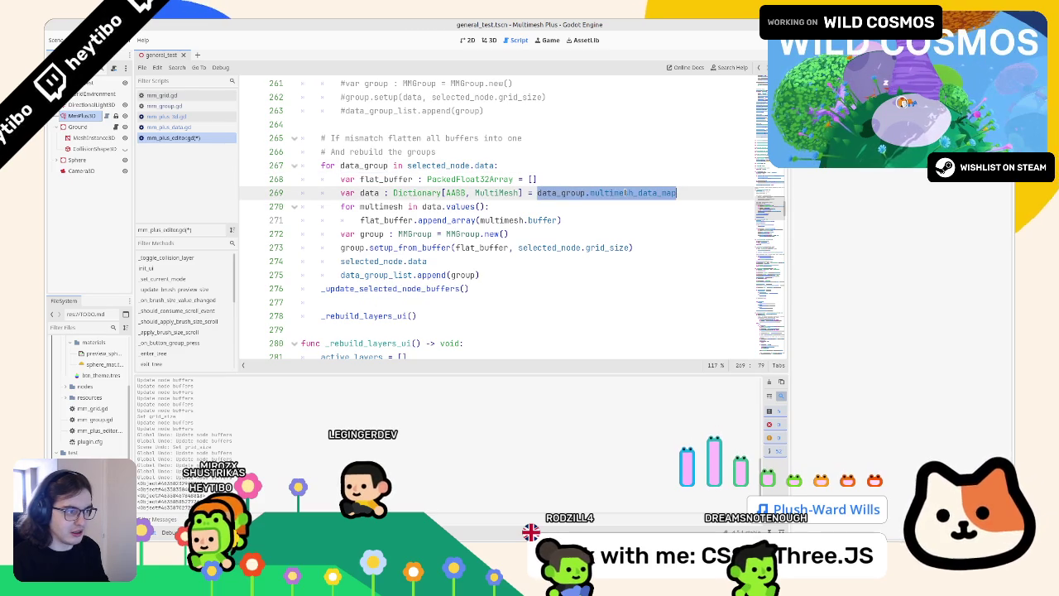
{"action": "key", "text": "ctrl+c"}
{"action": "left_click_drag", "start_coordinate": [340, 262], "coordinate": [427, 261]}
{"action": "key", "text": "ctrl+v"}
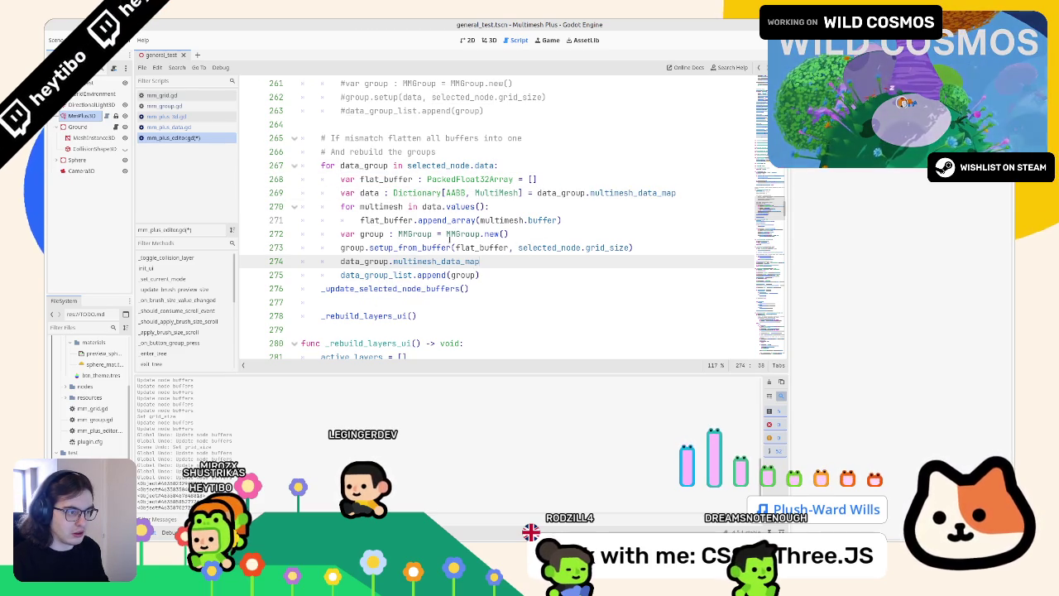
Write 'data_group.multimesh_data_map = group.buffer_map(' on line 274 and save the script
{"action": "left_click", "coordinate": [463, 234], "text": "ctrl"}
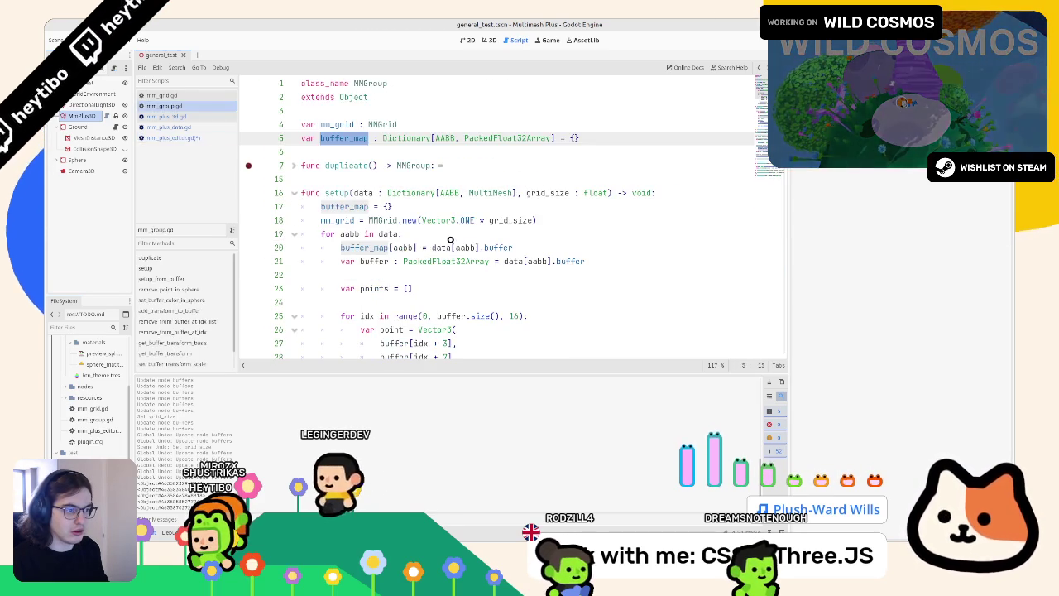
{"action": "left_click", "coordinate": [355, 138]}
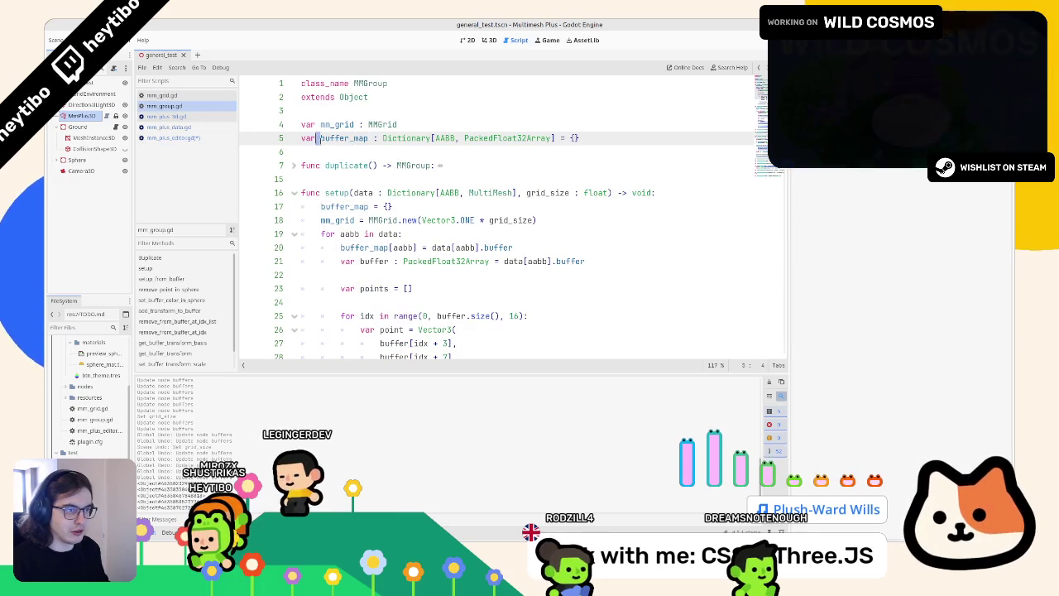
{"action": "left_click", "coordinate": [170, 137]}
{"action": "left_click", "coordinate": [520, 248]}
{"action": "key", "text": "End"}
{"action": "key", "text": "Return"}
{"action": "key", "text": "ctrl+v"}
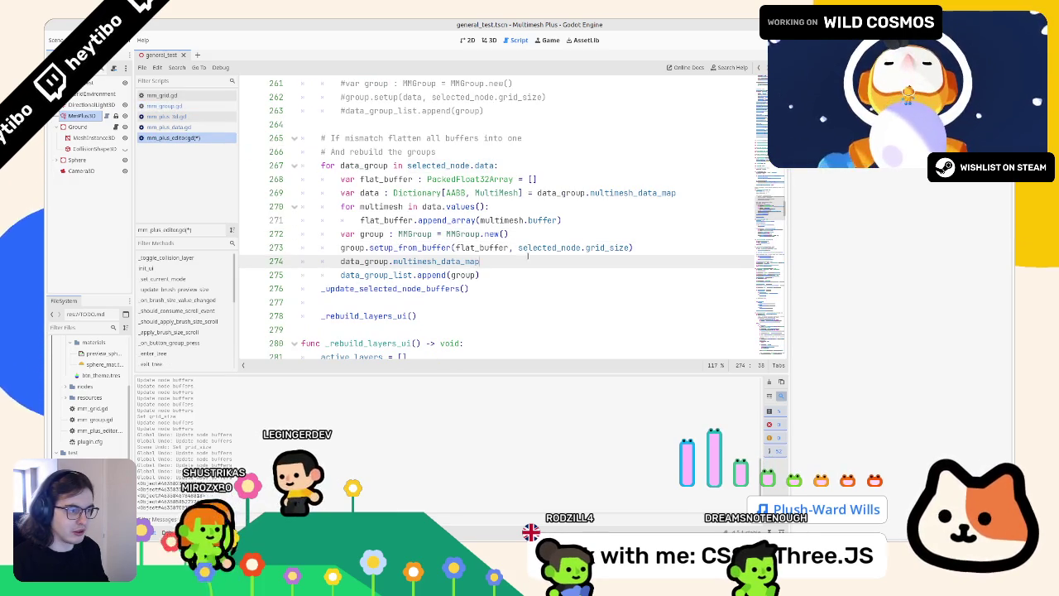
{"action": "type", "text": " = gro"}
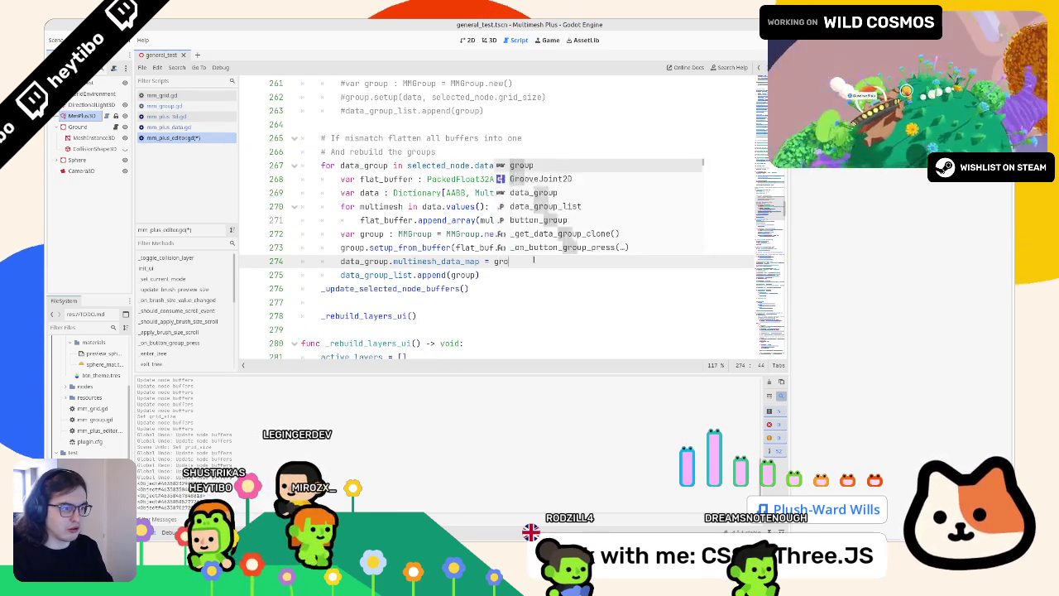
{"action": "type", "text": "up.buffer_map("}
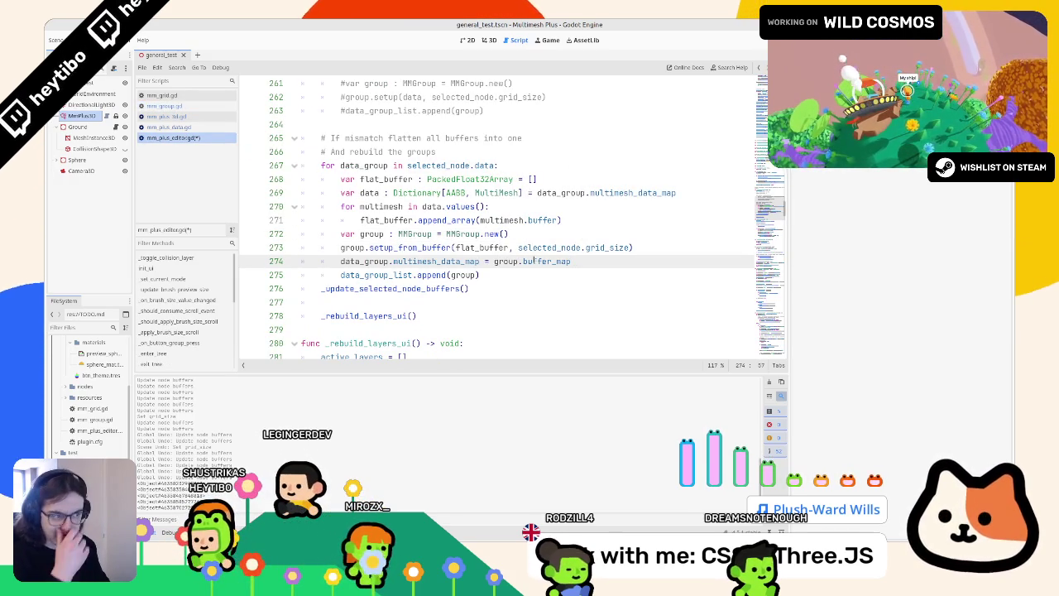
{"action": "key", "text": "ctrl+s"}
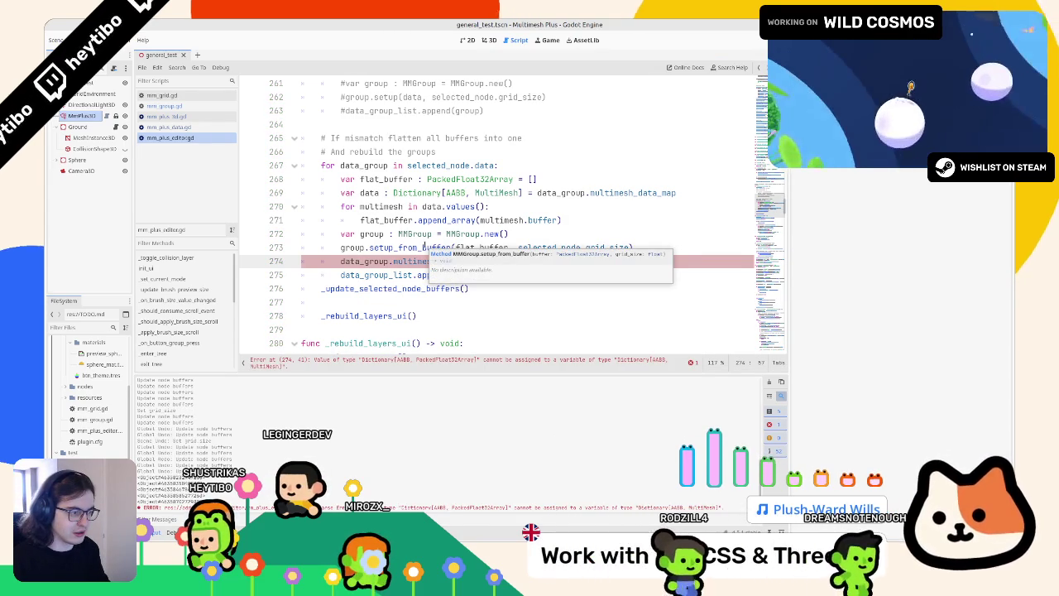
Widen the code editing area and select the inner multimesh loop on lines 270–271
{"action": "key", "text": "Up"}
{"action": "key", "text": "Up"}
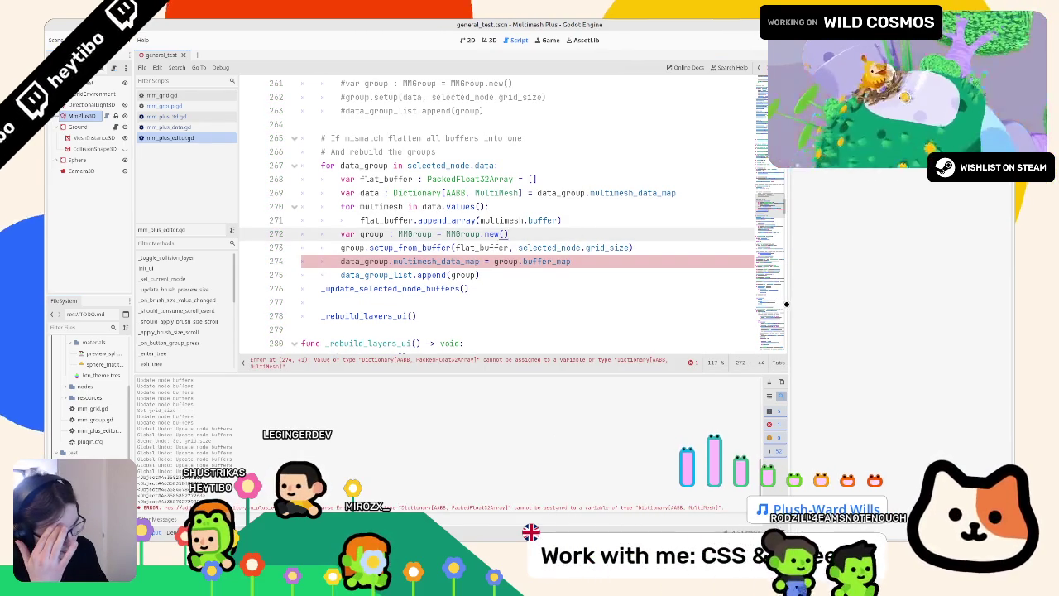
{"action": "left_click_drag", "start_coordinate": [789, 304], "coordinate": [905, 314]}
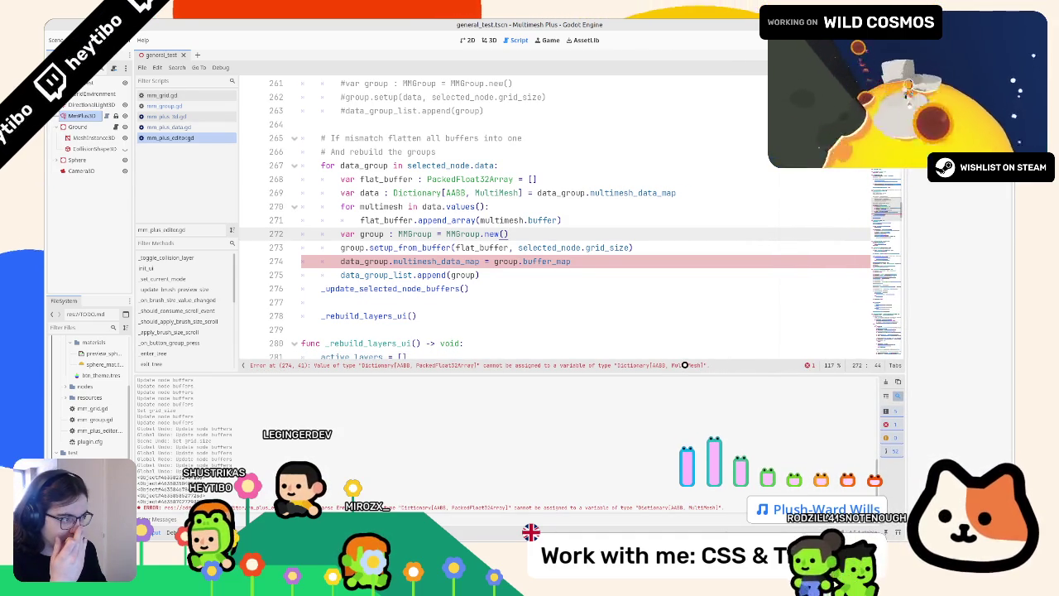
{"action": "double_click", "coordinate": [447, 220]}
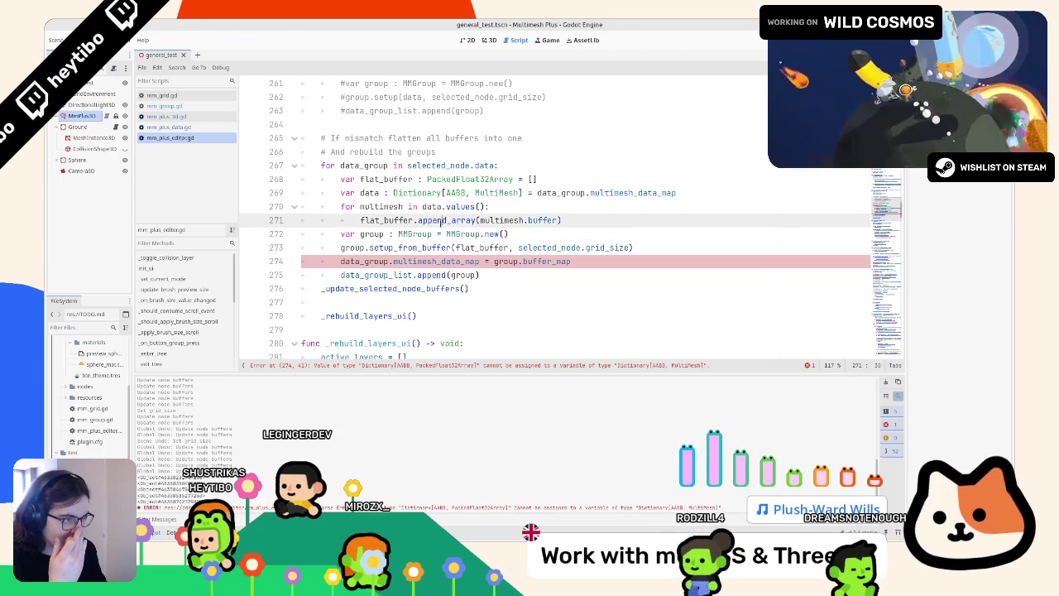
{"action": "left_click_drag", "start_coordinate": [359, 207], "coordinate": [588, 220]}
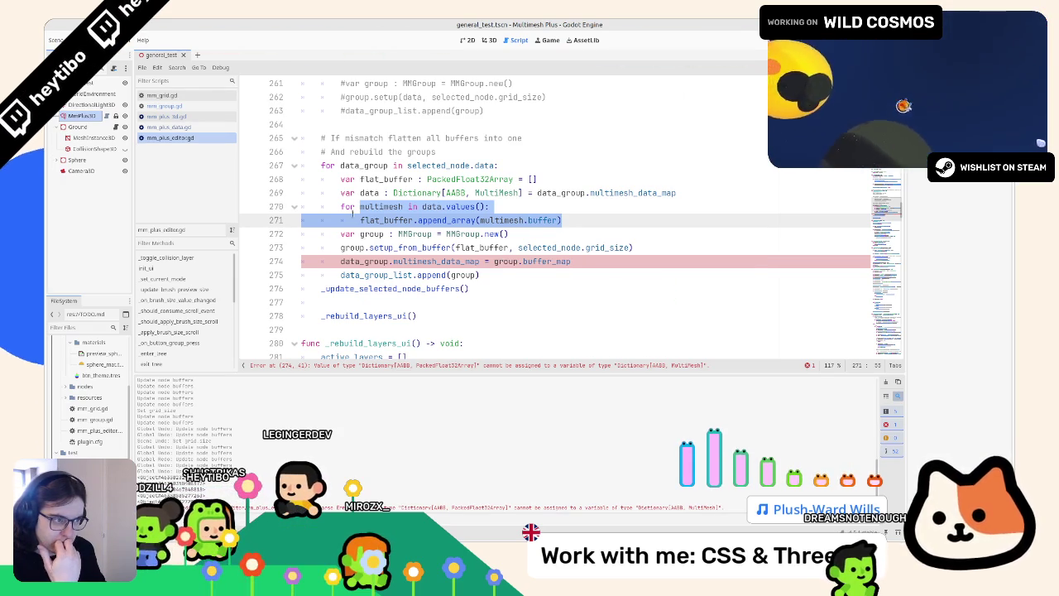
Select the loop header on line 270, then the whole data_group assignment on line 274
{"action": "key", "text": "Up"}
{"action": "key", "text": "Home"}
{"action": "key", "text": "ctrl+shift+Right"}
{"action": "key", "text": "ctrl+shift+Right"}
{"action": "key", "text": "ctrl+shift+Right"}
{"action": "key", "text": "Down"}
{"action": "key", "text": "Down"}
{"action": "key", "text": "Down"}
{"action": "key", "text": "Home"}
{"action": "key", "text": "ctrl+shift+Right"}
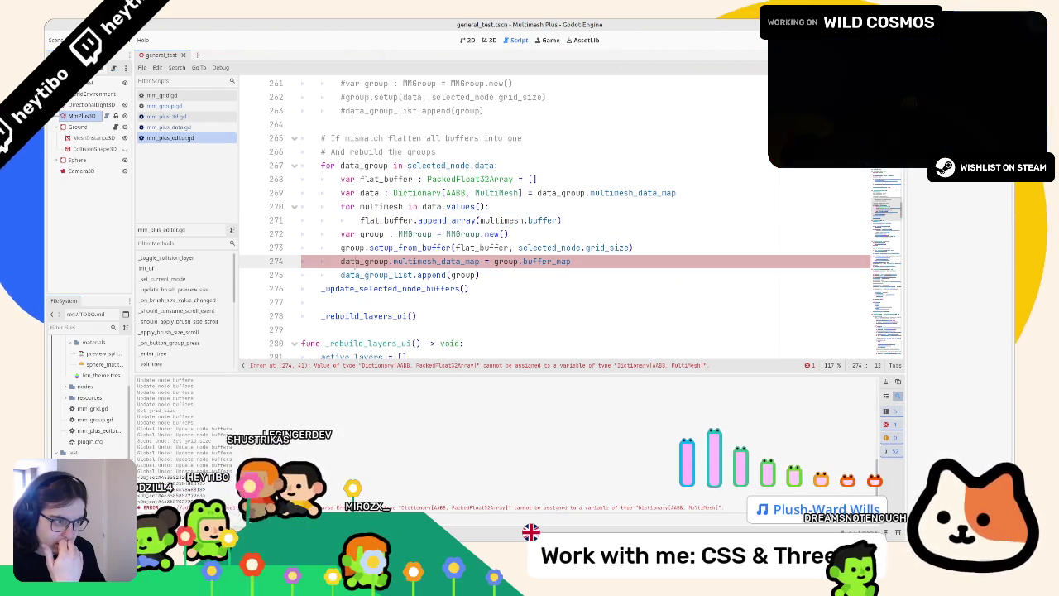
{"action": "key", "text": "shift+End"}
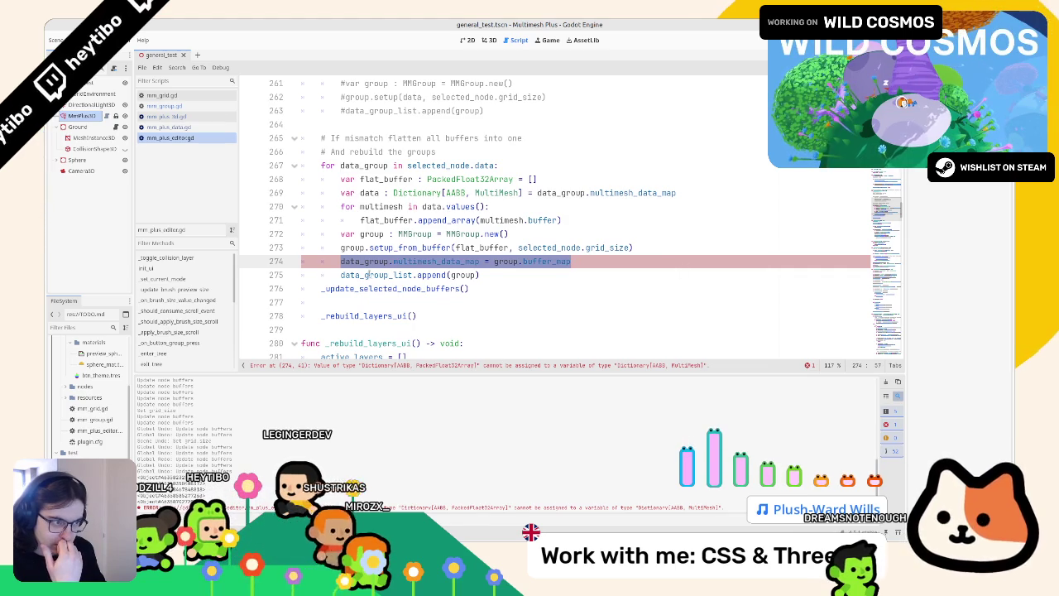
Trace data_group_list from line 275 up to its line 255 declaration and search for its uses
{"action": "double_click", "coordinate": [368, 275]}
{"action": "scroll", "coordinate": [356, 276], "scroll_direction": "up", "scroll_amount": 2}
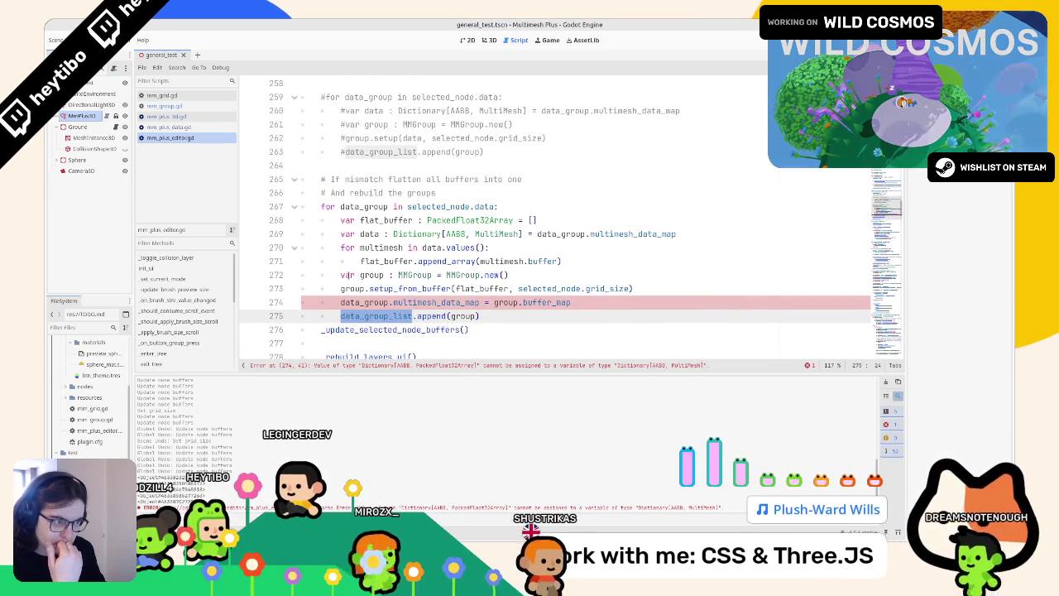
{"action": "double_click", "coordinate": [464, 316]}
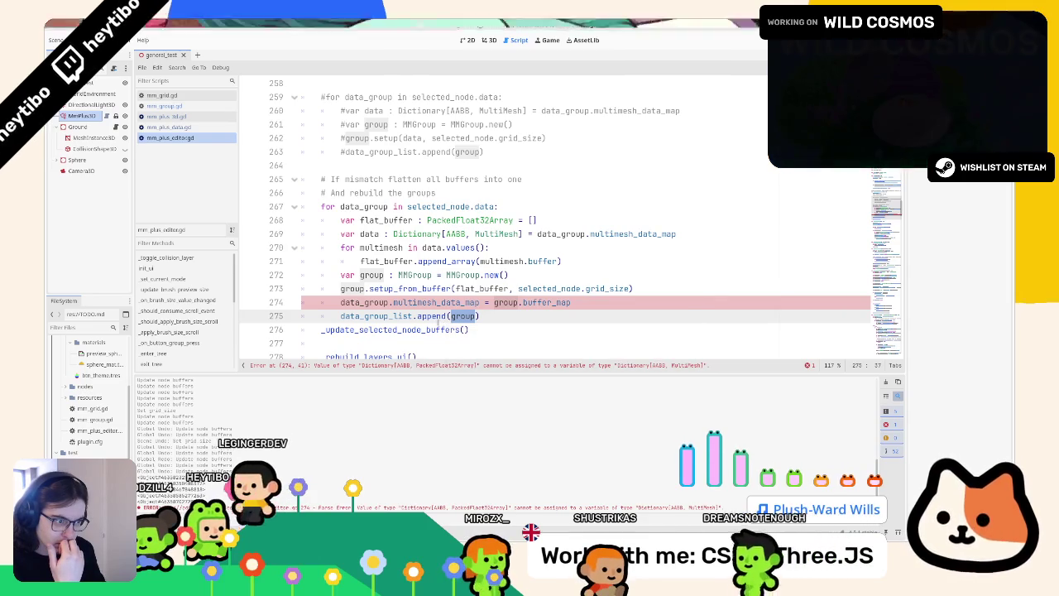
{"action": "double_click", "coordinate": [376, 316]}
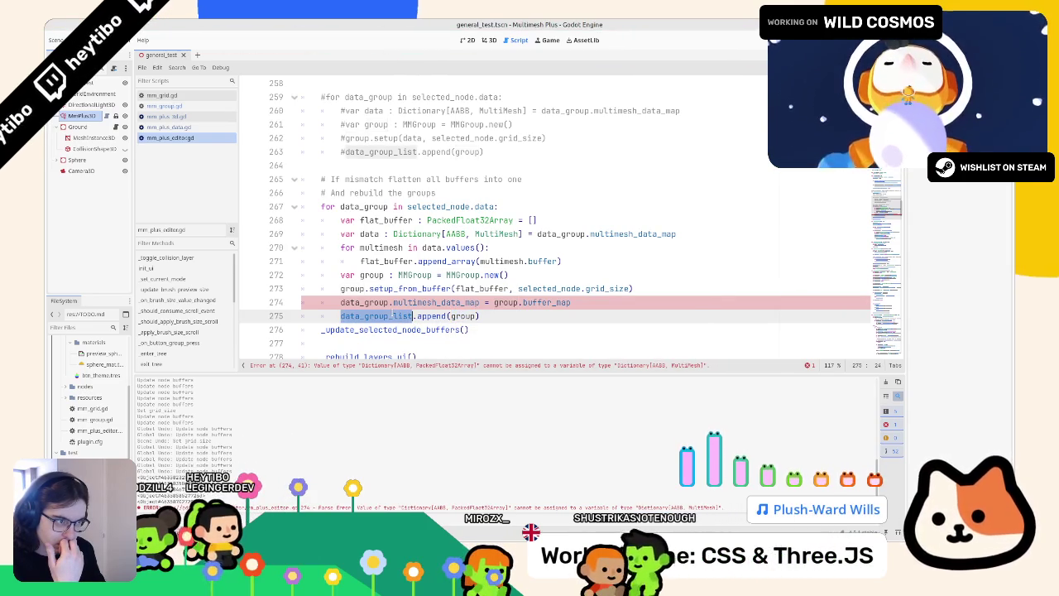
{"action": "mouse_move", "coordinate": [391, 316]}
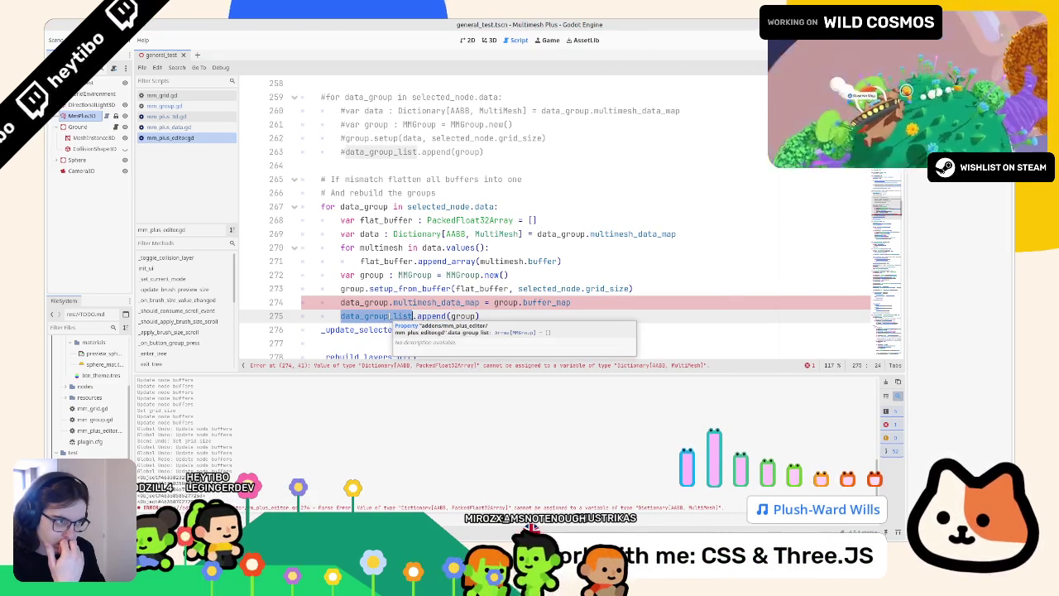
{"action": "scroll", "coordinate": [389, 316], "scroll_direction": "up", "scroll_amount": 2}
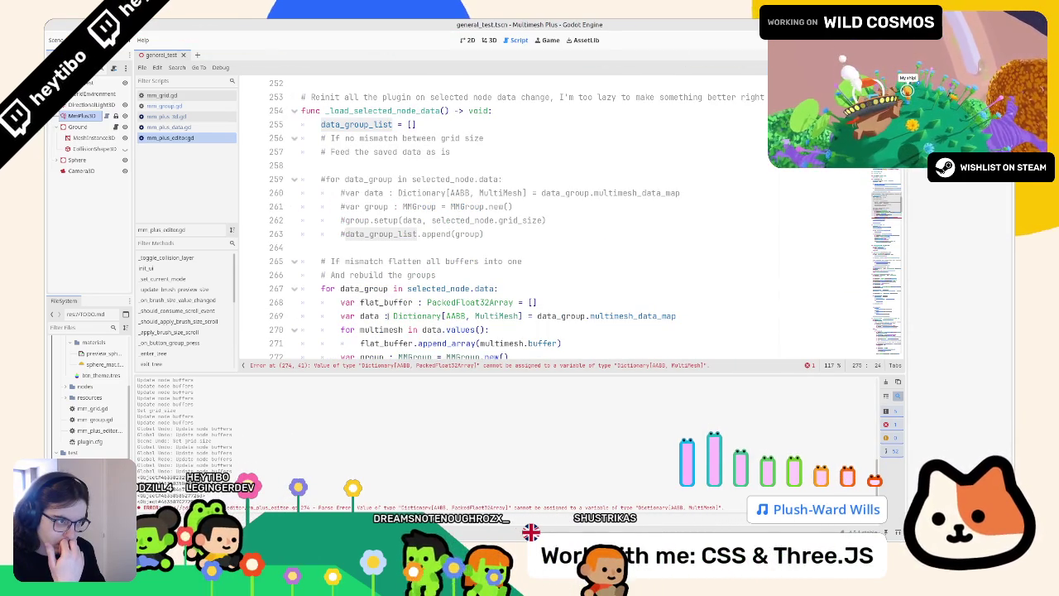
{"action": "scroll", "coordinate": [387, 316], "scroll_direction": "up", "scroll_amount": 2}
{"action": "scroll", "coordinate": [389, 316], "scroll_direction": "down", "scroll_amount": 2}
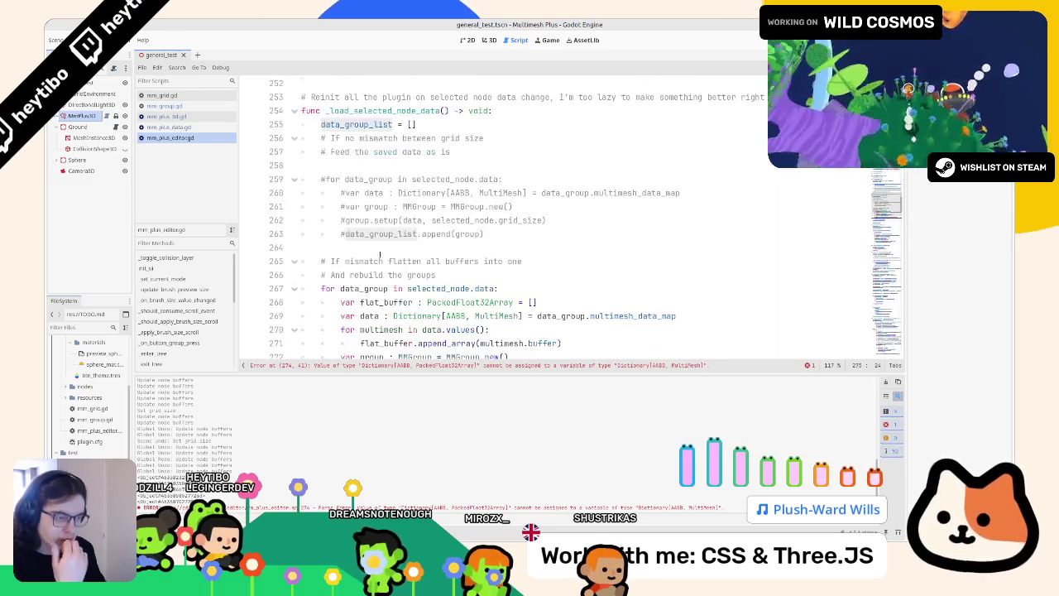
{"action": "double_click", "coordinate": [342, 124]}
{"action": "key", "text": "ctrl+f"}
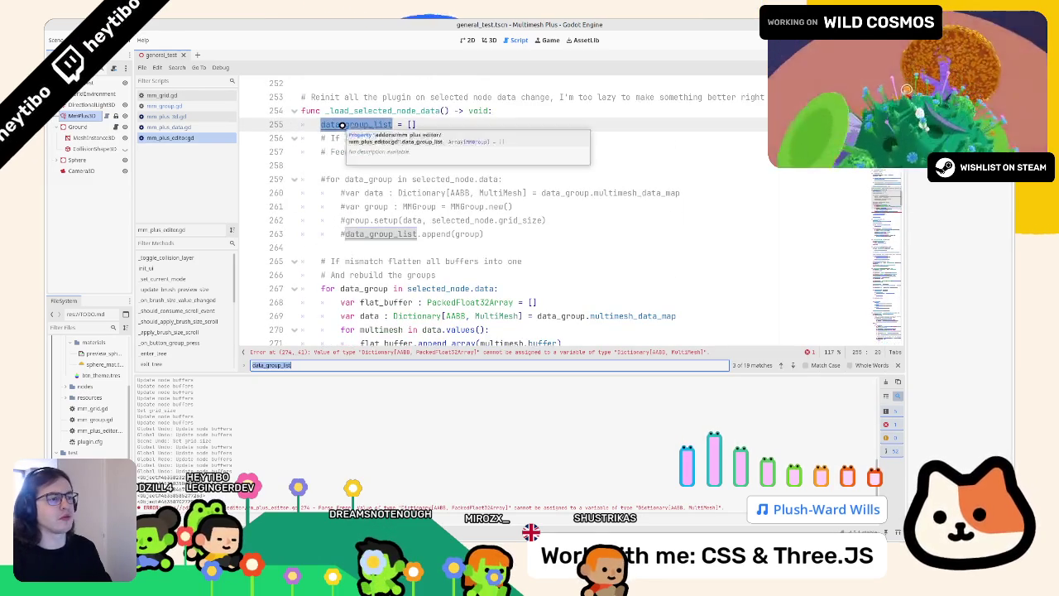
{"action": "key", "text": "Return"}
{"action": "key", "text": "Return"}
{"action": "key", "text": "Return"}
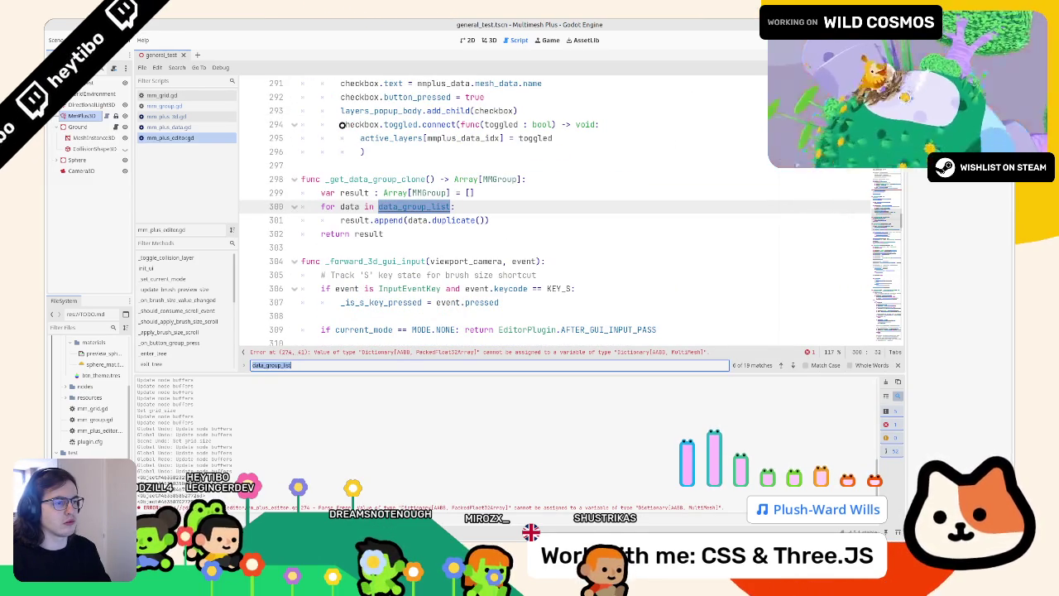
{"action": "key", "text": "Return"}
{"action": "key", "text": "Return"}
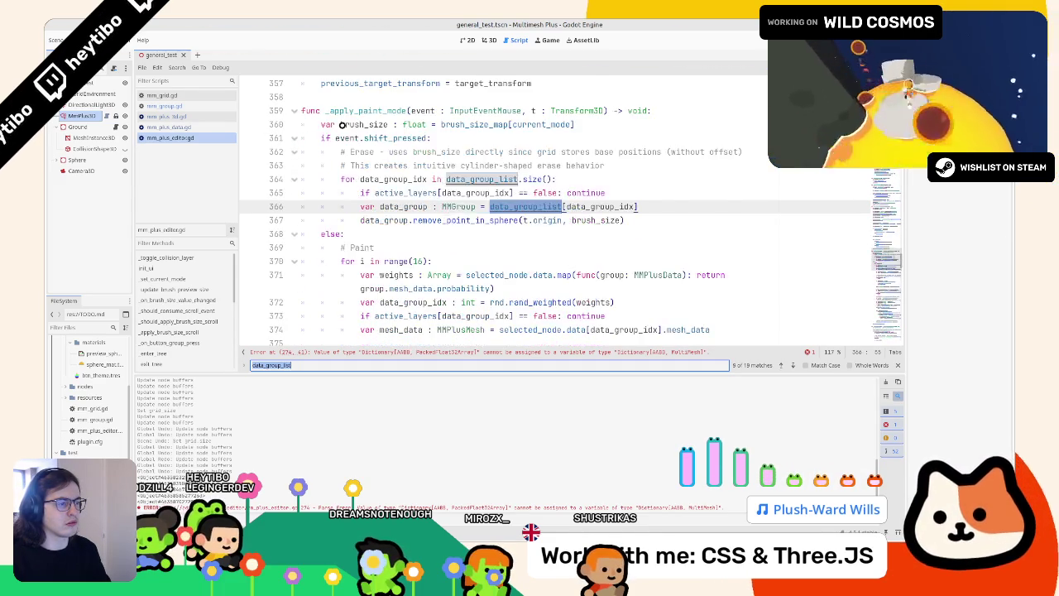
{"action": "key", "text": "Escape"}
{"action": "scroll", "coordinate": [342, 125], "scroll_direction": "up", "scroll_amount": 2}
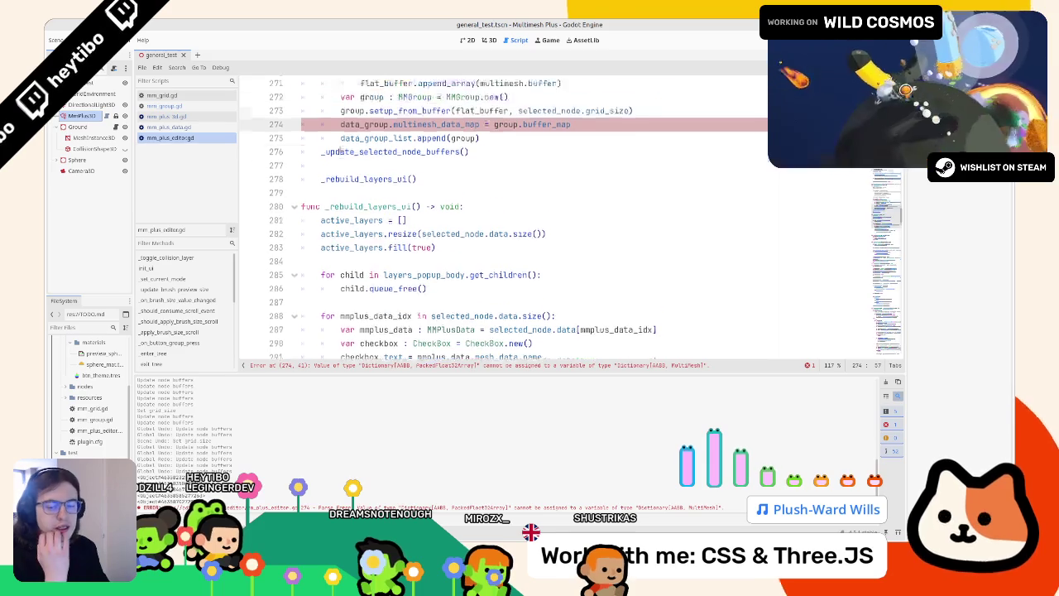
{"action": "left_click", "coordinate": [420, 165]}
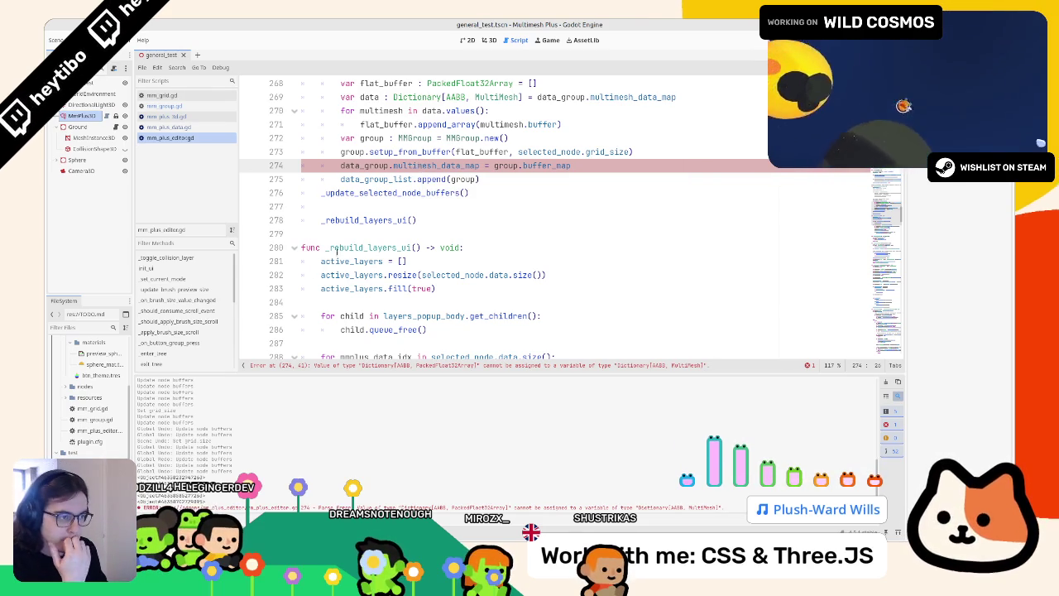
Select the failing assignment on line 274 and review the surrounding lines 273–275
{"action": "scroll", "coordinate": [336, 248], "scroll_direction": "up", "scroll_amount": 3}
{"action": "left_click_drag", "start_coordinate": [357, 288], "coordinate": [571, 289]}
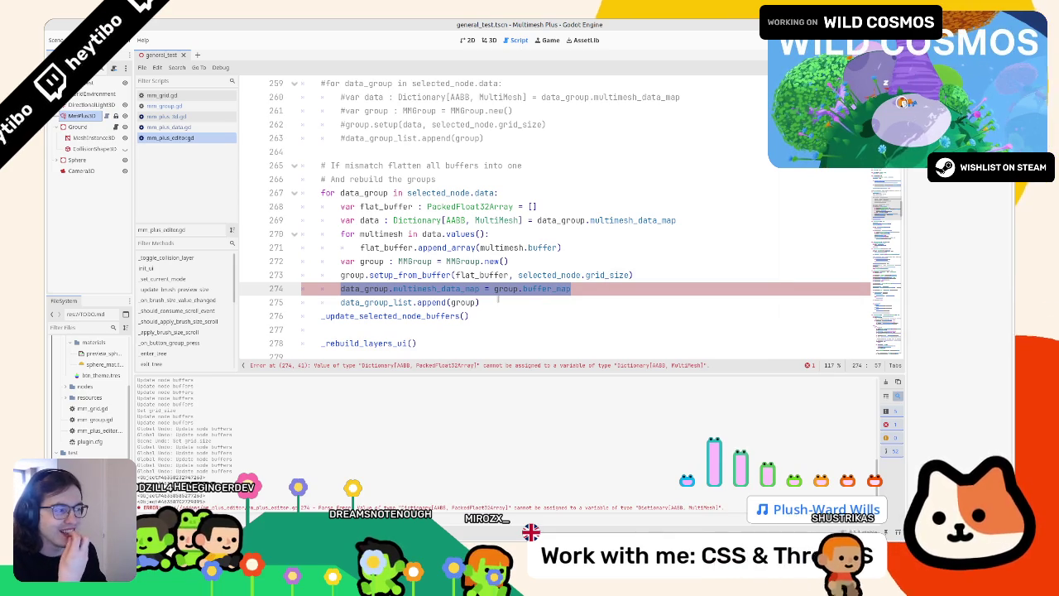
{"action": "left_click", "coordinate": [414, 274]}
{"action": "left_click", "coordinate": [662, 276]}
{"action": "left_click", "coordinate": [604, 298]}
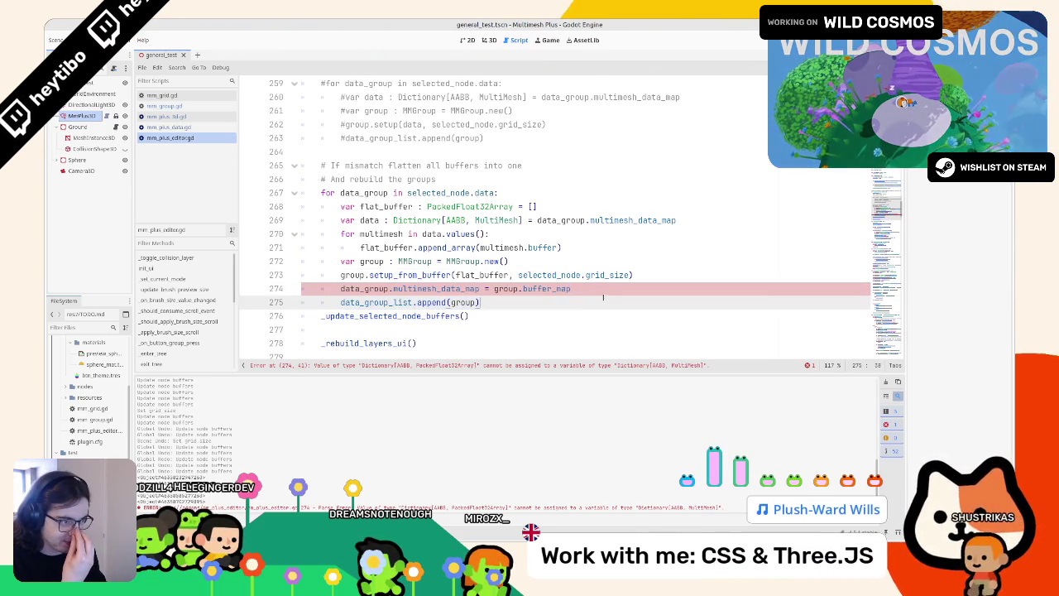
{"action": "double_click", "coordinate": [351, 275]}
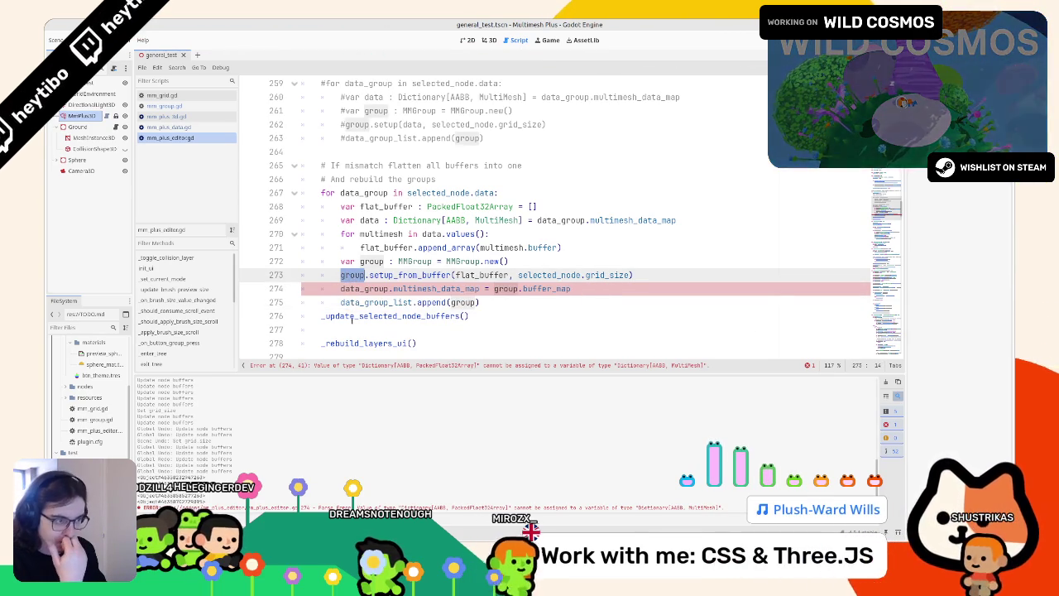
{"action": "double_click", "coordinate": [376, 302]}
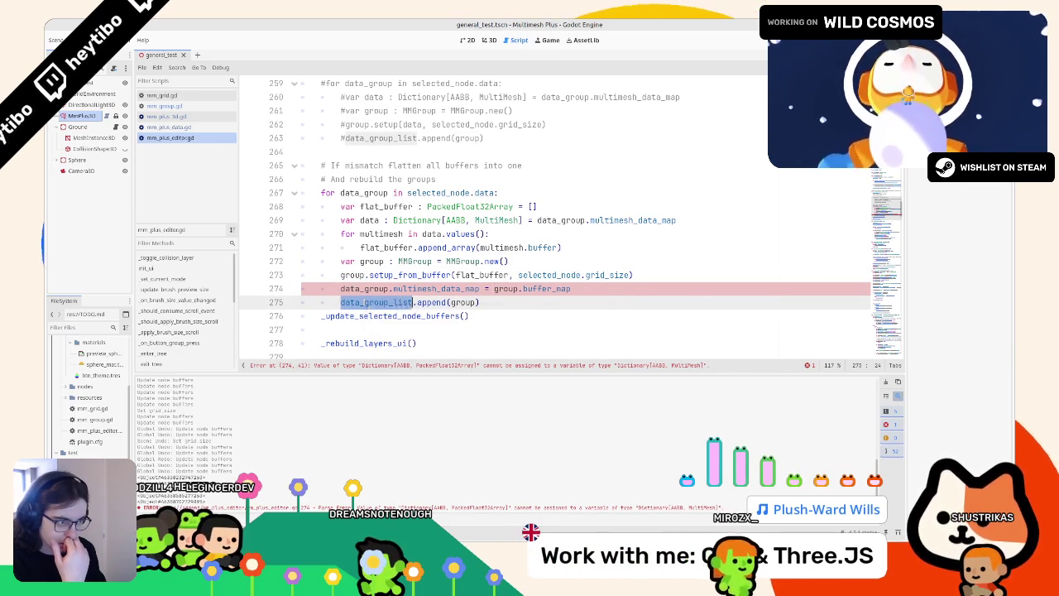
Delete the multimesh_data_map assignment and the _update_selected_node_buffers() call
{"action": "left_click_drag", "start_coordinate": [340, 289], "coordinate": [571, 289]}
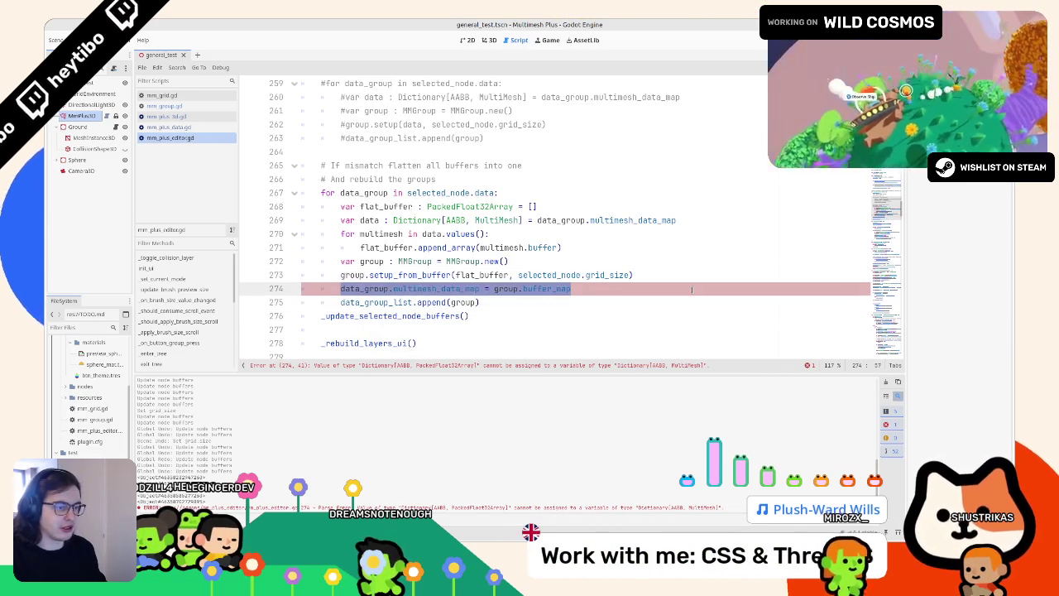
{"action": "key", "text": "BackSpace"}
{"action": "key", "text": "ctrl+shift+k"}
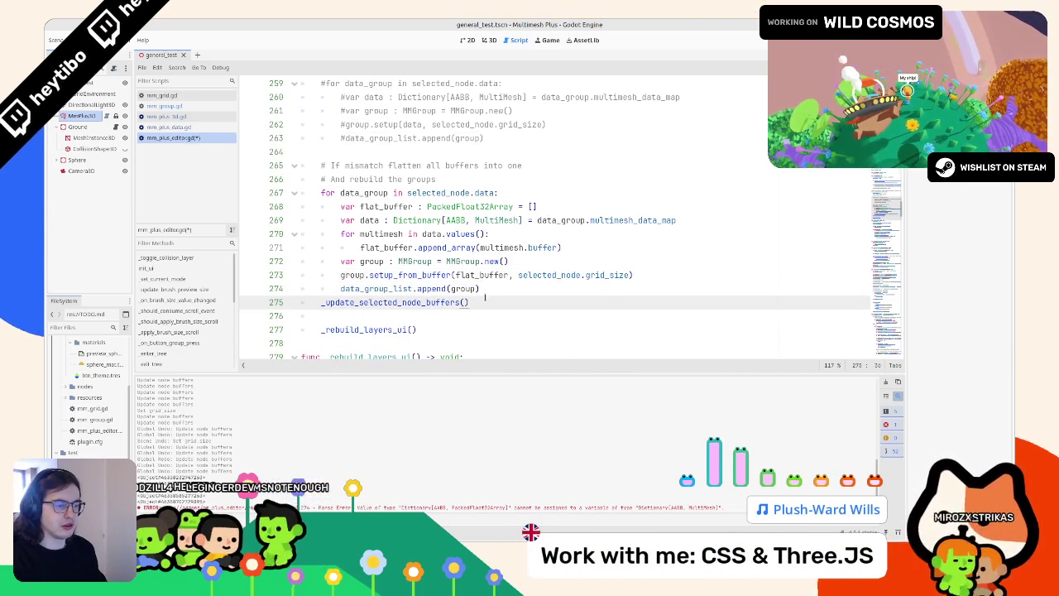
{"action": "left_click", "coordinate": [490, 289]}
{"action": "key", "text": "ctrl+z"}
{"action": "key", "text": "ctrl+z"}
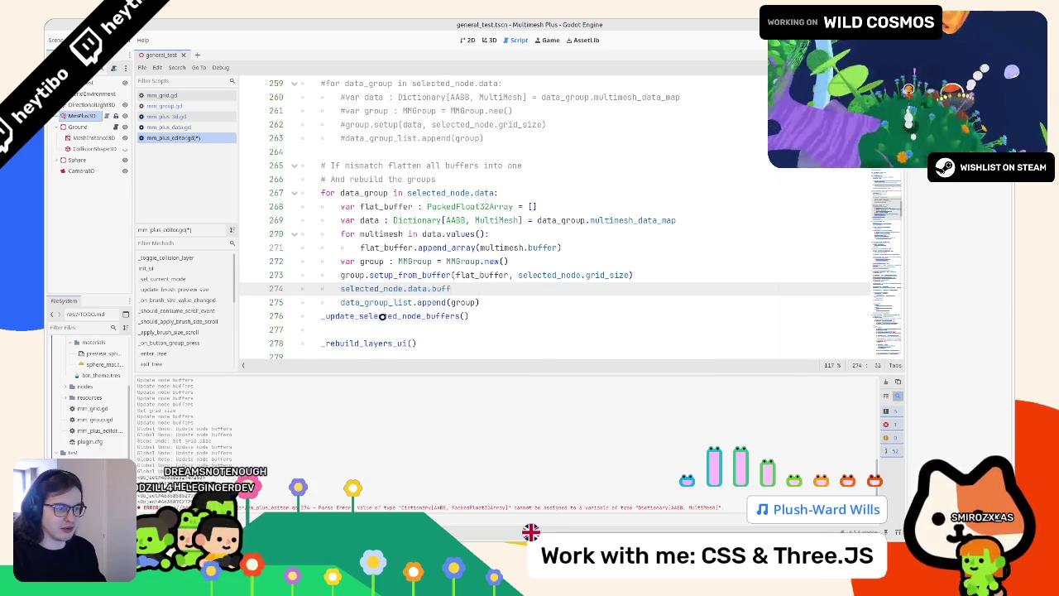
{"action": "key", "text": "ctrl+z"}
{"action": "key", "text": "ctrl+z"}
{"action": "key", "text": "ctrl+z"}
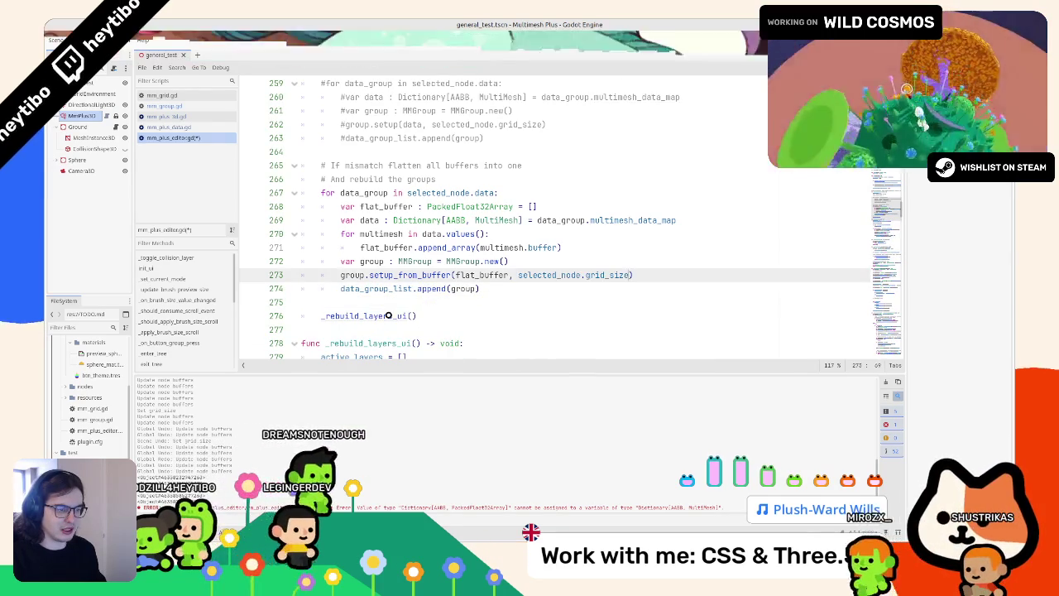
Add print(data_group_list) after the regrouping loop and save the script
{"action": "key", "text": "Down"}
{"action": "key", "text": "Down"}
{"action": "key", "text": "Return"}
{"action": "key", "text": "Return"}
{"action": "key", "text": "Up"}
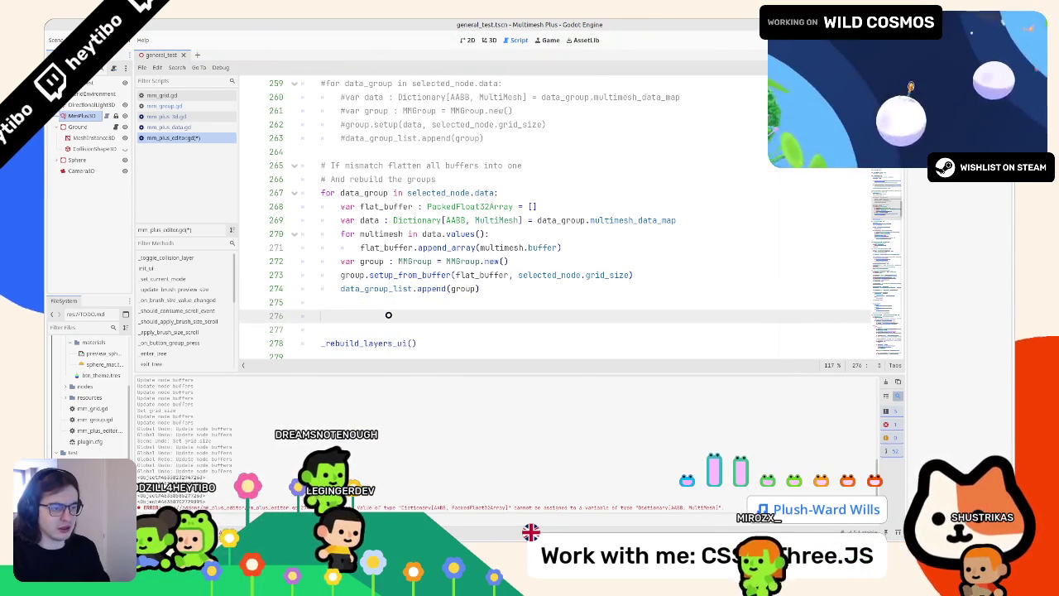
{"action": "type", "text": "print(data_group_list)"}
{"action": "key", "text": "ctrl+s"}
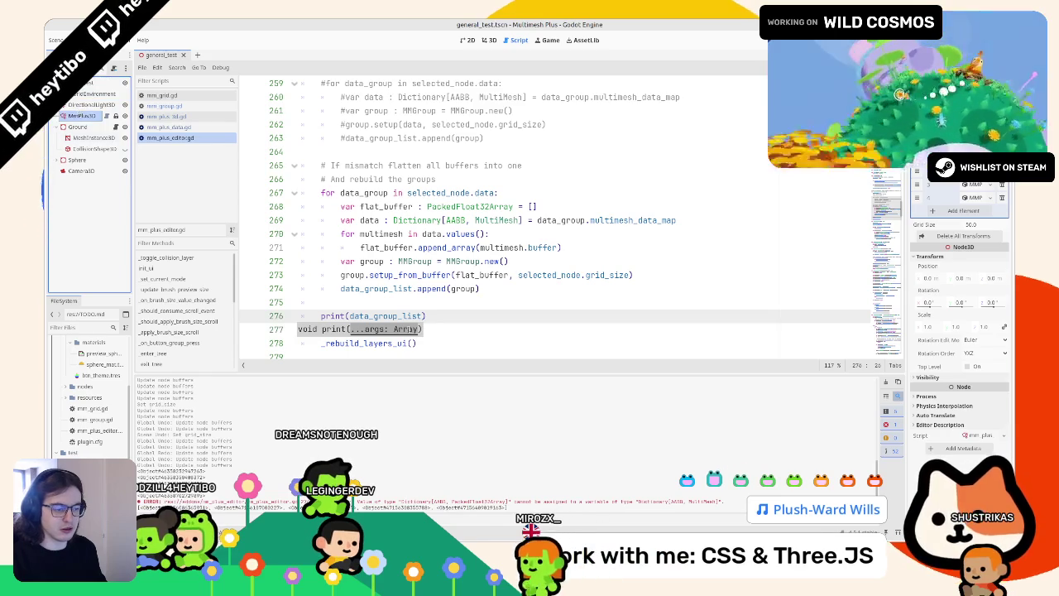
Delete the print(data_group_list) line on 276, then restore it with undo
{"action": "left_click", "coordinate": [367, 288]}
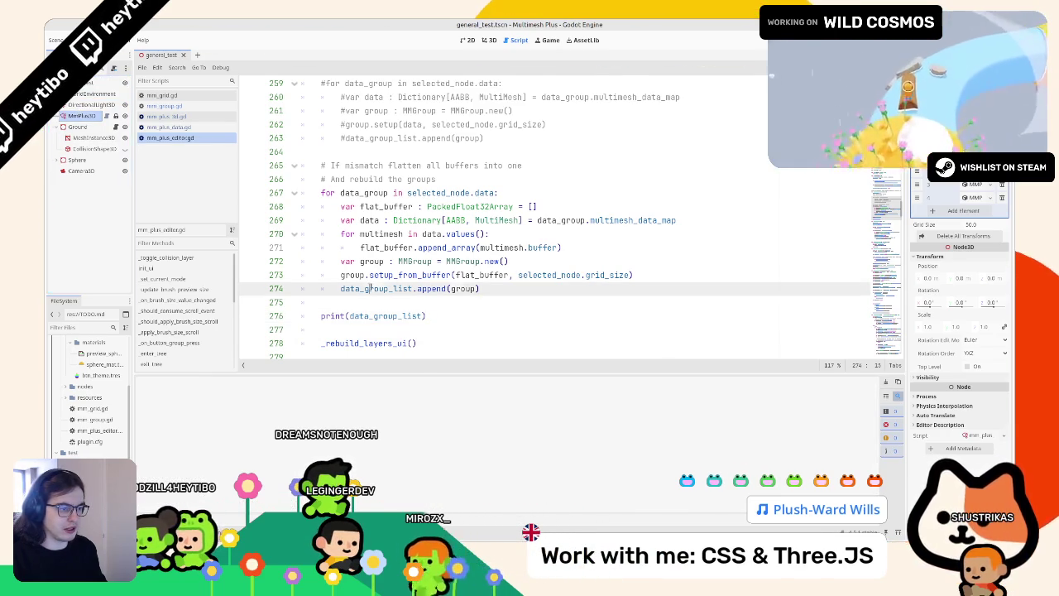
{"action": "double_click", "coordinate": [366, 288]}
{"action": "double_click", "coordinate": [464, 288]}
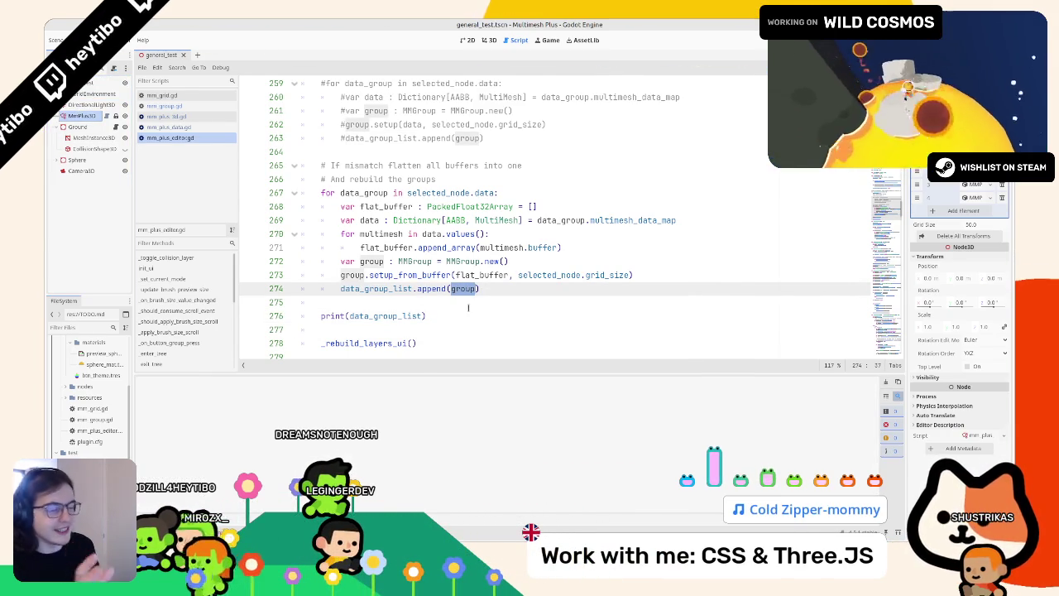
{"action": "triple_click", "coordinate": [463, 315]}
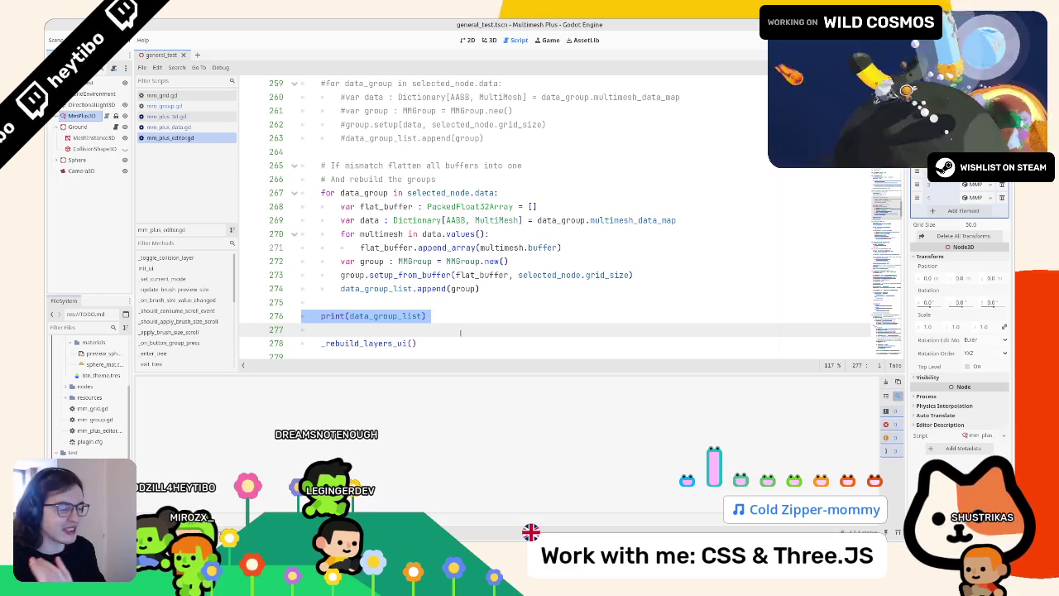
{"action": "key", "text": "BackSpace"}
{"action": "key", "text": "BackSpace"}
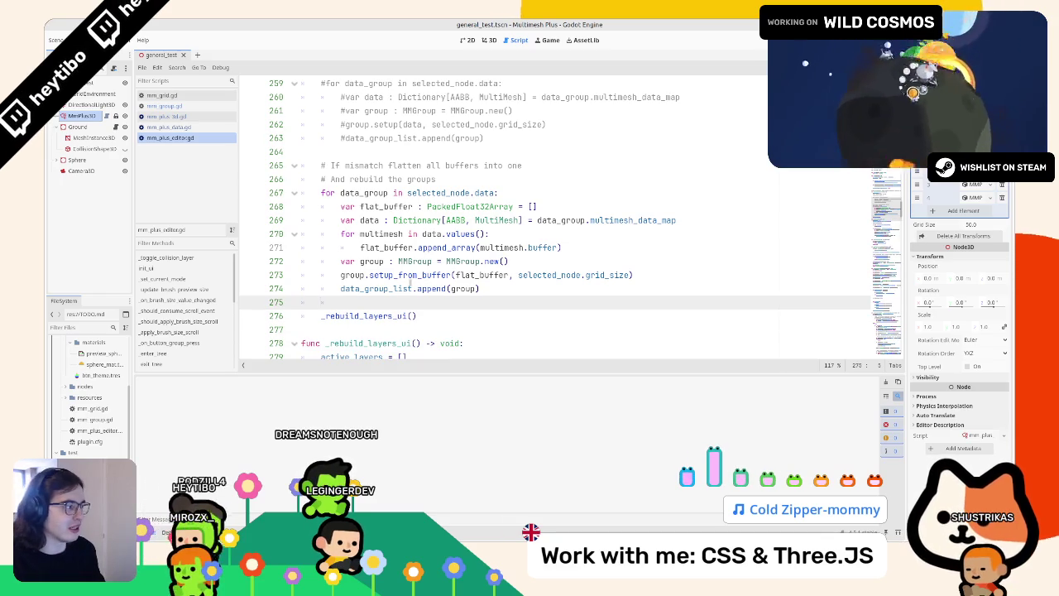
{"action": "left_click", "coordinate": [381, 316]}
{"action": "left_click", "coordinate": [377, 306]}
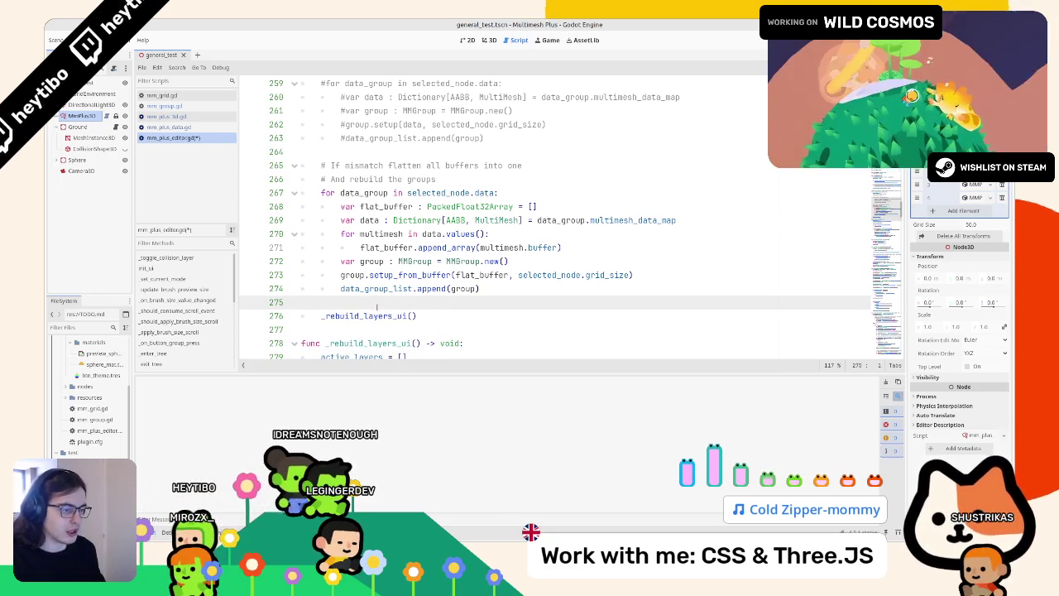
{"action": "key", "text": "ctrl+z"}
{"action": "key", "text": "ctrl+z"}
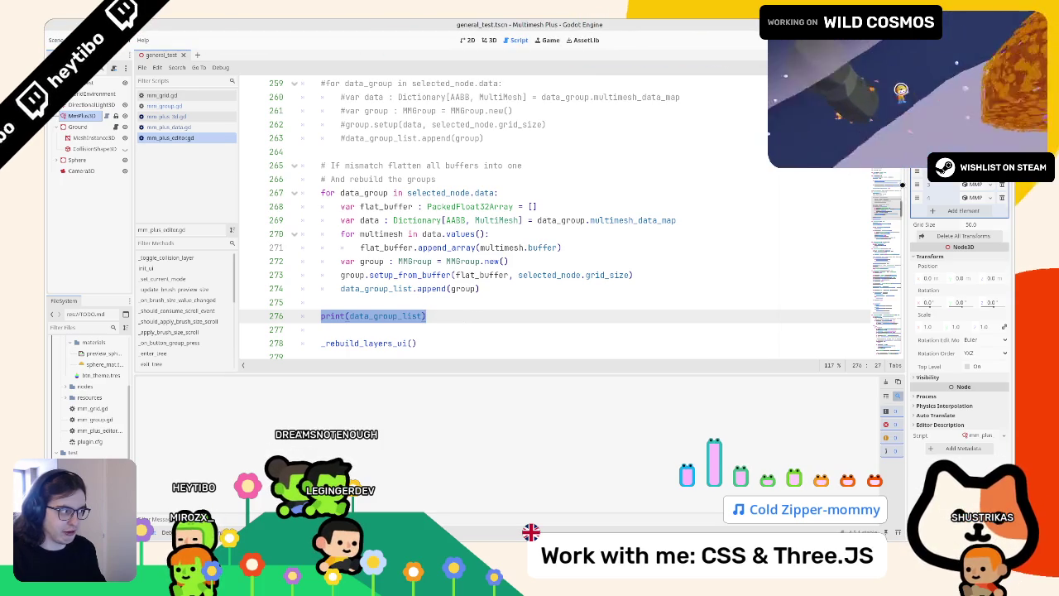
Widen the Inspector, save, and select MMPlus3D to print the regrouped MMGroup objects
{"action": "left_click_drag", "start_coordinate": [904, 186], "coordinate": [817, 197]}
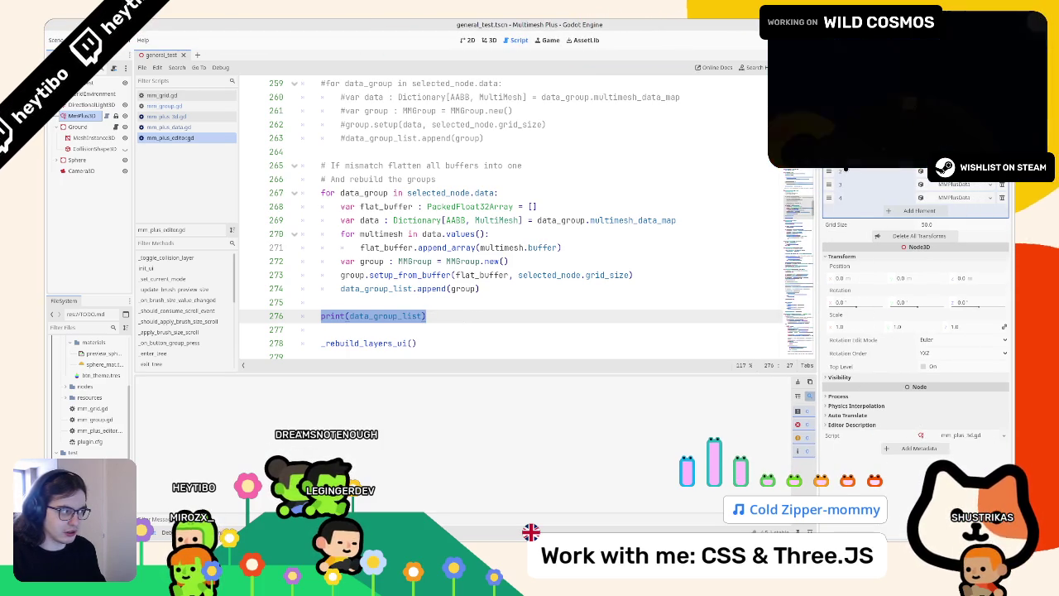
{"action": "key", "text": "ctrl+z"}
{"action": "key", "text": "ctrl+z"}
{"action": "key", "text": "ctrl+shift+z"}
{"action": "key", "text": "ctrl+shift+z"}
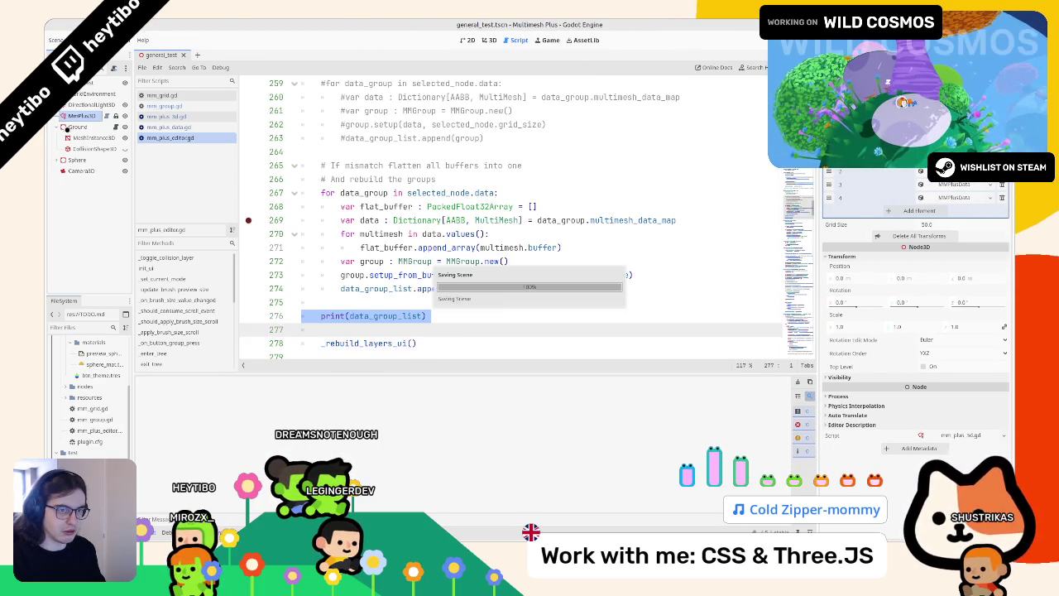
{"action": "left_click", "coordinate": [72, 116]}
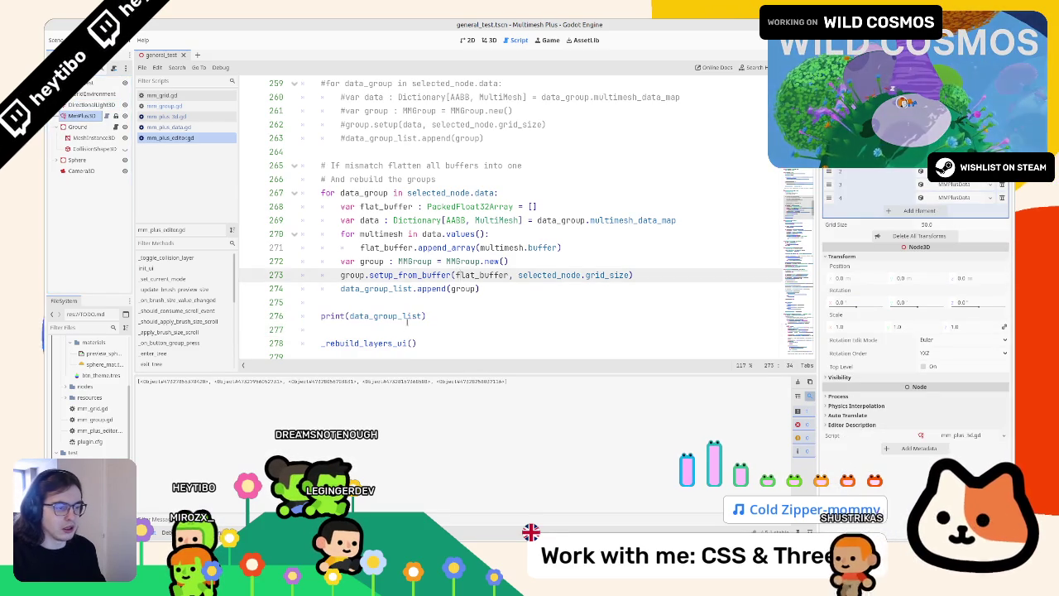
{"action": "double_click", "coordinate": [384, 315]}
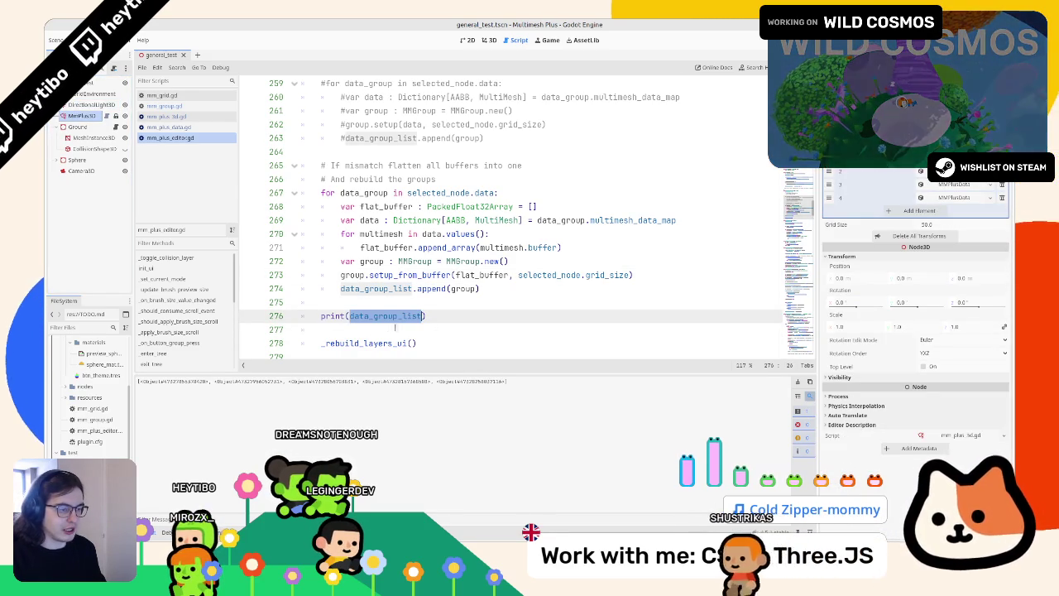
{"action": "left_click", "coordinate": [477, 288]}
{"action": "double_click", "coordinate": [472, 288]}
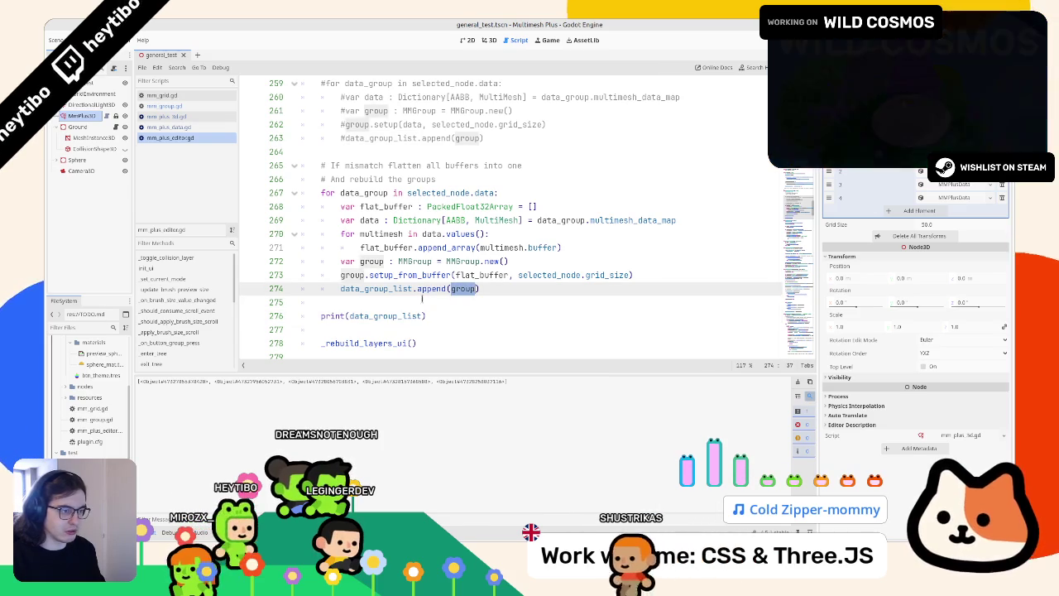
{"action": "double_click", "coordinate": [337, 179]}
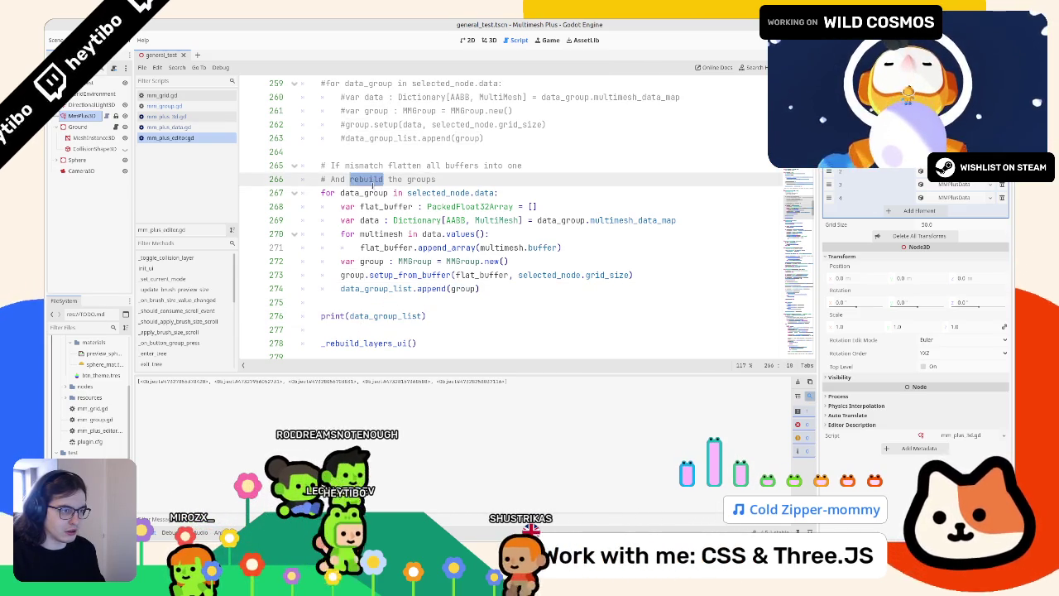
{"action": "double_click", "coordinate": [365, 192]}
{"action": "left_click_drag", "start_coordinate": [408, 192], "coordinate": [495, 192]}
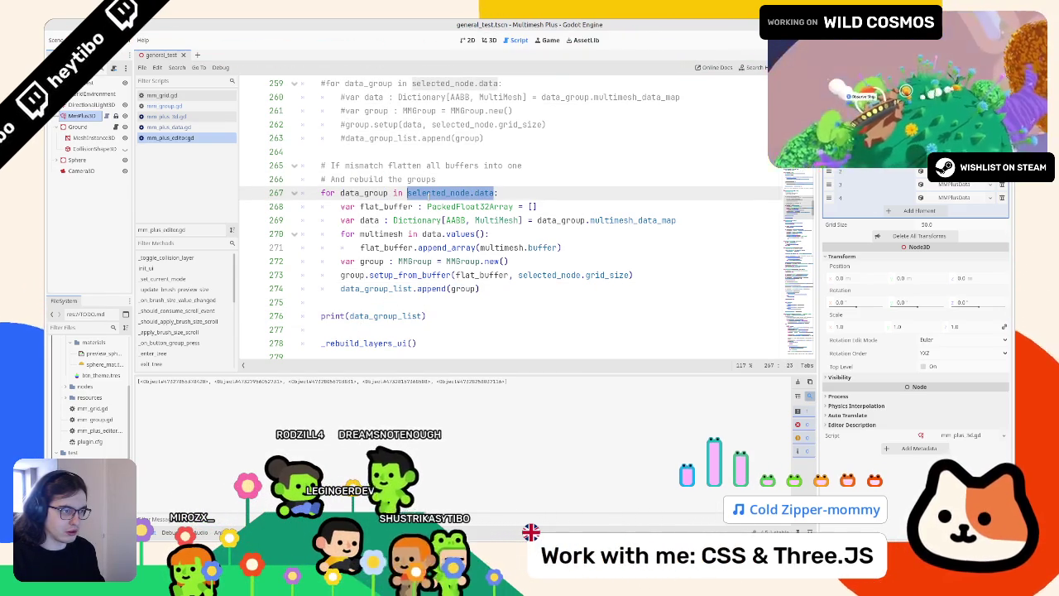
{"action": "double_click", "coordinate": [336, 179]}
{"action": "double_click", "coordinate": [379, 192]}
{"action": "left_click_drag", "start_coordinate": [407, 192], "coordinate": [495, 192]}
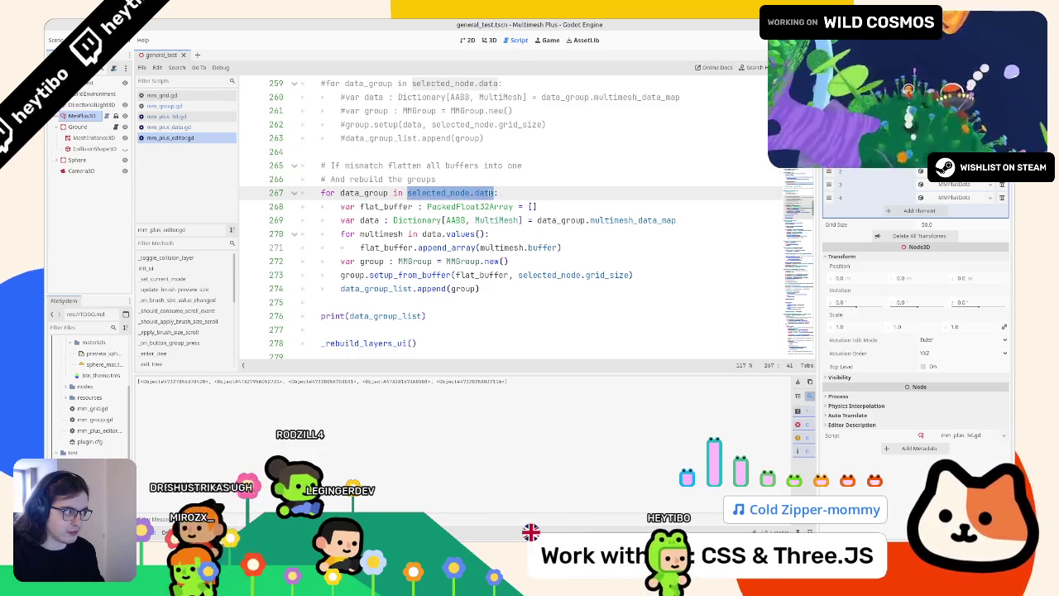
{"action": "double_click", "coordinate": [480, 193]}
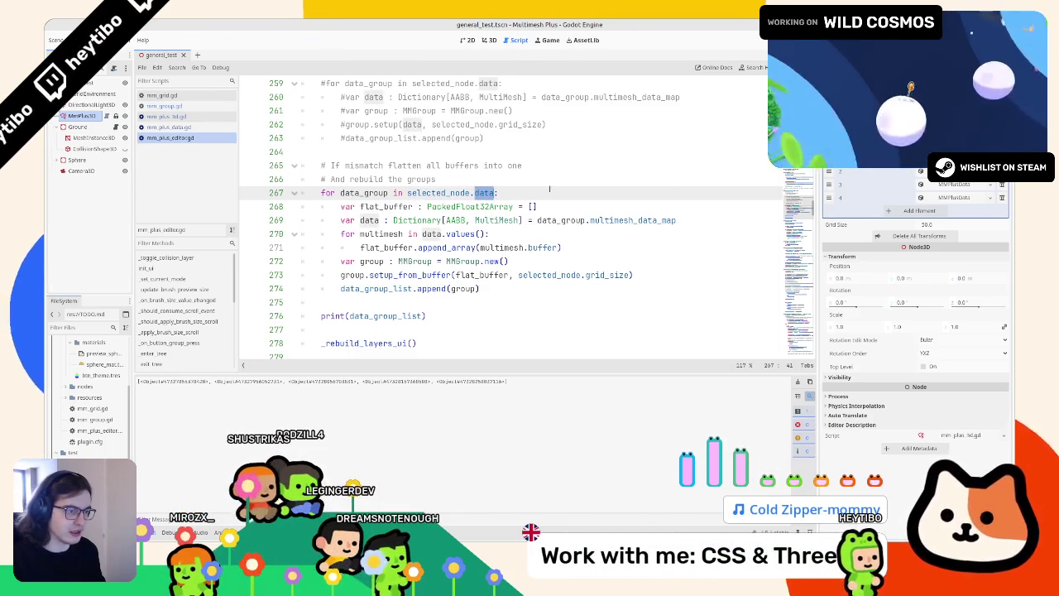
{"action": "left_click", "coordinate": [384, 247]}
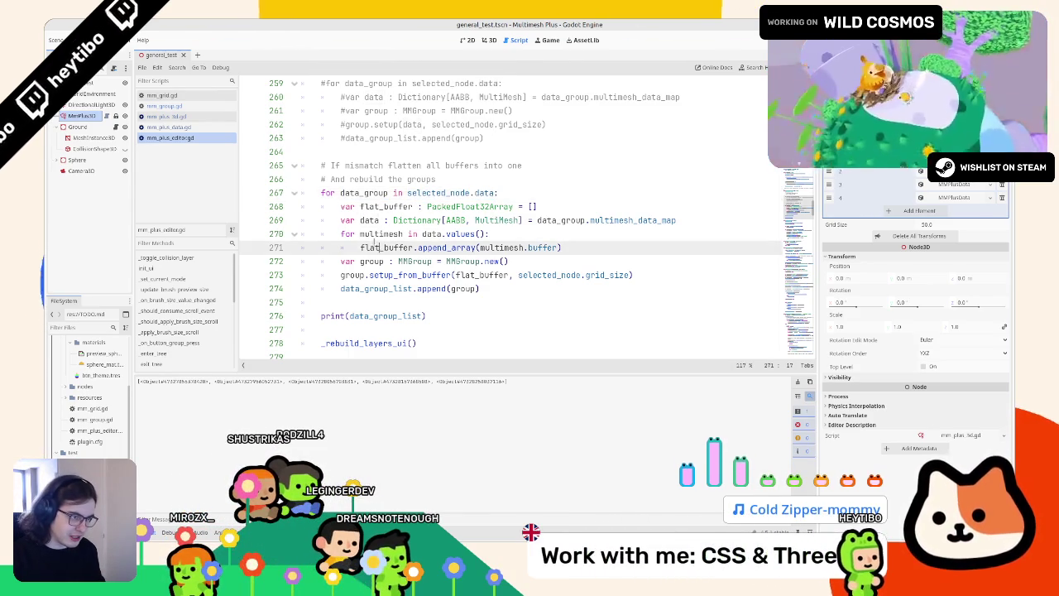
{"action": "double_click", "coordinate": [380, 234]}
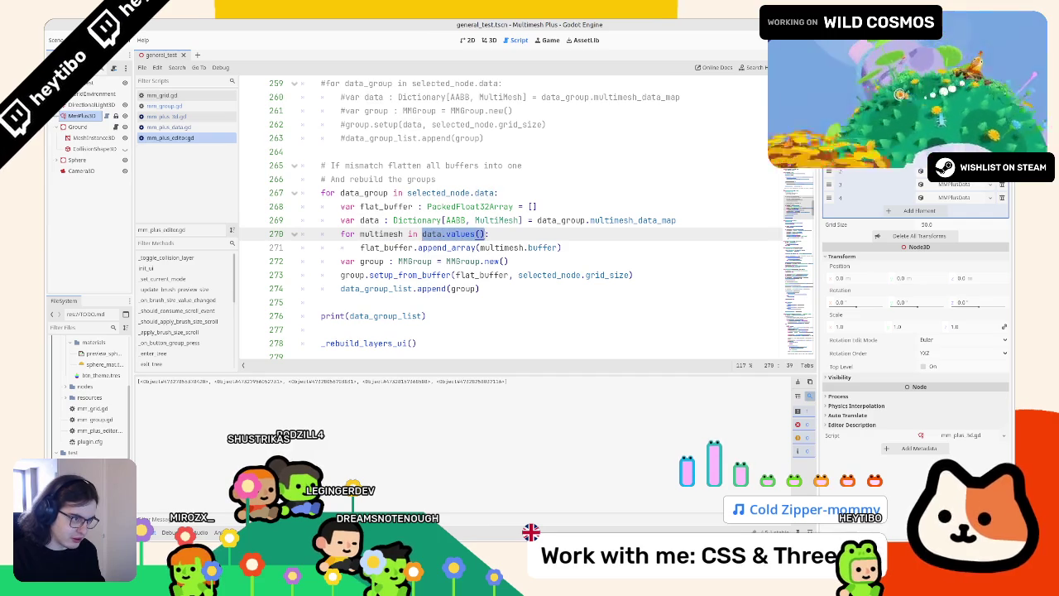
{"action": "double_click", "coordinate": [369, 220]}
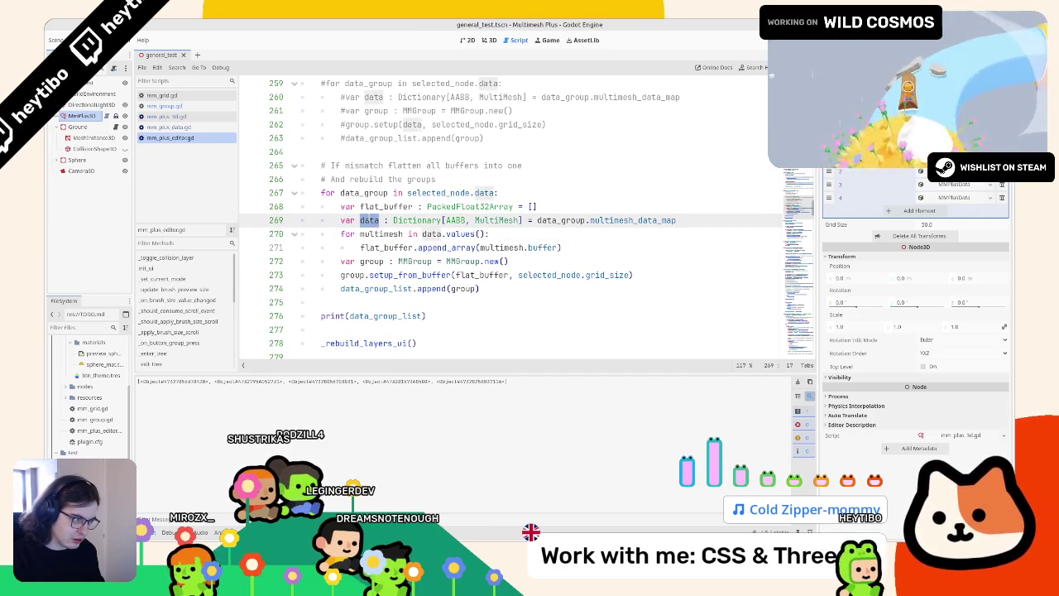
{"action": "double_click", "coordinate": [584, 221]}
{"action": "left_click_drag", "start_coordinate": [584, 220], "coordinate": [645, 216]}
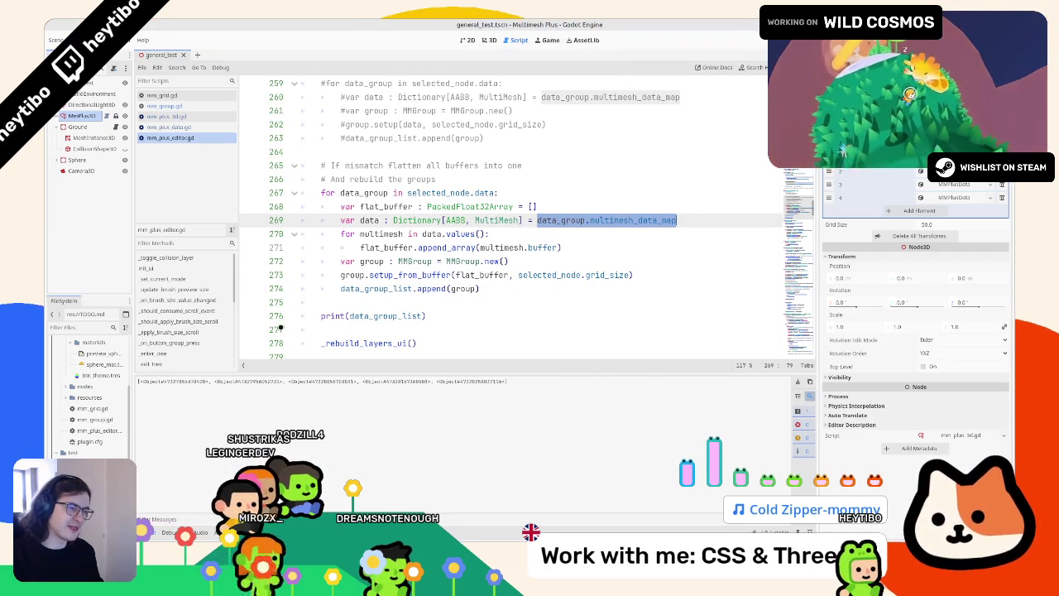
{"action": "double_click", "coordinate": [337, 315]}
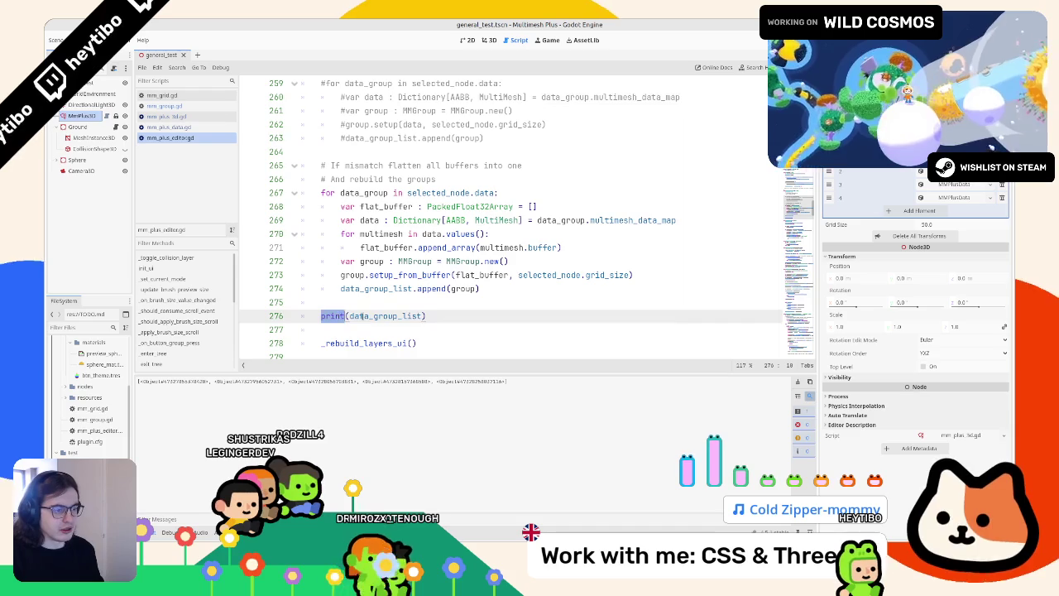
{"action": "double_click", "coordinate": [377, 316]}
{"action": "left_click_drag", "start_coordinate": [557, 212], "coordinate": [558, 220]}
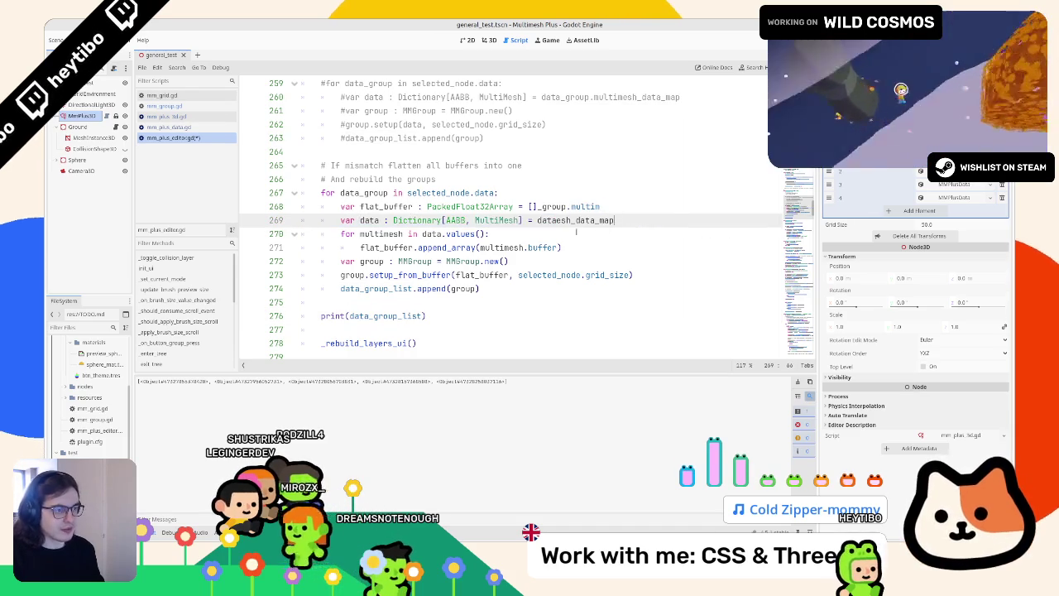
{"action": "double_click", "coordinate": [369, 220]}
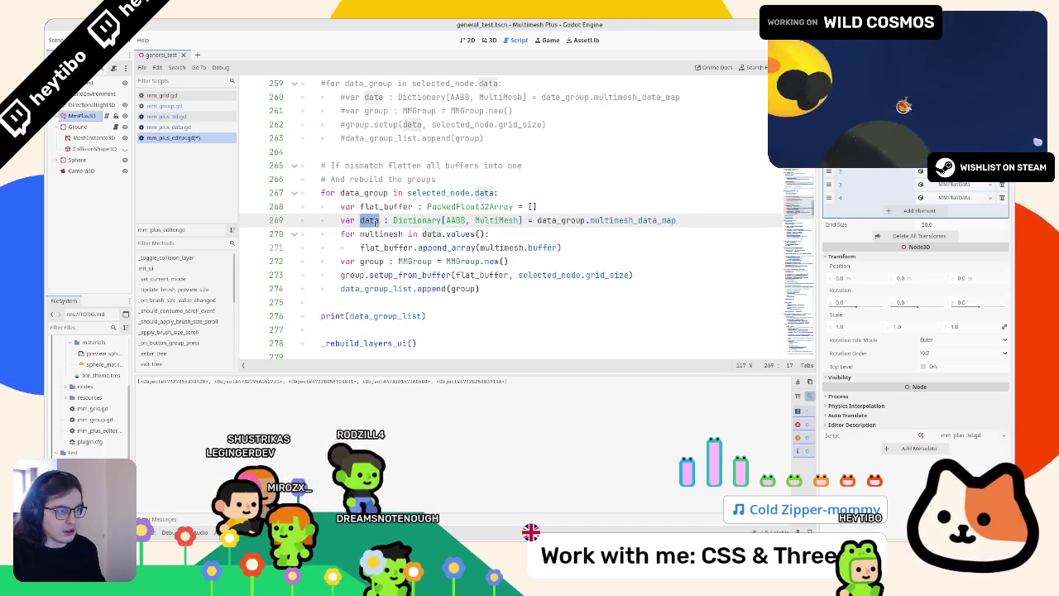
{"action": "double_click", "coordinate": [365, 193]}
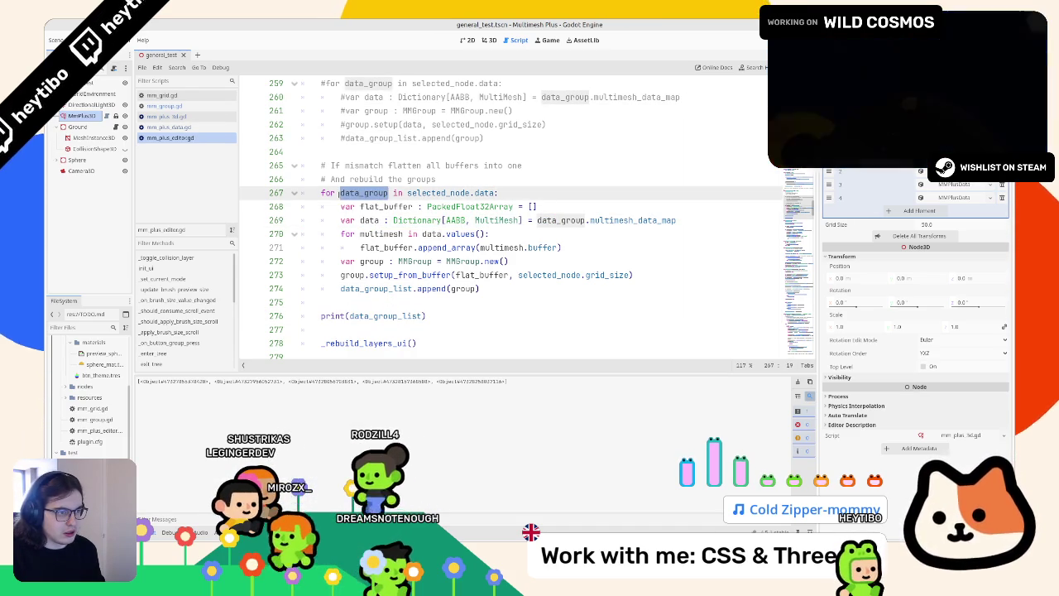
{"action": "double_click", "coordinate": [327, 193]}
{"action": "left_click", "coordinate": [344, 315]}
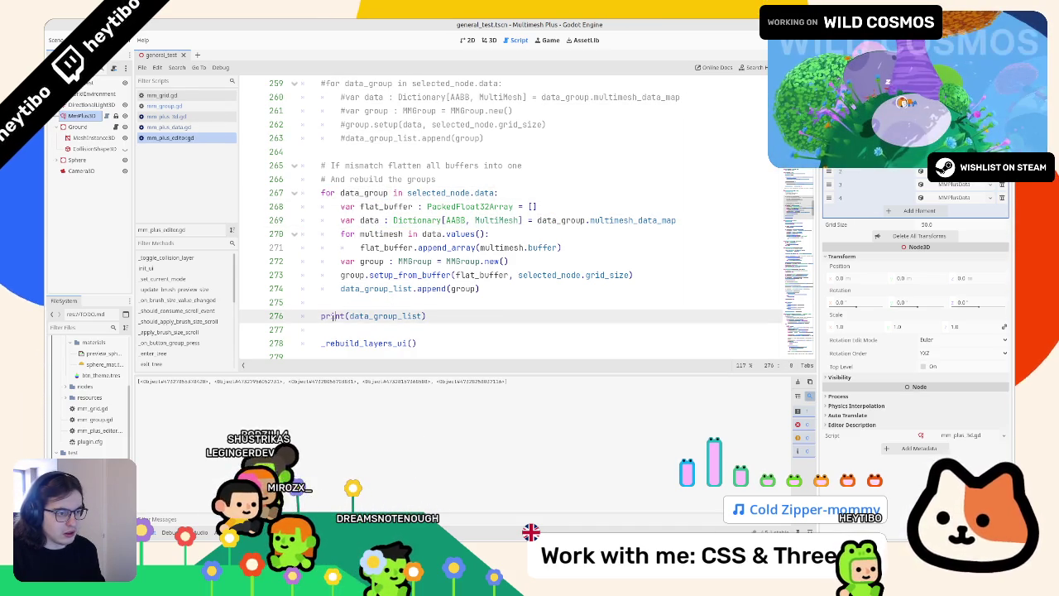
{"action": "double_click", "coordinate": [385, 315]}
{"action": "left_click", "coordinate": [334, 315]}
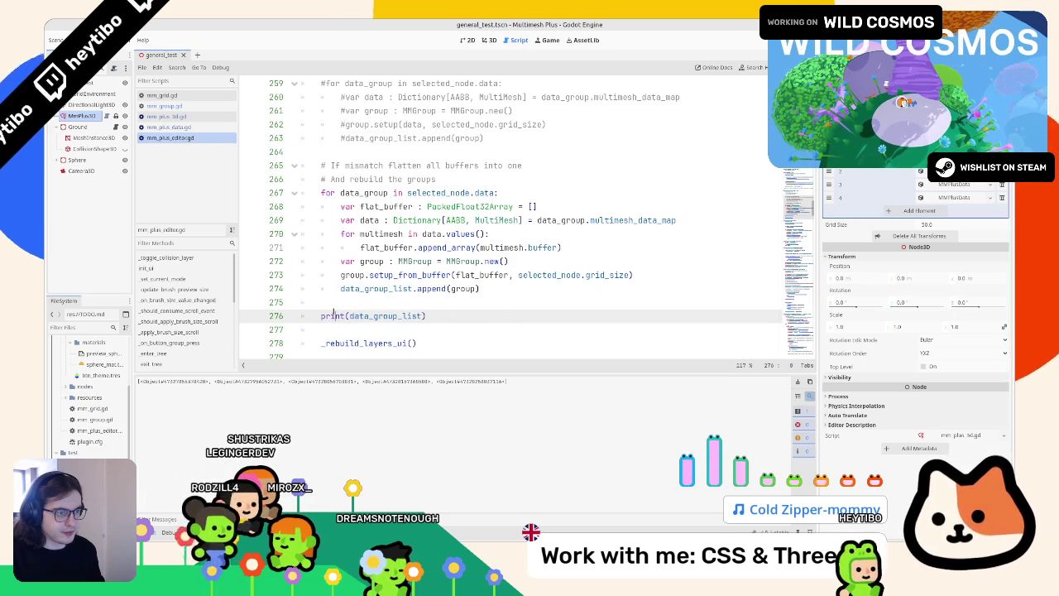
{"action": "double_click", "coordinate": [484, 193]}
{"action": "mouse_move", "coordinate": [484, 193]}
{"action": "left_mouse_down"}
{"action": "mouse_move", "coordinate": [455, 207]}
{"action": "mouse_move", "coordinate": [420, 193]}
{"action": "left_mouse_up"}
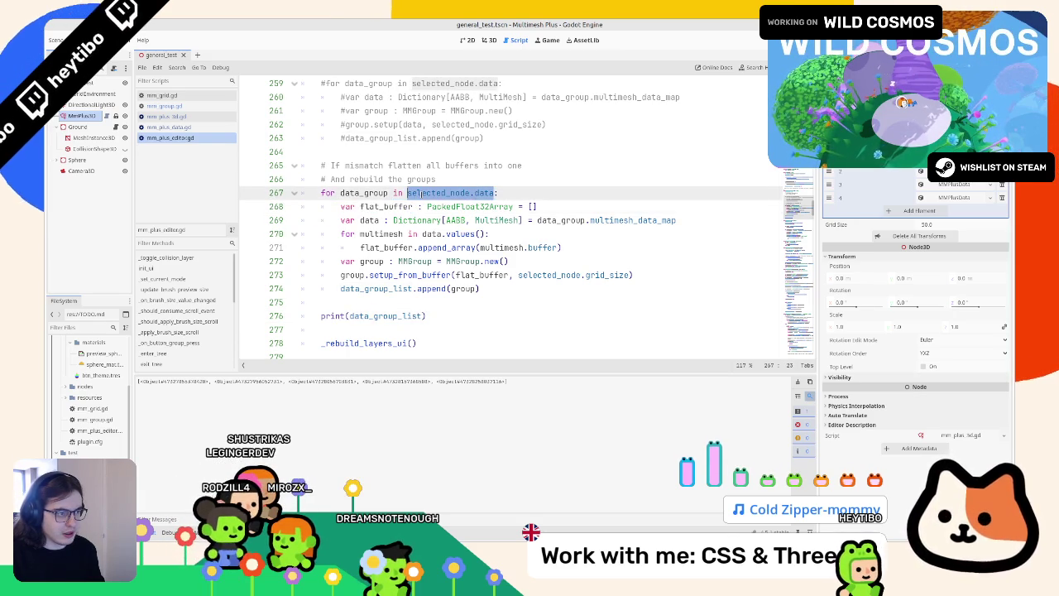
Replace the print line with a copied loop header reading 'for idx in selected_node.data.size()'
{"action": "triple_click", "coordinate": [414, 192]}
{"action": "key", "text": "ctrl+c"}
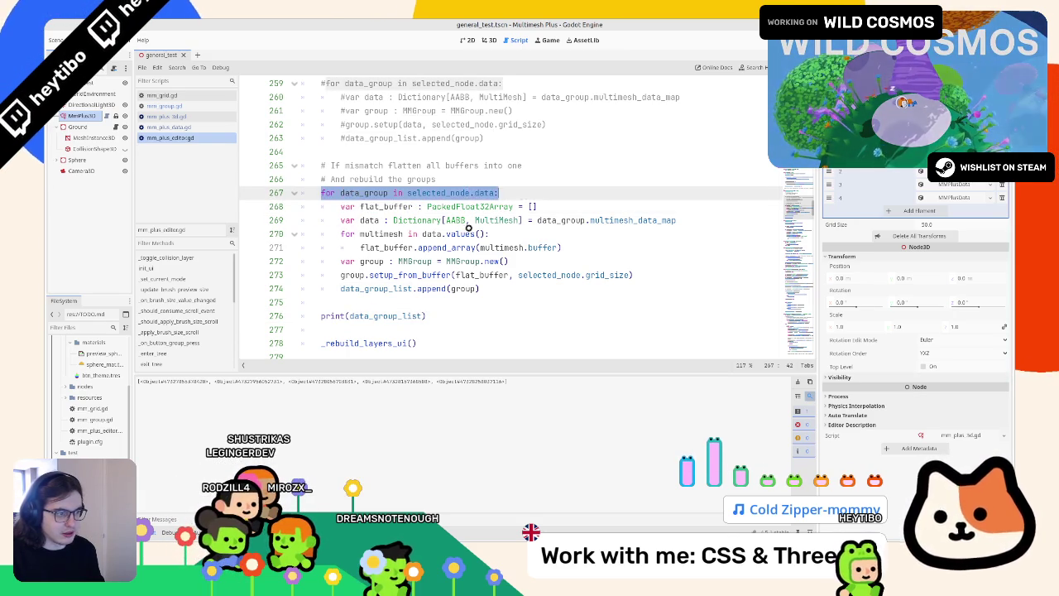
{"action": "triple_click", "coordinate": [426, 315]}
{"action": "key", "text": "ctrl+v"}
{"action": "double_click", "coordinate": [370, 315]}
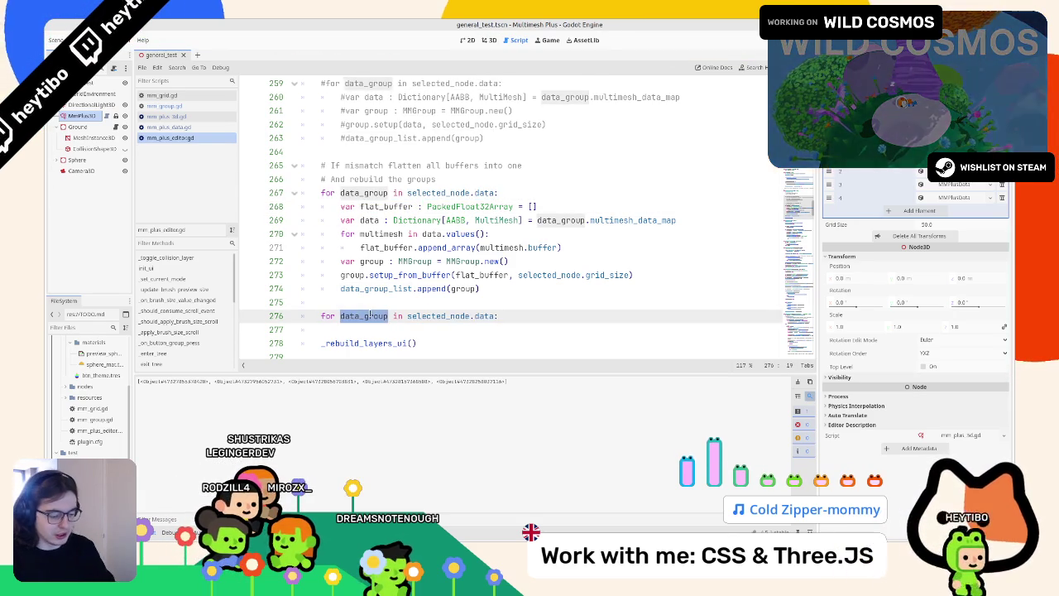
{"action": "type", "text": "idx"}
{"action": "key", "text": "End"}
{"action": "key", "text": "Left"}
{"action": "type", "text": ".s"}
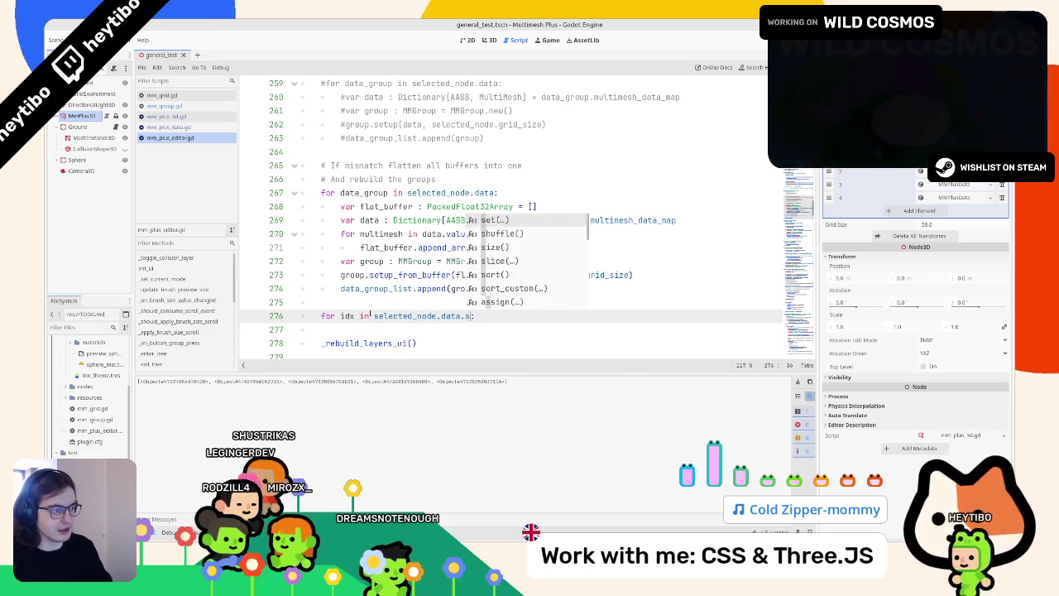
{"action": "type", "text": "iz"}
{"action": "key", "text": "Return"}
{"action": "key", "text": "End"}
{"action": "key", "text": "Return"}
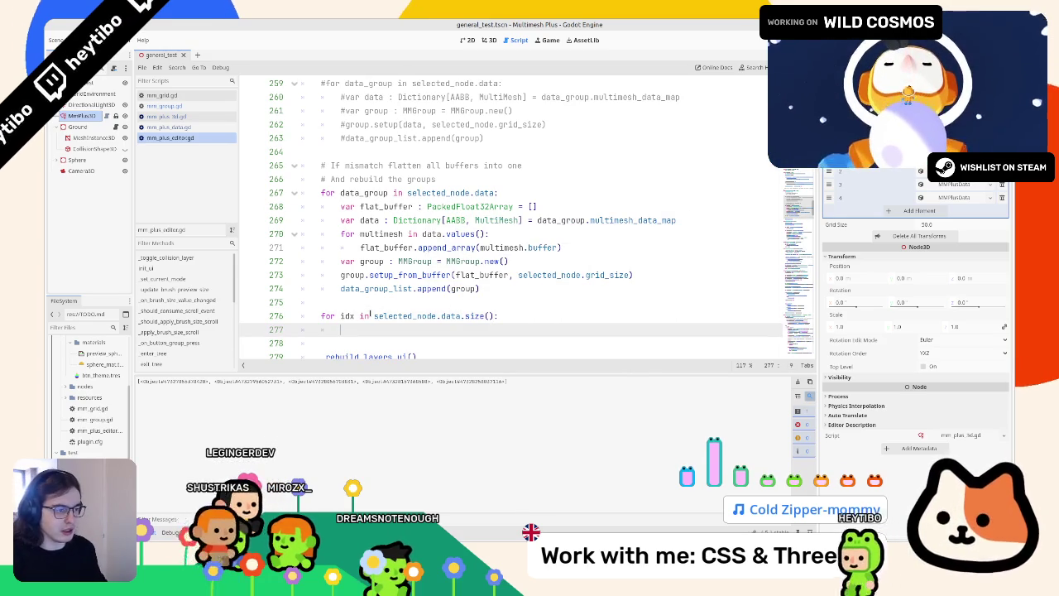
Add selected_node.data[idx] inside the loop and rename idx to group_idx
{"action": "type", "text": "selected_node.data"}
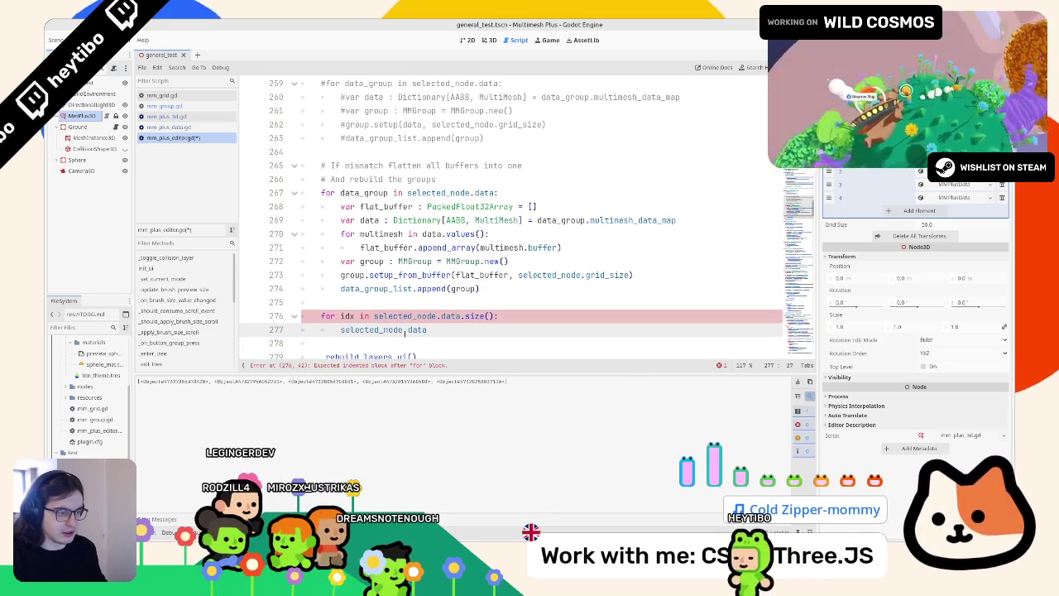
{"action": "type", "text": "[idx]"}
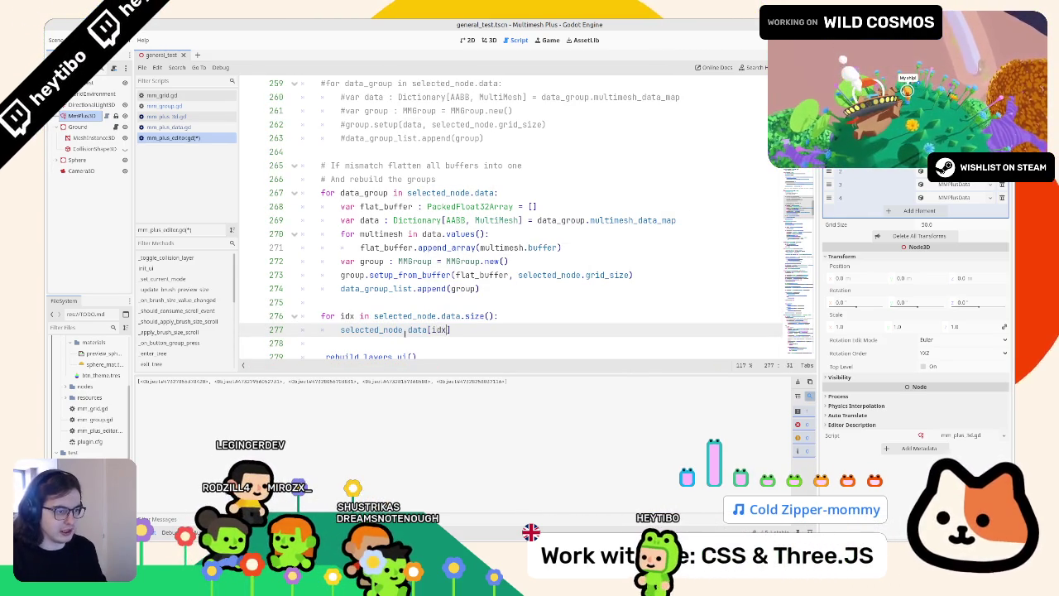
{"action": "key", "text": "ctrl+shift+Left"}
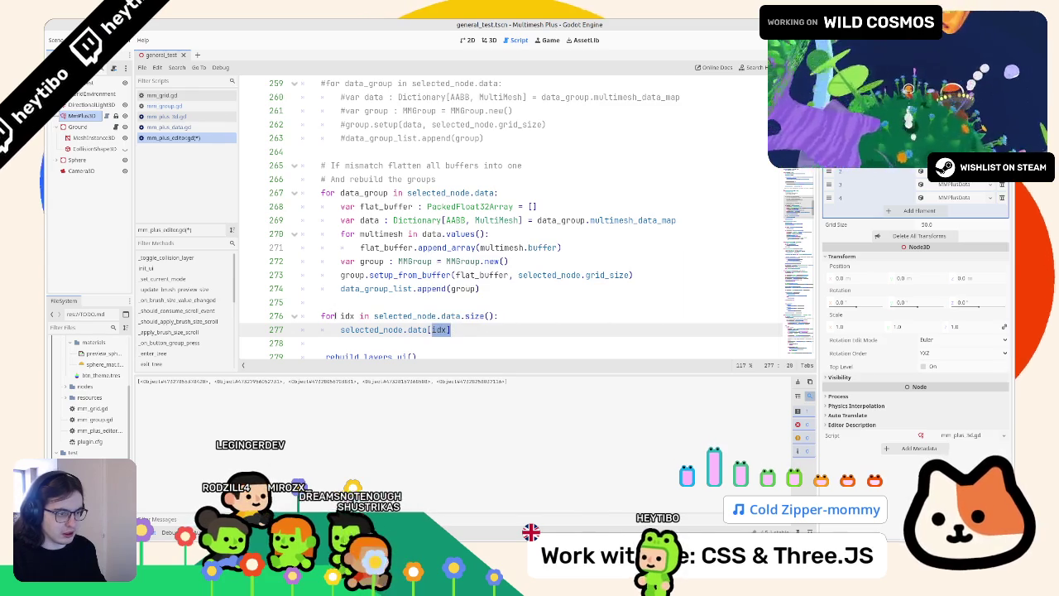
{"action": "double_click", "coordinate": [347, 315]}
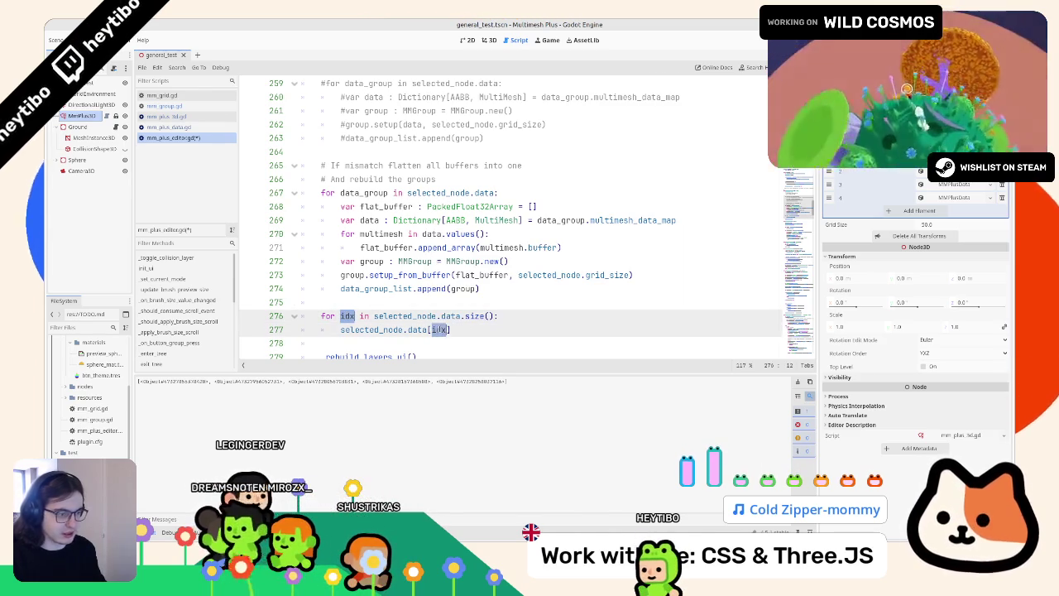
{"action": "type", "text": "group_"}
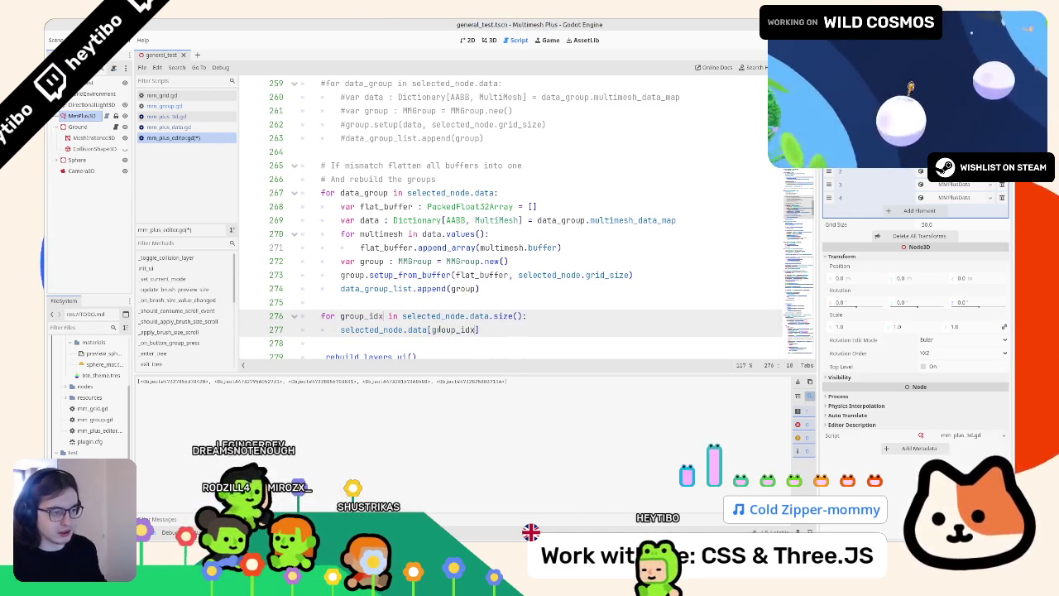
Wrap selected_node.data[group_idx] in print(), save and run, then undo the print
{"action": "left_click_drag", "start_coordinate": [340, 329], "coordinate": [480, 330]}
{"action": "type", "text": "print("}
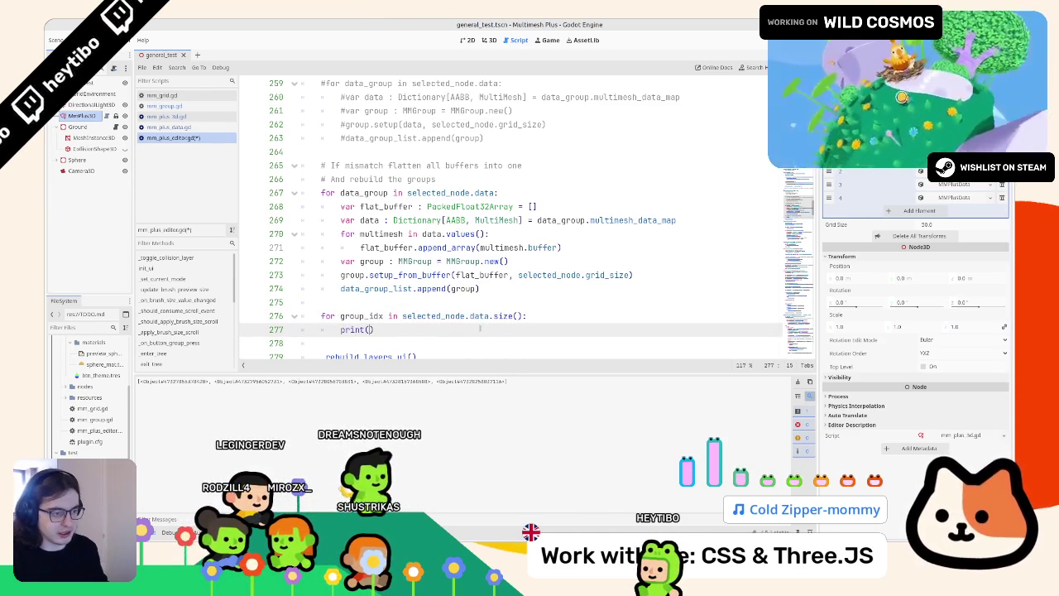
{"action": "key", "text": "ctrl+v"}
{"action": "key", "text": "ctrl+s"}
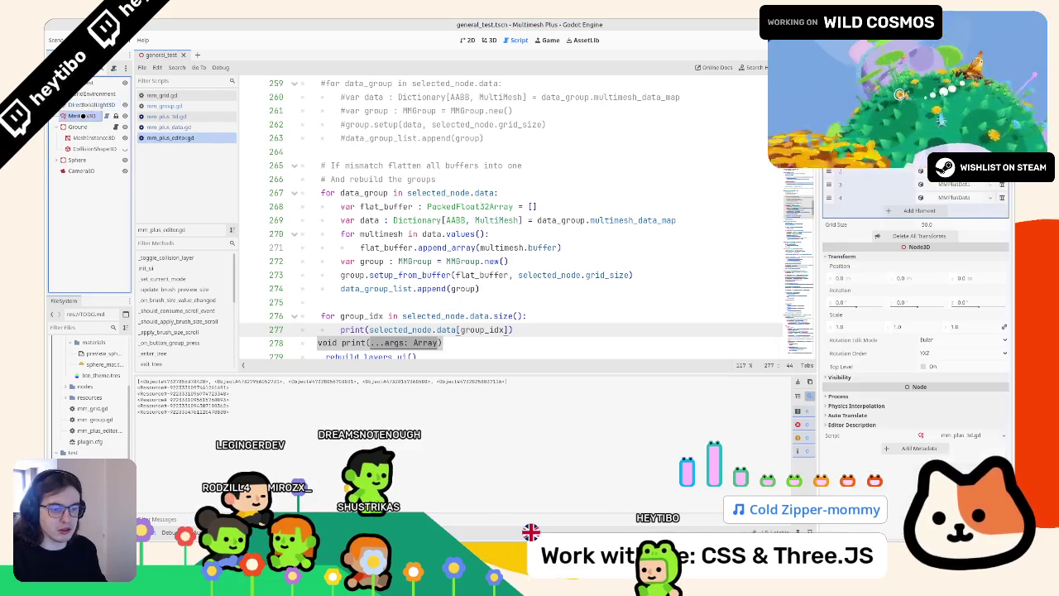
{"action": "key", "text": "ctrl+z"}
{"action": "key", "text": "ctrl+z"}
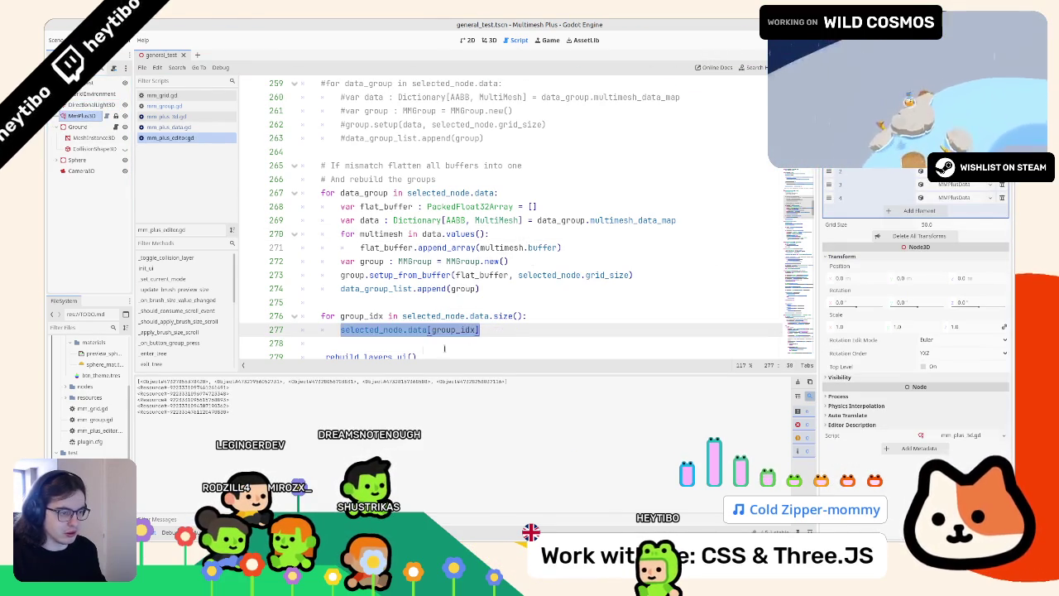
Append .multimesh_data_map to selected_node.data[group_idx] on line 277
{"action": "left_click", "coordinate": [506, 330]}
{"action": "type", "text": ".multimesh"}
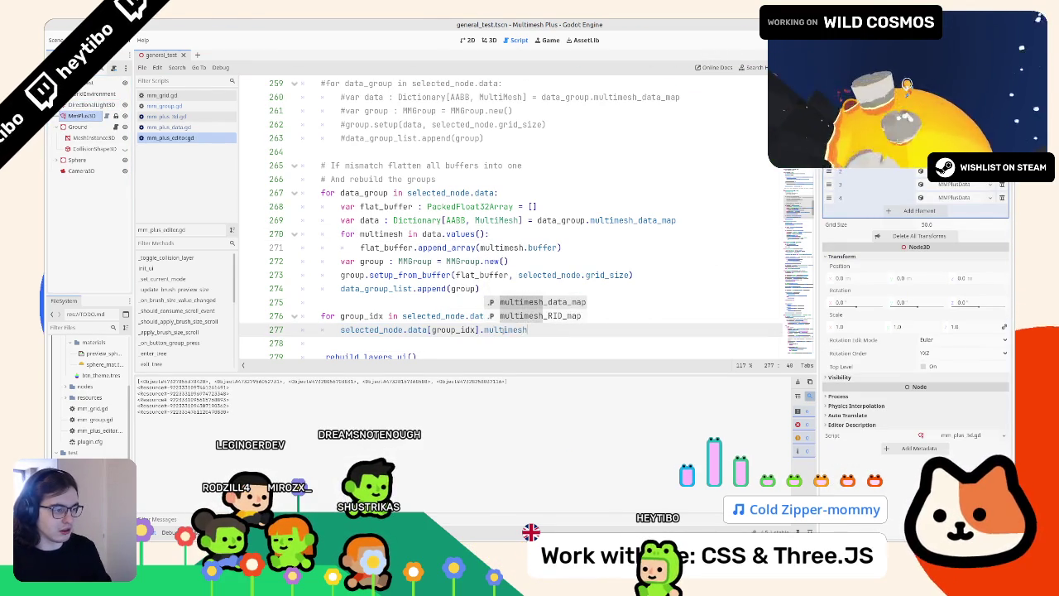
{"action": "key", "text": "shift+Home"}
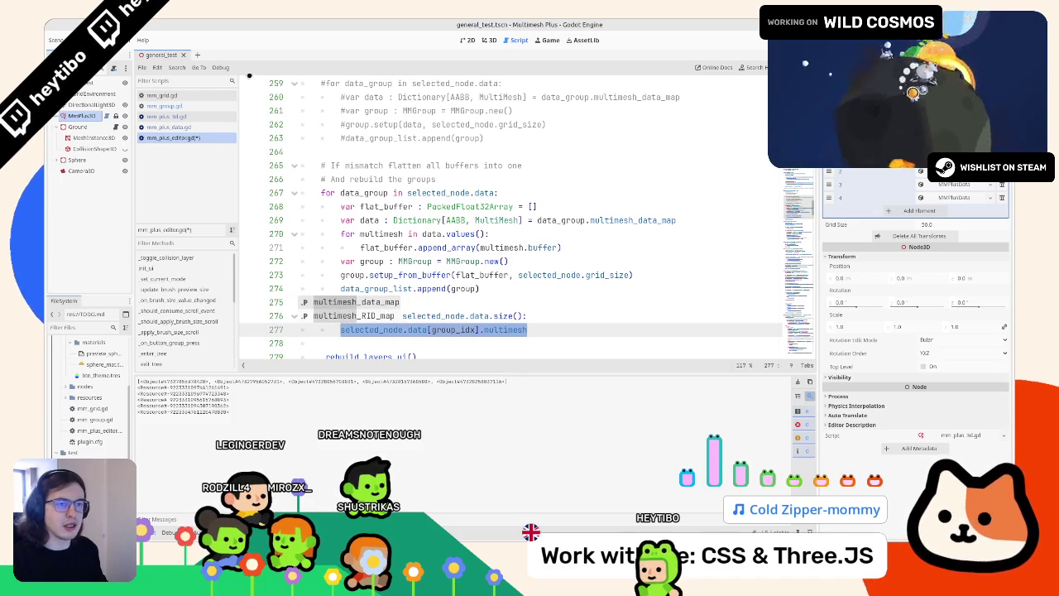
{"action": "left_click", "coordinate": [161, 127]}
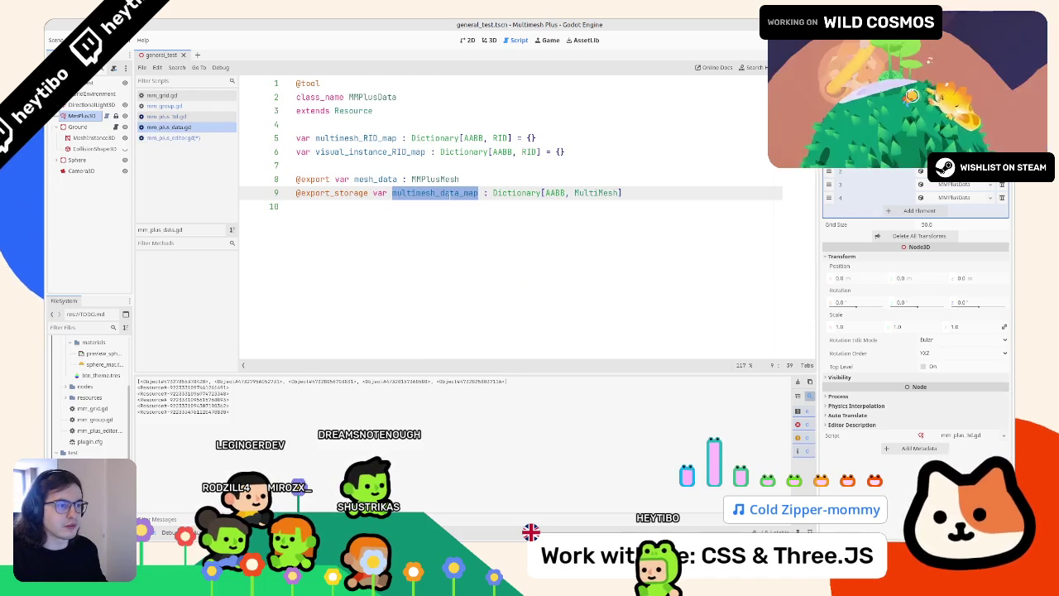
{"action": "left_click", "coordinate": [170, 137]}
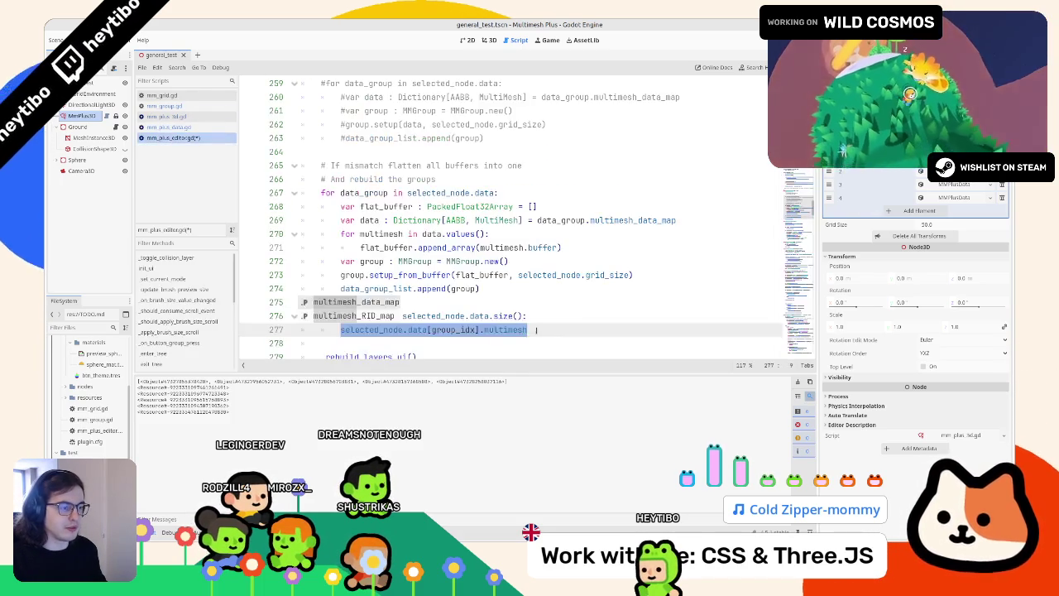
{"action": "key", "text": "ctrl+v"}
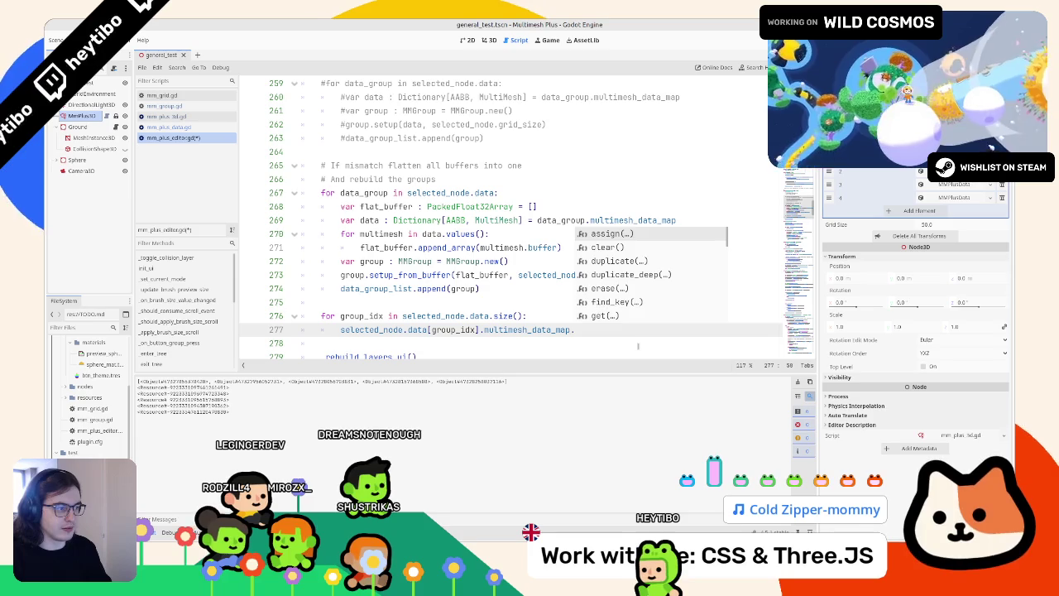
{"action": "key", "text": "BackSpace"}
Wrap the line 277 expression in print() and run with F5 to print the maps
{"action": "key", "text": "ctrl+shift+Left"}
{"action": "key", "text": "ctrl+shift+Left"}
{"action": "key", "text": "ctrl+shift+Left"}
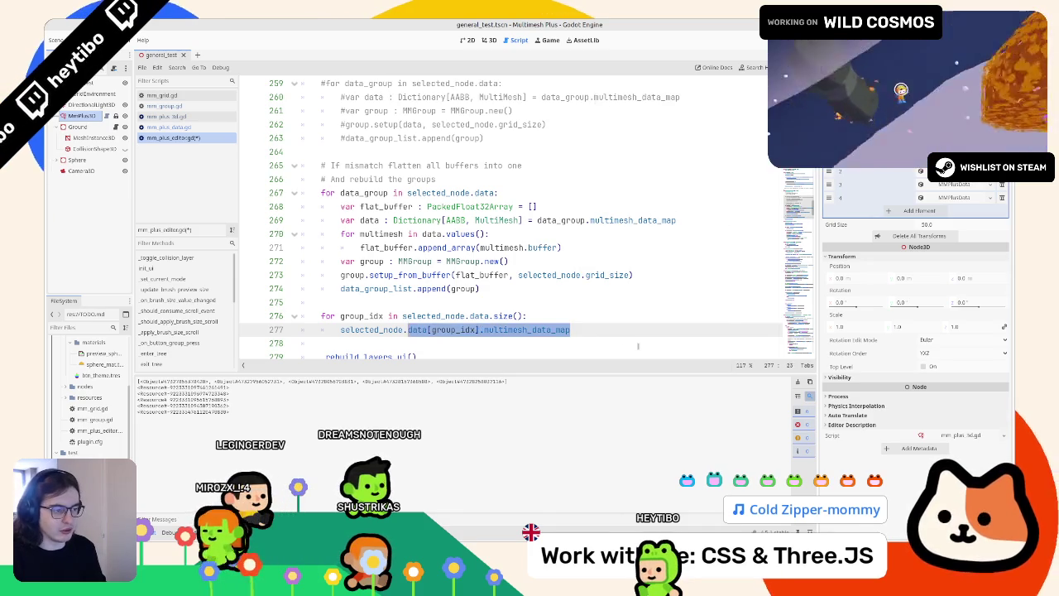
{"action": "type", "text": "print("}
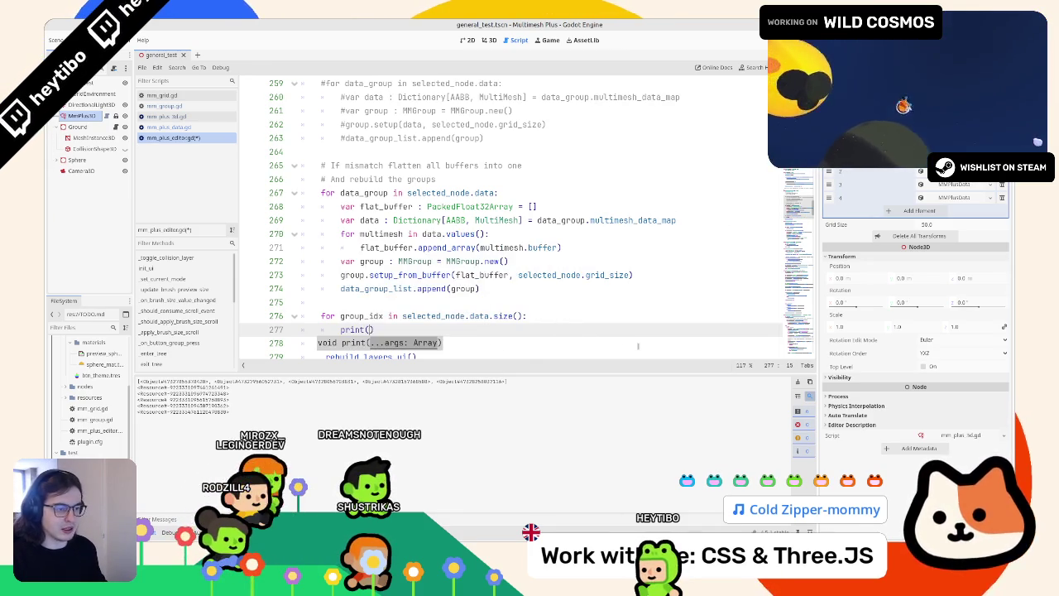
{"action": "type", "text": "selected_node.data[group_idx].multimesh_data_map"}
{"action": "left_click", "coordinate": [157, 127]}
{"action": "left_click", "coordinate": [154, 139]}
{"action": "key", "text": "F5"}
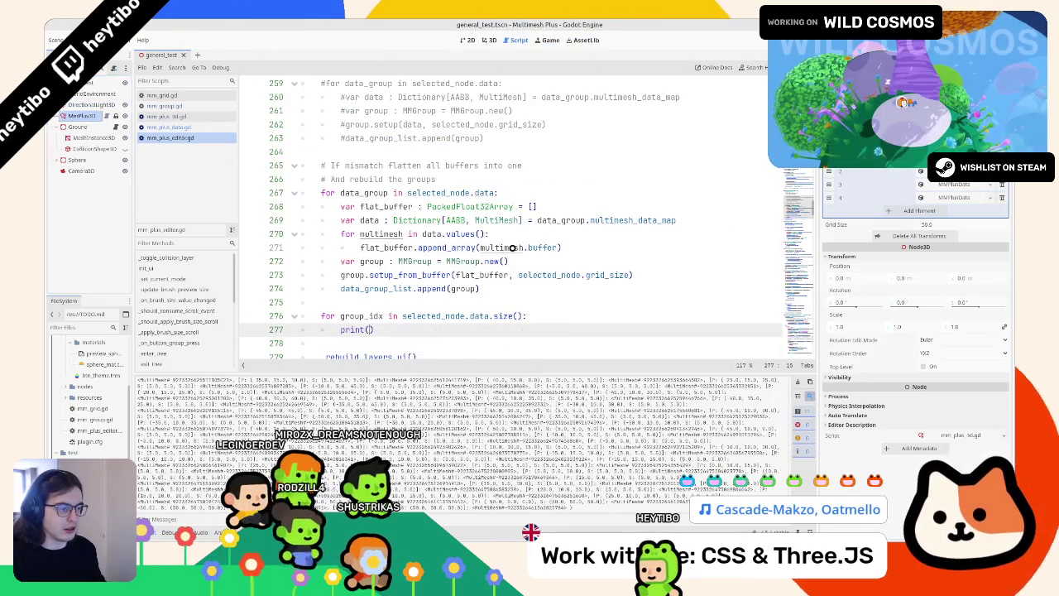
Revert to the plain expression and check the map's MultiMesh value type in mm_plus_data.gd
{"action": "key", "text": "ctrl+z"}
{"action": "key", "text": "ctrl+z"}
{"action": "key", "text": "ctrl+z"}
{"action": "key", "text": "End"}
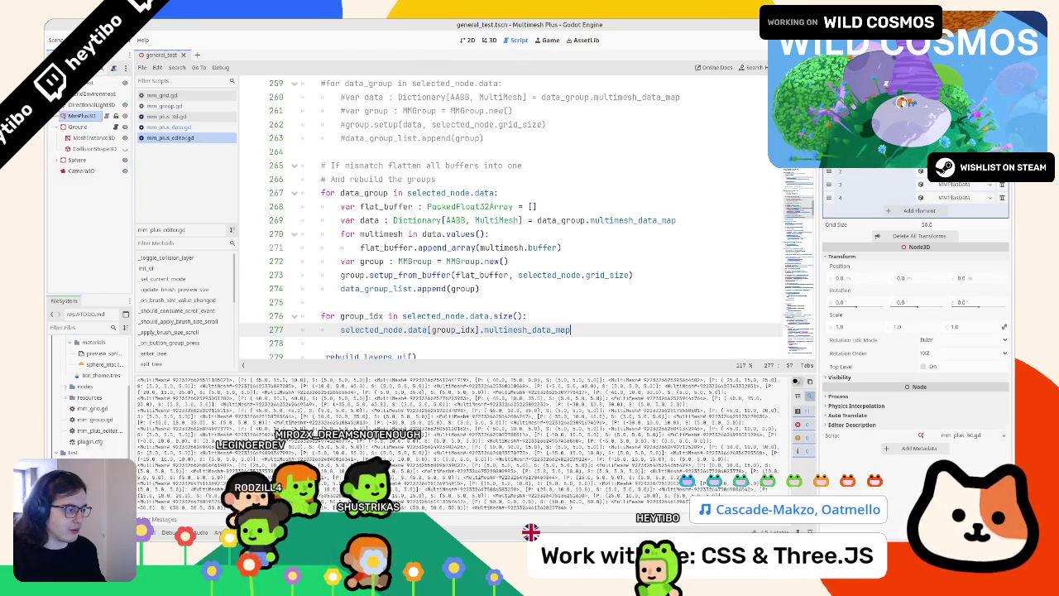
{"action": "left_click", "coordinate": [526, 329], "text": "ctrl"}
{"action": "left_click", "coordinate": [574, 192]}
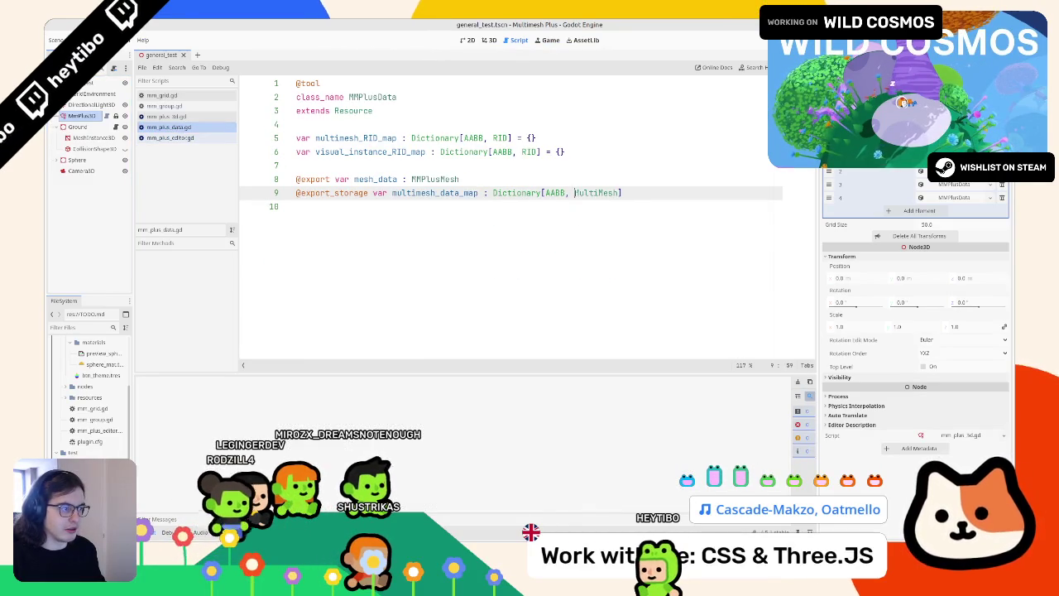
{"action": "left_click", "coordinate": [174, 138]}
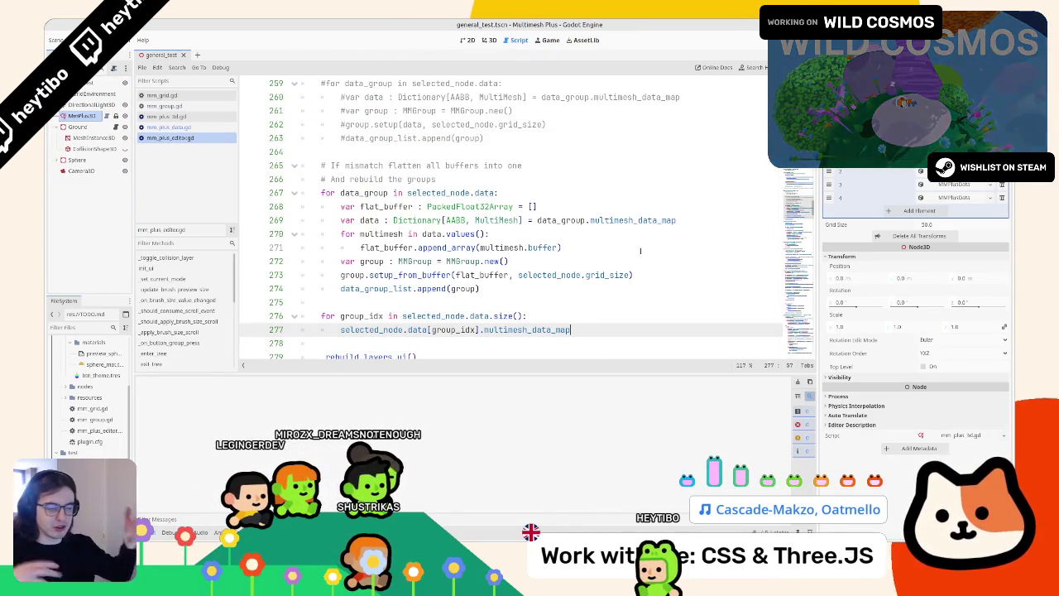
Prefix line 277 with 'var data_map =' before the multimesh_data_map expression
{"action": "scroll", "coordinate": [580, 240], "scroll_direction": "down", "scroll_amount": 3}
{"action": "scroll", "coordinate": [485, 252], "scroll_direction": "down", "scroll_amount": 13}
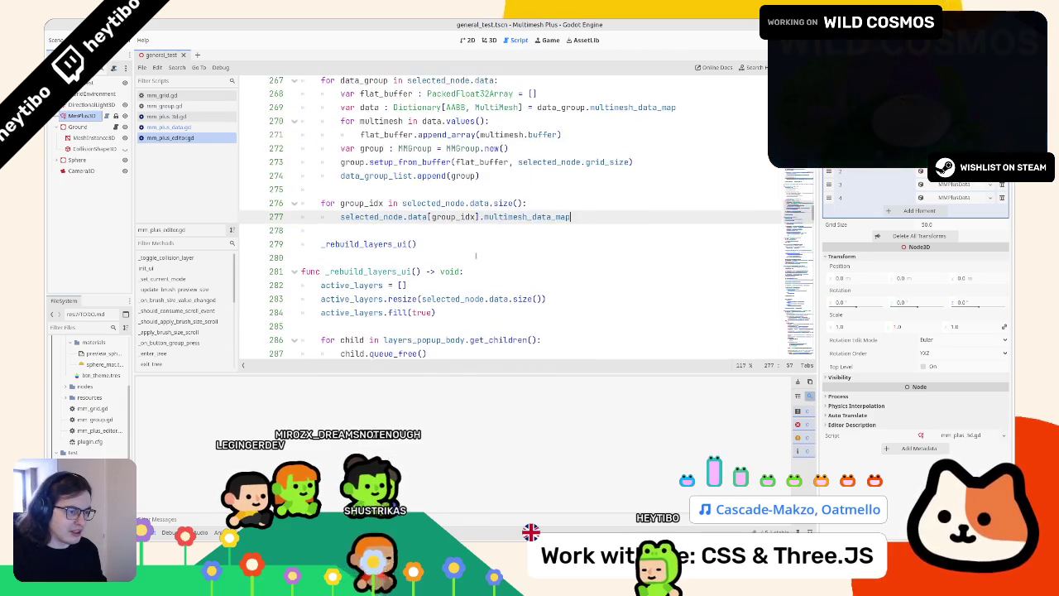
{"action": "scroll", "coordinate": [472, 240], "scroll_direction": "up", "scroll_amount": 16}
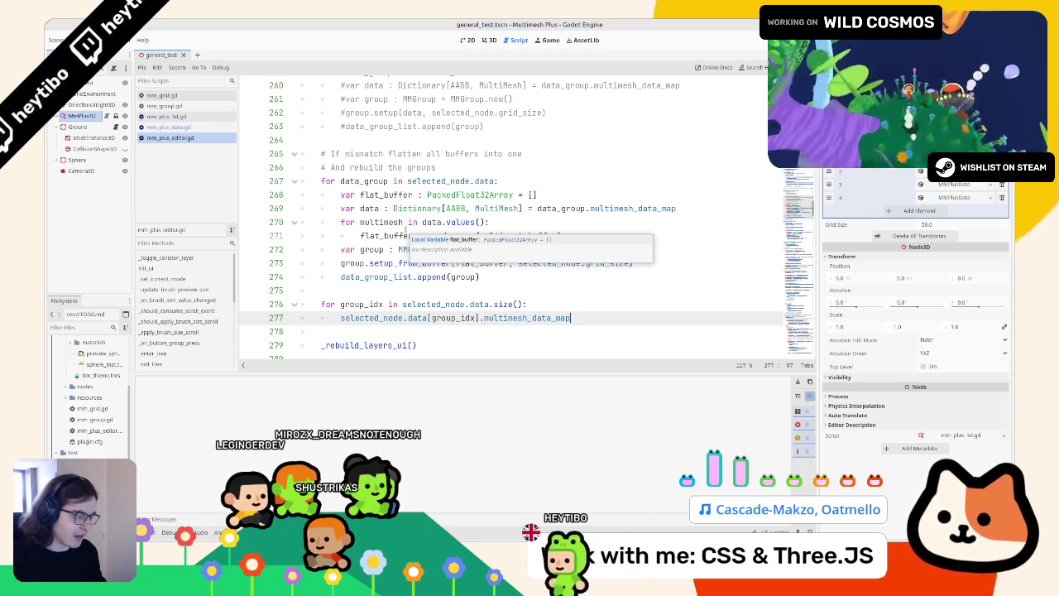
{"action": "left_click_drag", "start_coordinate": [341, 224], "coordinate": [487, 223]}
{"action": "left_click", "coordinate": [571, 318]}
{"action": "double_click", "coordinate": [368, 318]}
{"action": "left_click", "coordinate": [342, 318]}
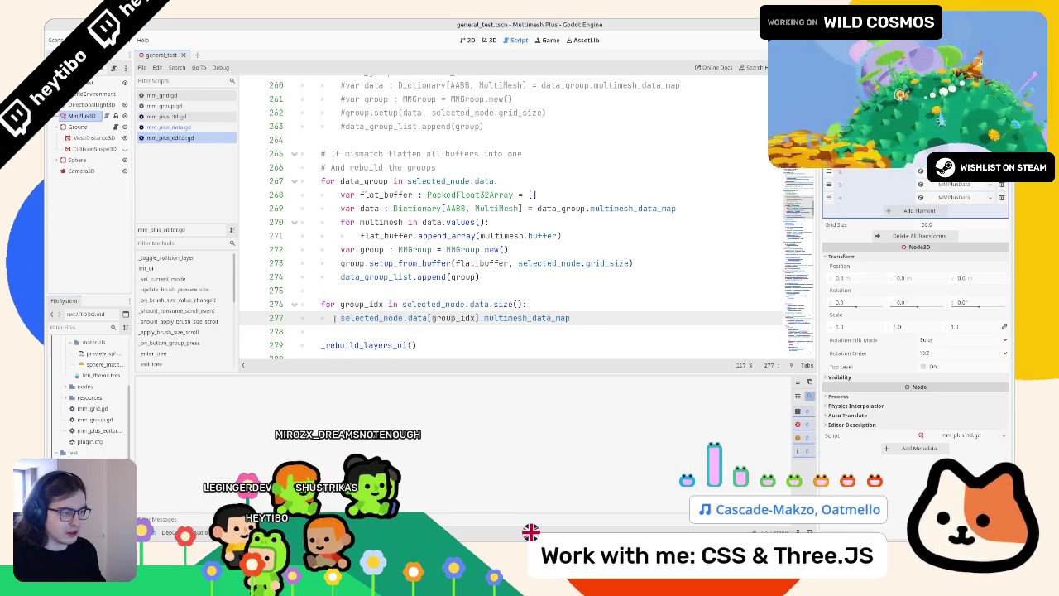
{"action": "type", "text": "var "}
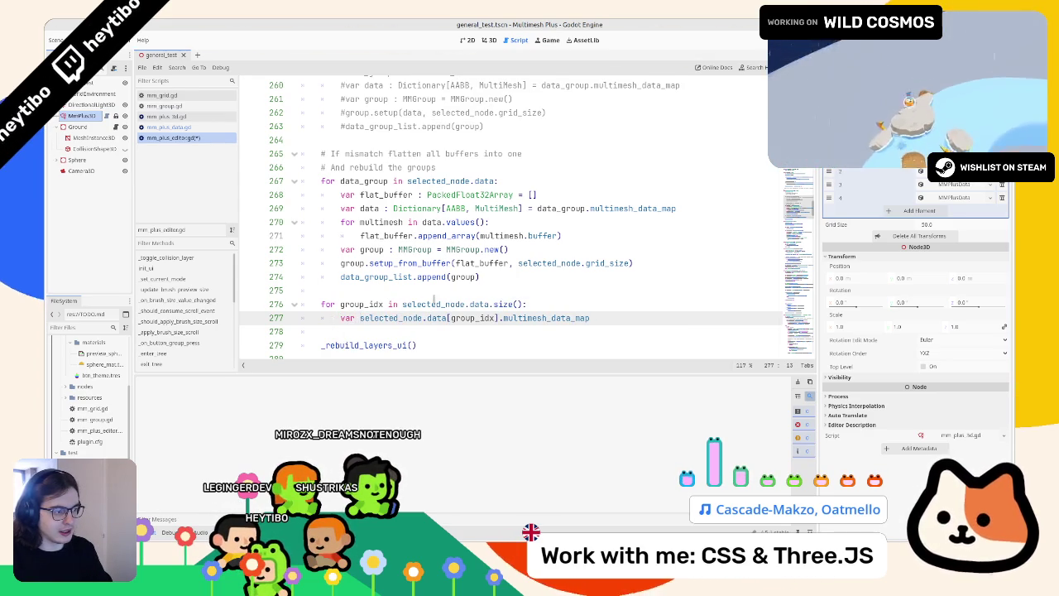
{"action": "type", "text": "data_"}
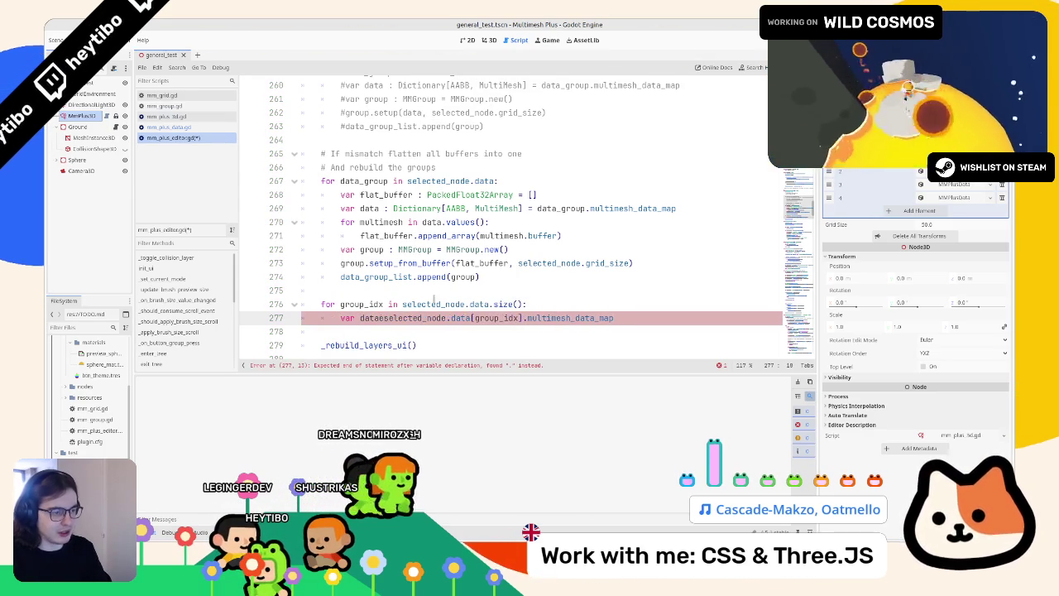
{"action": "type", "text": "map ="}
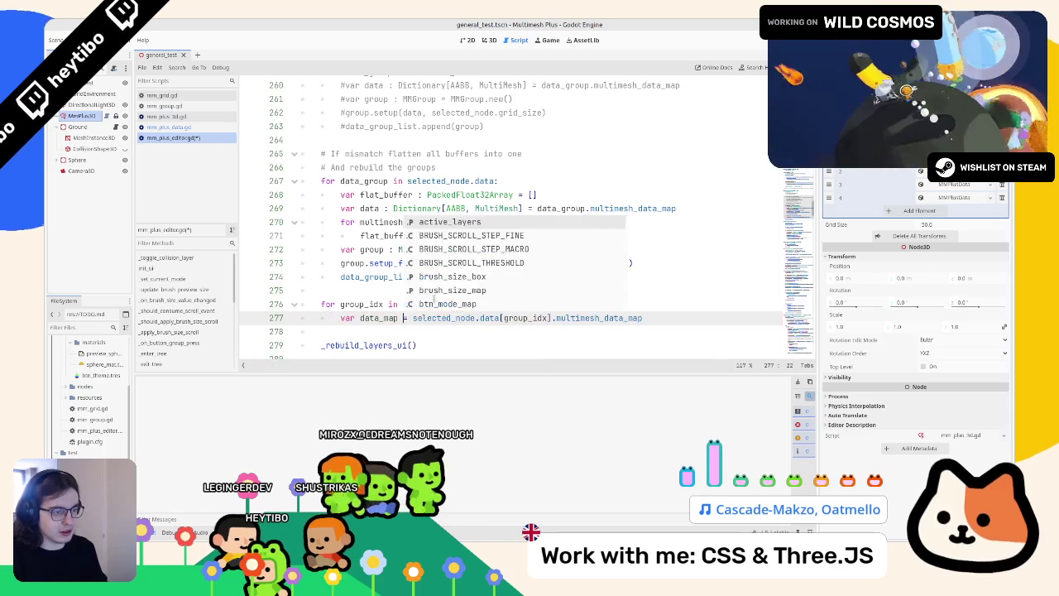
Copy Dictionary[AABB, MultiMesh] from mm_plus_data.gd and paste it as data_map's type
{"action": "left_click", "coordinate": [615, 318], "text": "ctrl"}
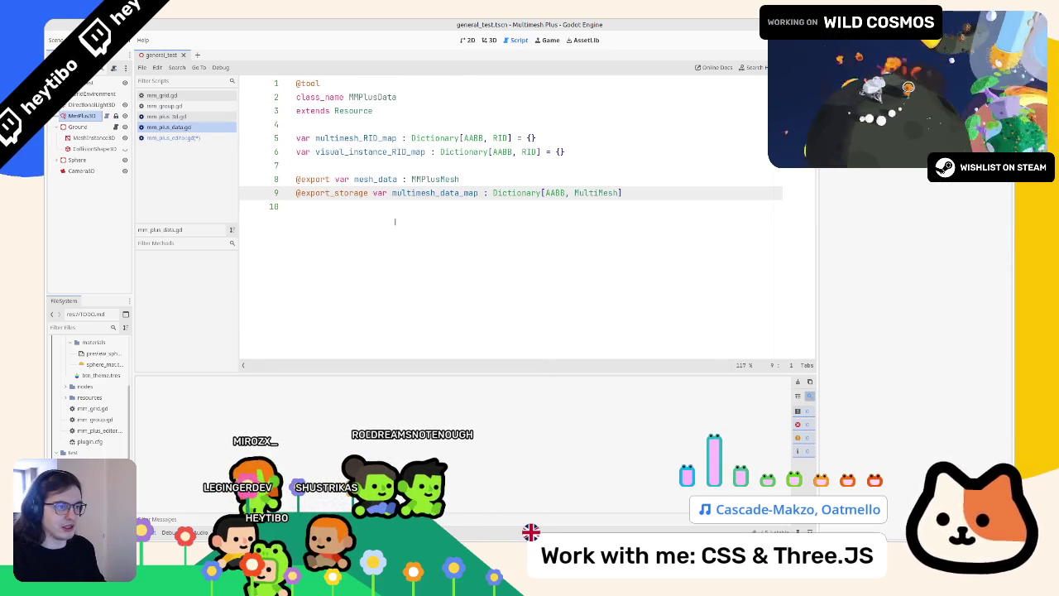
{"action": "double_click", "coordinate": [517, 193]}
{"action": "key", "text": "shift+End"}
{"action": "key", "text": "ctrl+c"}
{"action": "left_click", "coordinate": [174, 138]}
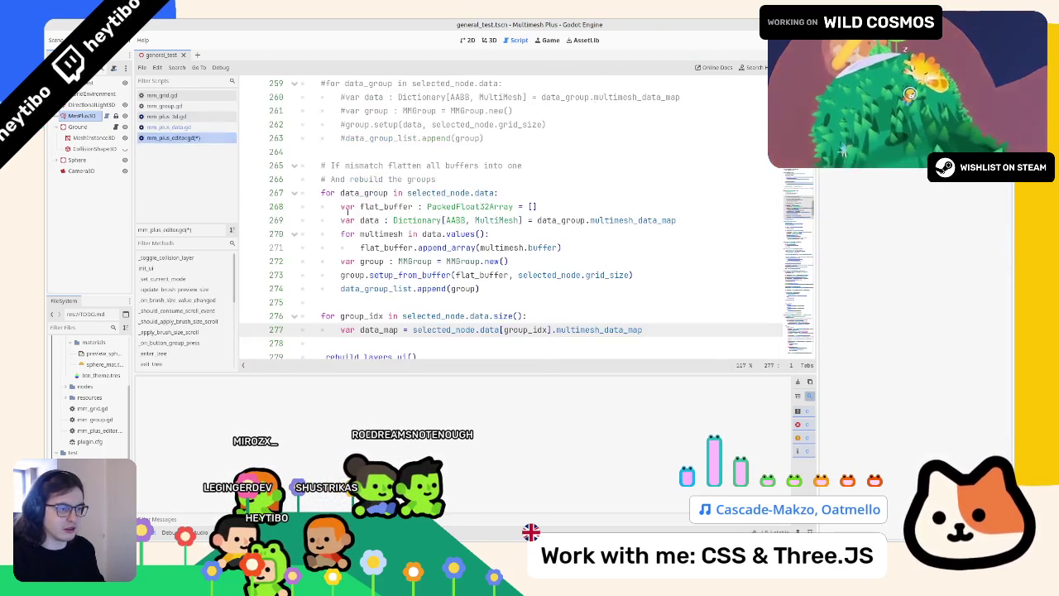
{"action": "type", "text": ":"}
{"action": "key", "text": "ctrl+v"}
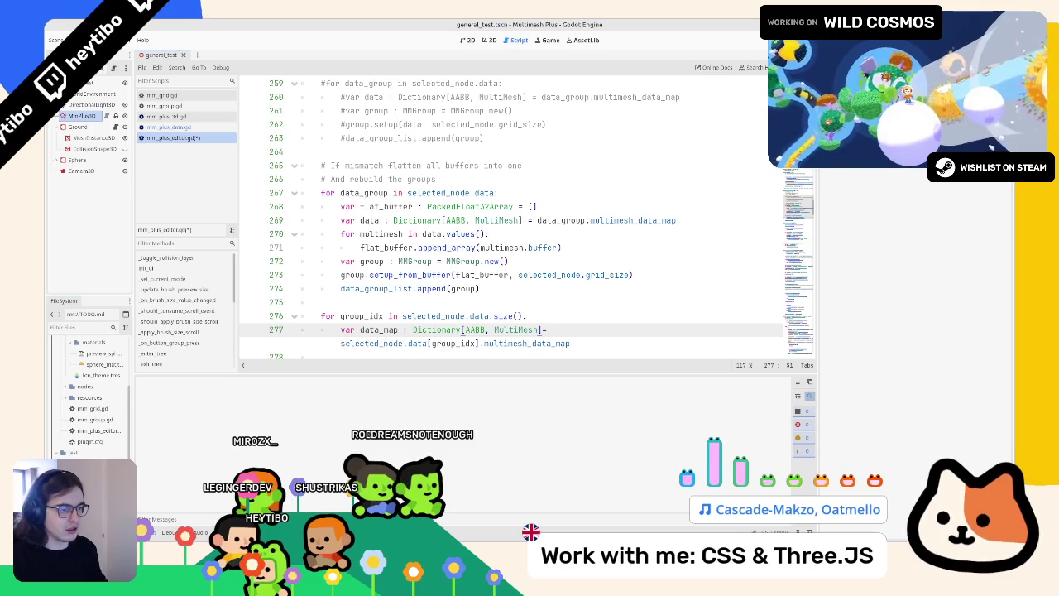
Add an empty line 278 below the data_map declaration, clearing a stray 'f'
{"action": "scroll", "coordinate": [594, 270], "scroll_direction": "down", "scroll_amount": 3}
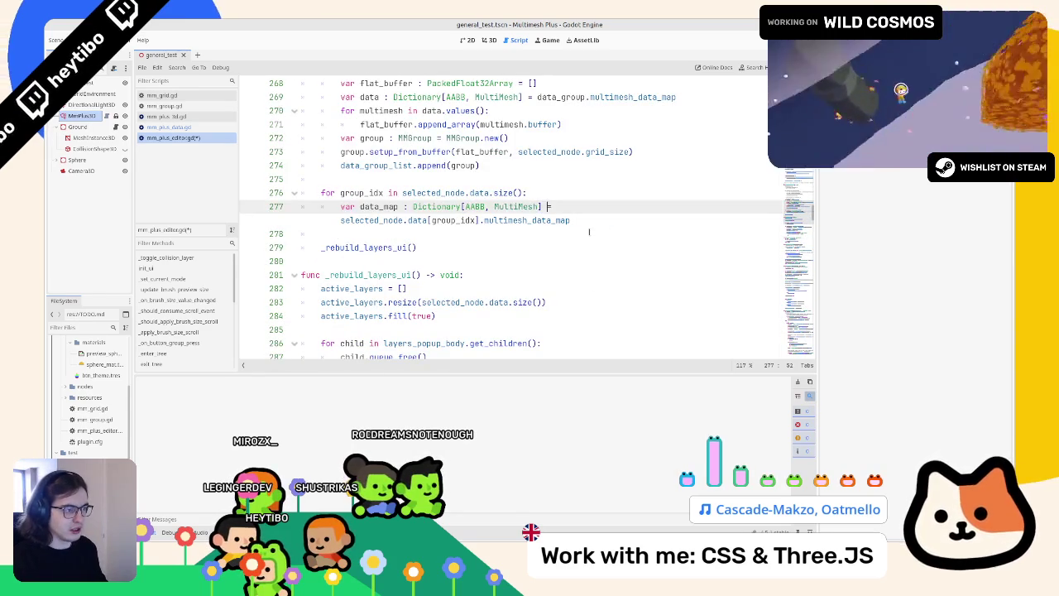
{"action": "key", "text": "End"}
{"action": "key", "text": "Return"}
{"action": "left_click", "coordinate": [352, 223]}
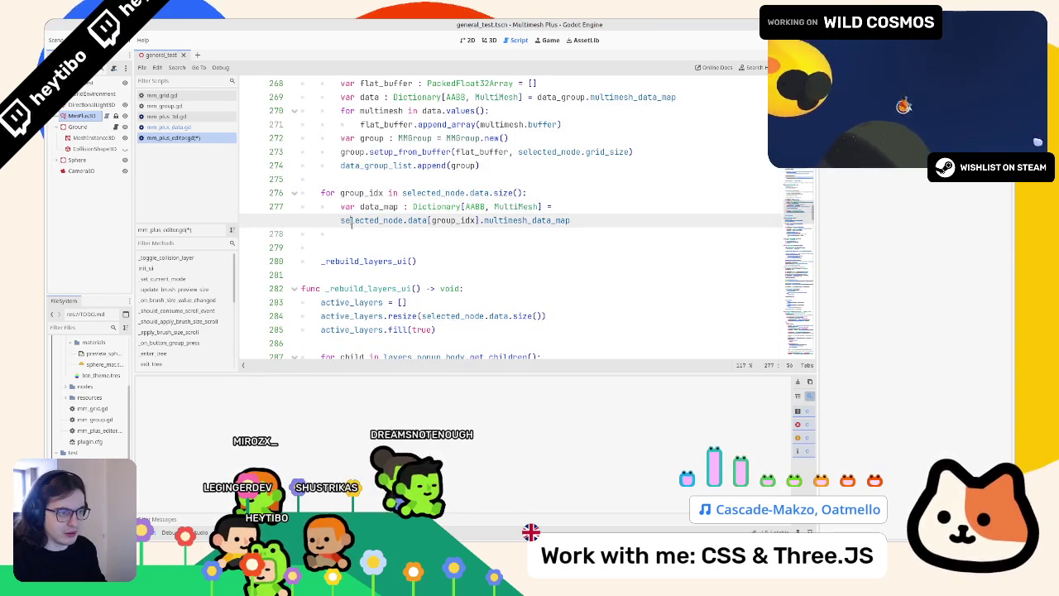
{"action": "left_click", "coordinate": [568, 233]}
{"action": "type", "text": "f"}
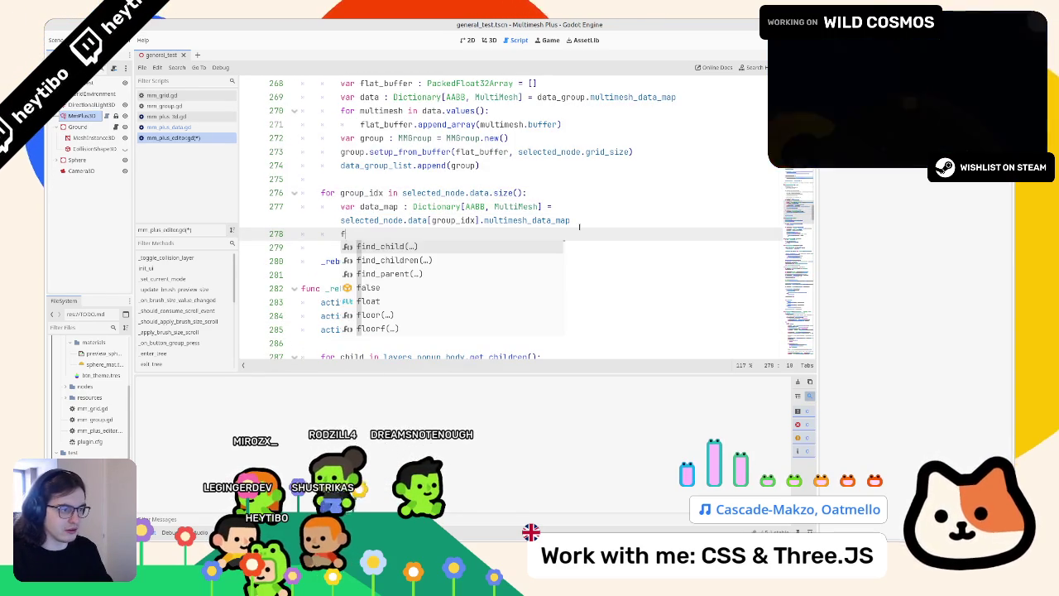
{"action": "key", "text": "BackSpace"}
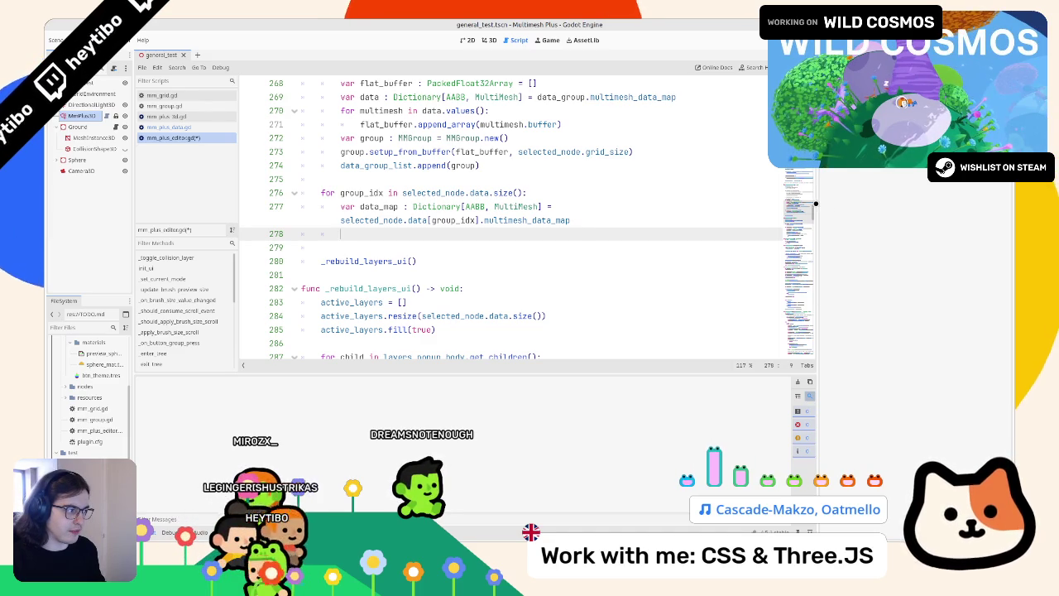
{"action": "type", "text": "f"}
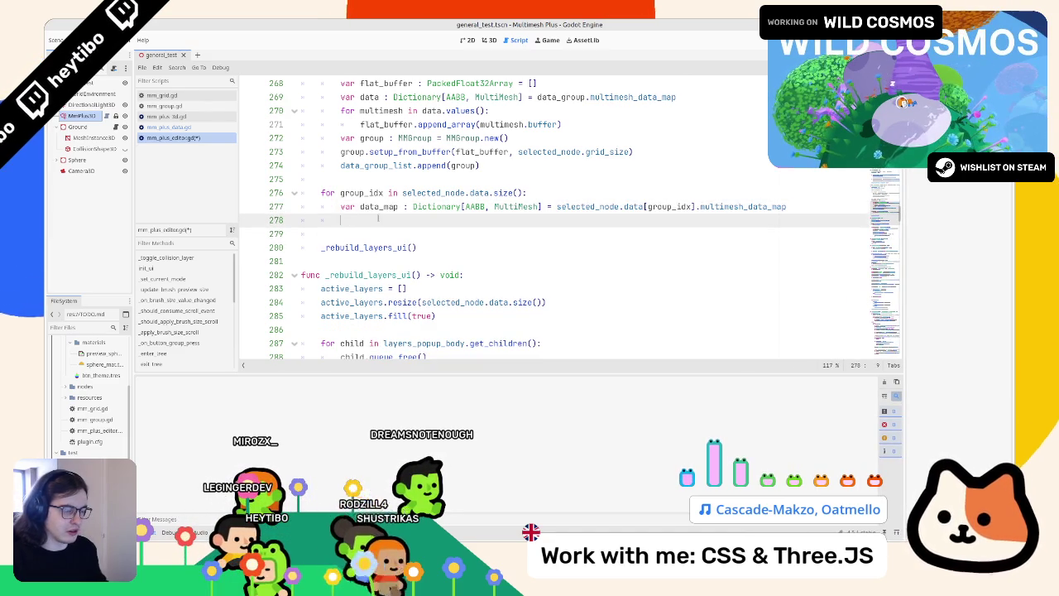
{"action": "key", "text": "BackSpace"}
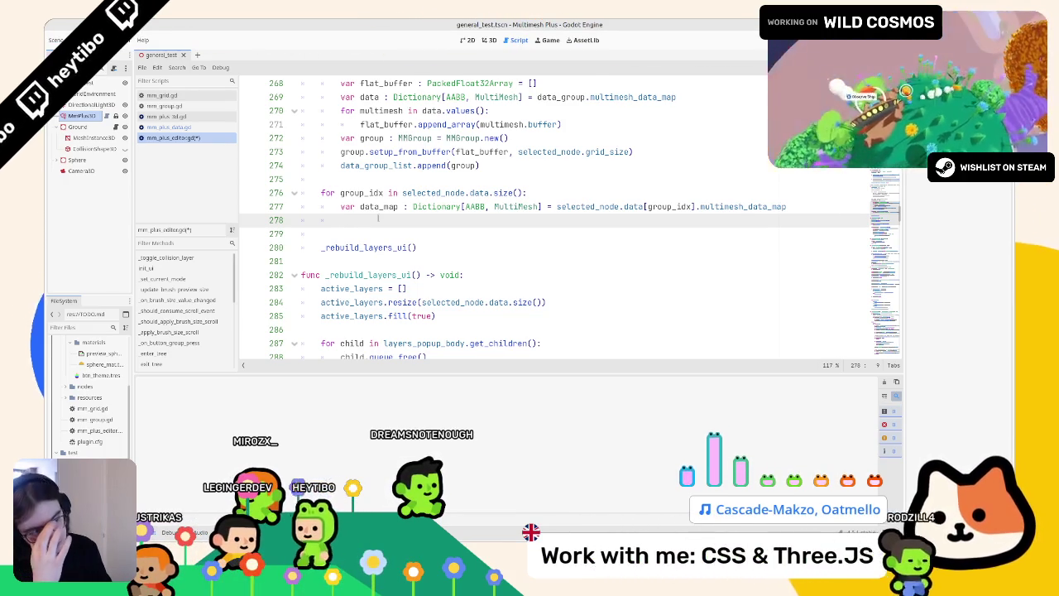
Insert the comment '# Update node data with new data' after the append call
{"action": "scroll", "coordinate": [462, 199], "scroll_direction": "up", "scroll_amount": 1}
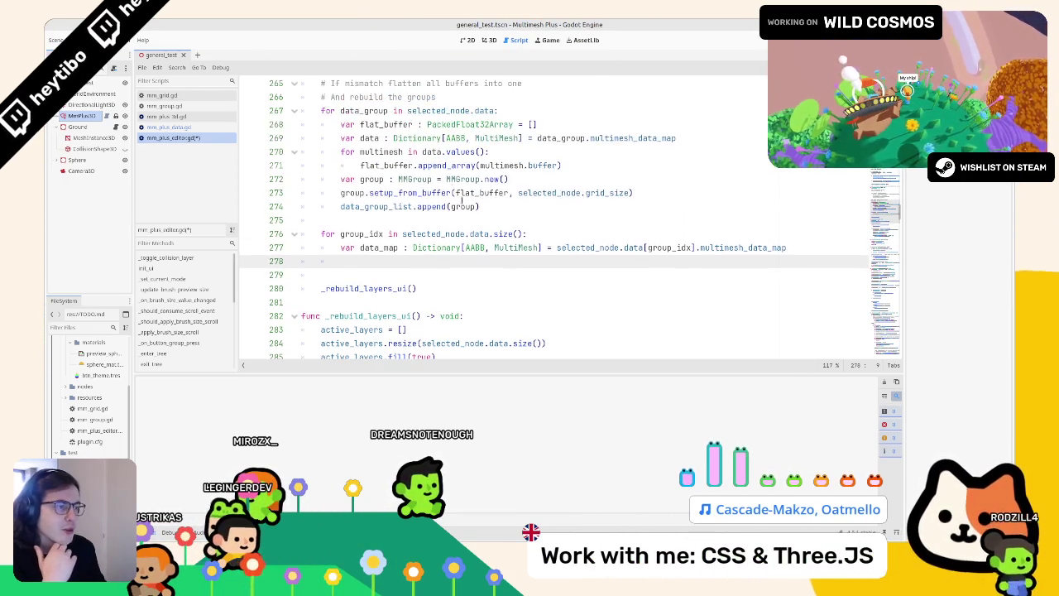
{"action": "triple_click", "coordinate": [414, 193]}
{"action": "left_click_drag", "start_coordinate": [306, 110], "coordinate": [306, 192]}
{"action": "left_click", "coordinate": [677, 194]}
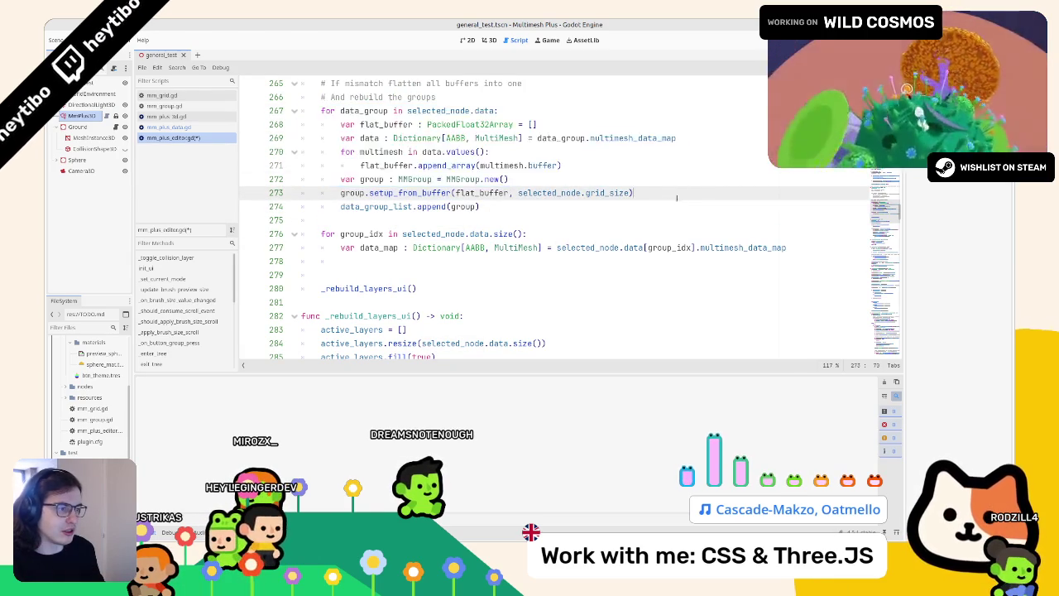
{"action": "left_click", "coordinate": [501, 210]}
{"action": "key", "text": "Return"}
{"action": "key", "text": "BackSpace"}
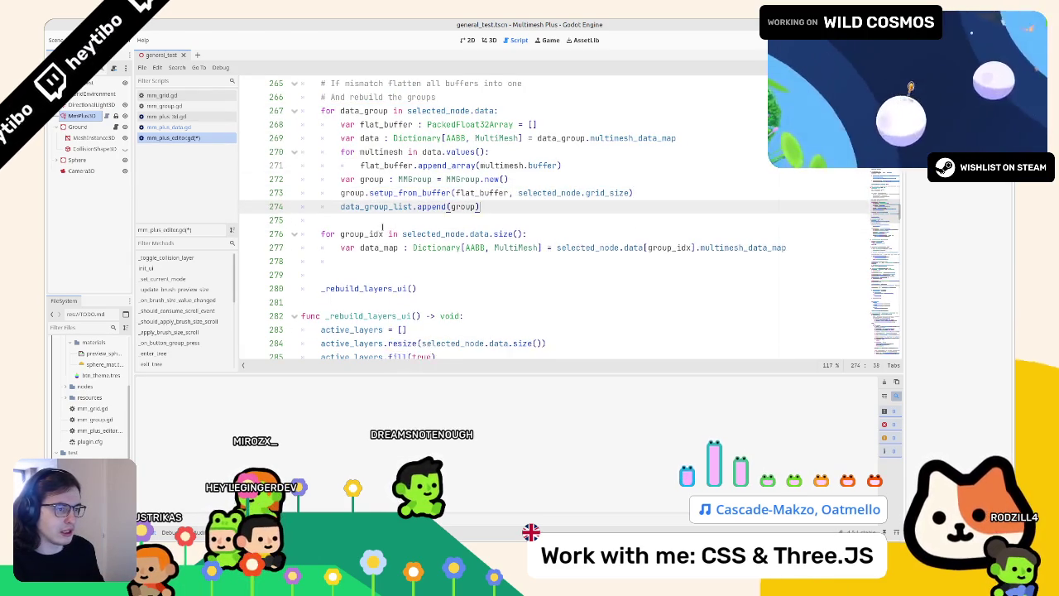
{"action": "key", "text": "Return"}
{"action": "key", "text": "Return"}
{"action": "type", "text": "# Update l"}
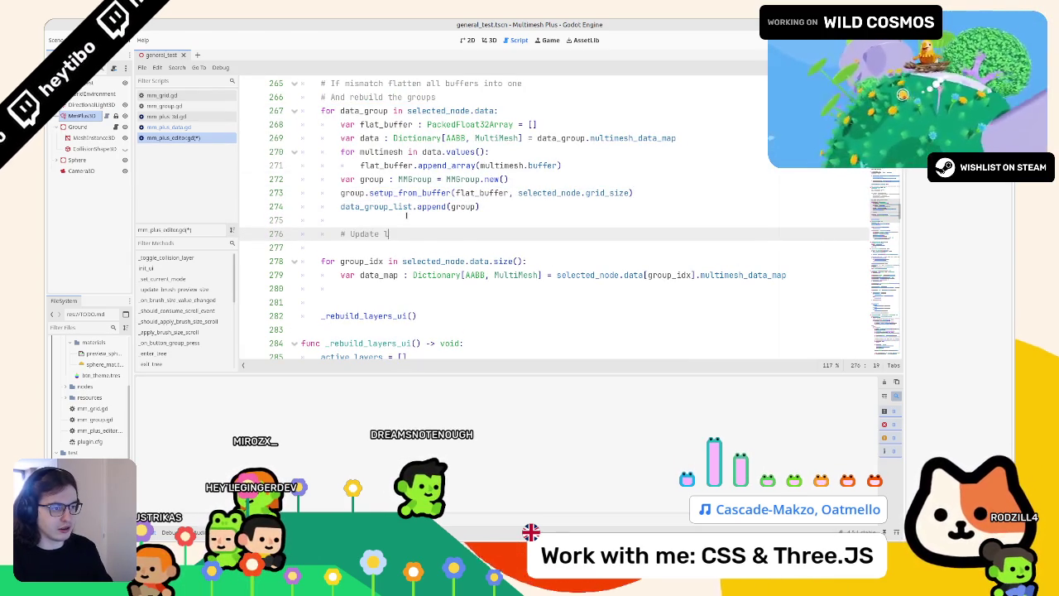
{"action": "type", "text": "ocal"}
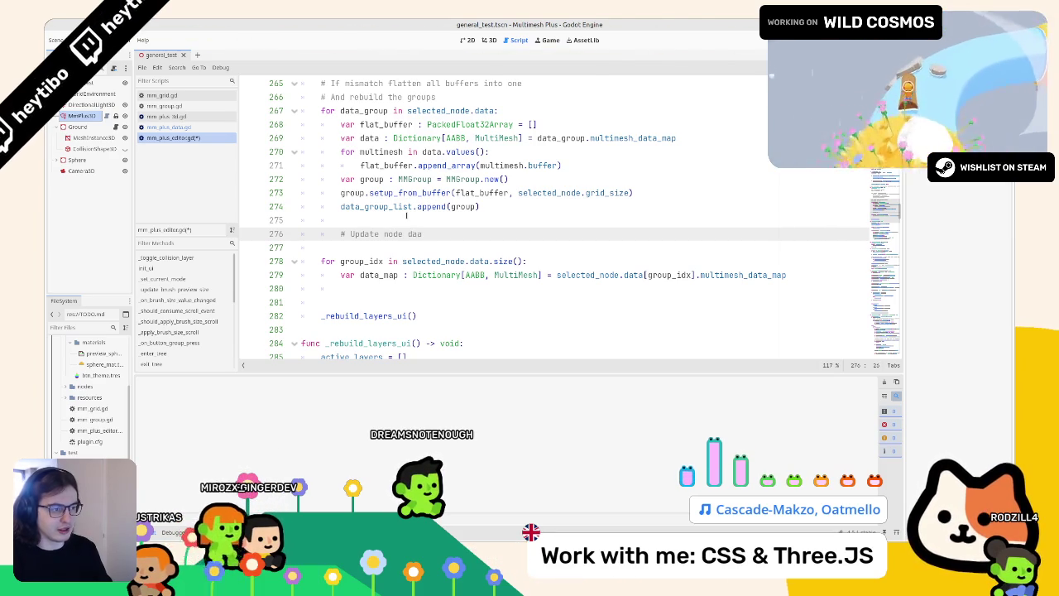
{"action": "type", "text": "w data"}
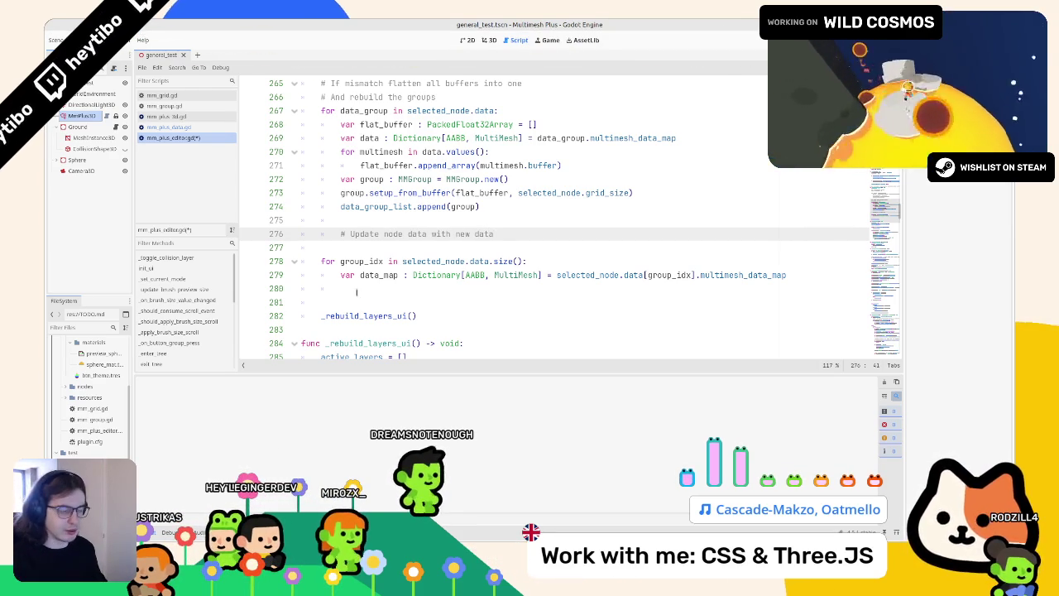
{"action": "key", "text": "Return"}
{"action": "key", "text": "ctrl+z"}
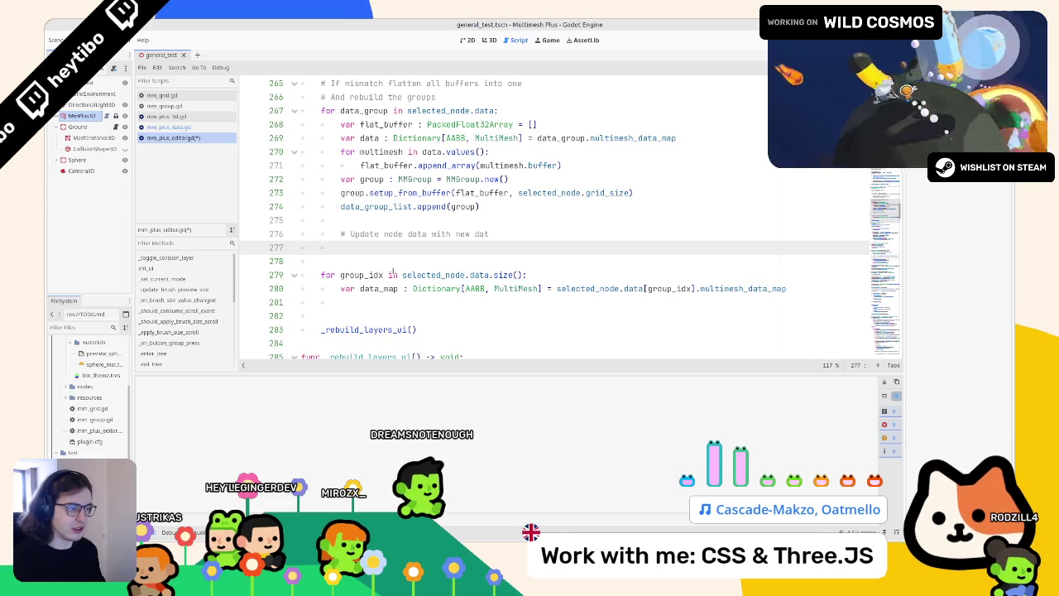
{"action": "key", "text": "ctrl+z"}
Select the group_idx loop header together with the data_map line
{"action": "key", "text": "Down"}
{"action": "key", "text": "Down"}
{"action": "key", "text": "Down"}
{"action": "key", "text": "Up"}
{"action": "key", "text": "Home"}
{"action": "key", "text": "shift+Down"}
{"action": "key", "text": "shift+Down"}
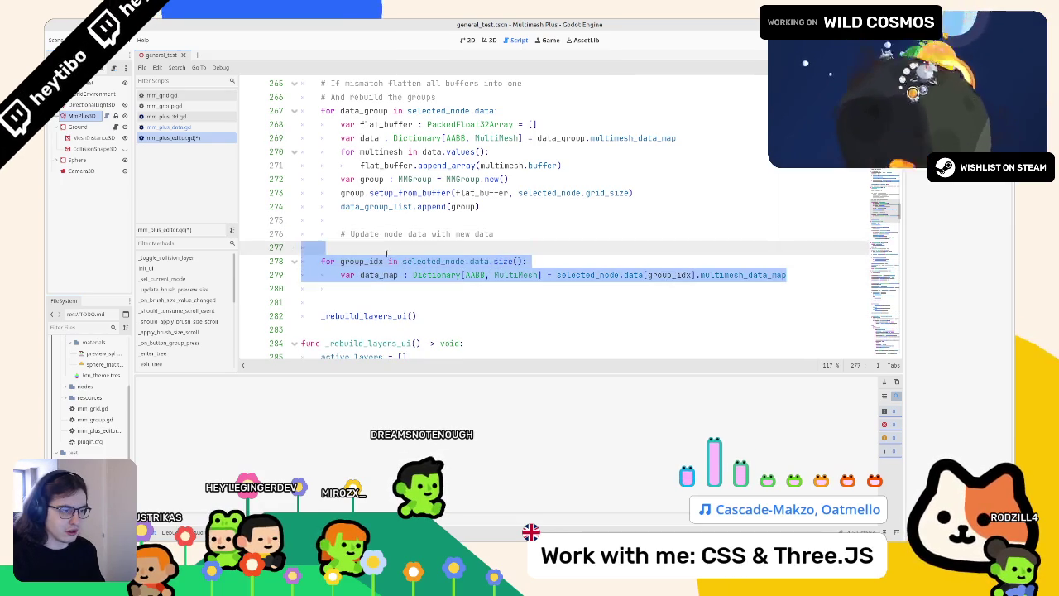
{"action": "key", "text": "shift+Up"}
{"action": "key", "text": "shift+Down"}
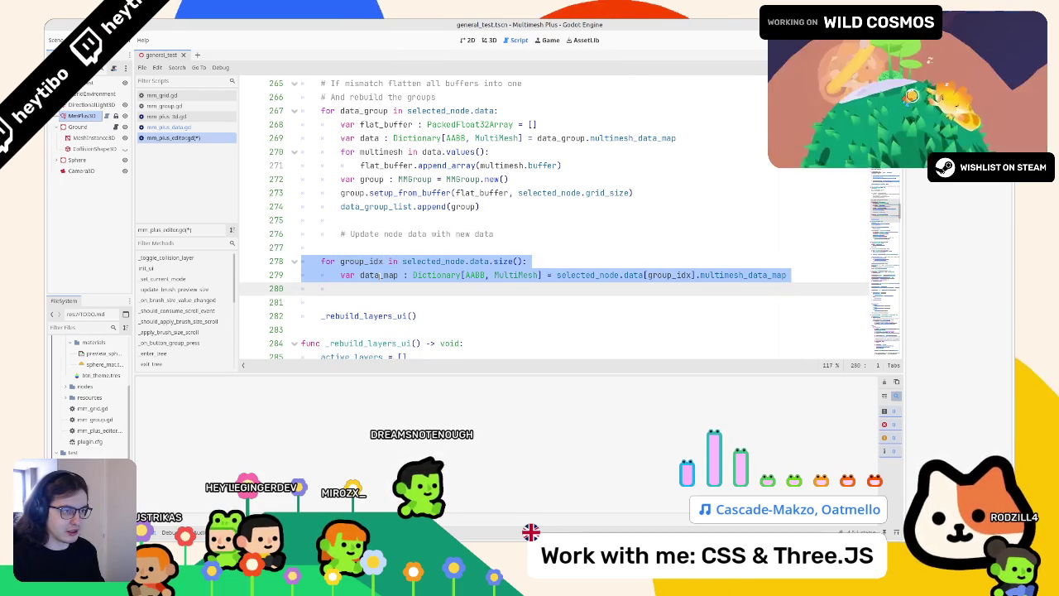
Review data_group.multimesh_data_map usage in the regroup loop, then select the old group_idx loop
{"action": "double_click", "coordinate": [379, 275]}
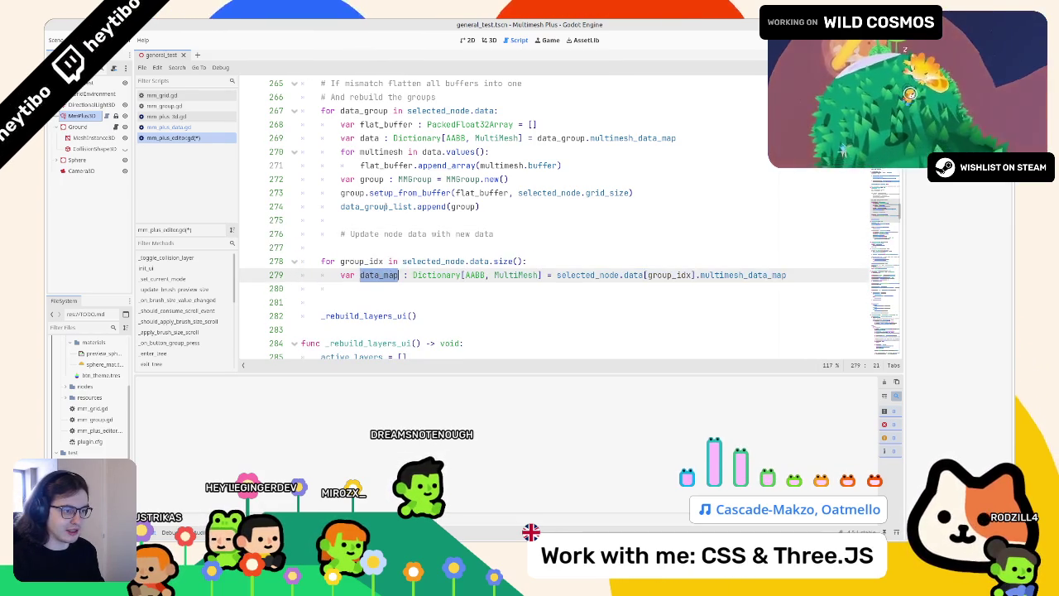
{"action": "double_click", "coordinate": [384, 110]}
{"action": "double_click", "coordinate": [573, 138]}
{"action": "mouse_move", "coordinate": [573, 138]}
{"action": "left_mouse_down"}
{"action": "mouse_move", "coordinate": [637, 138]}
{"action": "mouse_move", "coordinate": [560, 139]}
{"action": "left_mouse_up"}
{"action": "double_click", "coordinate": [348, 138]}
{"action": "double_click", "coordinate": [370, 138]}
{"action": "double_click", "coordinate": [633, 138]}
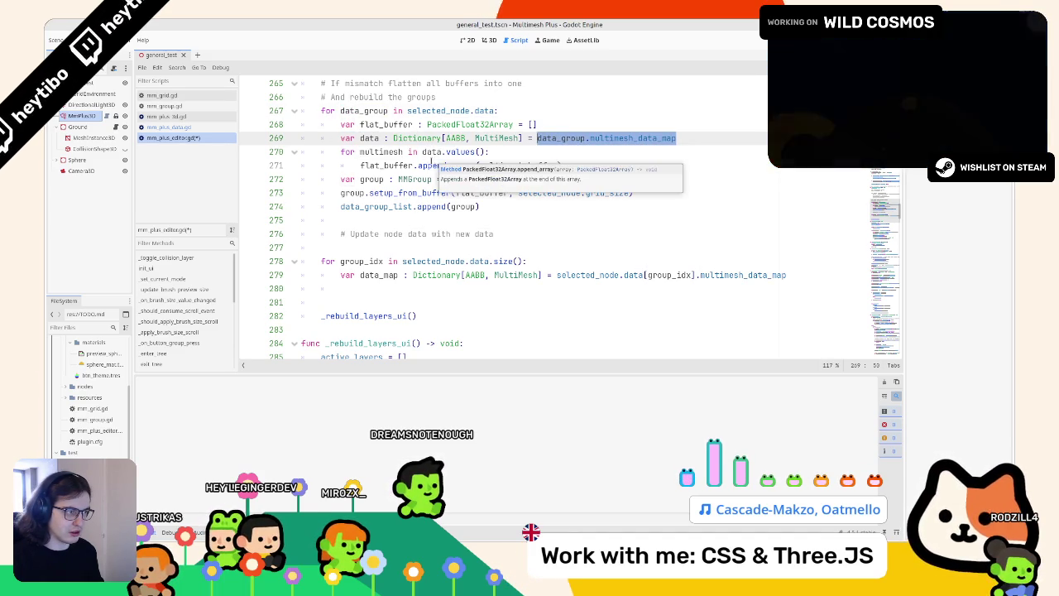
{"action": "left_click_drag", "start_coordinate": [787, 274], "coordinate": [399, 246]}
Delete the old group_idx loop, leaving an indented empty line under the comment
{"action": "key", "text": "Tab"}
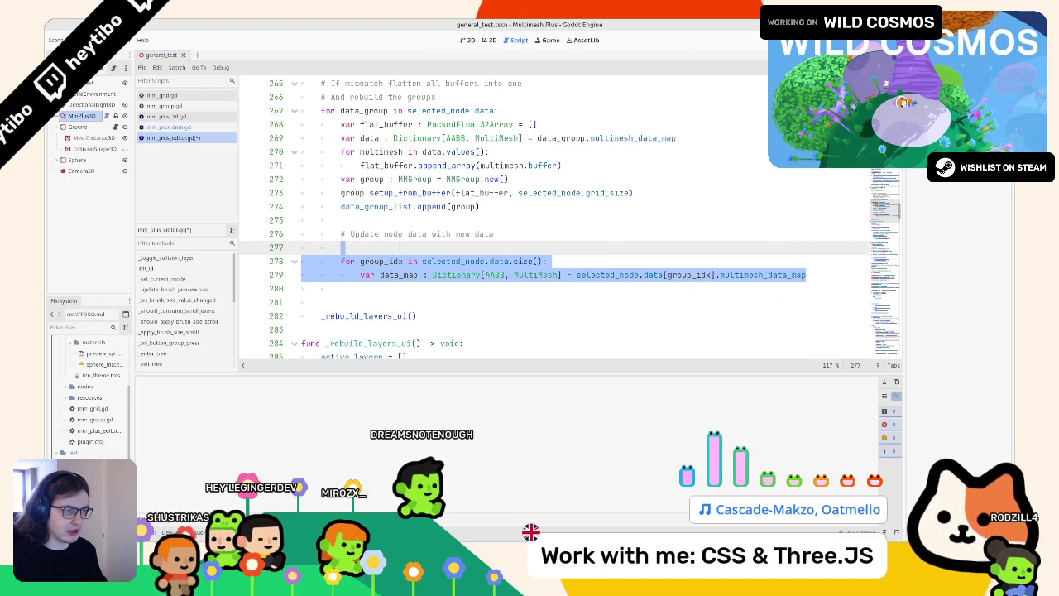
{"action": "key", "text": "Delete"}
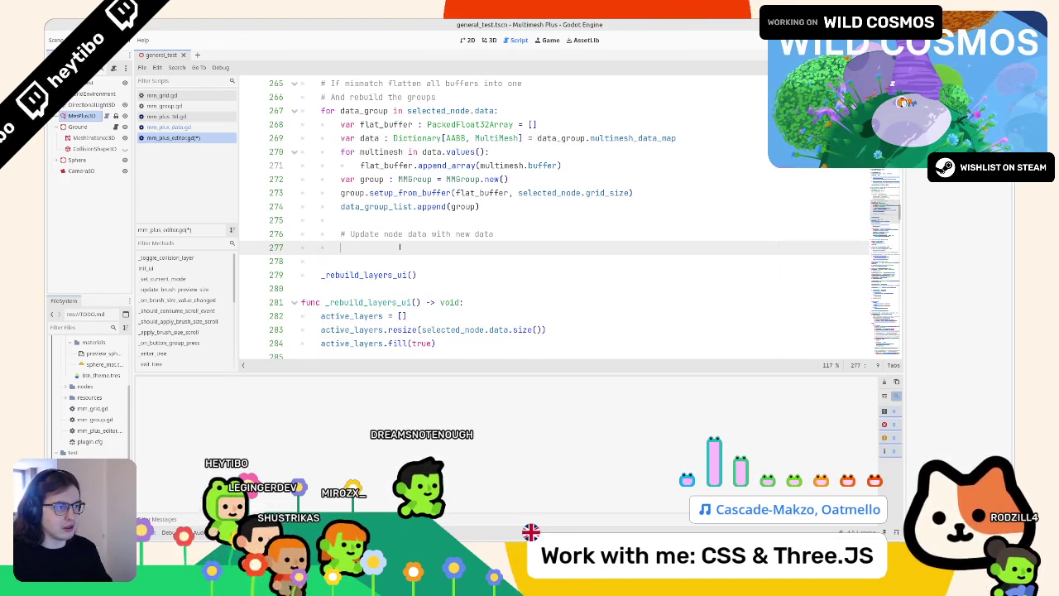
{"action": "key", "text": "Delete"}
{"action": "key", "text": "Delete"}
{"action": "key", "text": "Return"}
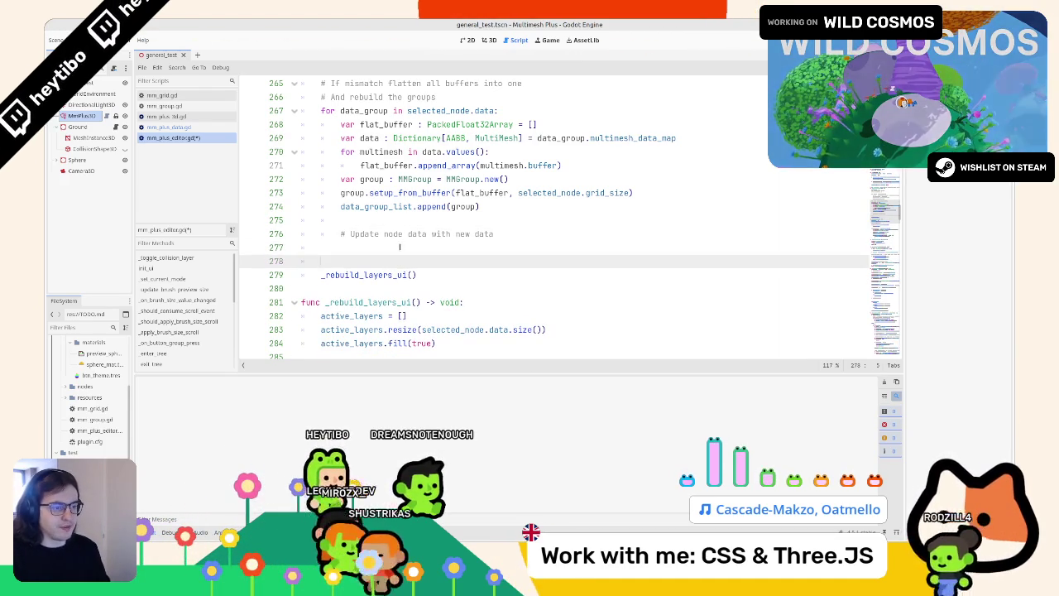
{"action": "key", "text": "Up"}
{"action": "key", "text": "Down"}
{"action": "key", "text": "Up"}
{"action": "key", "text": "Tab"}
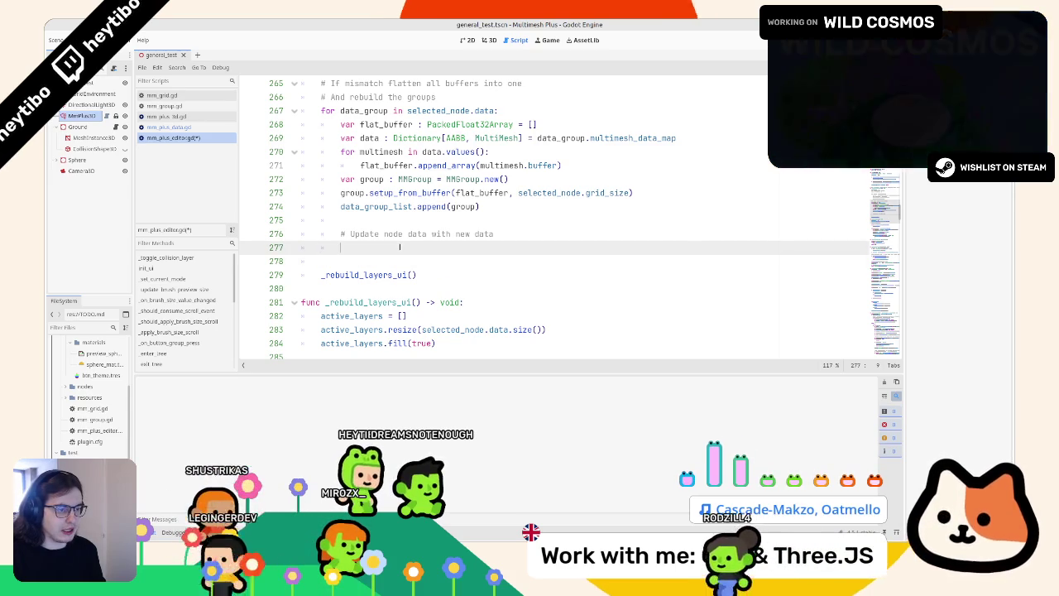
Review the data_group.multimesh_data_map expression, then open mm_group.gd
{"action": "left_click_drag", "start_coordinate": [537, 139], "coordinate": [590, 138]}
{"action": "key", "text": "shift+End"}
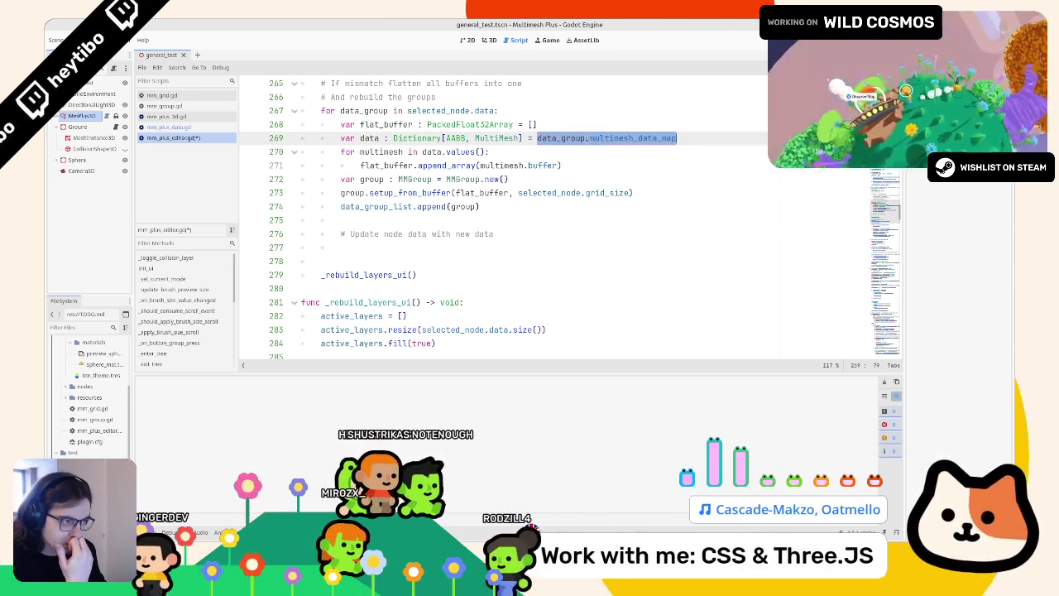
{"action": "left_click", "coordinate": [480, 255]}
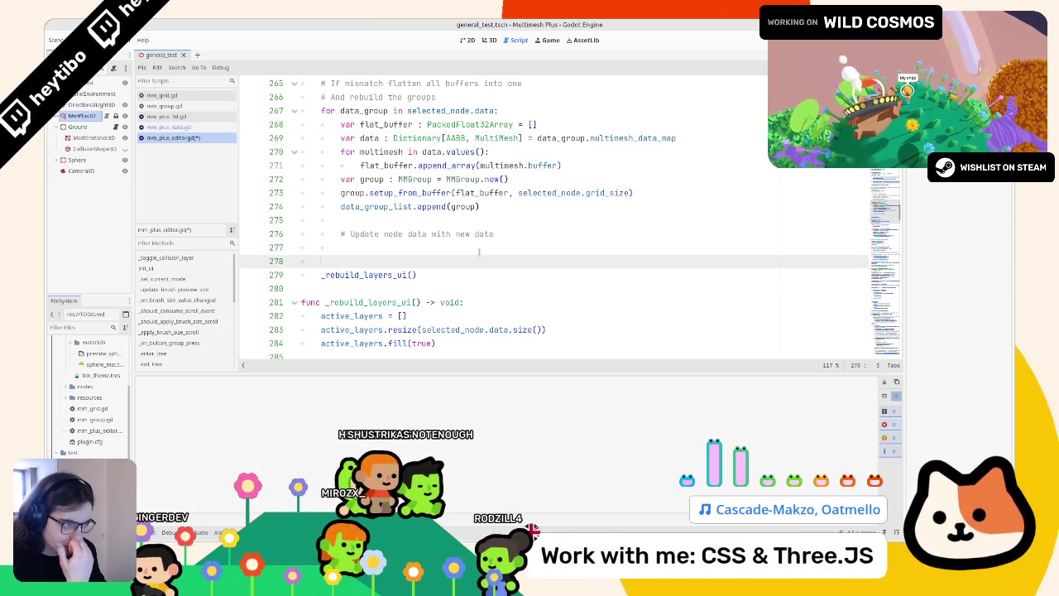
{"action": "left_click", "coordinate": [414, 178], "text": "ctrl"}
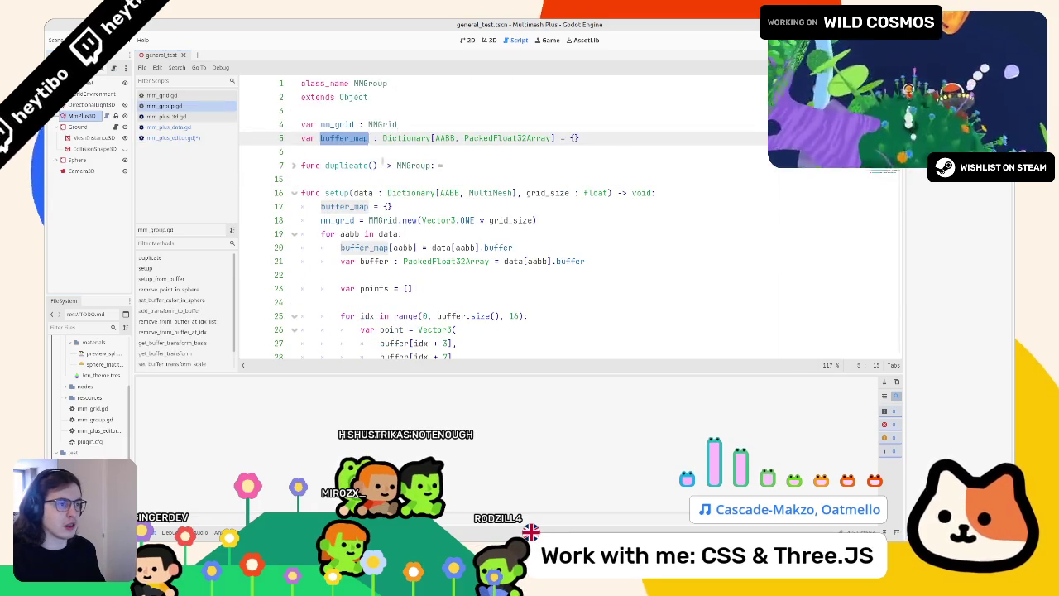
Check buffer_map in mm_group.gd and data_group_list in the editor script, then open mm_plus_data.gd
{"action": "double_click", "coordinate": [382, 124]}
{"action": "double_click", "coordinate": [352, 138]}
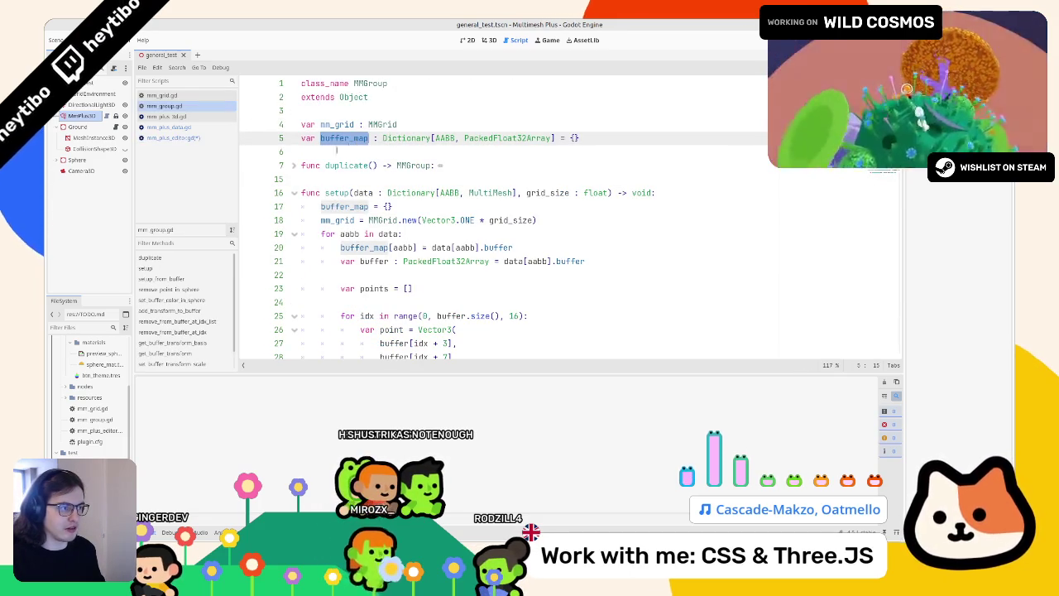
{"action": "left_click", "coordinate": [173, 138]}
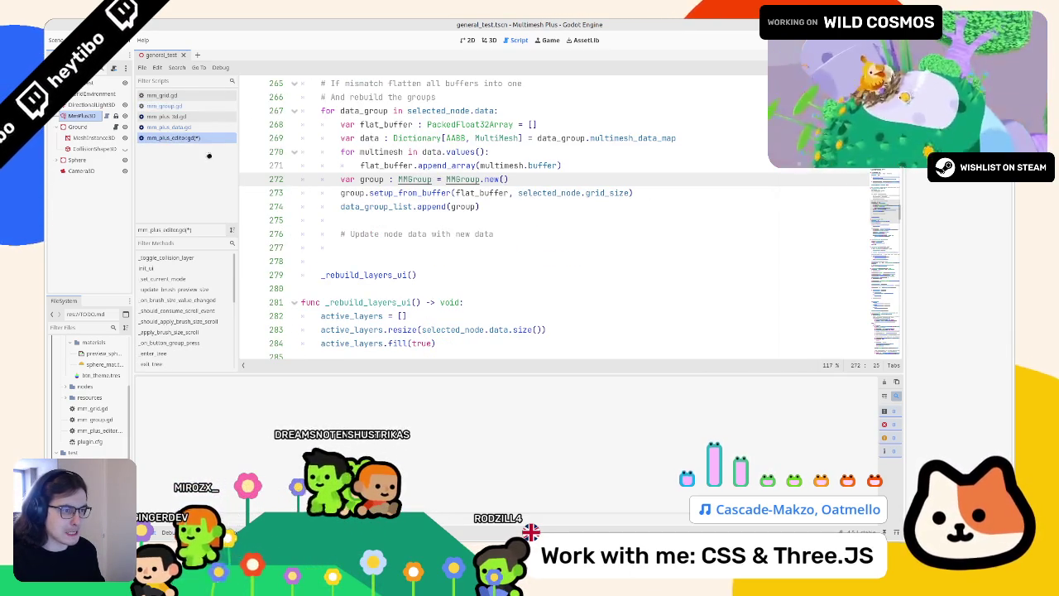
{"action": "double_click", "coordinate": [372, 207]}
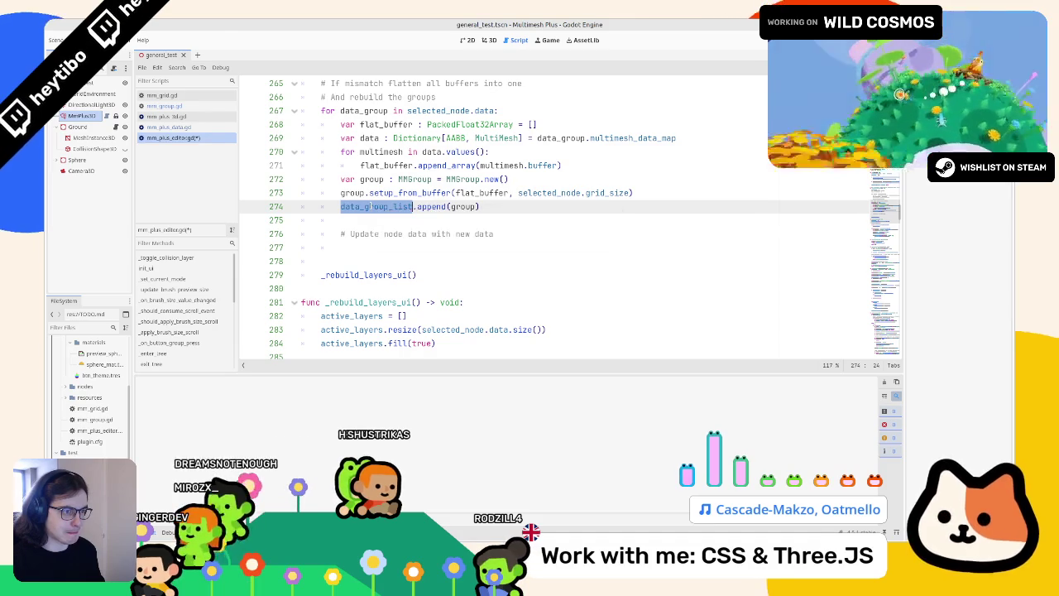
{"action": "double_click", "coordinate": [461, 207]}
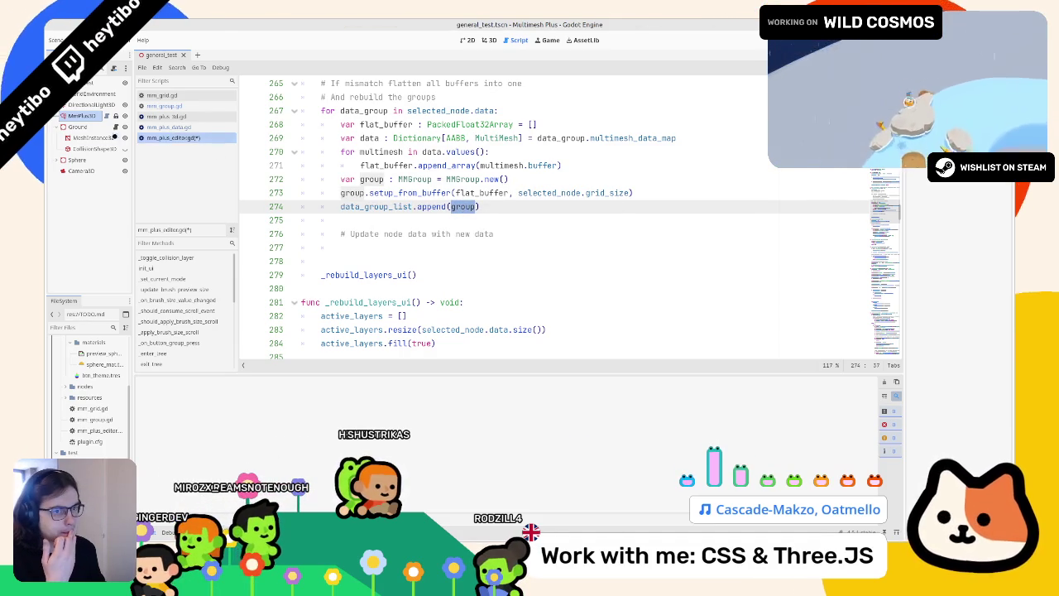
{"action": "left_click", "coordinate": [91, 105]}
{"action": "left_click", "coordinate": [209, 128]}
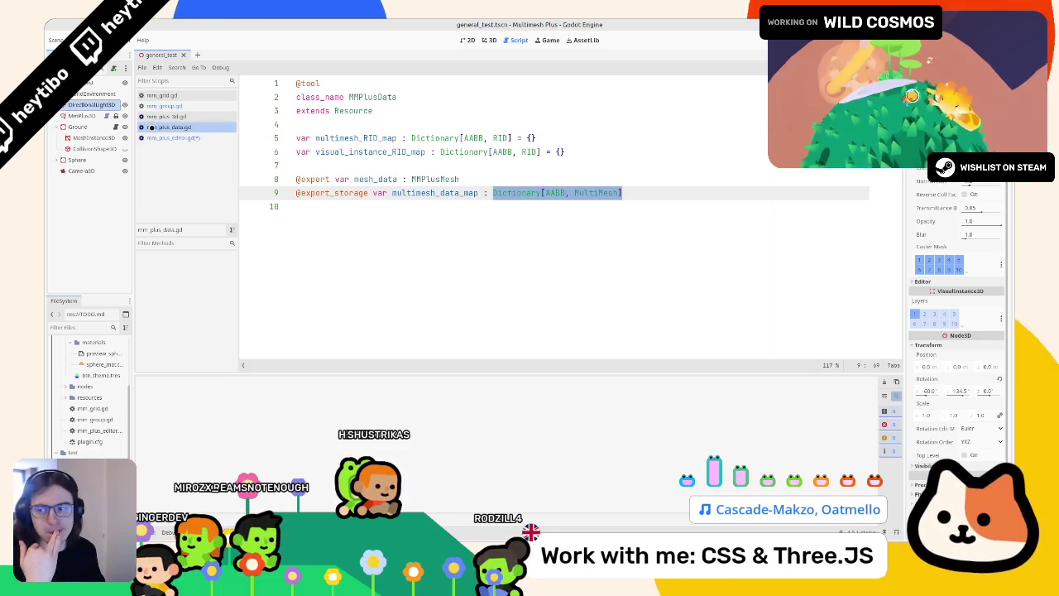
Highlight multimesh_data_map on line 9, then switch back to mm_plus_editor.gd
{"action": "double_click", "coordinate": [459, 193]}
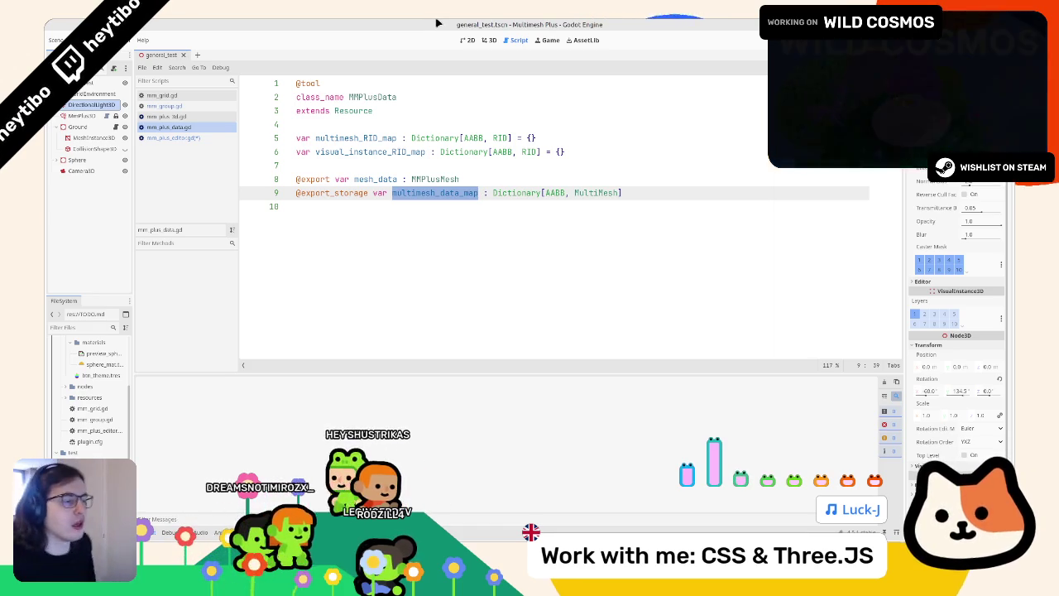
{"action": "left_click", "coordinate": [187, 138]}
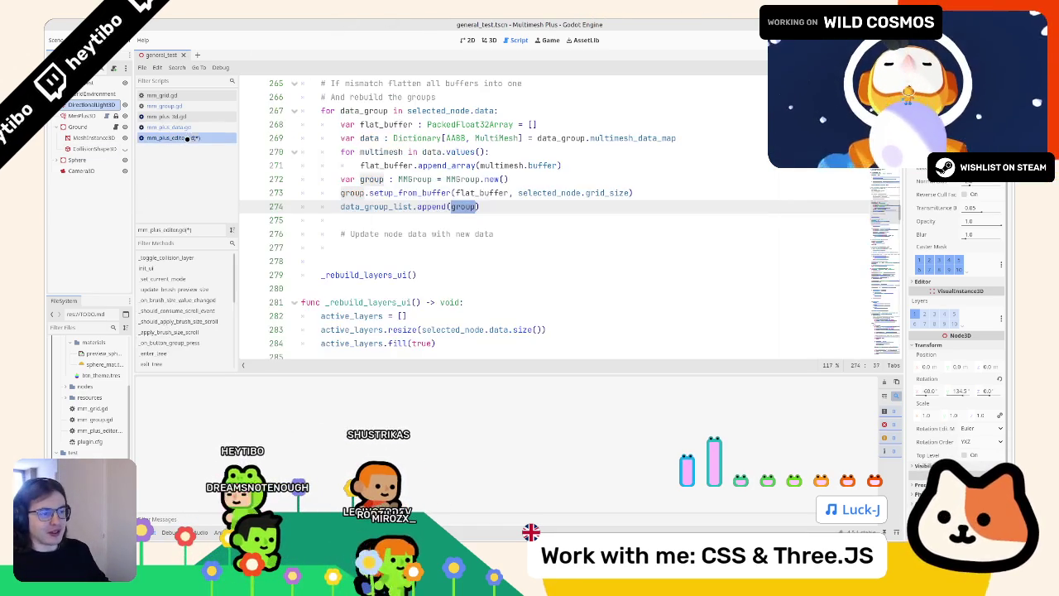
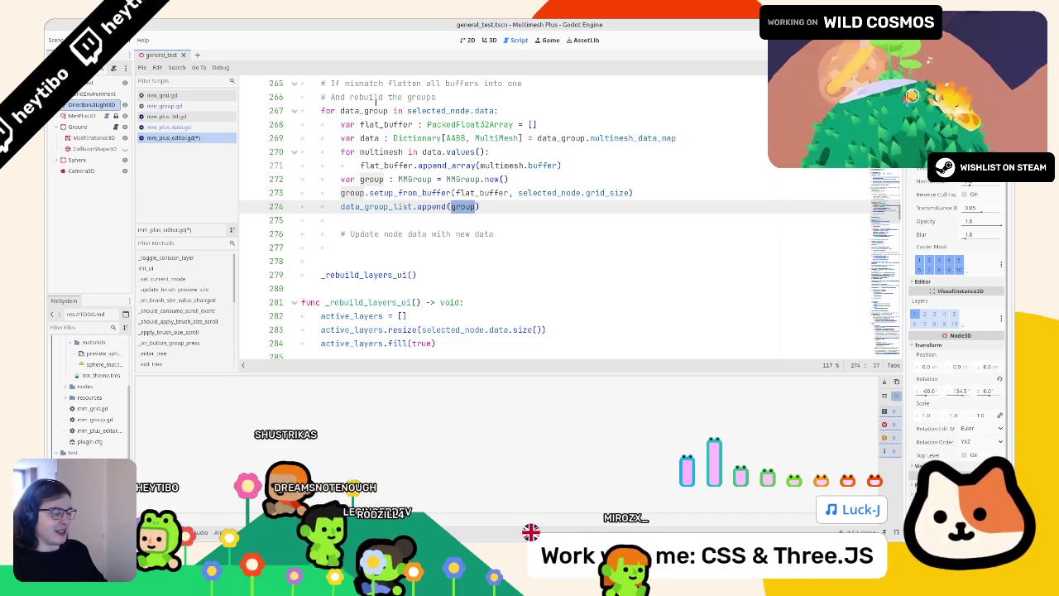
Copy the multimesh for-loop from lines 270–271
{"action": "left_click", "coordinate": [522, 205]}
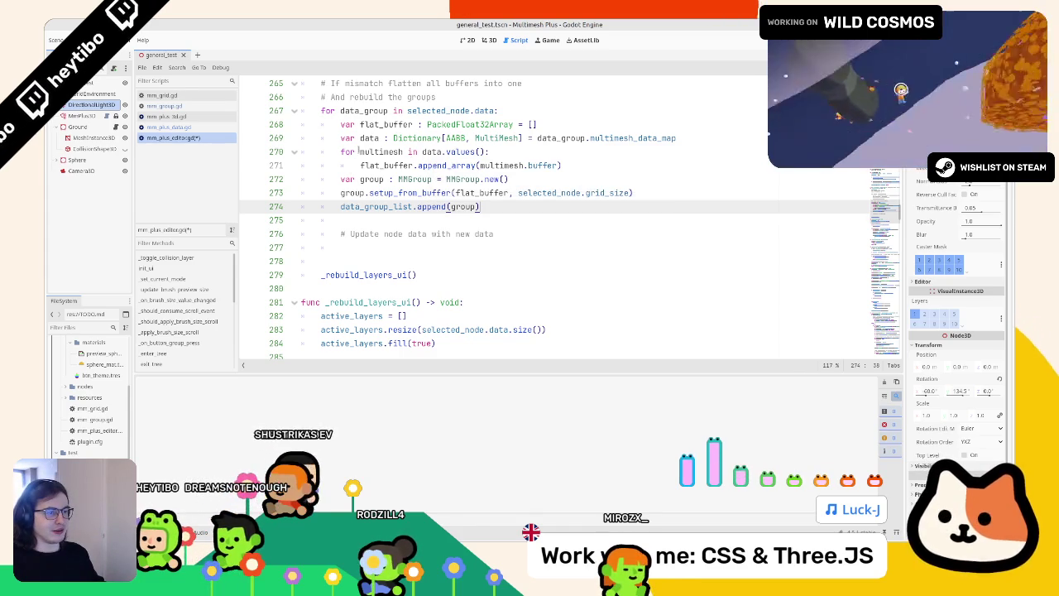
{"action": "left_click", "coordinate": [390, 153]}
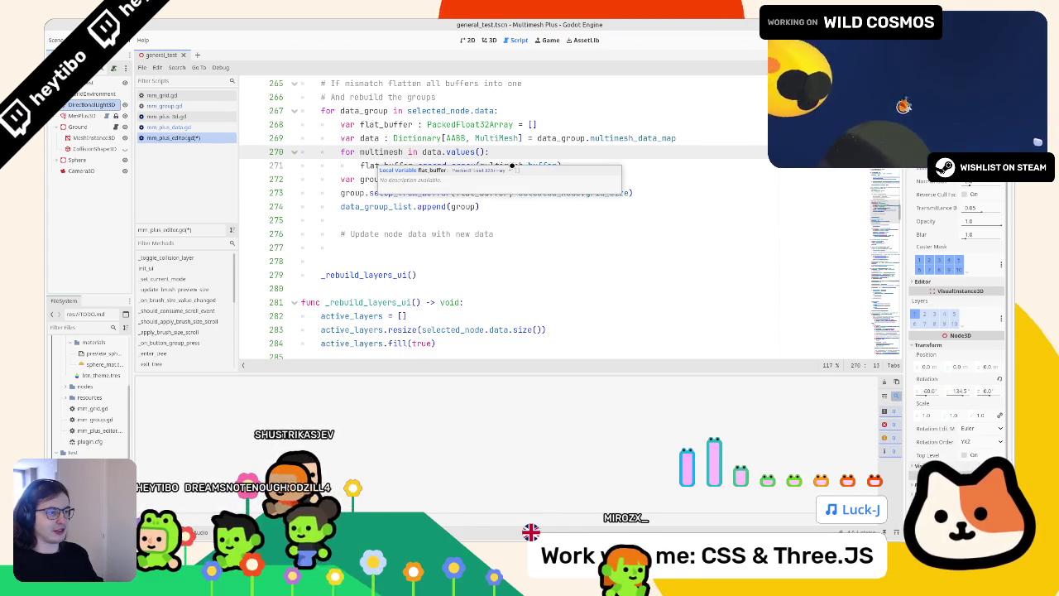
{"action": "mouse_move", "coordinate": [480, 165]}
{"action": "left_mouse_down"}
{"action": "mouse_move", "coordinate": [560, 166]}
{"action": "mouse_move", "coordinate": [480, 165]}
{"action": "left_mouse_up"}
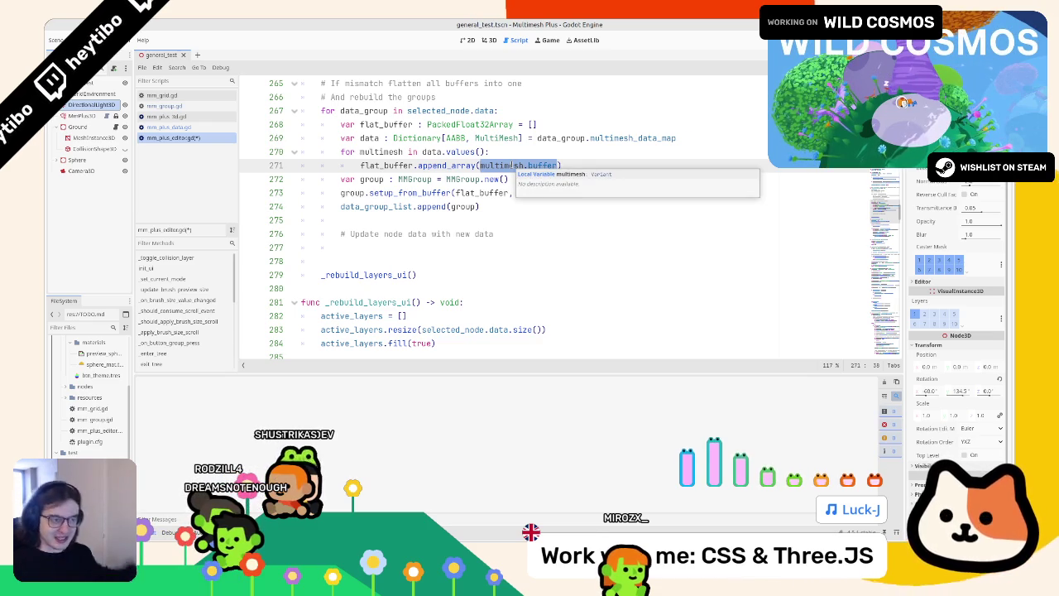
{"action": "key", "text": "Up"}
{"action": "key", "text": "Home"}
{"action": "key", "text": "shift+Down"}
{"action": "key", "text": "shift+Down"}
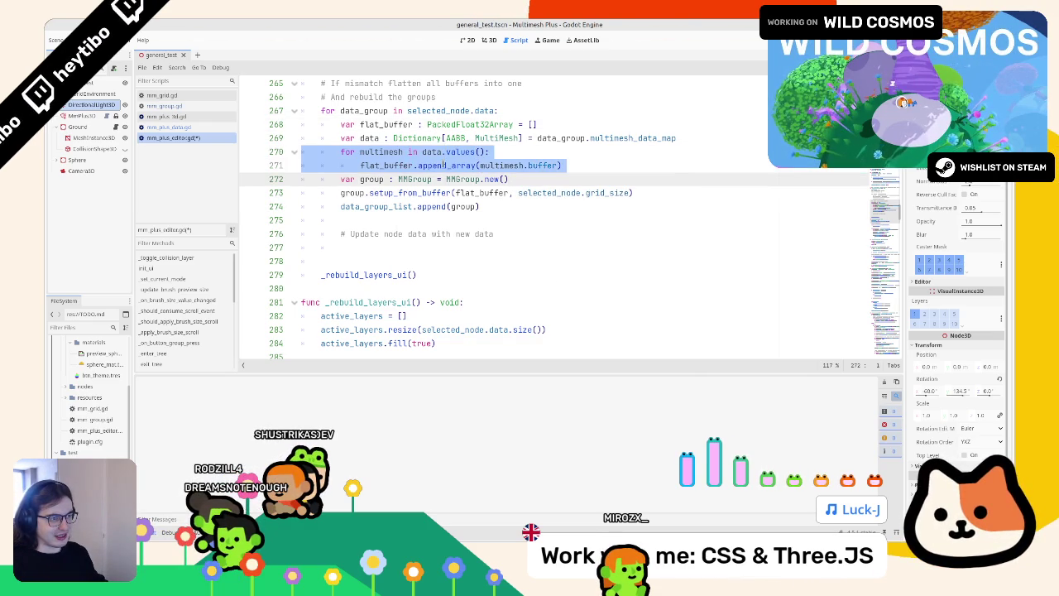
{"action": "key", "text": "ctrl+c"}
Paste the loop under the update comment, make its body print(multimesh.buffer), and save
{"action": "left_click", "coordinate": [406, 247]}
{"action": "key", "text": "ctrl+v"}
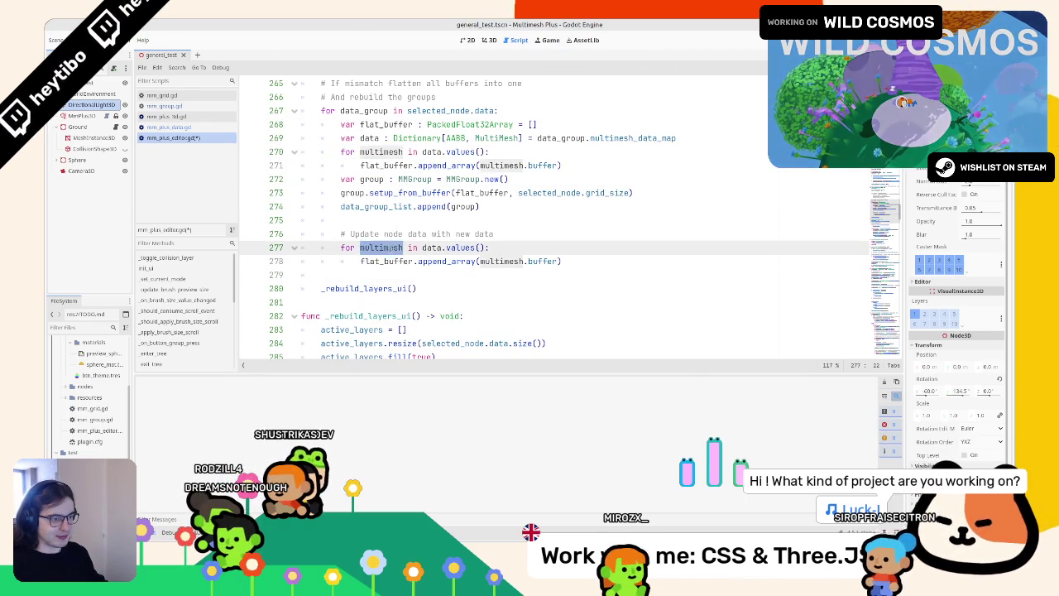
{"action": "left_click", "coordinate": [387, 260]}
{"action": "left_click_drag", "start_coordinate": [361, 260], "coordinate": [603, 259]}
{"action": "type", "text": "pri"}
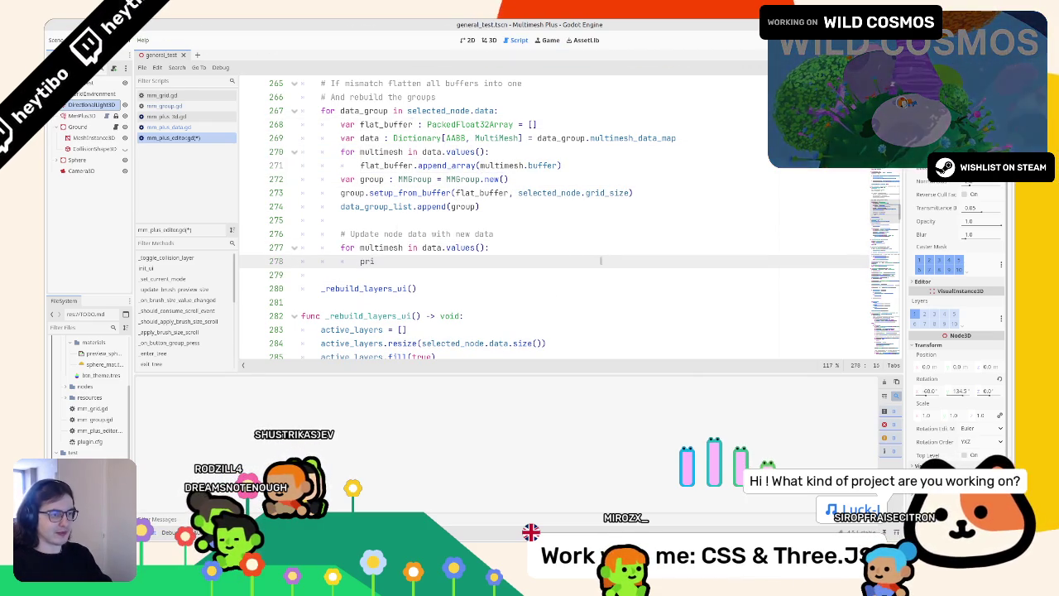
{"action": "type", "text": "multimesh.v"}
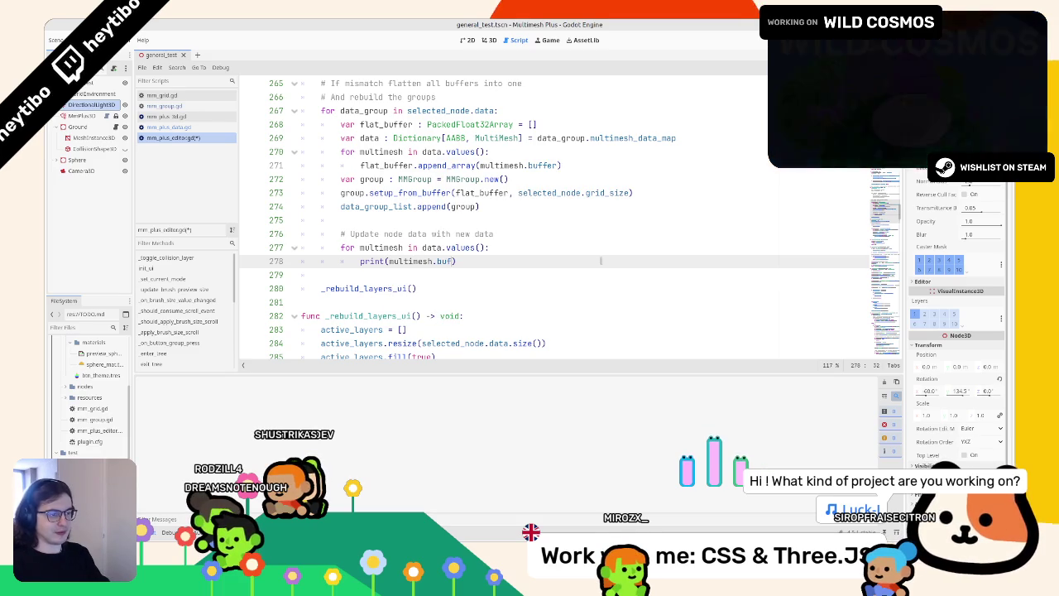
{"action": "type", "text": "r"}
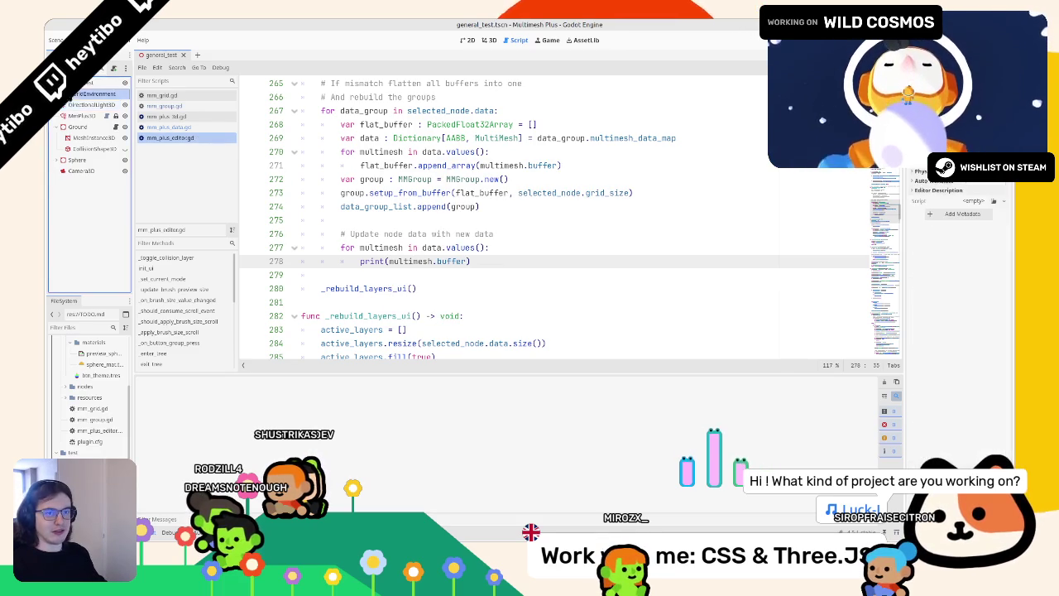
{"action": "key", "text": "ctrl+s"}
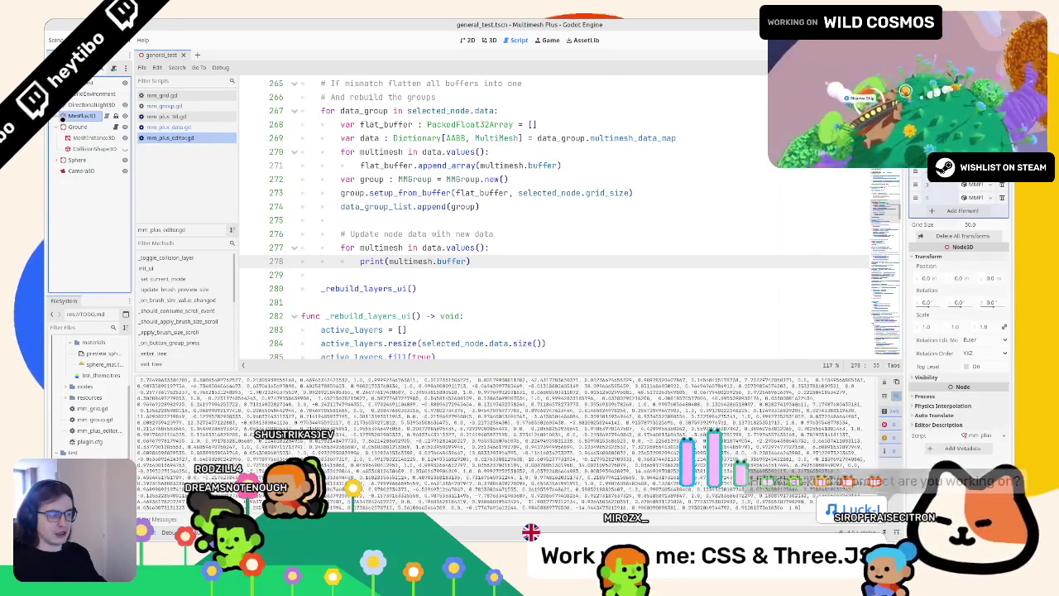
Check the scattered scene in 3D, then clear the printed buffer values from the Output panel
{"action": "left_click", "coordinate": [488, 39]}
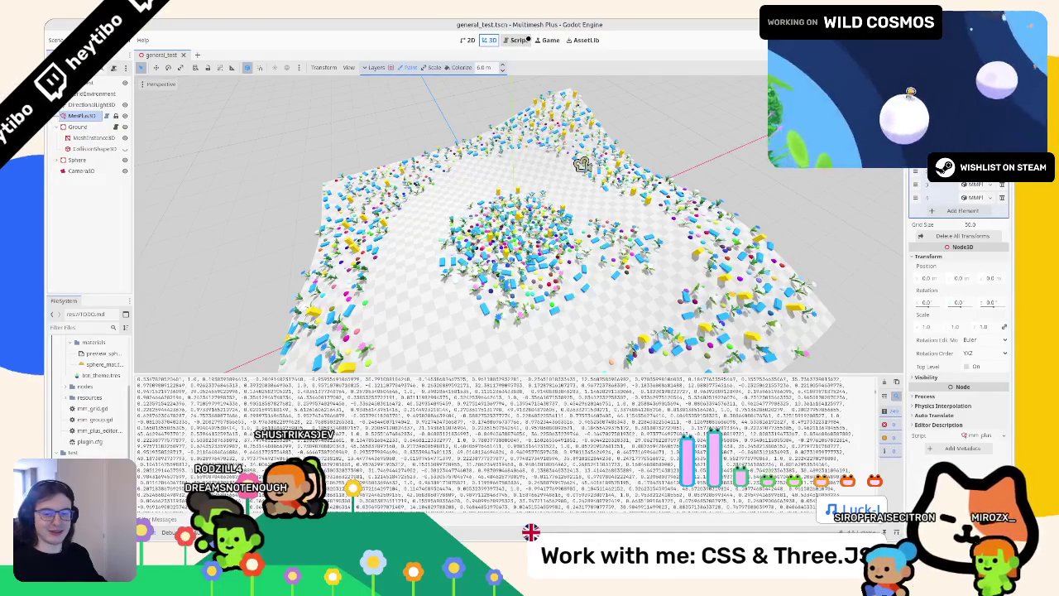
{"action": "left_click", "coordinate": [518, 40]}
{"action": "left_click", "coordinate": [878, 382]}
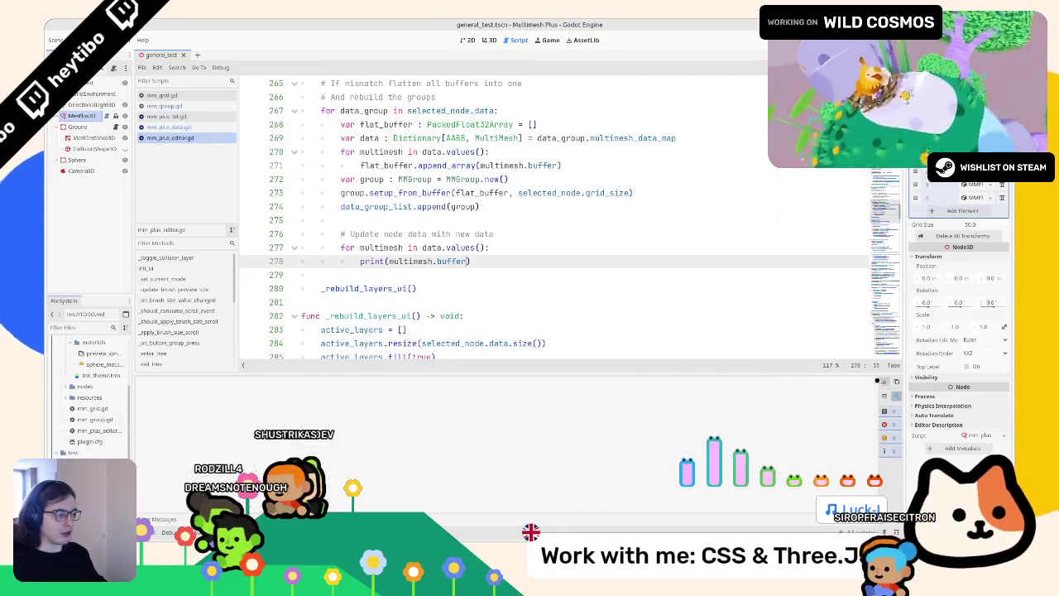
{"action": "key", "text": "ctrl+F2"}
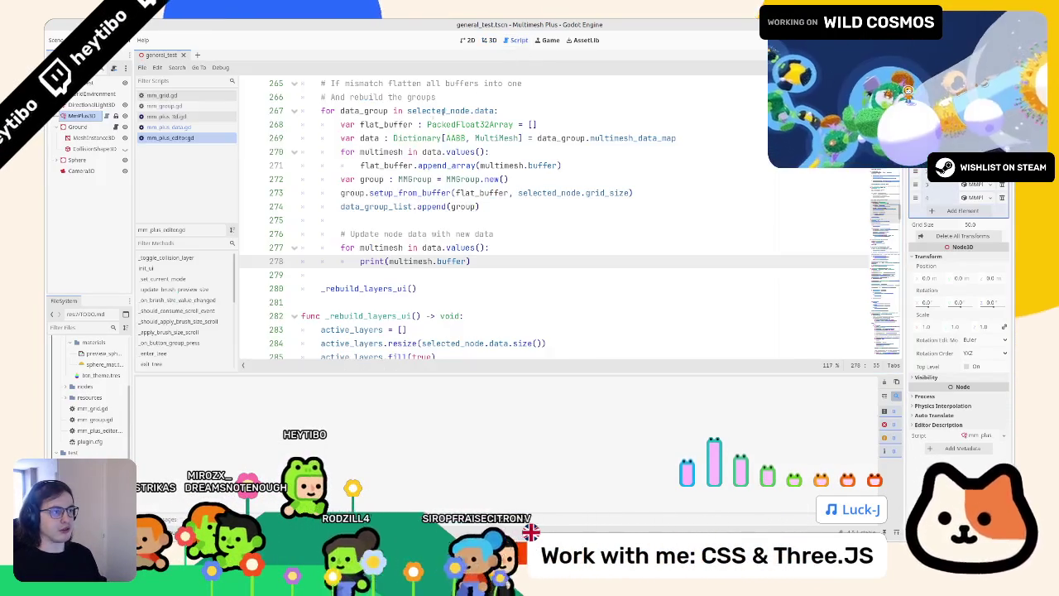
{"action": "left_click", "coordinate": [519, 40]}
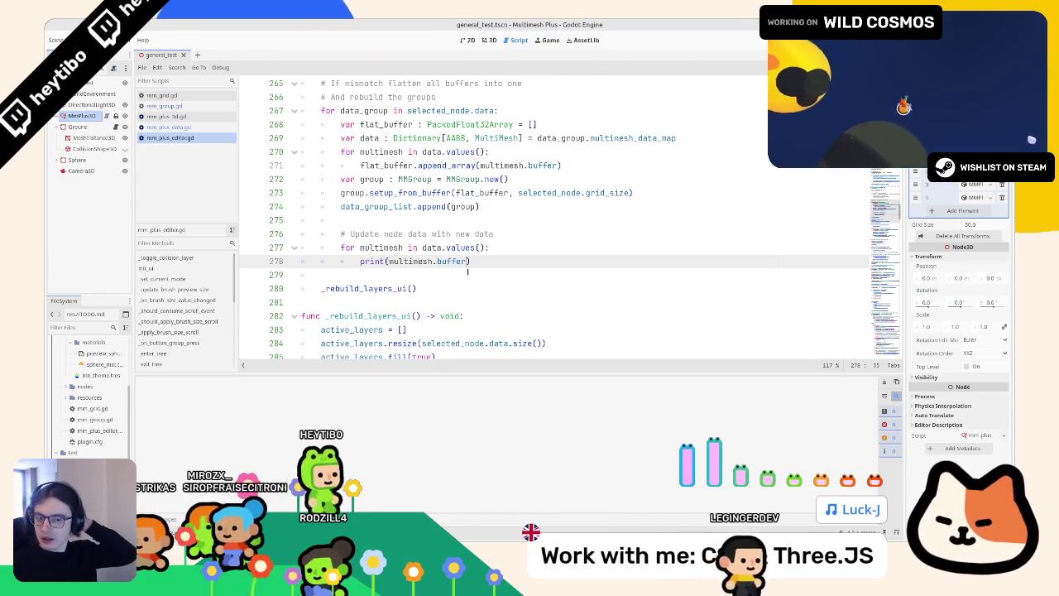
{"action": "left_click", "coordinate": [441, 260]}
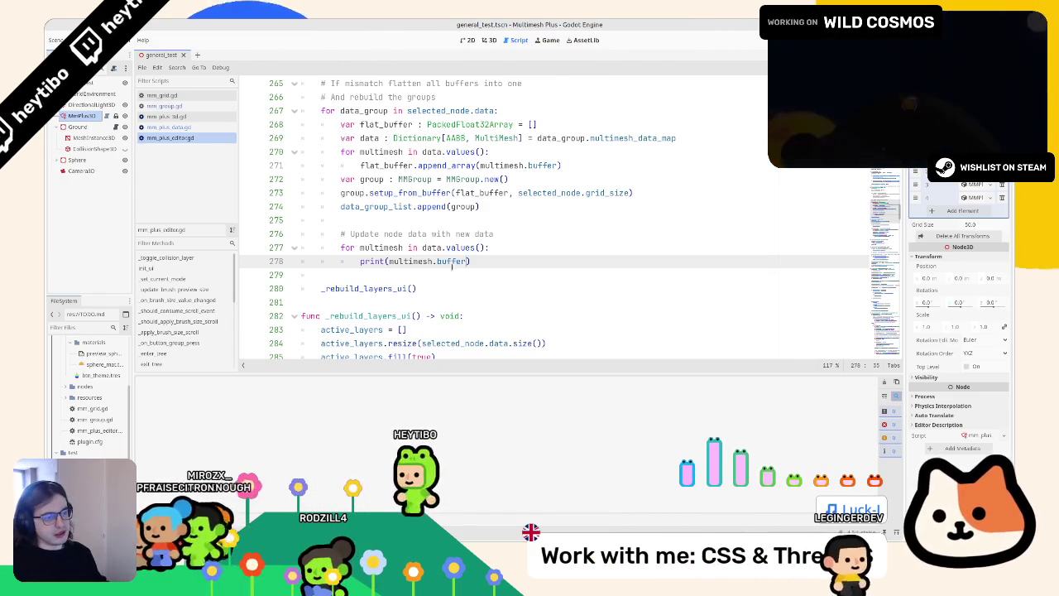
Change line 278 to multimesh.buffer = group.buffer_map and select MmPlus3D to retest
{"action": "left_click_drag", "start_coordinate": [466, 261], "coordinate": [389, 261]}
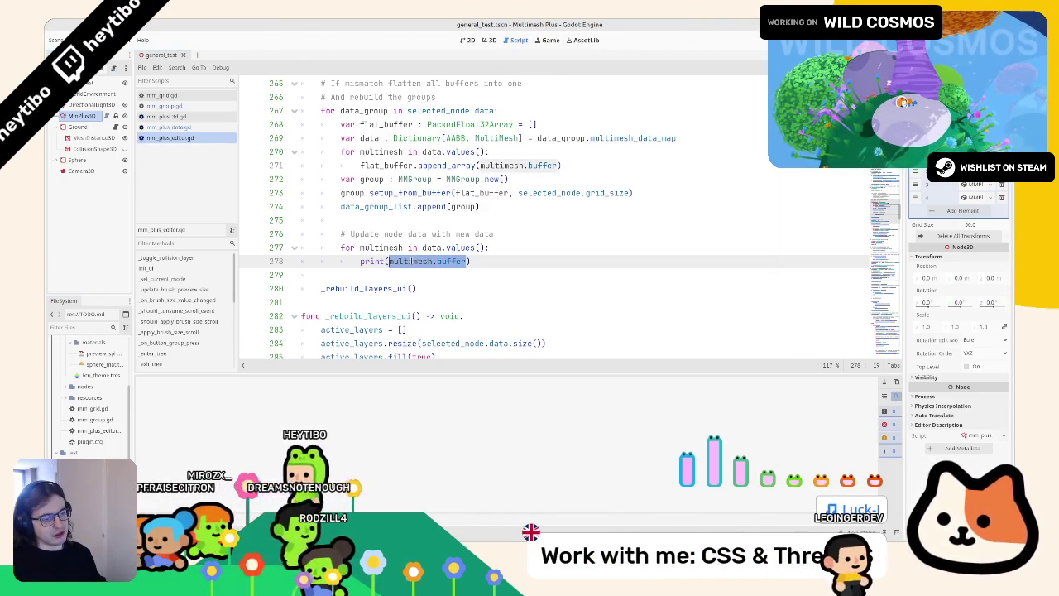
{"action": "key", "text": "ctrl+c"}
{"action": "left_click", "coordinate": [567, 260]}
{"action": "key", "text": "shift+Home"}
{"action": "key", "text": "ctrl+v"}
{"action": "type", "text": "= grou"}
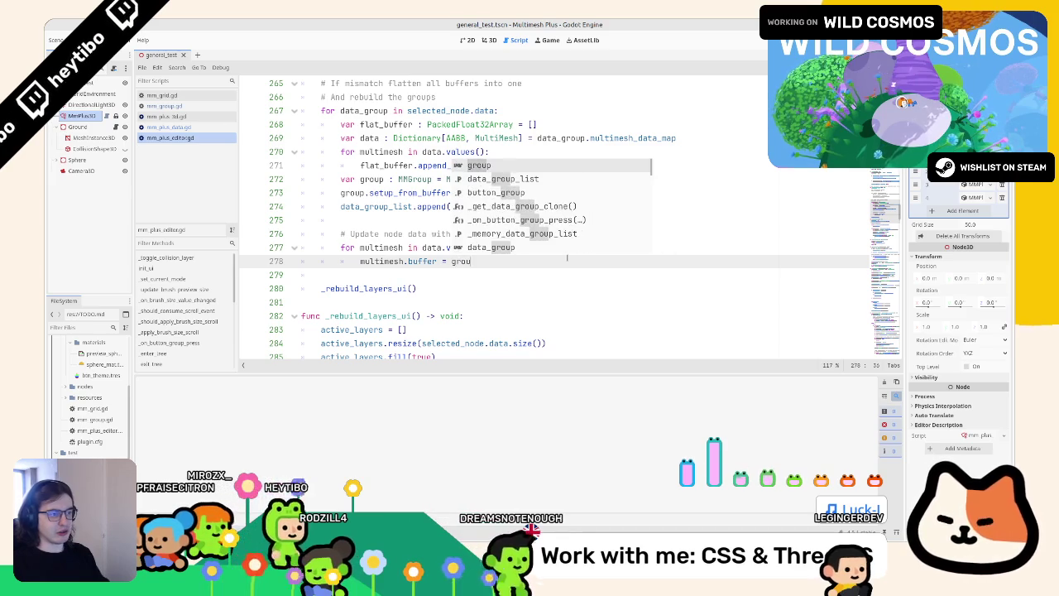
{"action": "type", "text": "p.buffer_map"}
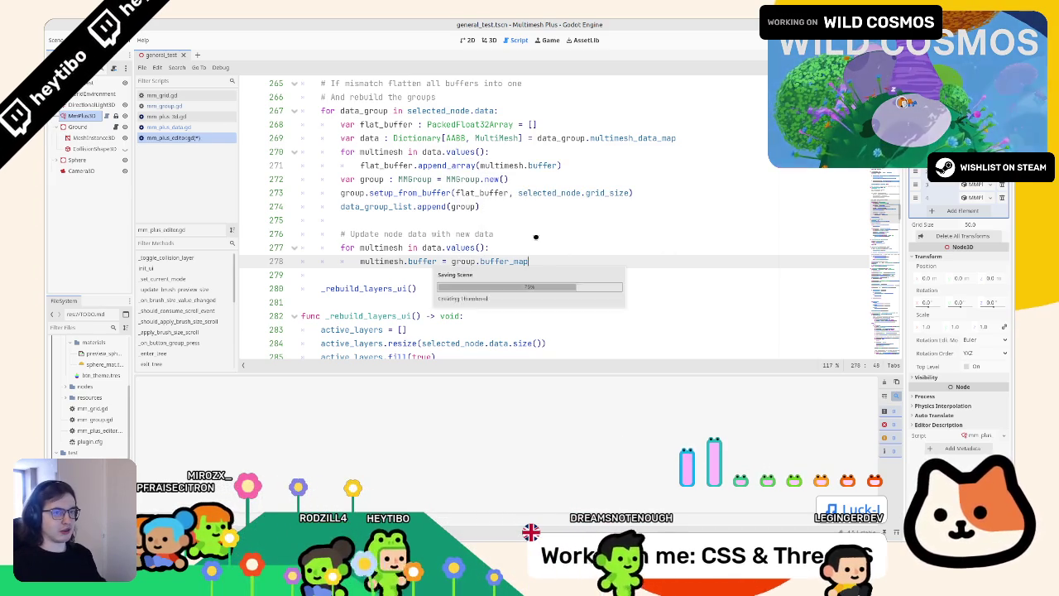
{"action": "left_click", "coordinate": [65, 118]}
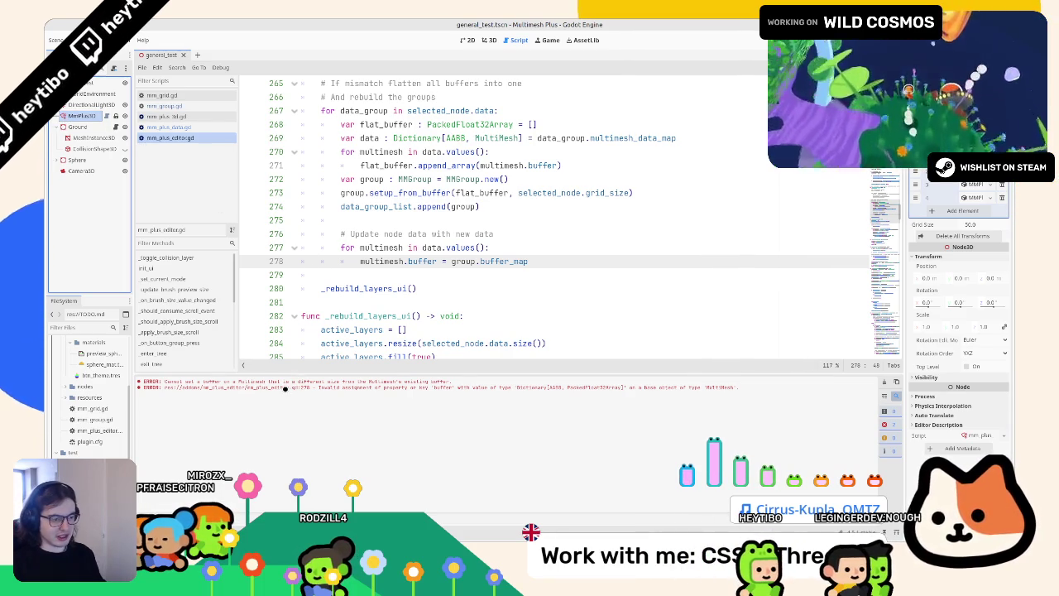
Examine the buffer assignment and loop variable on lines 277–278, leaving the code unchanged
{"action": "double_click", "coordinate": [434, 261]}
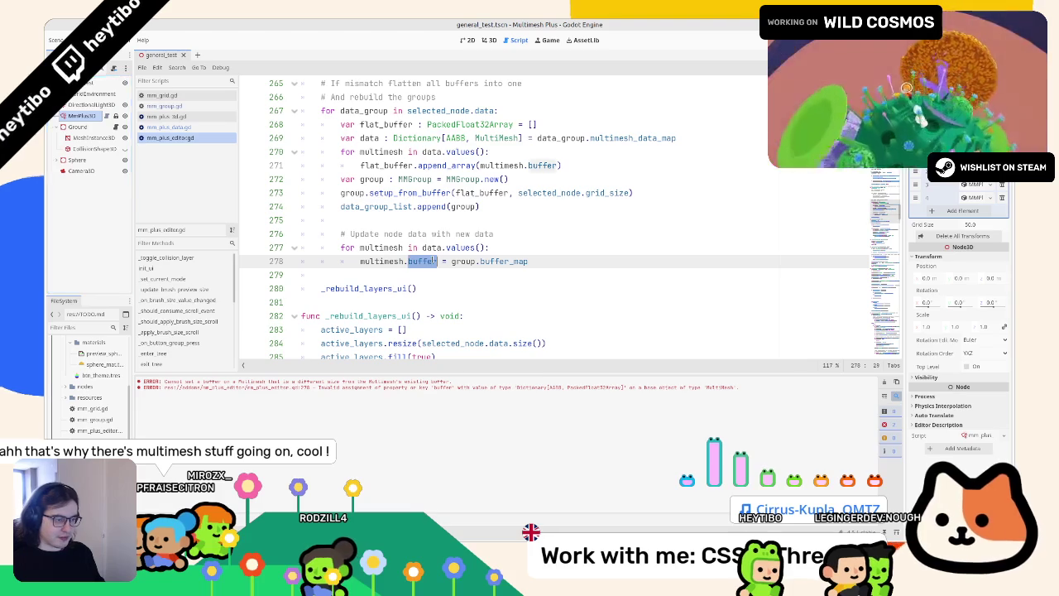
{"action": "key", "text": "shift+Home"}
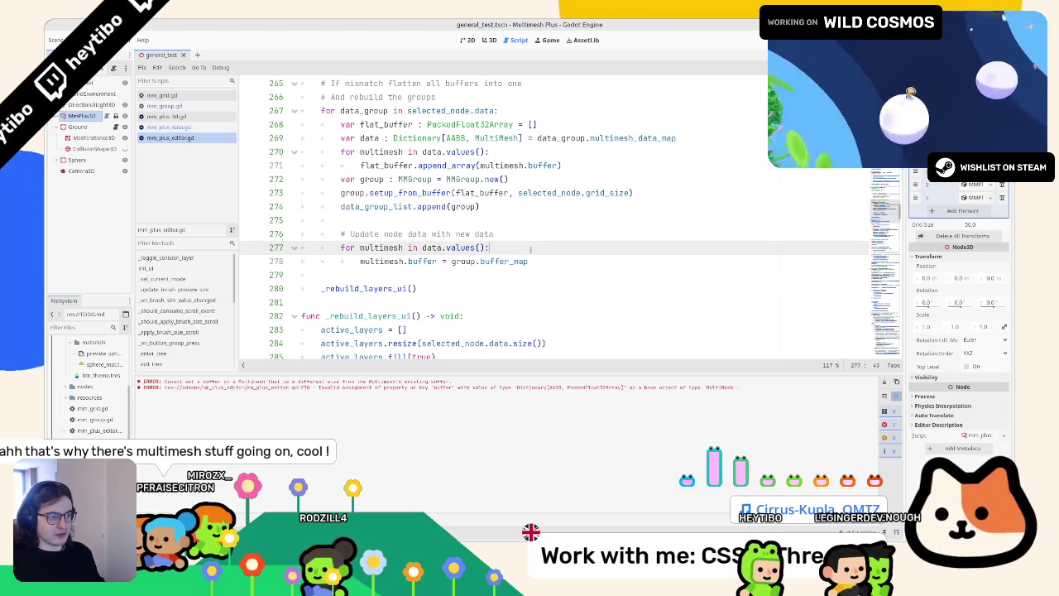
{"action": "key", "text": "ctrl+shift+Return"}
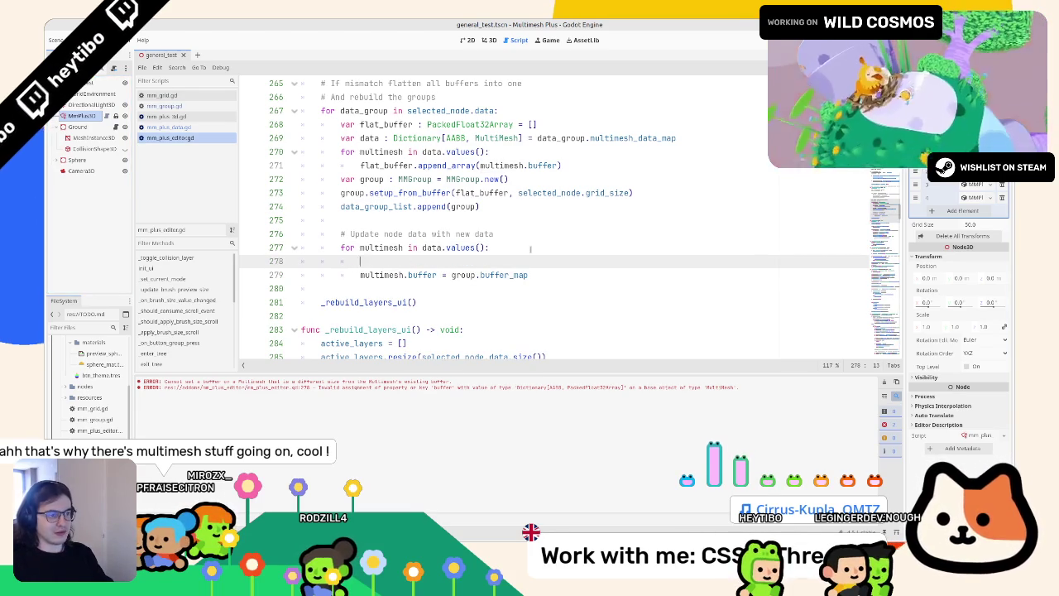
{"action": "key", "text": "BackSpace"}
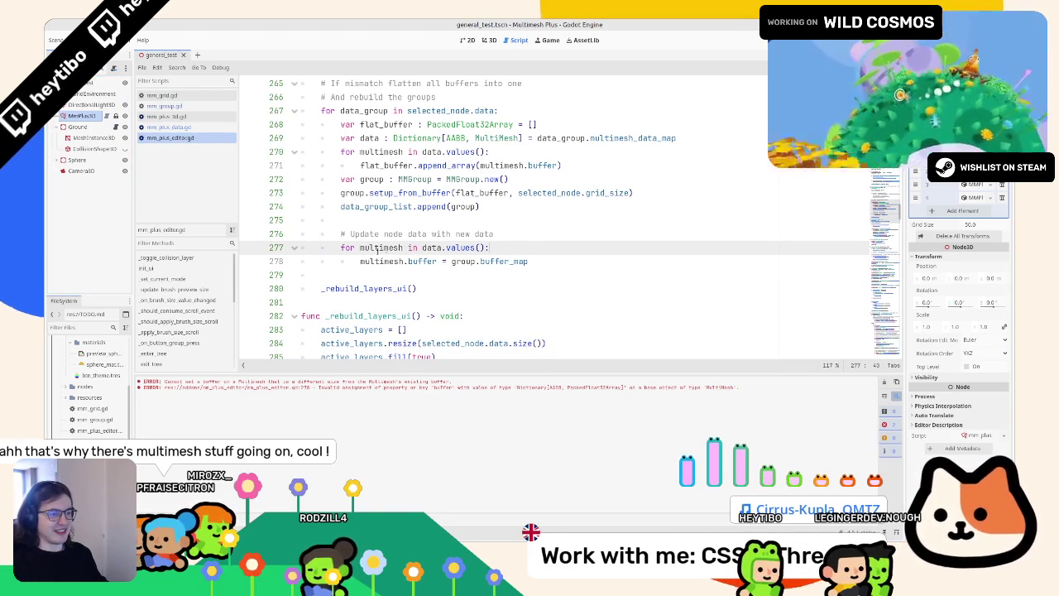
{"action": "double_click", "coordinate": [377, 249]}
Add a breakpoint on line 273, then open mm_plus_3d.gd with a text search
{"action": "left_click", "coordinate": [248, 193]}
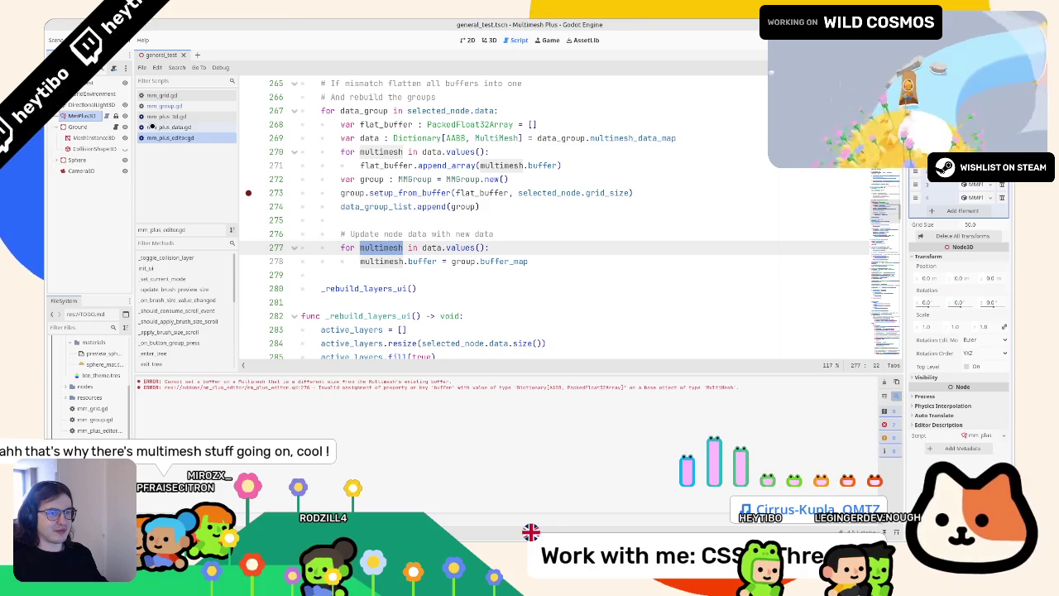
{"action": "left_click", "coordinate": [165, 116]}
{"action": "key", "text": "ctrl+f"}
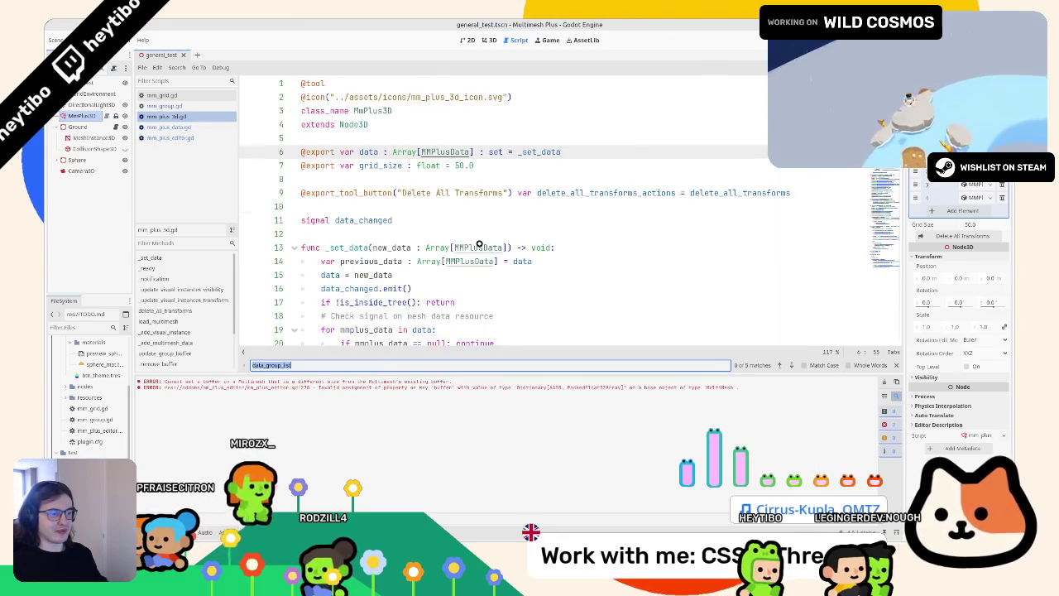
Search for 'multimesh.' and select the instance_count and buffer lines 155–156
{"action": "type", "text": "multimesh."}
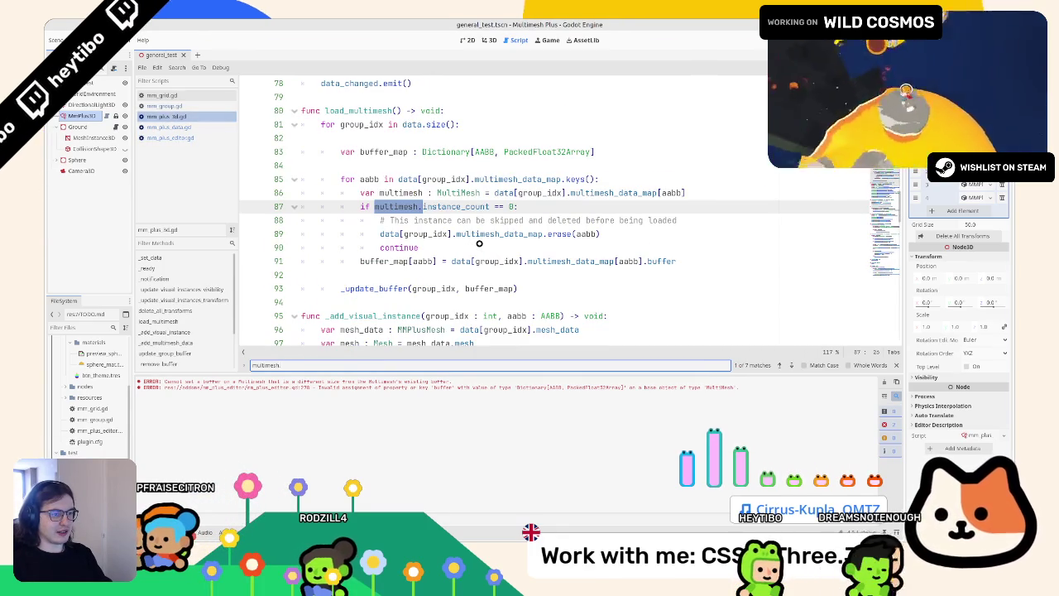
{"action": "key", "text": "BackSpace"}
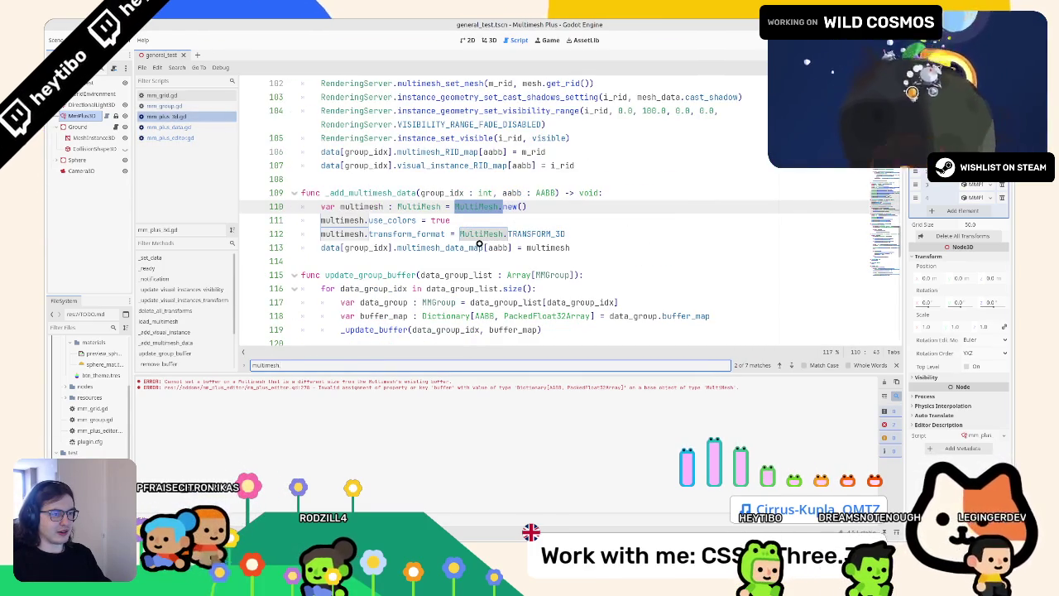
{"action": "key", "text": "Return"}
{"action": "key", "text": "Return"}
{"action": "key", "text": "Return"}
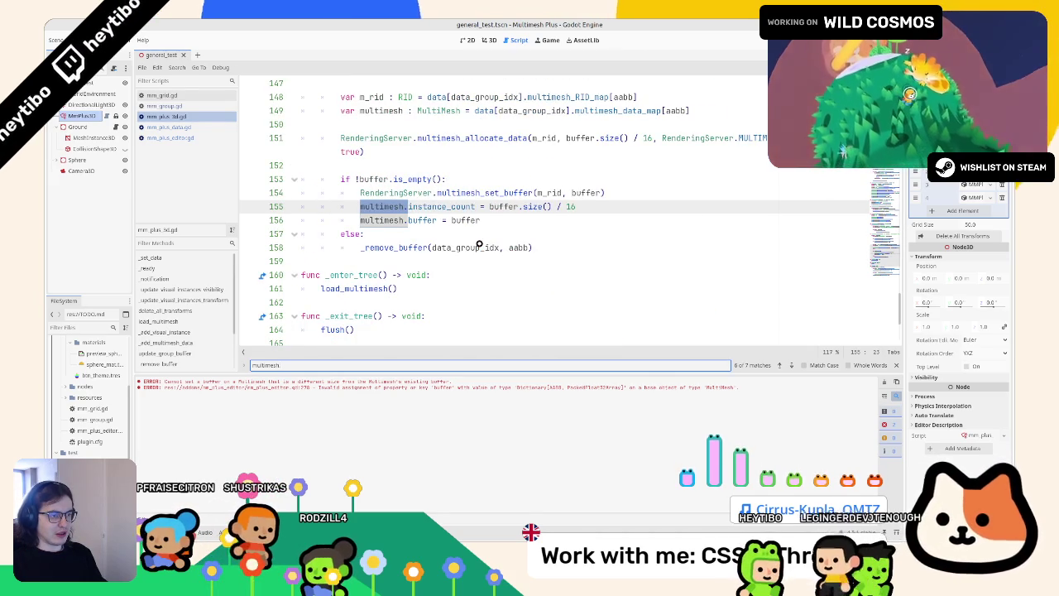
{"action": "key", "text": "Escape"}
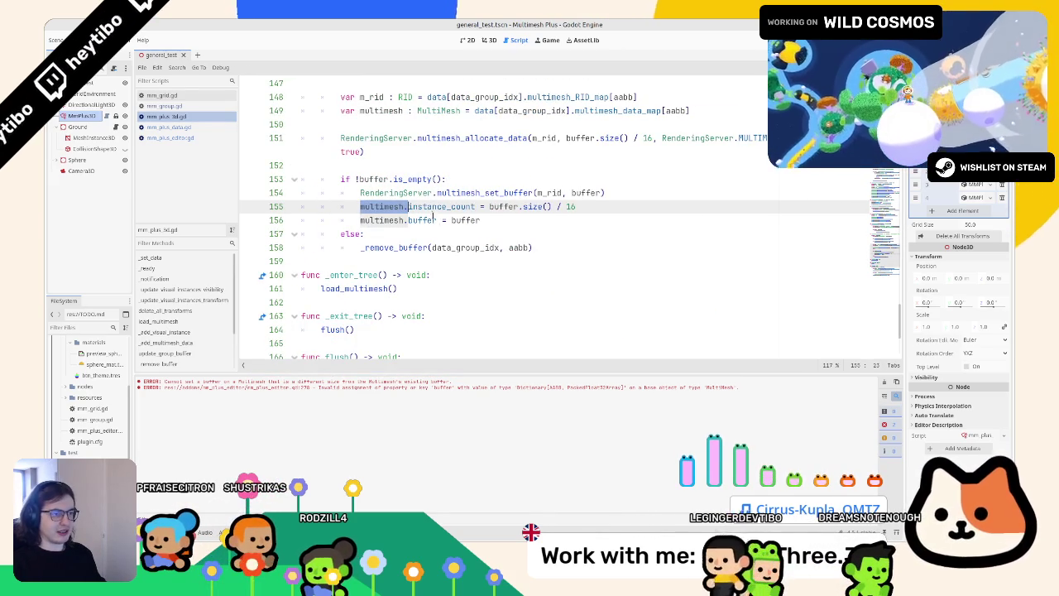
{"action": "double_click", "coordinate": [440, 206]}
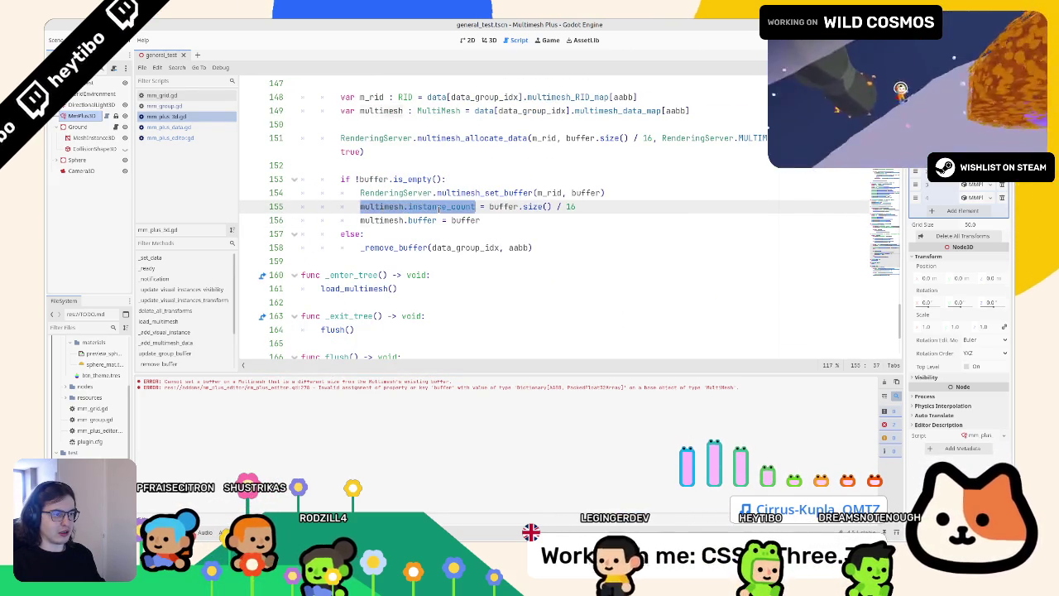
{"action": "left_click", "coordinate": [480, 220]}
{"action": "left_click_drag", "start_coordinate": [480, 221], "coordinate": [353, 206]}
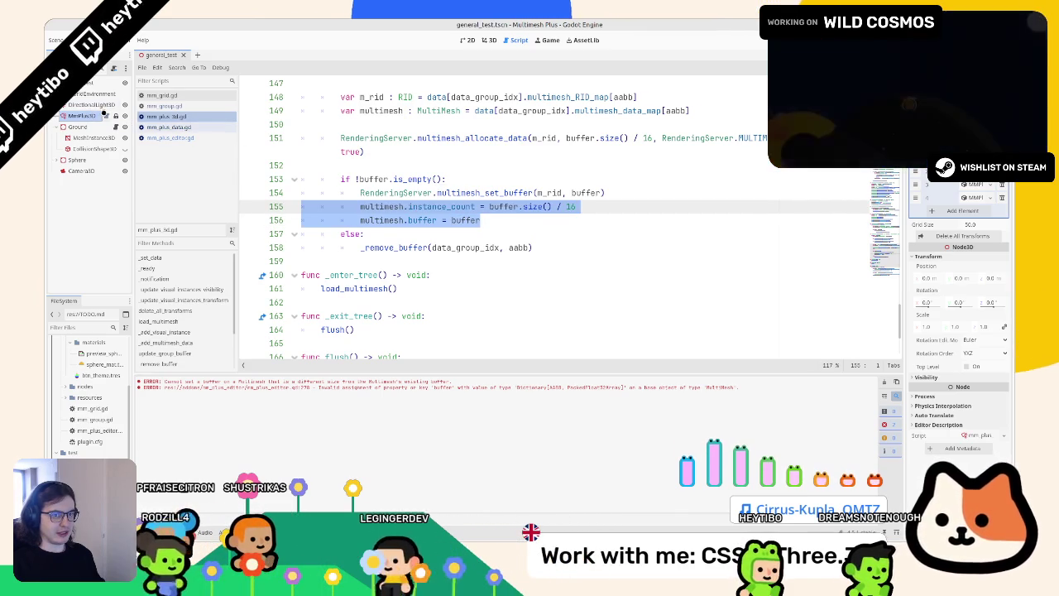
Paste the instance_count and buffer lines into mm_plus_editor.gd's update loop, then view buffer_map's declaration
{"action": "left_click", "coordinate": [166, 137]}
{"action": "left_click", "coordinate": [563, 246]}
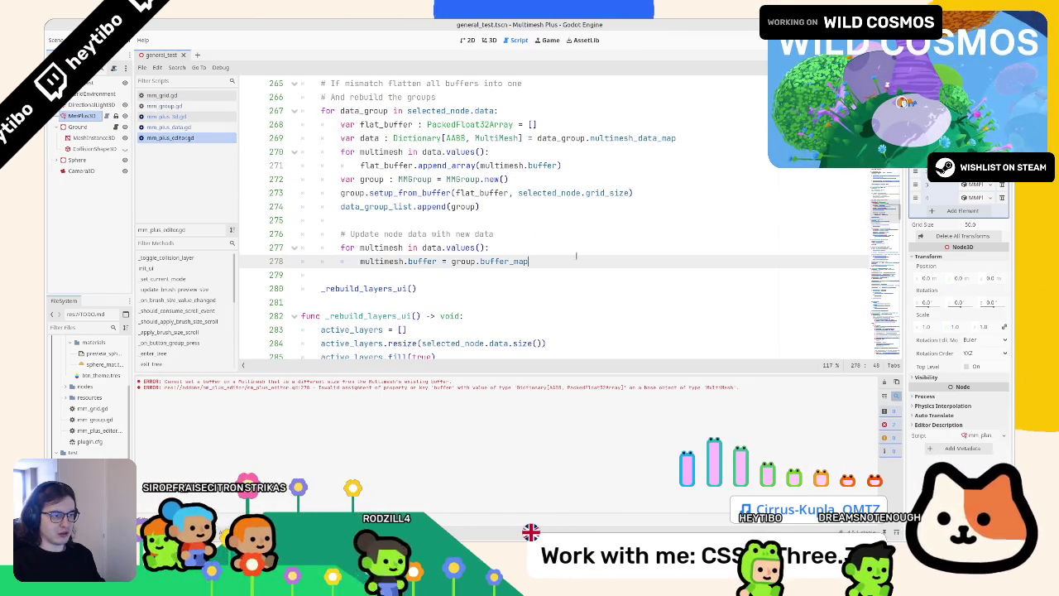
{"action": "key", "text": "Return"}
{"action": "key", "text": "ctrl+v"}
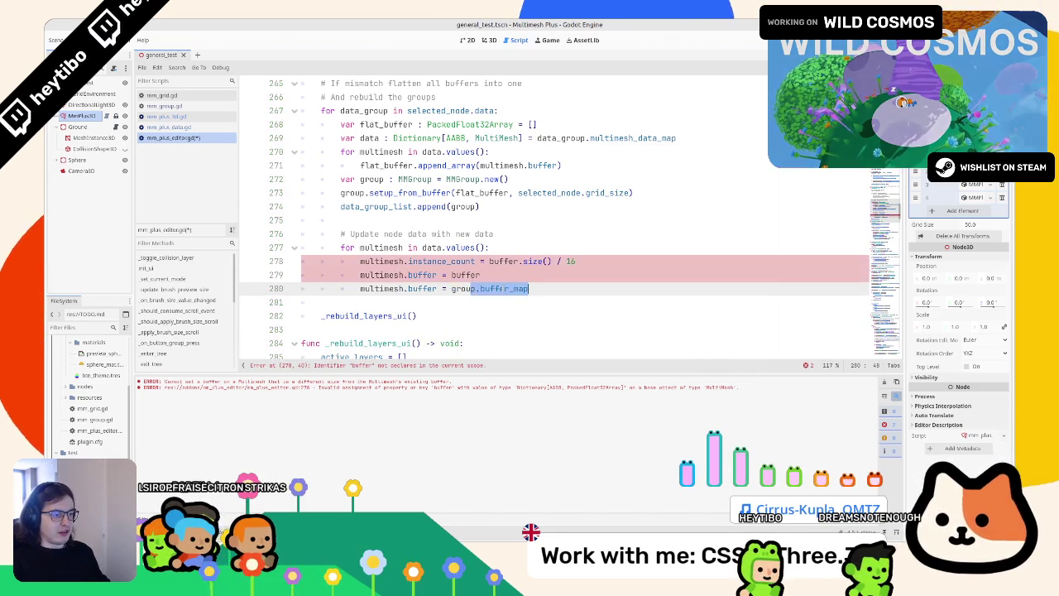
{"action": "left_click", "coordinate": [499, 288], "text": "ctrl"}
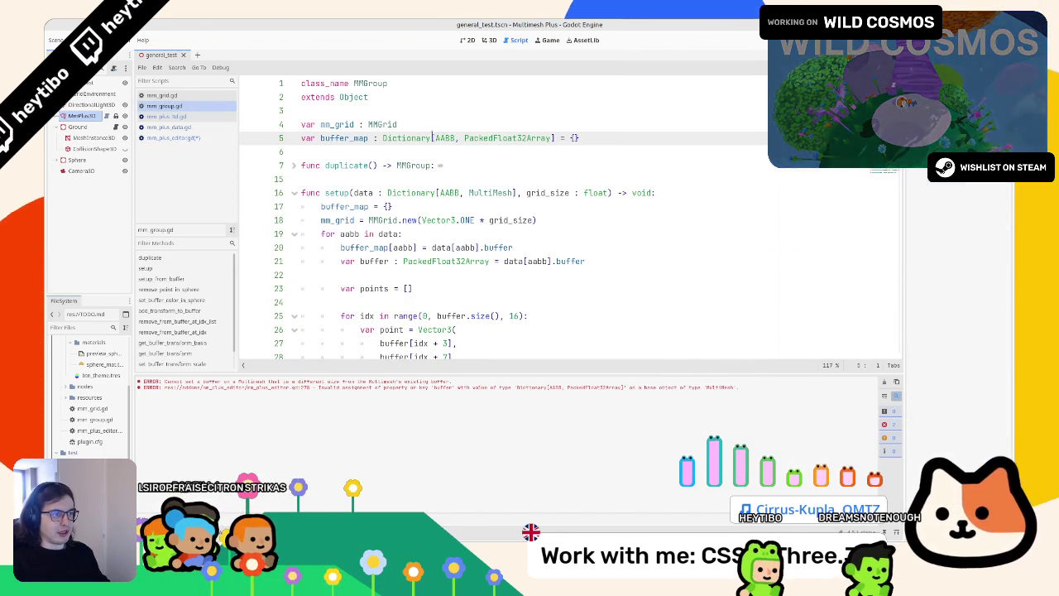
Undo the pasted buffer lines in mm_plus_editor.gd's update loop
{"action": "left_click", "coordinate": [177, 137]}
{"action": "key", "text": "ctrl+z"}
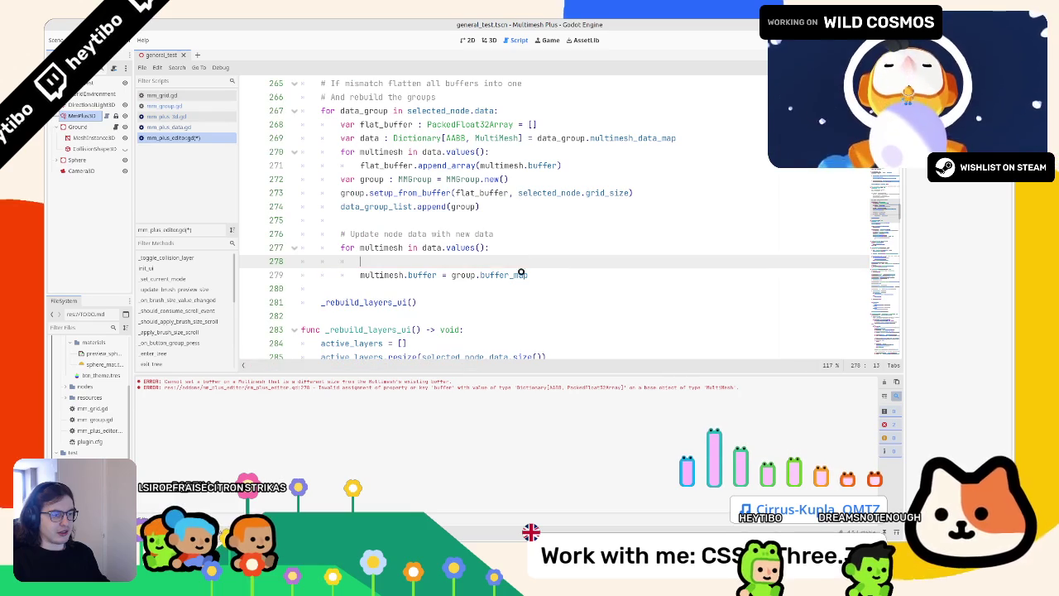
{"action": "key", "text": "ctrl+z"}
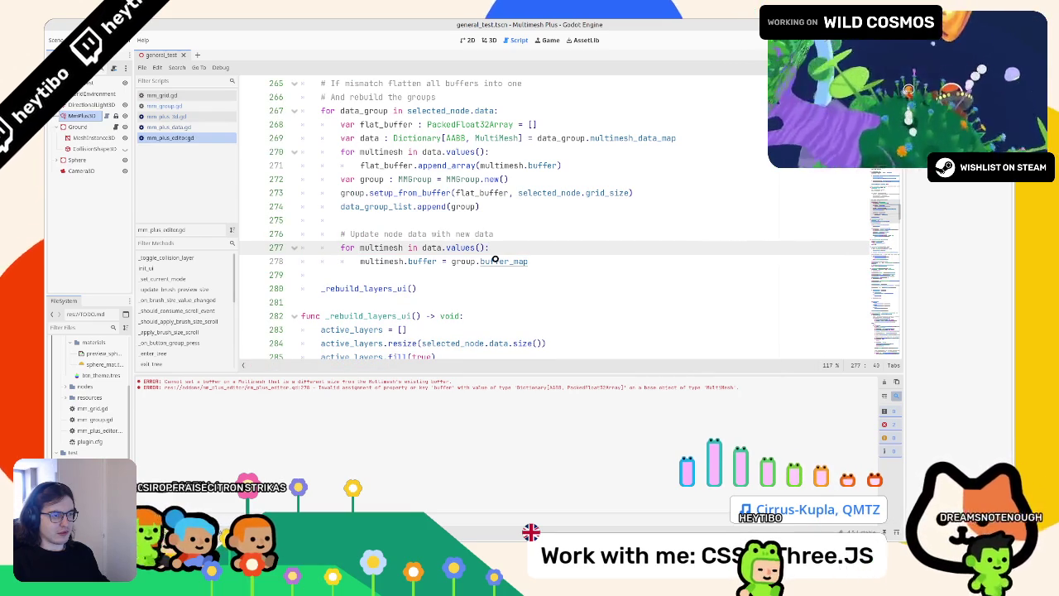
Look up buffer_map's PackedFloat32Array type in the docs, then return to mm_plus_editor.gd
{"action": "left_click", "coordinate": [495, 261], "text": "ctrl"}
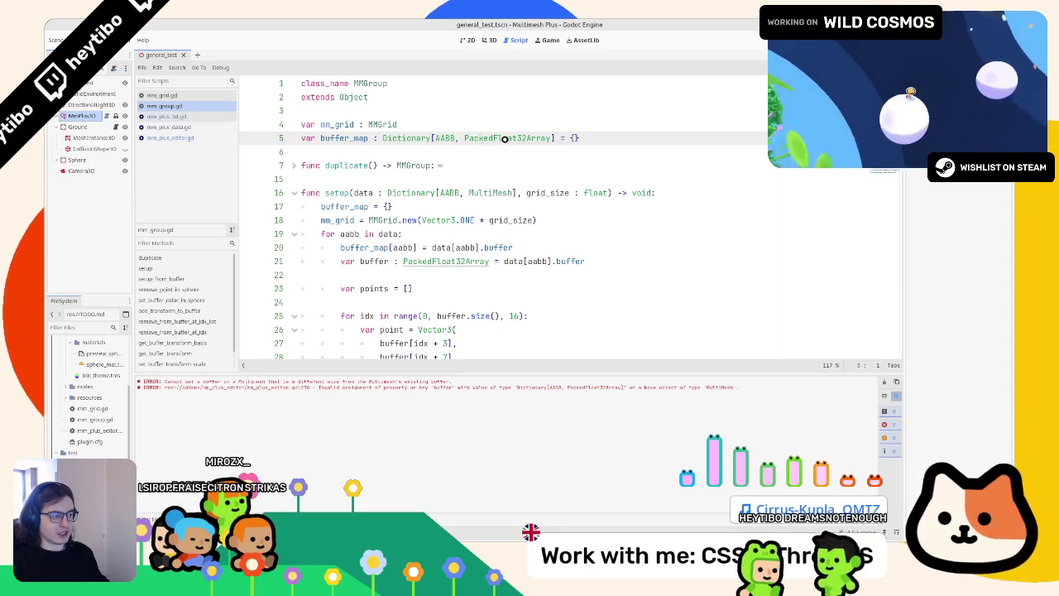
{"action": "left_click", "coordinate": [504, 139]}
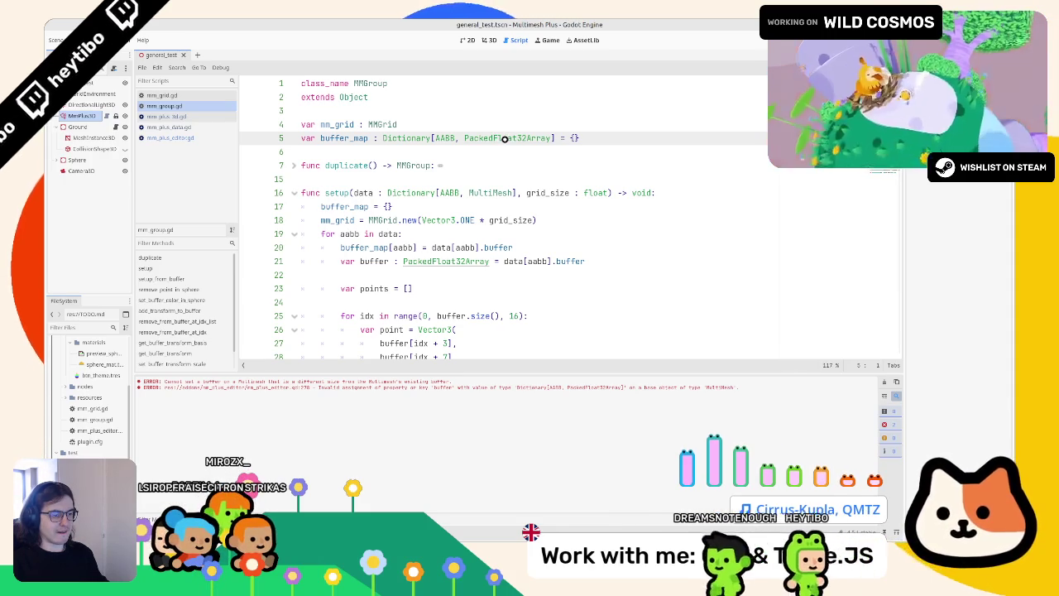
{"action": "left_click", "coordinate": [504, 139], "text": "ctrl"}
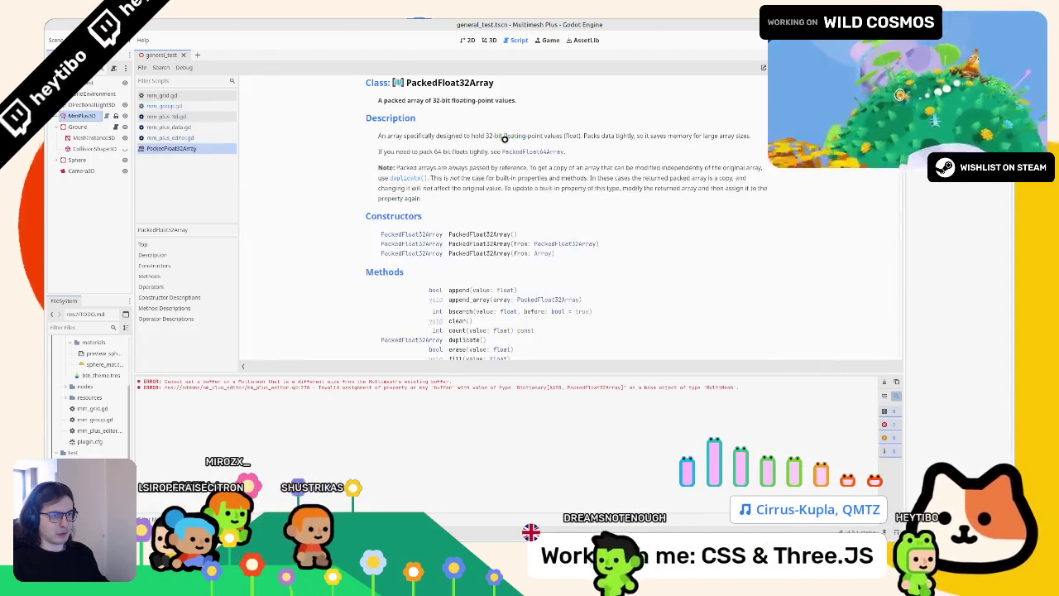
{"action": "middle_click", "coordinate": [198, 147]}
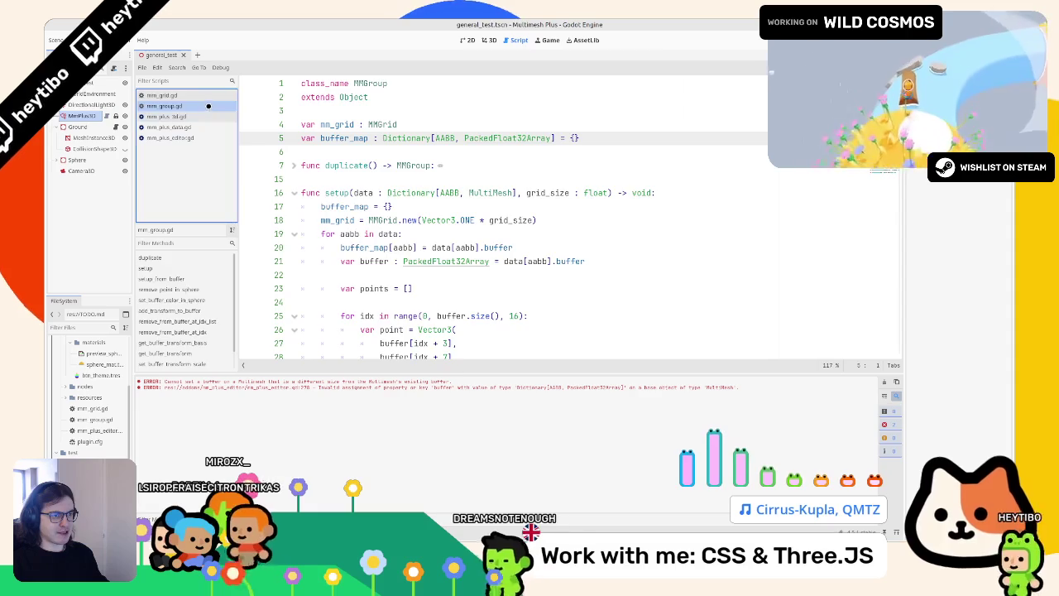
{"action": "left_click", "coordinate": [170, 126]}
{"action": "left_click", "coordinate": [166, 106]}
{"action": "left_click", "coordinate": [188, 136]}
{"action": "key", "text": "ctrl+z"}
{"action": "key", "text": "ctrl+z"}
{"action": "key", "text": "ctrl+z"}
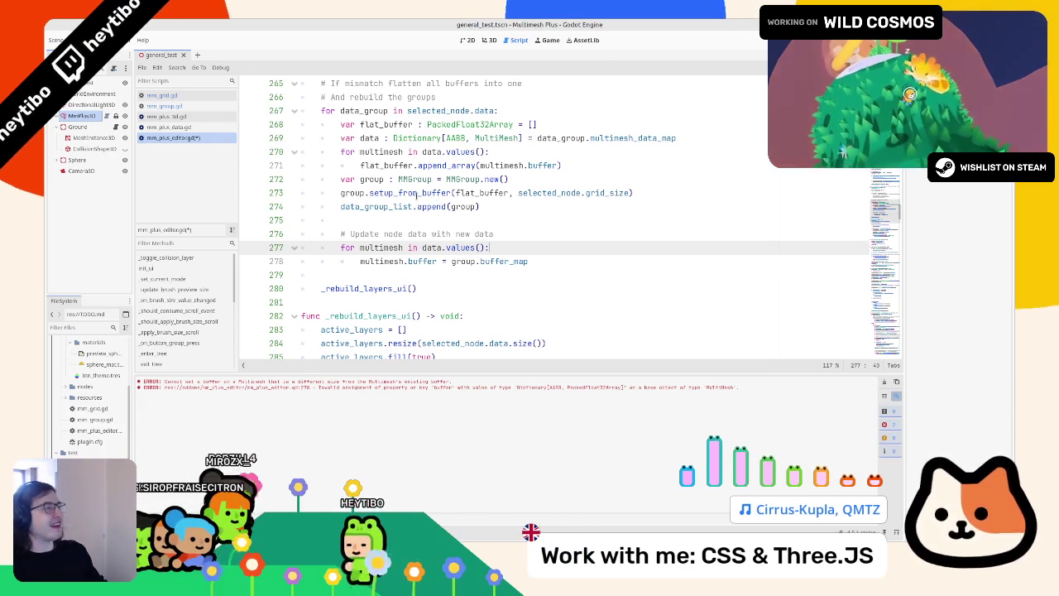
Inspect the data variable and the data_group.multimesh_data_map definition
{"action": "left_click", "coordinate": [559, 260]}
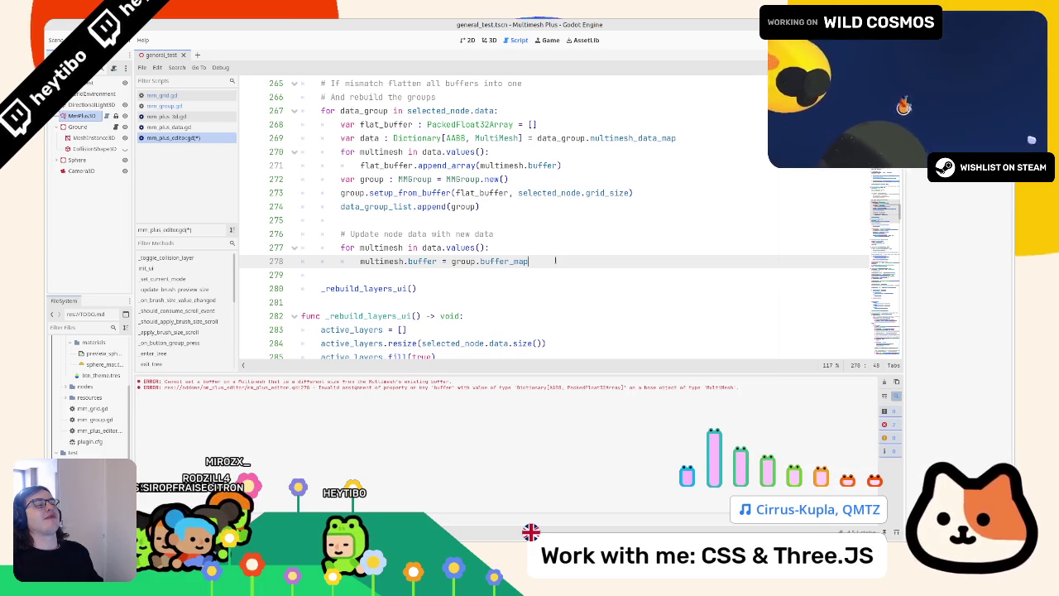
{"action": "double_click", "coordinate": [430, 247]}
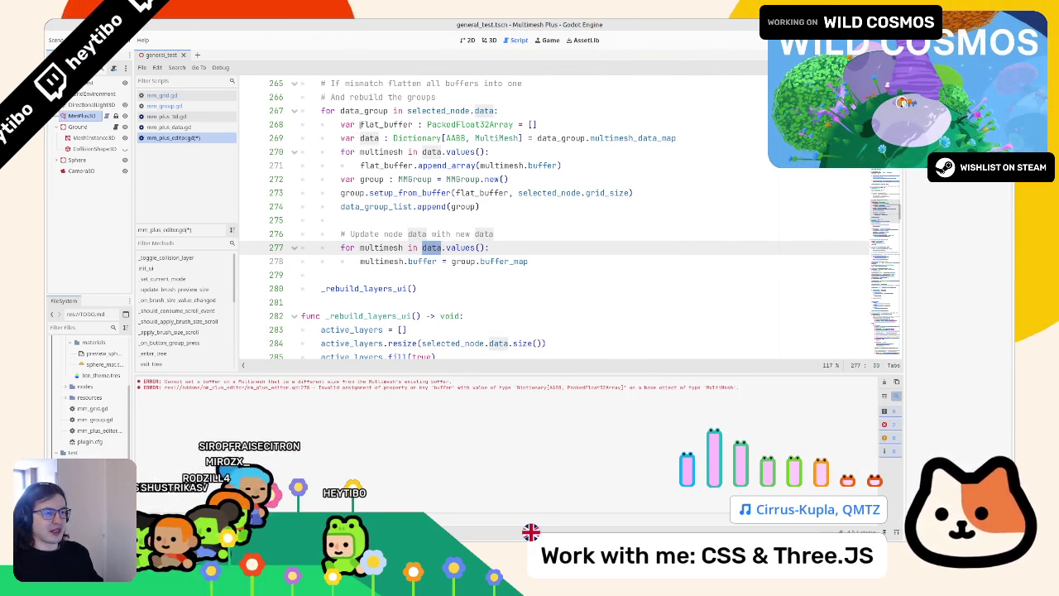
{"action": "left_click", "coordinate": [362, 139]}
{"action": "double_click", "coordinate": [362, 139]}
{"action": "left_click_drag", "start_coordinate": [537, 139], "coordinate": [677, 138]}
{"action": "left_click", "coordinate": [649, 138], "text": "ctrl"}
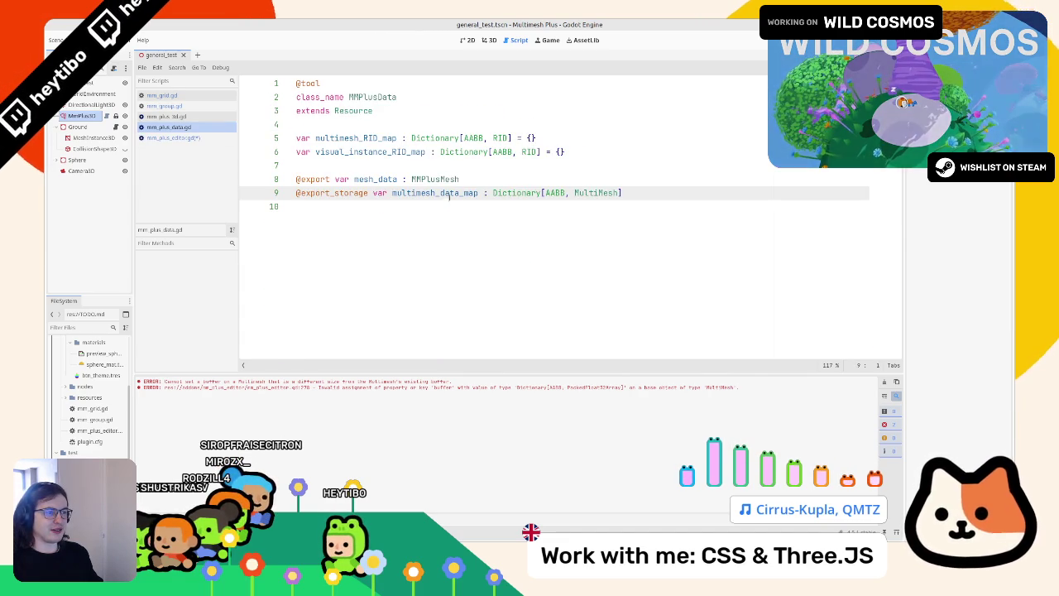
{"action": "left_click", "coordinate": [196, 138]}
Delete the 'Update node data' comment and its for-loop from mm_plus_editor.gd
{"action": "left_click_drag", "start_coordinate": [565, 261], "coordinate": [348, 219]}
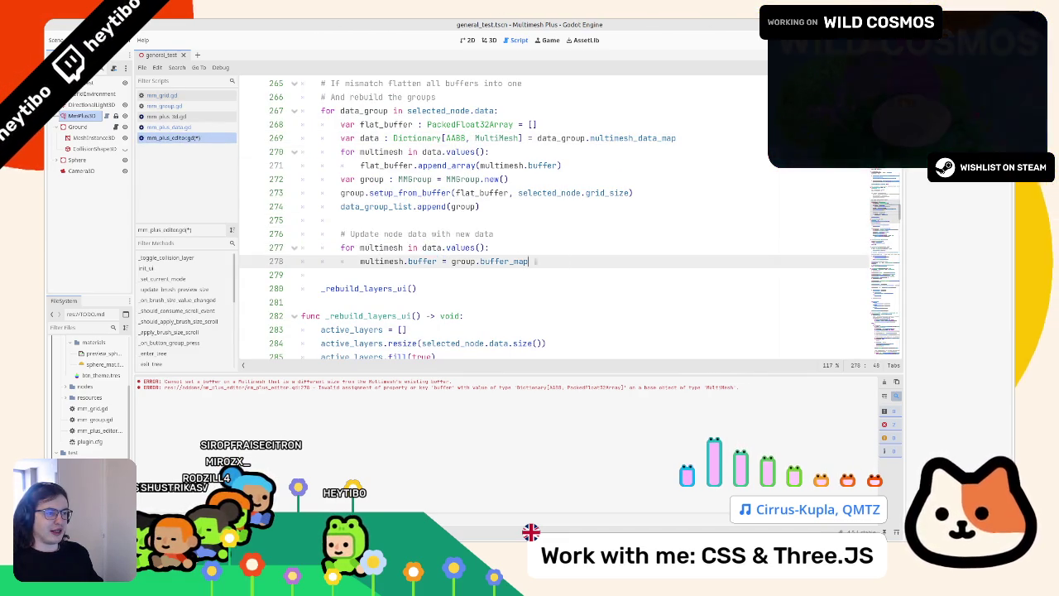
{"action": "left_click_drag", "start_coordinate": [565, 261], "coordinate": [347, 219]}
{"action": "key", "text": "BackSpace"}
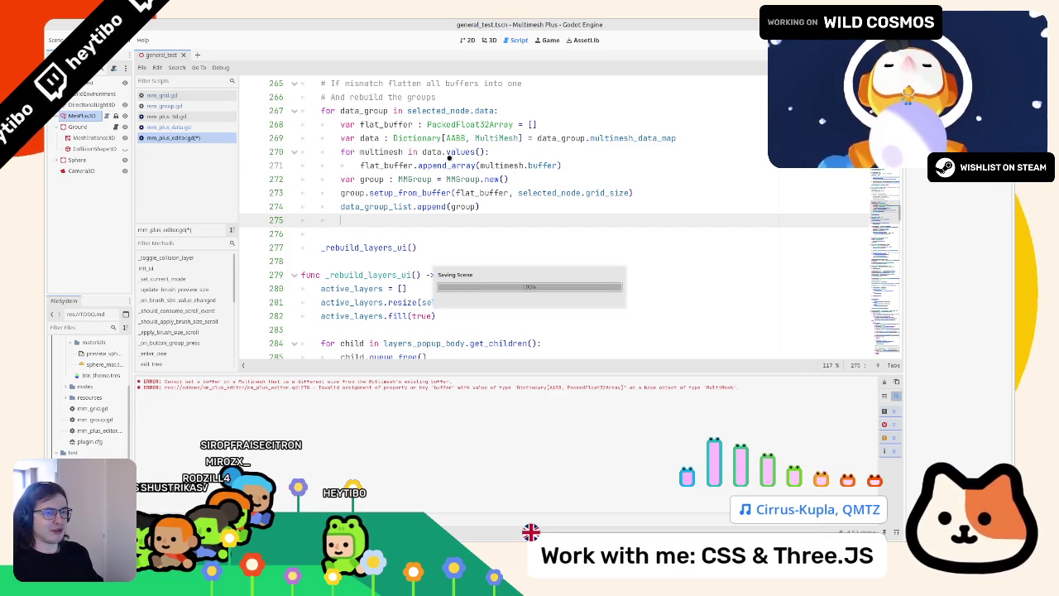
{"action": "left_click", "coordinate": [162, 117]}
Review the _update_buffer, _remove_buffer, update_group_buffer and _add_multimesh_data functions in mm_plus_3d.gd
{"action": "scroll", "coordinate": [385, 247], "scroll_direction": "up", "scroll_amount": 5}
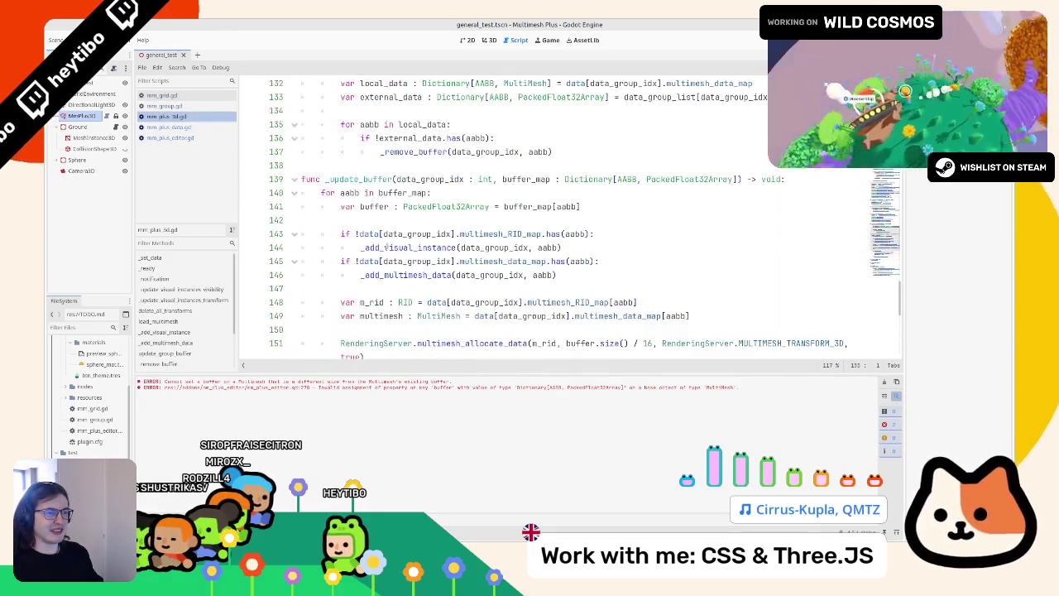
{"action": "double_click", "coordinate": [360, 178]}
{"action": "scroll", "coordinate": [352, 179], "scroll_direction": "up", "scroll_amount": 3}
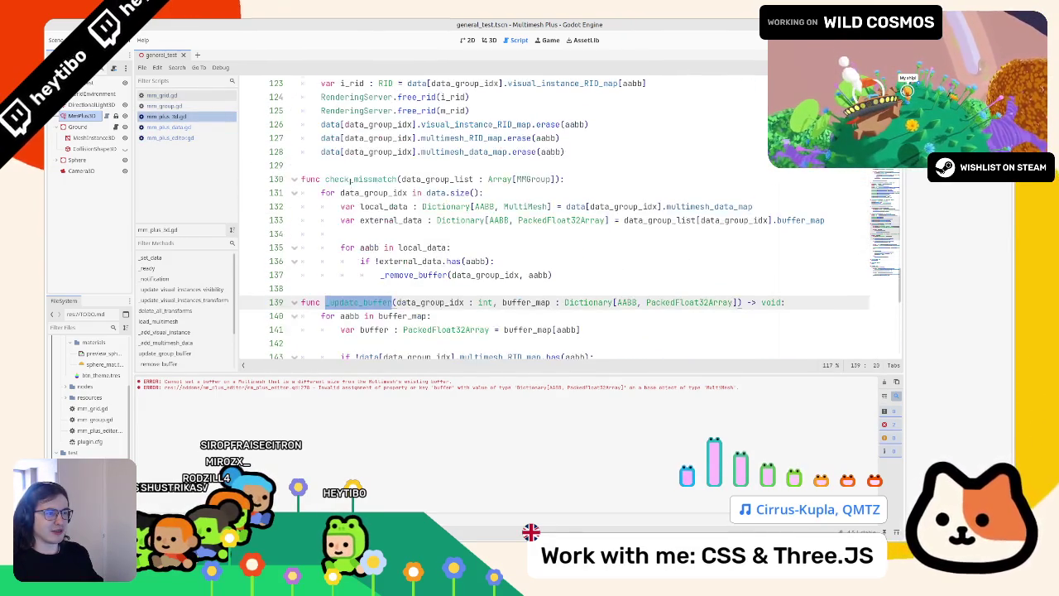
{"action": "scroll", "coordinate": [339, 189], "scroll_direction": "up", "scroll_amount": 3}
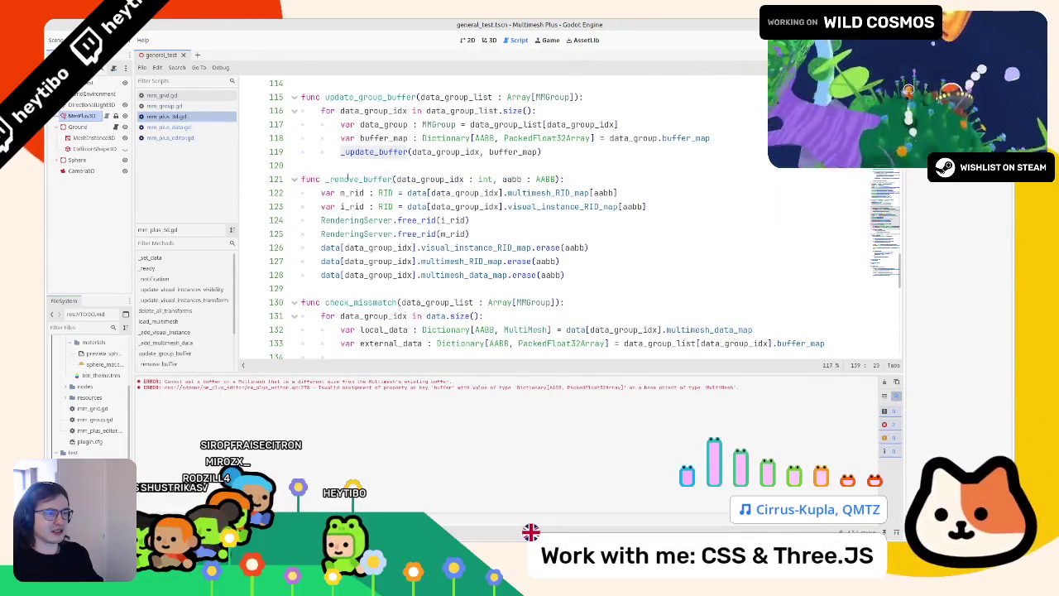
{"action": "double_click", "coordinate": [348, 179]}
{"action": "double_click", "coordinate": [368, 97]}
{"action": "scroll", "coordinate": [368, 151], "scroll_direction": "up", "scroll_amount": 3}
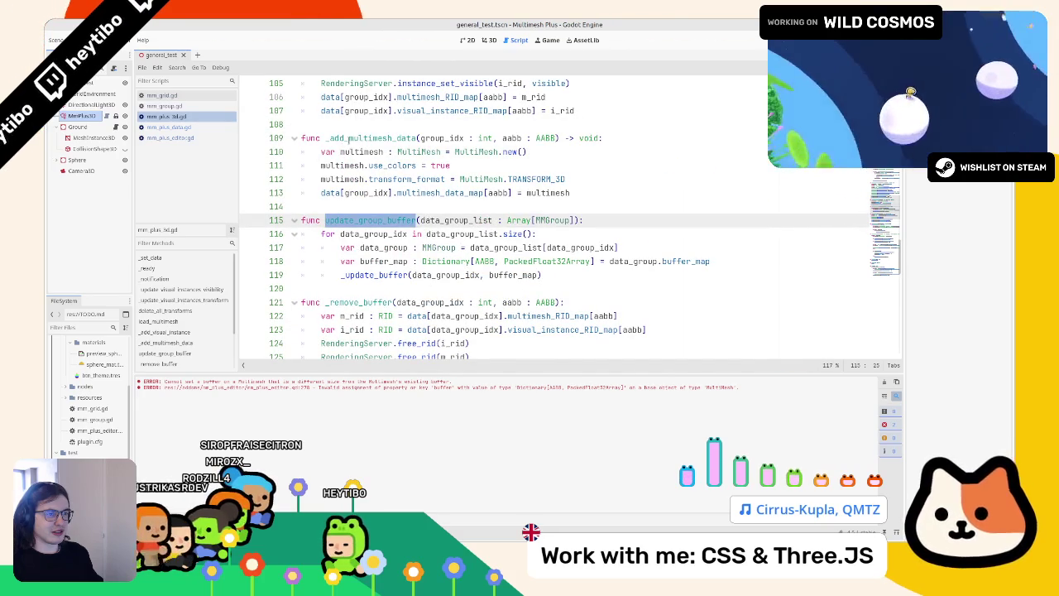
{"action": "double_click", "coordinate": [348, 138]}
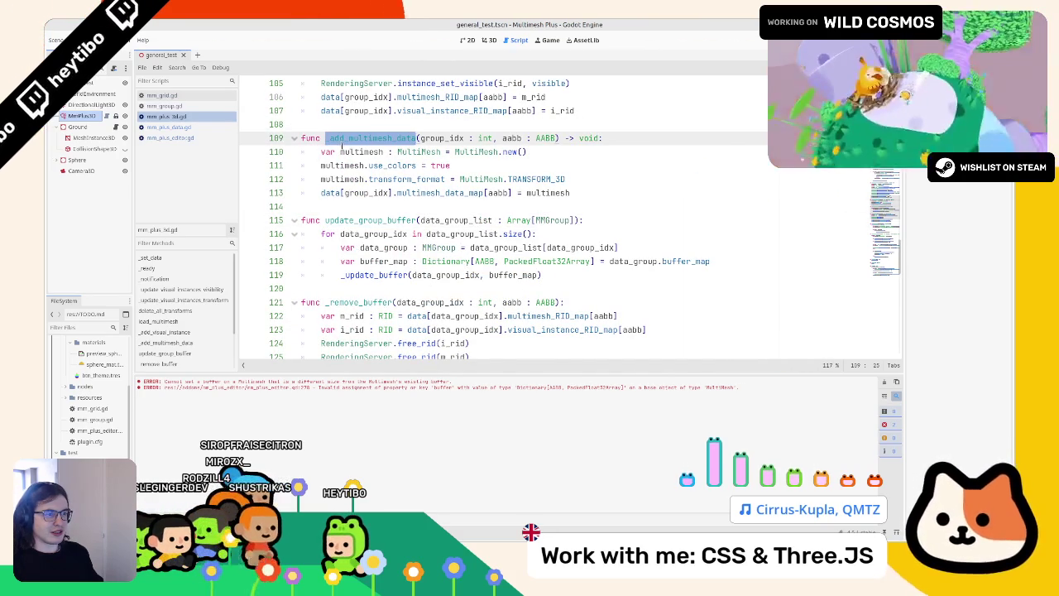
{"action": "scroll", "coordinate": [341, 146], "scroll_direction": "up", "scroll_amount": 1}
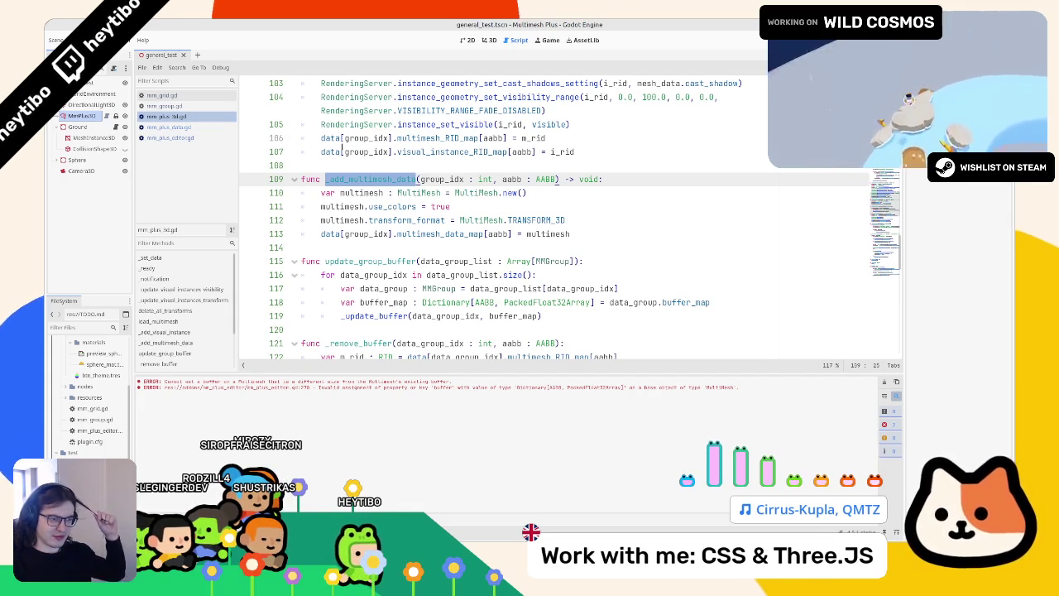
{"action": "scroll", "coordinate": [446, 289], "scroll_direction": "down", "scroll_amount": 15}
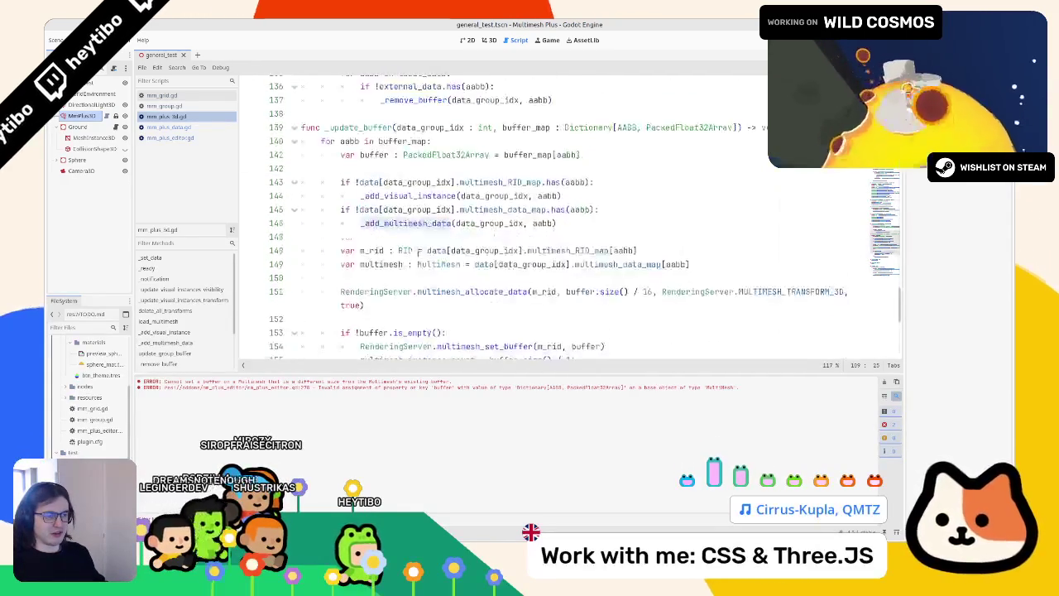
{"action": "scroll", "coordinate": [446, 289], "scroll_direction": "up", "scroll_amount": 2}
{"action": "scroll", "coordinate": [397, 248], "scroll_direction": "down", "scroll_amount": 2}
Inspect the flush function and its call from _exit_tree
{"action": "left_click", "coordinate": [322, 193]}
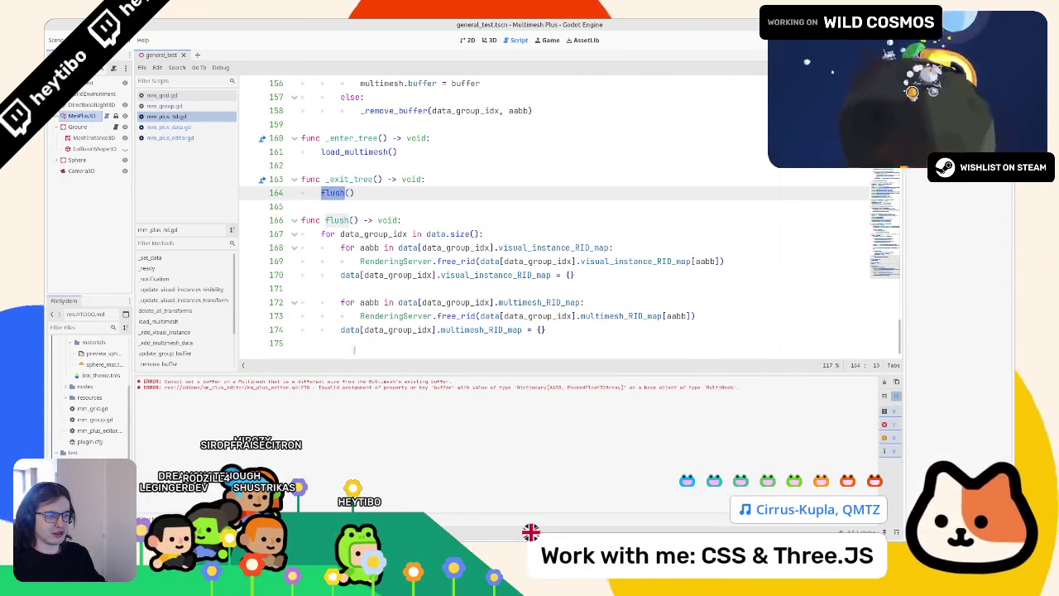
{"action": "double_click", "coordinate": [364, 329]}
{"action": "triple_click", "coordinate": [361, 329]}
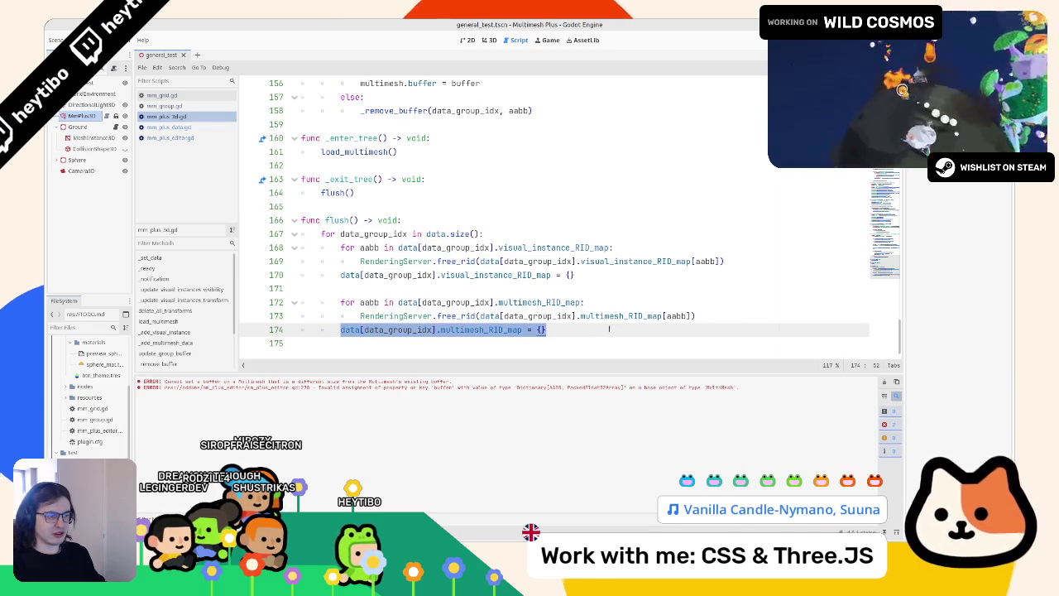
{"action": "double_click", "coordinate": [335, 220]}
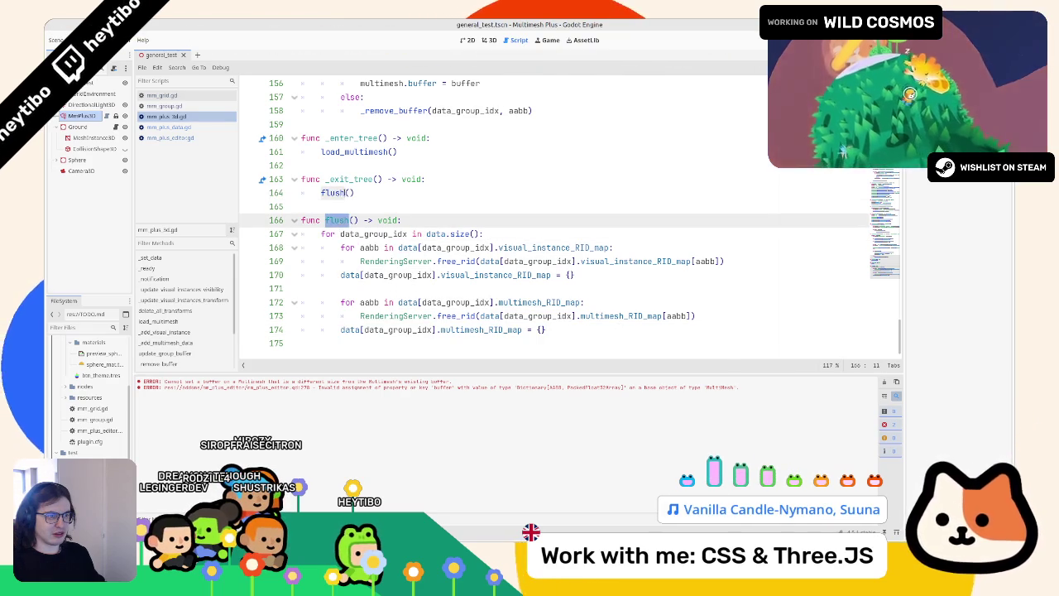
{"action": "double_click", "coordinate": [333, 192]}
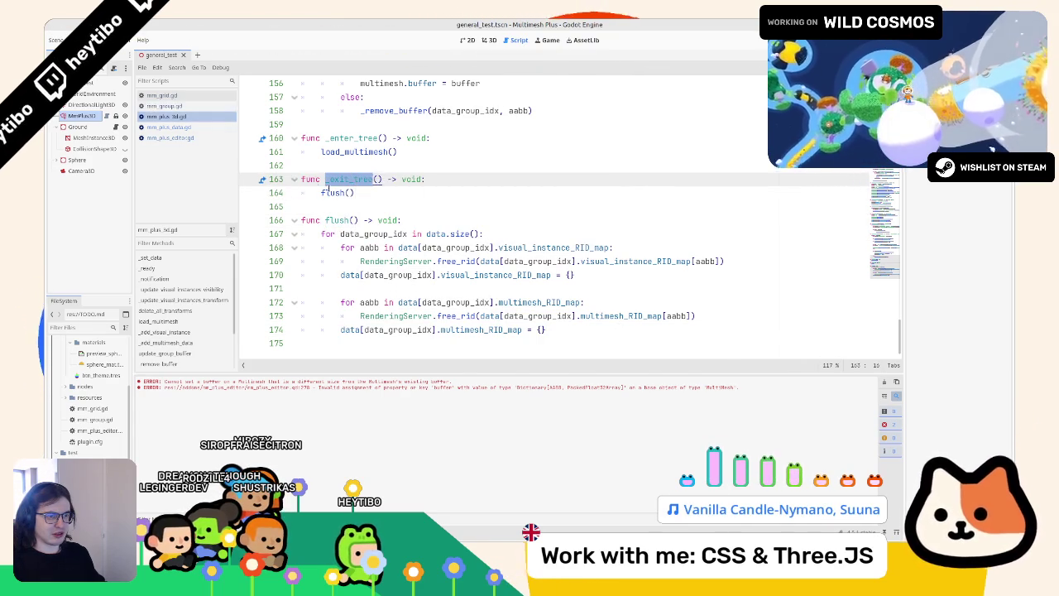
{"action": "double_click", "coordinate": [333, 192]}
{"action": "scroll", "coordinate": [361, 331], "scroll_direction": "up", "scroll_amount": 12}
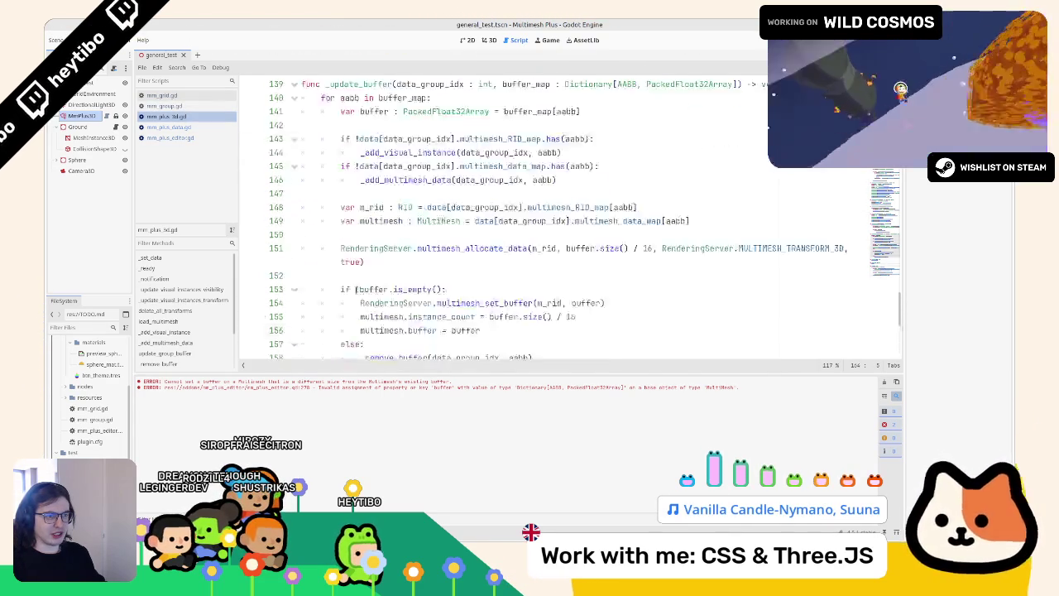
{"action": "scroll", "coordinate": [361, 331], "scroll_direction": "up", "scroll_amount": 6}
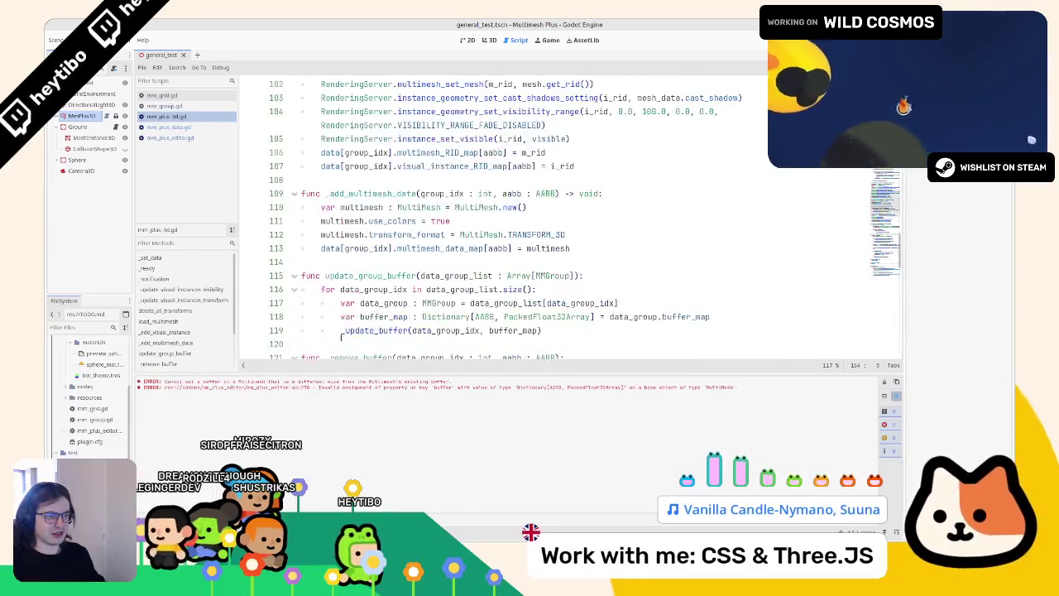
{"action": "scroll", "coordinate": [364, 237], "scroll_direction": "up", "scroll_amount": 7}
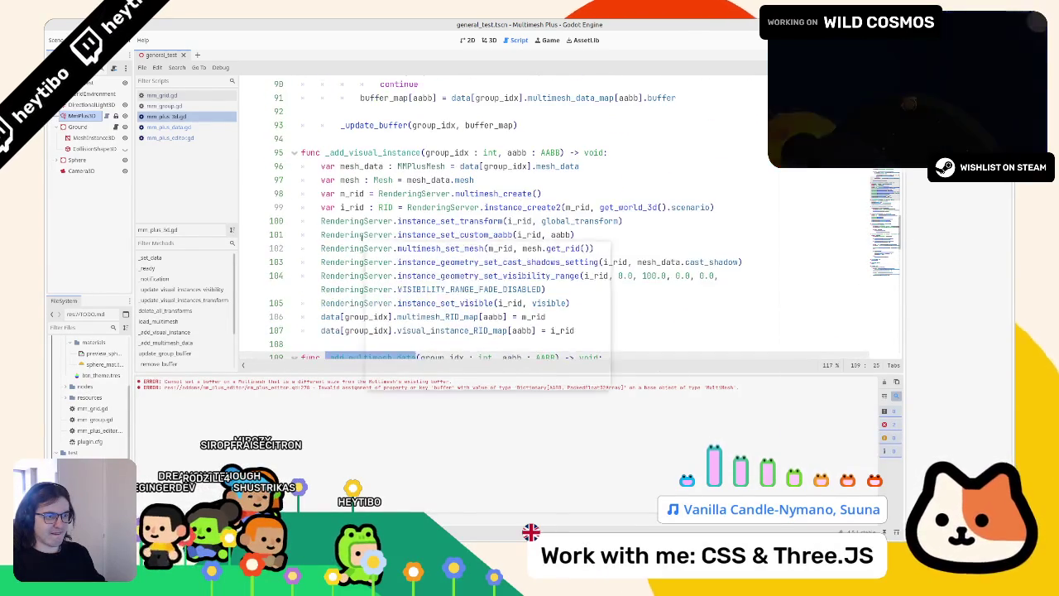
{"action": "scroll", "coordinate": [343, 241], "scroll_direction": "up", "scroll_amount": 8}
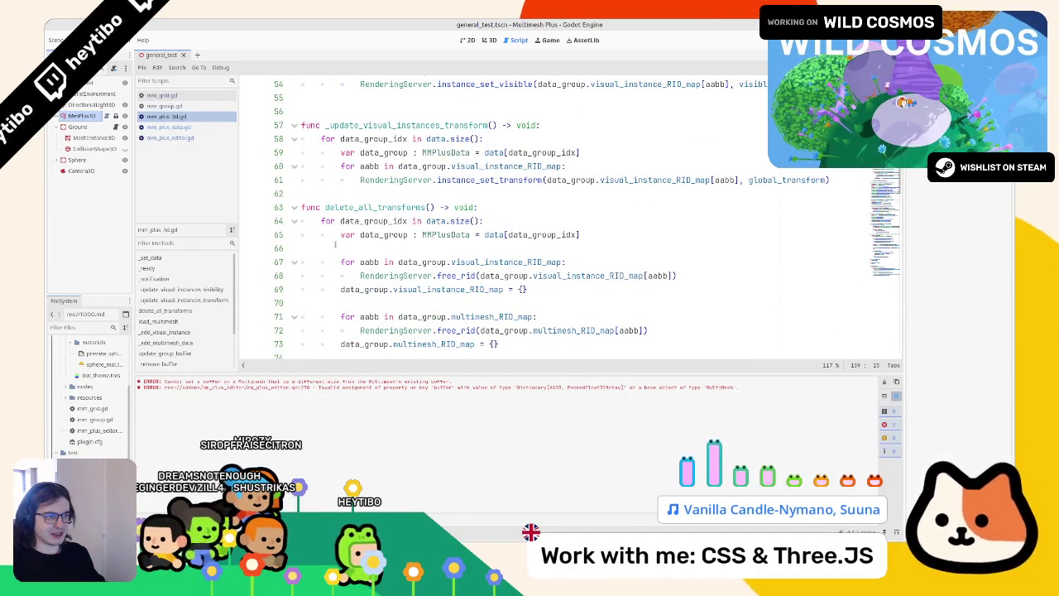
Scroll mm_plus_3d.gd to the update_group_buffer function
{"action": "scroll", "coordinate": [333, 245], "scroll_direction": "up", "scroll_amount": 5}
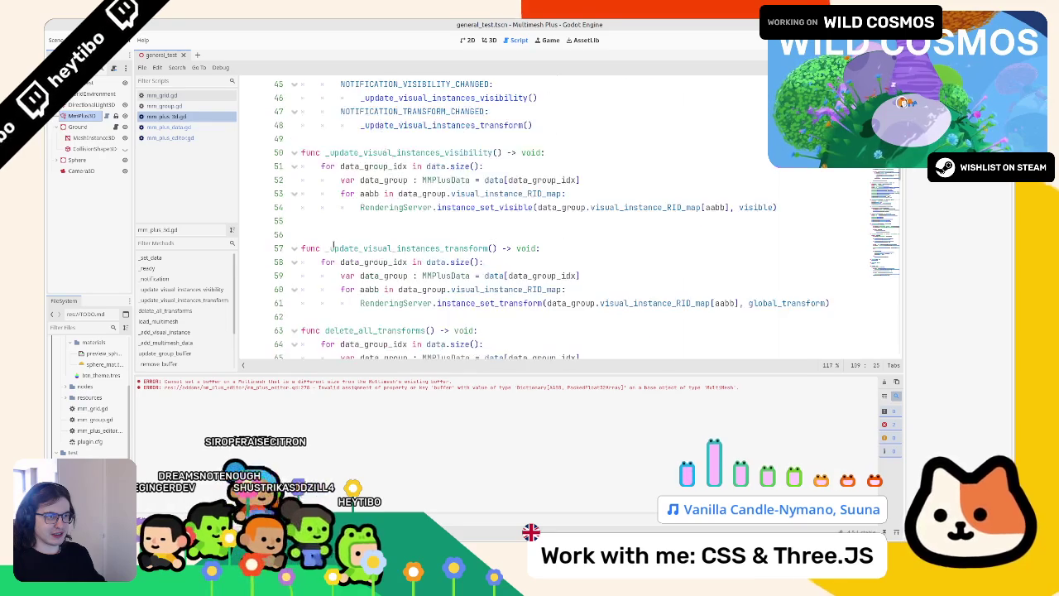
{"action": "scroll", "coordinate": [333, 241], "scroll_direction": "down", "scroll_amount": 8}
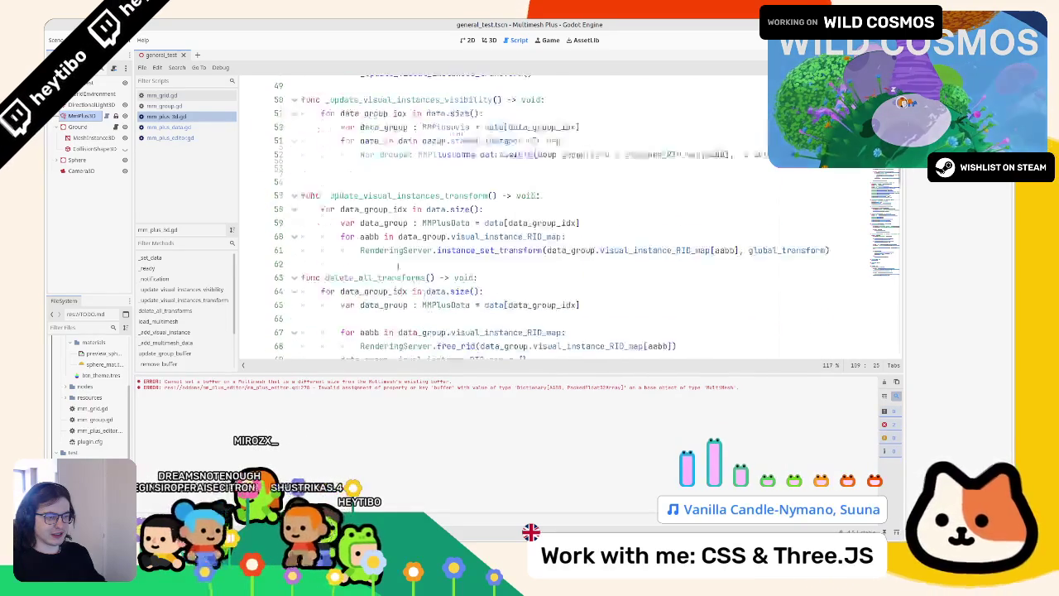
{"action": "scroll", "coordinate": [480, 274], "scroll_direction": "up", "scroll_amount": 5}
{"action": "scroll", "coordinate": [481, 274], "scroll_direction": "up", "scroll_amount": 3}
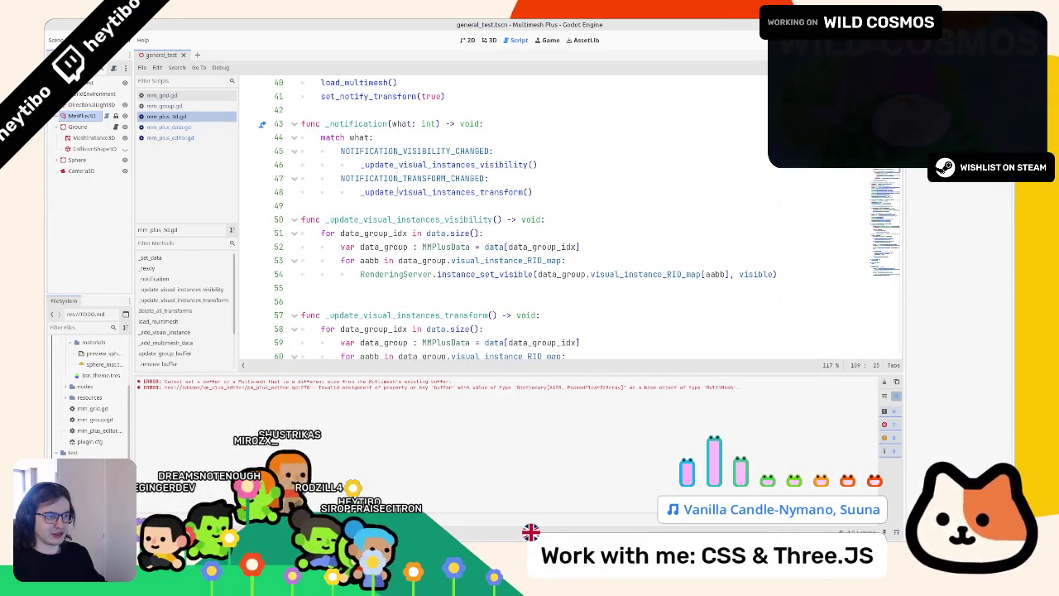
{"action": "scroll", "coordinate": [397, 191], "scroll_direction": "down", "scroll_amount": 15}
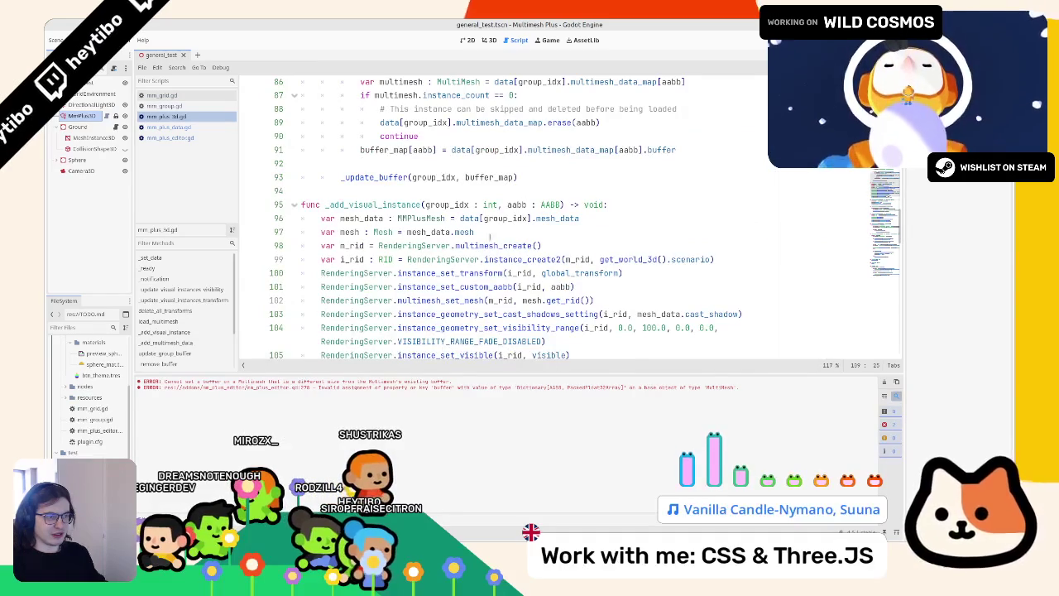
{"action": "scroll", "coordinate": [463, 239], "scroll_direction": "down", "scroll_amount": 4}
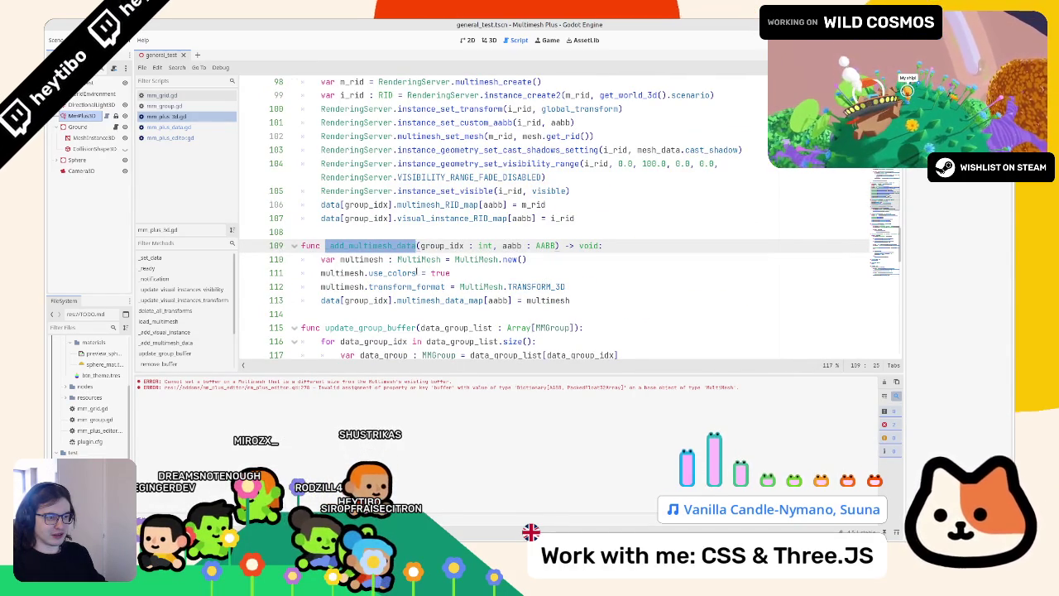
{"action": "scroll", "coordinate": [416, 274], "scroll_direction": "down", "scroll_amount": 2}
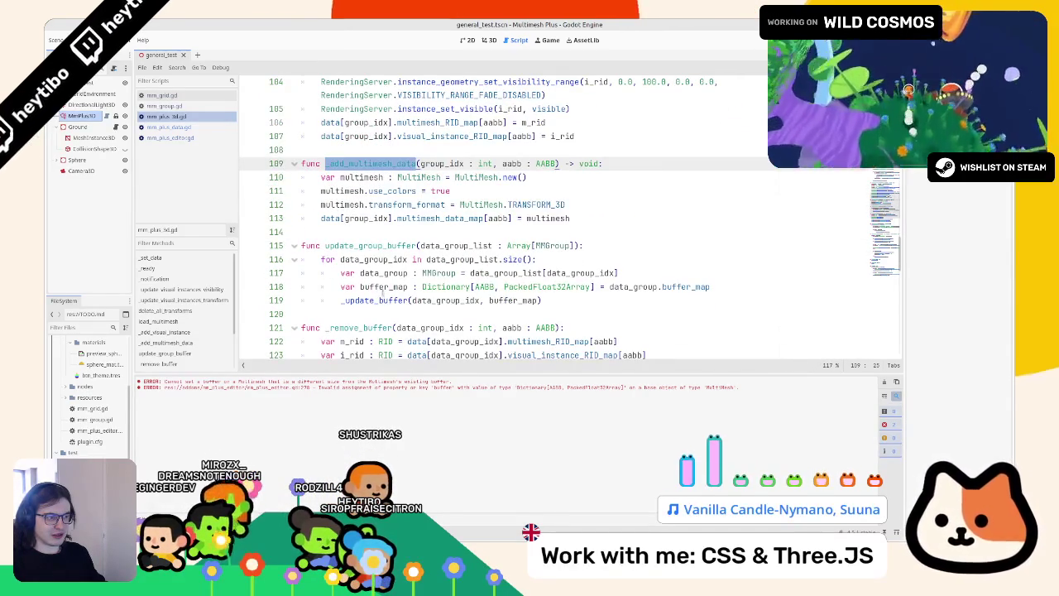
Inspect update_group_buffer's data_group_list parameter and data_group_idx loop, then open mm_plus_data.gd
{"action": "double_click", "coordinate": [351, 246]}
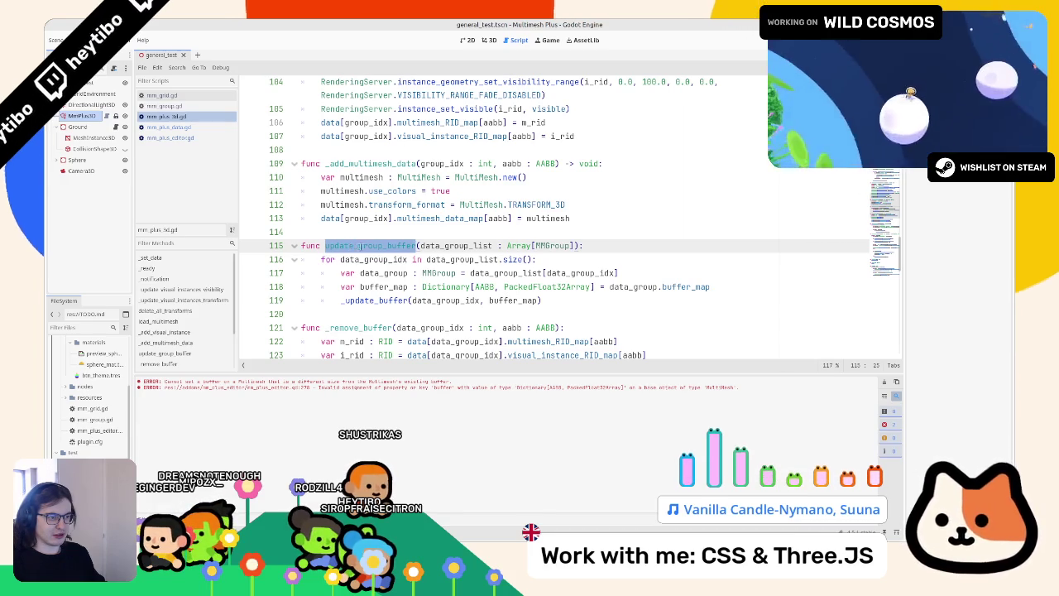
{"action": "triple_click", "coordinate": [480, 246]}
{"action": "double_click", "coordinate": [455, 246]}
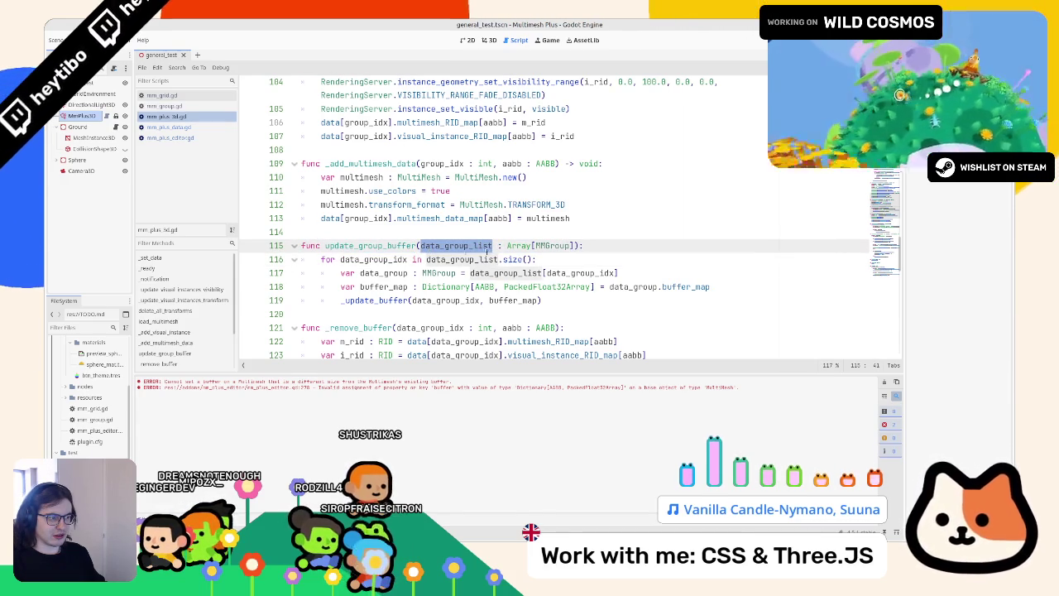
{"action": "double_click", "coordinate": [372, 260]}
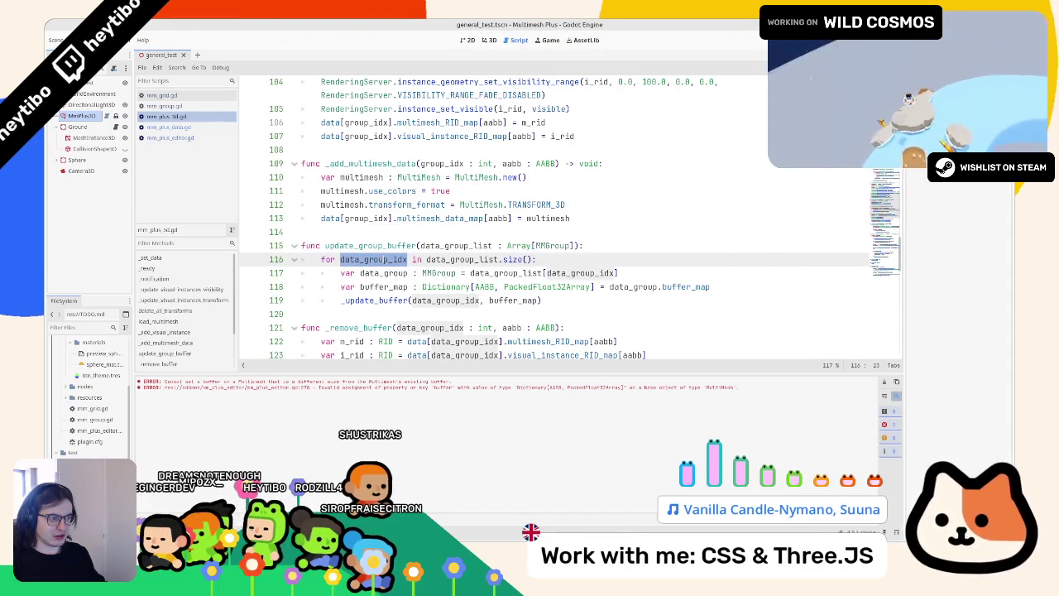
{"action": "double_click", "coordinate": [370, 245]}
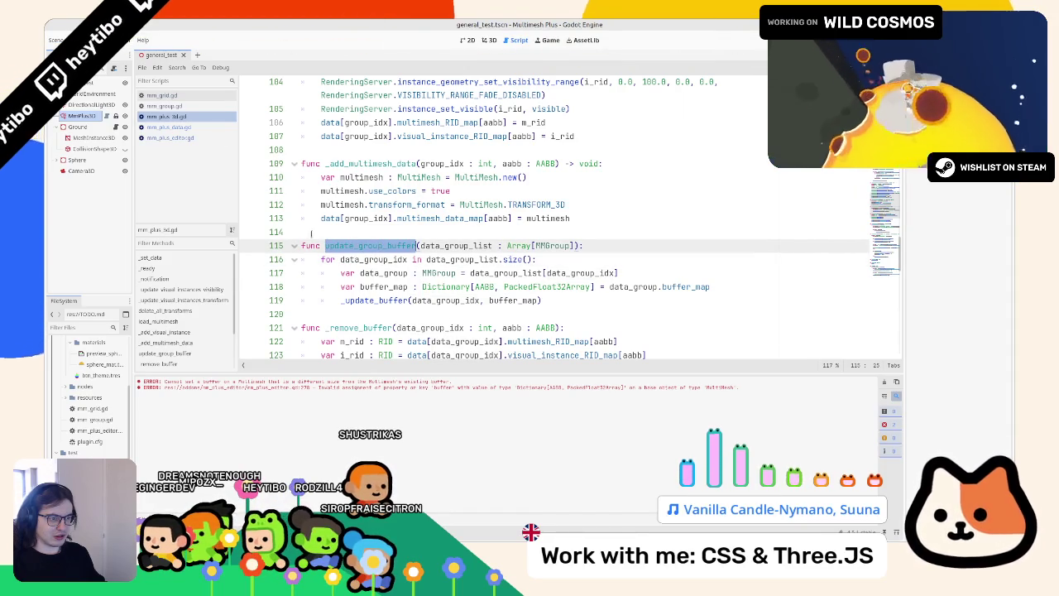
{"action": "left_click", "coordinate": [196, 98]}
{"action": "left_click", "coordinate": [198, 126]}
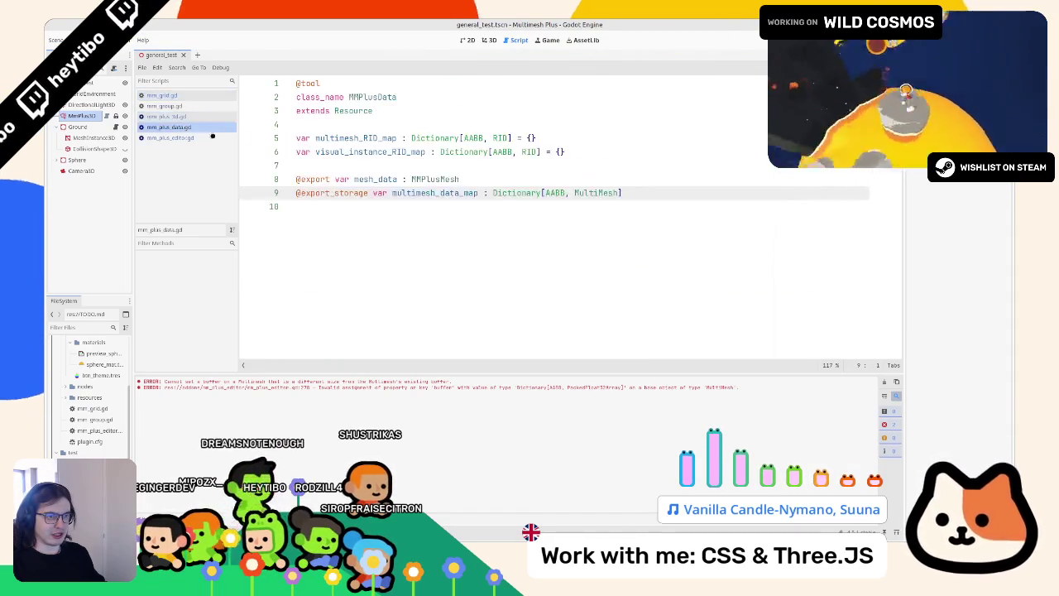
Find update_group_buffer in mm_plus_editor.gd and return to the buffer rebuild code near line 275
{"action": "left_click", "coordinate": [170, 138]}
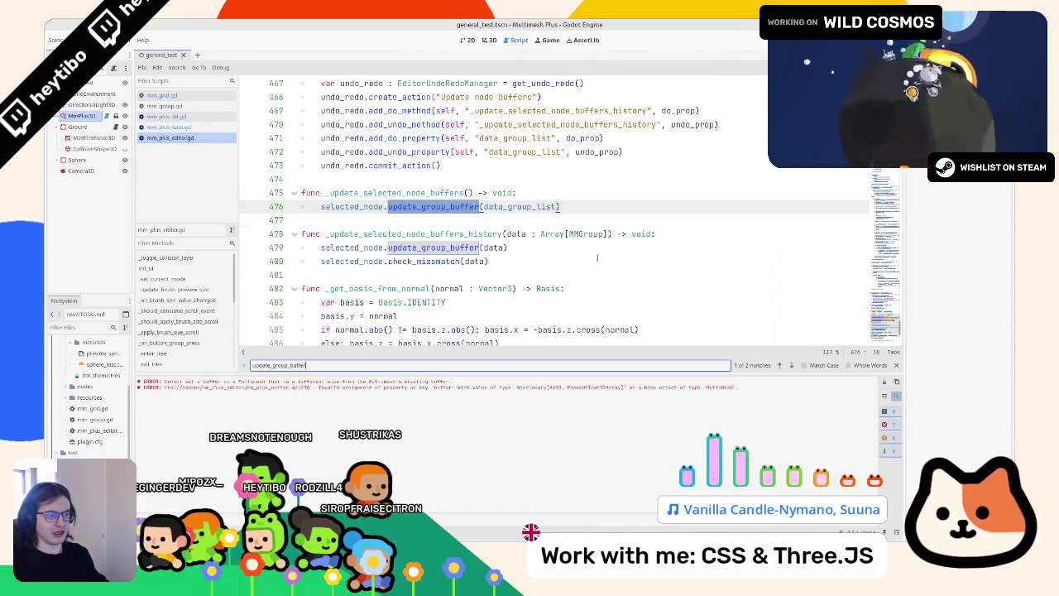
{"action": "key", "text": "Return"}
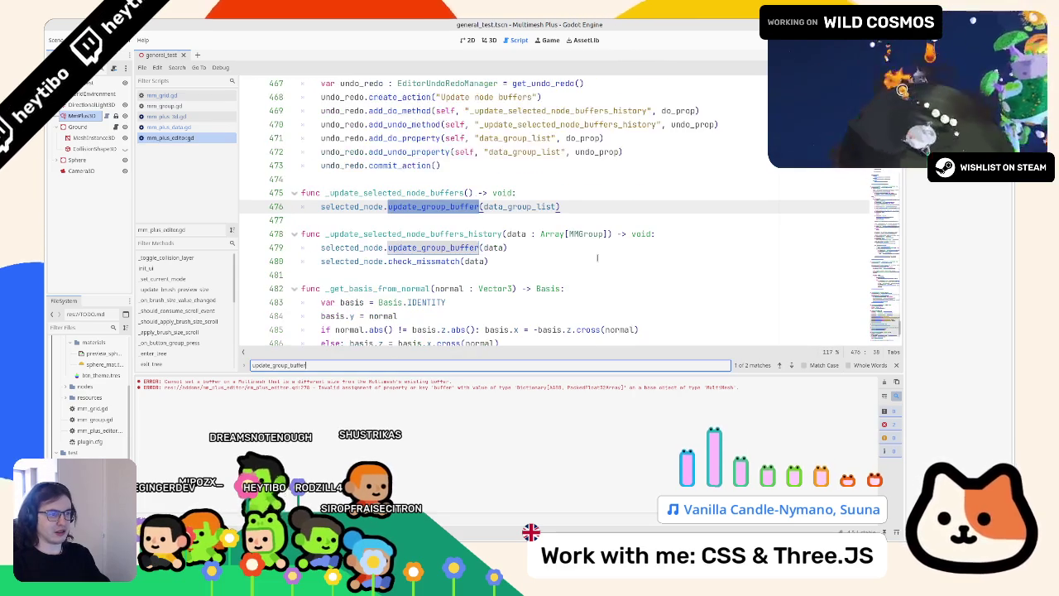
{"action": "key", "text": "Escape"}
{"action": "key", "text": "ctrl+z"}
{"action": "key", "text": "ctrl+z"}
{"action": "key", "text": "ctrl+z"}
{"action": "key", "text": "ctrl+z"}
{"action": "key", "text": "ctrl+z"}
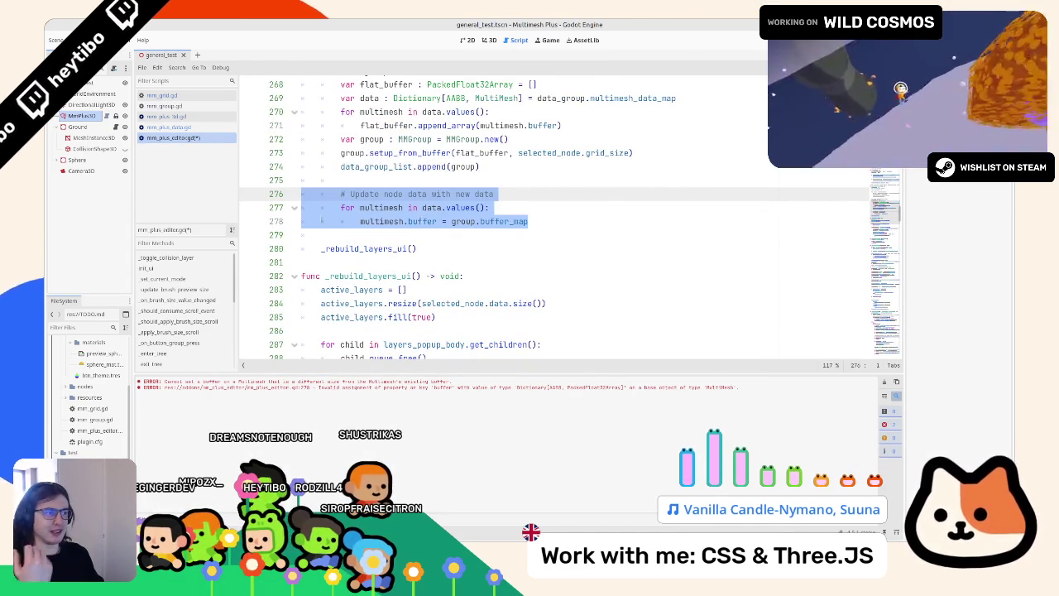
{"action": "scroll", "coordinate": [322, 221], "scroll_direction": "up", "scroll_amount": 2}
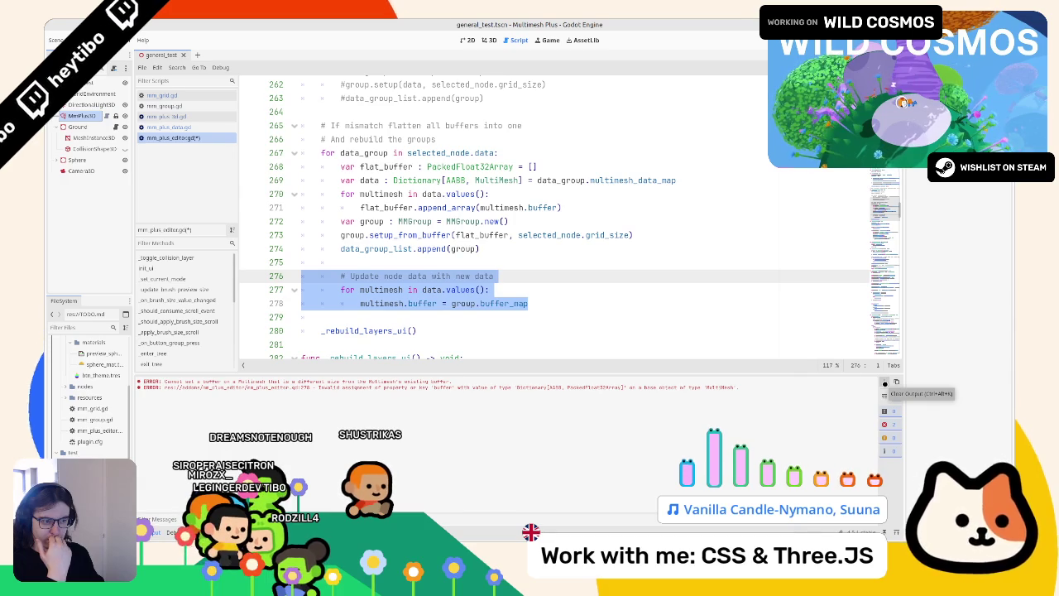
Select the update-node comment and for-loop on lines 276–278 and delete them
{"action": "double_click", "coordinate": [376, 248]}
{"action": "double_click", "coordinate": [370, 179]}
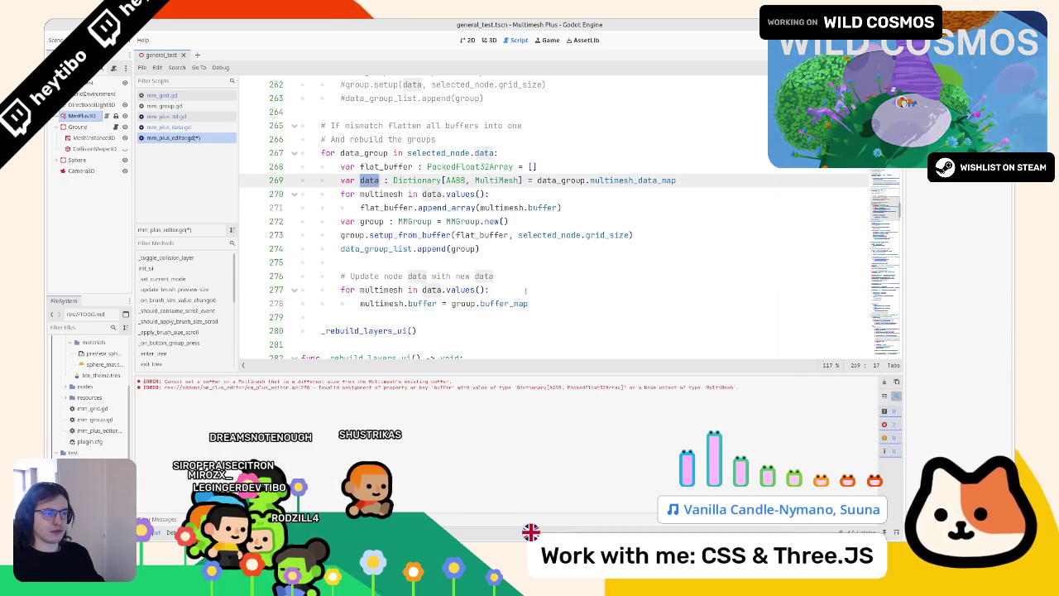
{"action": "left_click", "coordinate": [556, 303]}
{"action": "double_click", "coordinate": [439, 153]}
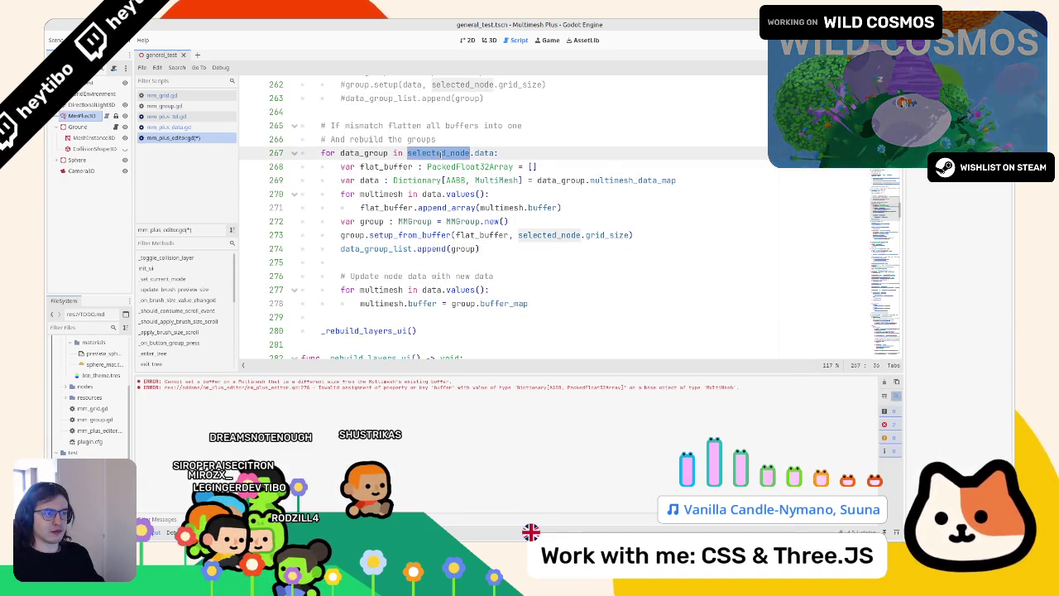
{"action": "double_click", "coordinate": [364, 153]}
{"action": "double_click", "coordinate": [439, 153]}
{"action": "left_click", "coordinate": [376, 276]}
{"action": "left_click", "coordinate": [404, 303], "text": "shift"}
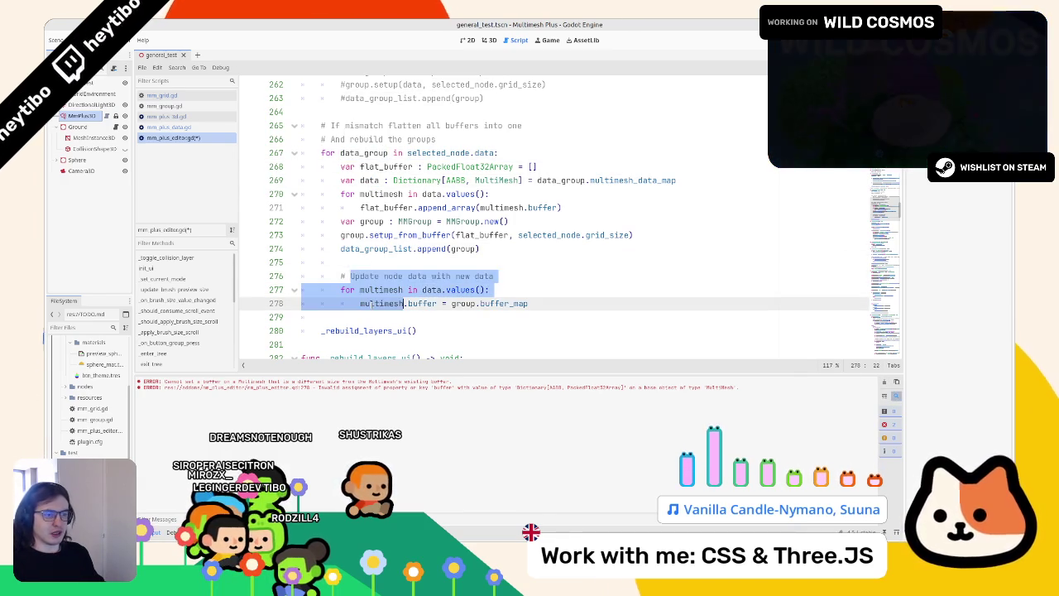
{"action": "double_click", "coordinate": [381, 302]}
{"action": "left_click_drag", "start_coordinate": [530, 303], "coordinate": [376, 276]}
{"action": "key", "text": "BackSpace"}
Write an indented selected_node.flush() call on empty line 276 using autocomplete
{"action": "key", "text": "Tab"}
{"action": "type", "text": "selected_node."}
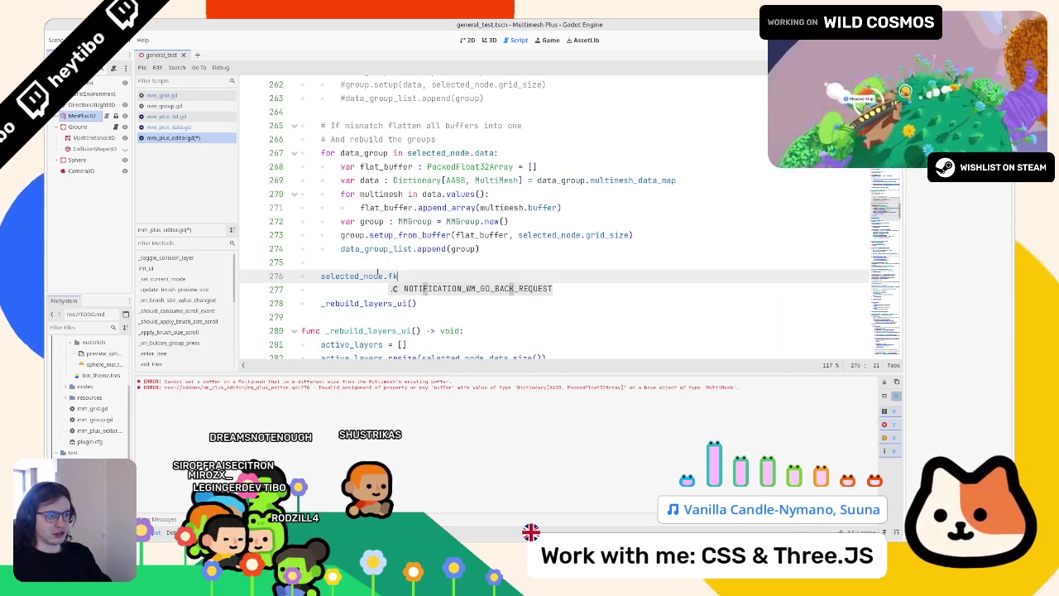
{"action": "type", "text": "f"}
{"action": "key", "text": "Return"}
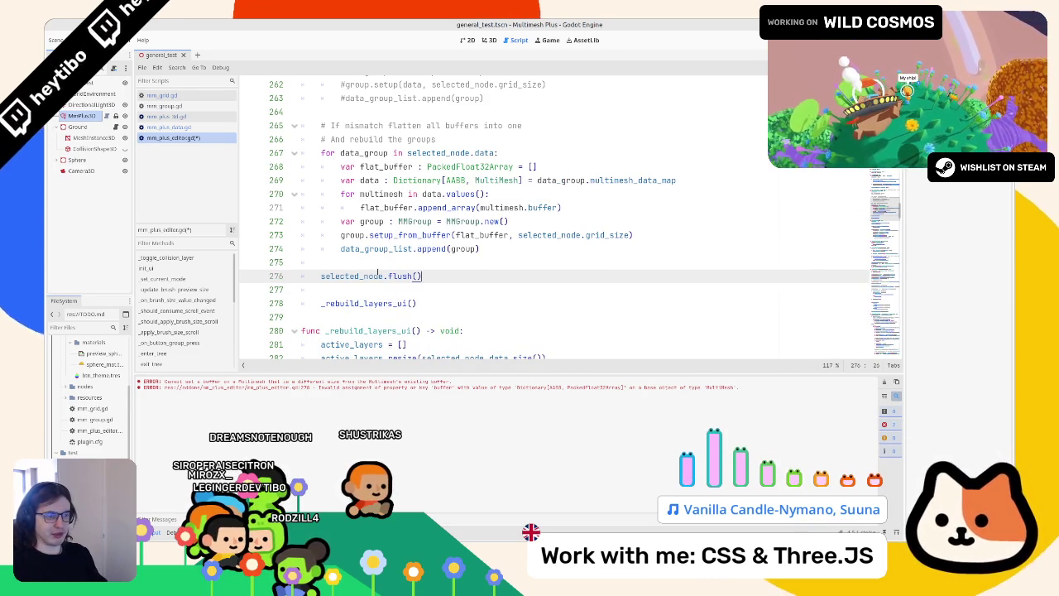
Review the new flush() line and clear the old errors from the Output log
{"action": "double_click", "coordinate": [367, 248]}
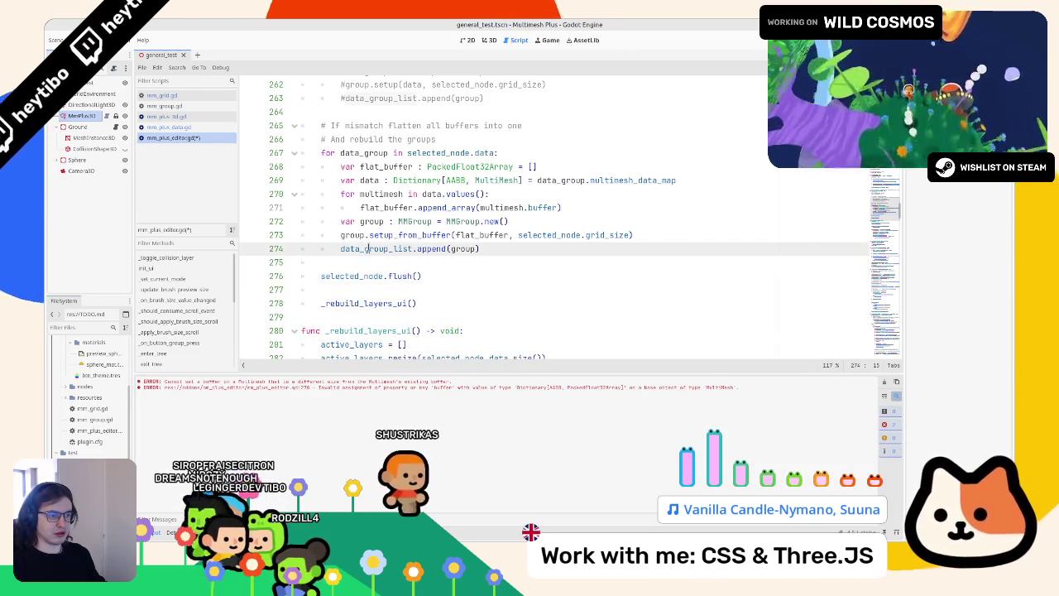
{"action": "left_click", "coordinate": [469, 290]}
{"action": "double_click", "coordinate": [347, 276]}
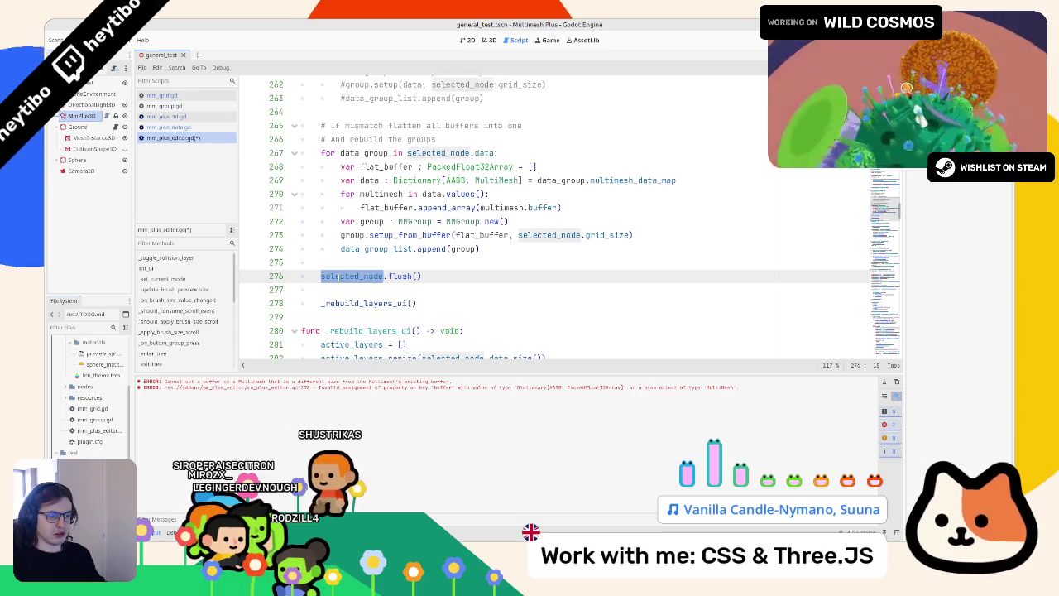
{"action": "left_click", "coordinate": [468, 279]}
{"action": "left_click", "coordinate": [885, 382]}
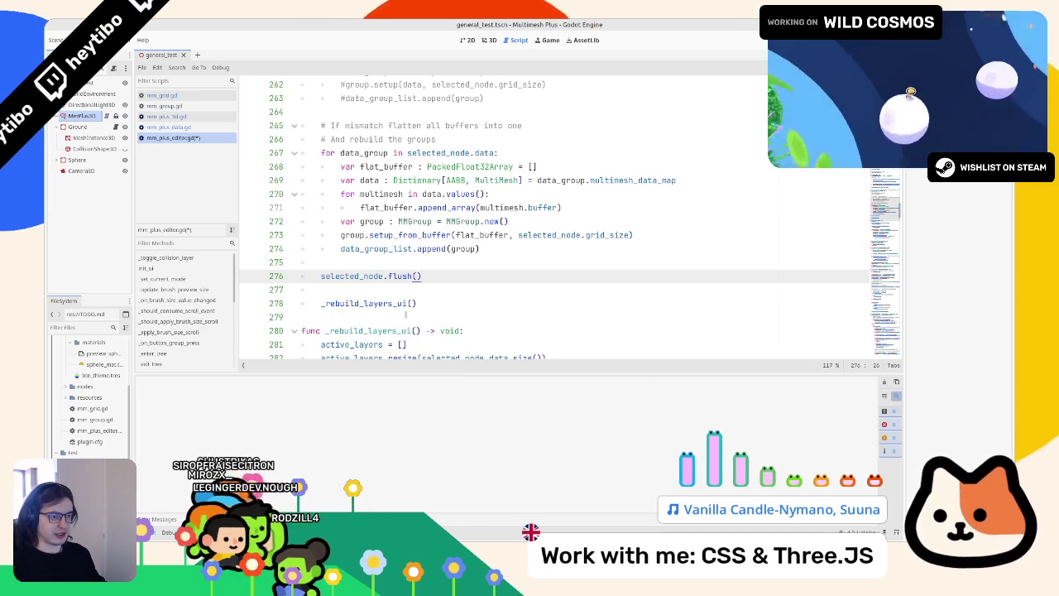
{"action": "scroll", "coordinate": [406, 315], "scroll_direction": "down", "scroll_amount": 10}
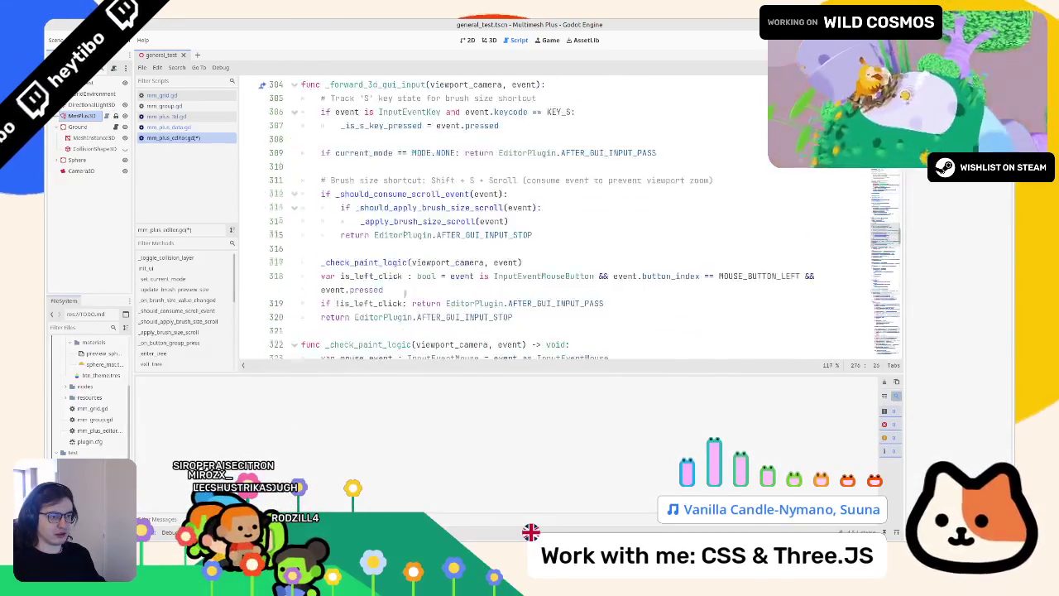
Search for 'update' and follow _update_selected_node_buffers into update_group_buffer in mm_plus_3d.gd
{"action": "scroll", "coordinate": [407, 294], "scroll_direction": "down", "scroll_amount": 10}
{"action": "key", "text": "ctrl+f"}
{"action": "type", "text": "u"}
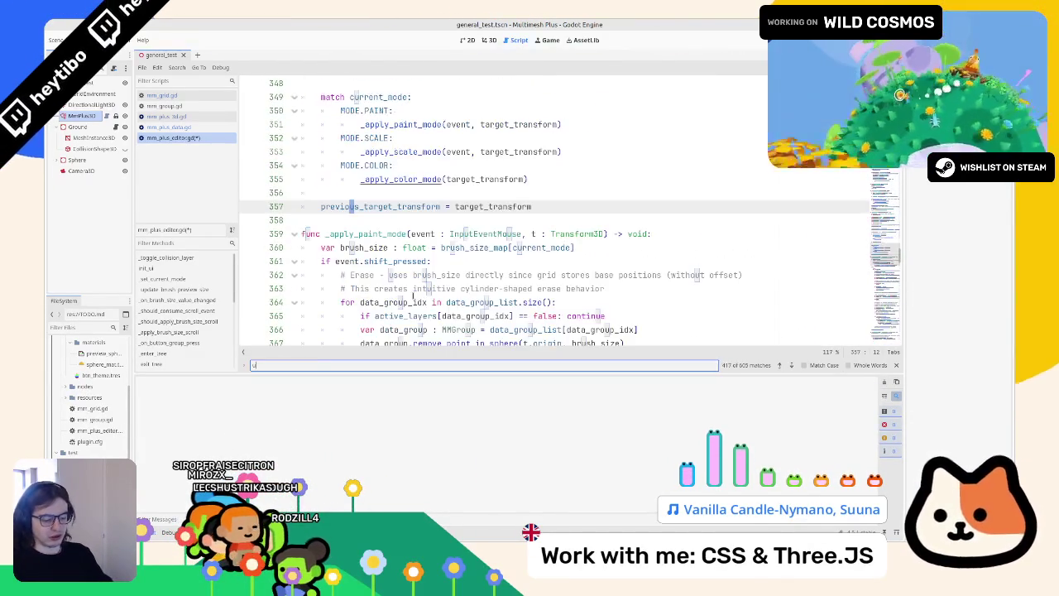
{"action": "type", "text": "pdate"}
{"action": "key", "text": "Escape"}
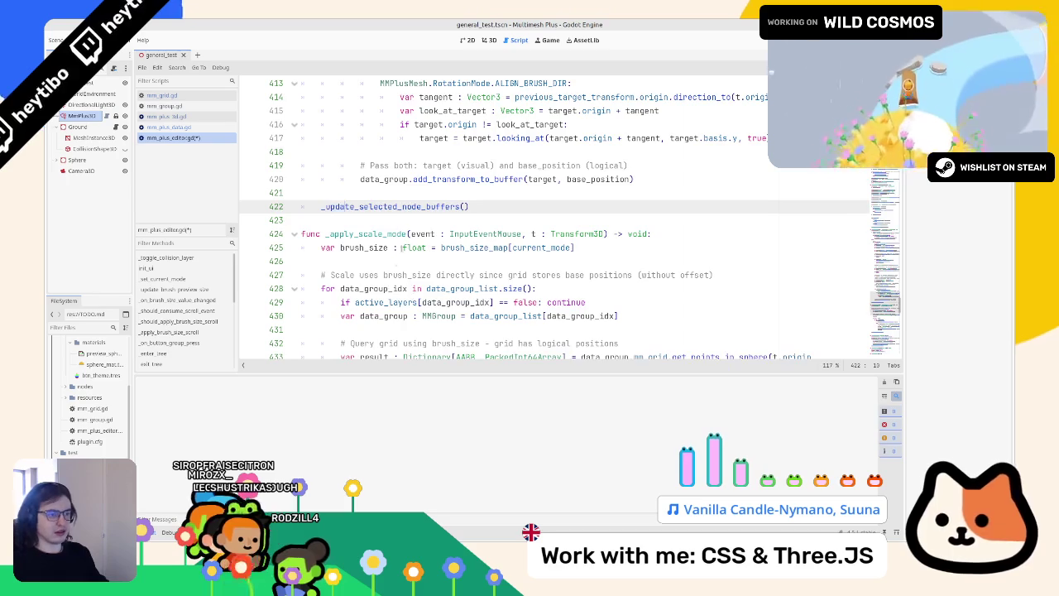
{"action": "left_click", "coordinate": [396, 206], "text": "ctrl"}
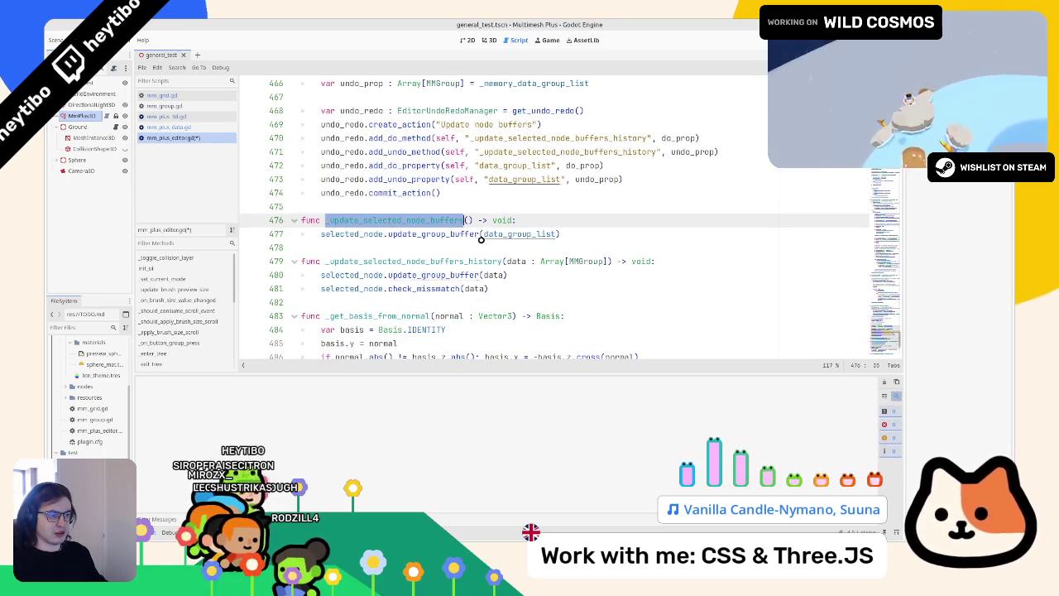
{"action": "left_click", "coordinate": [430, 234], "text": "ctrl"}
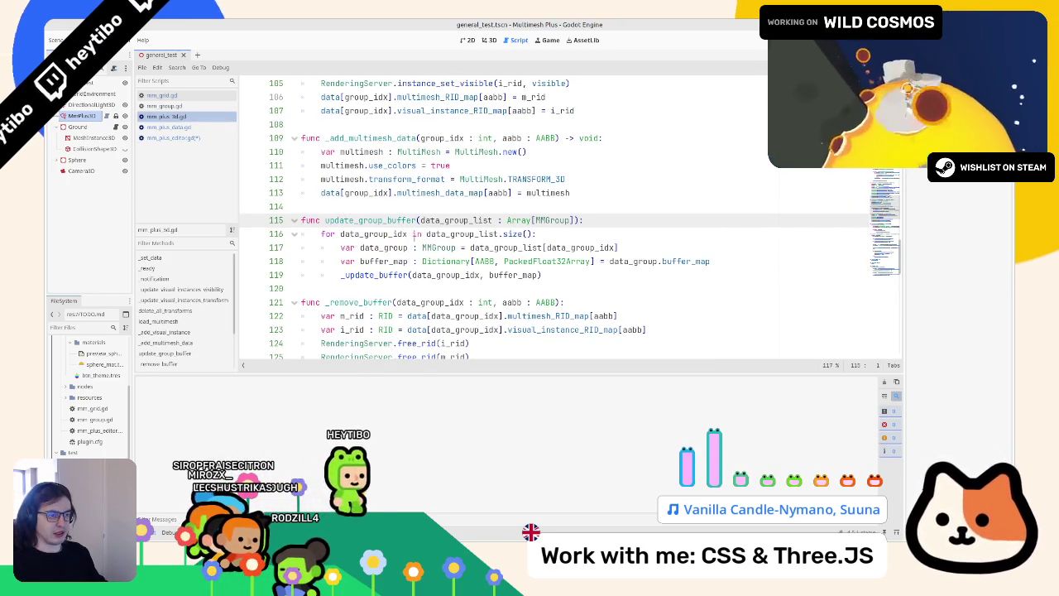
{"action": "double_click", "coordinate": [370, 234]}
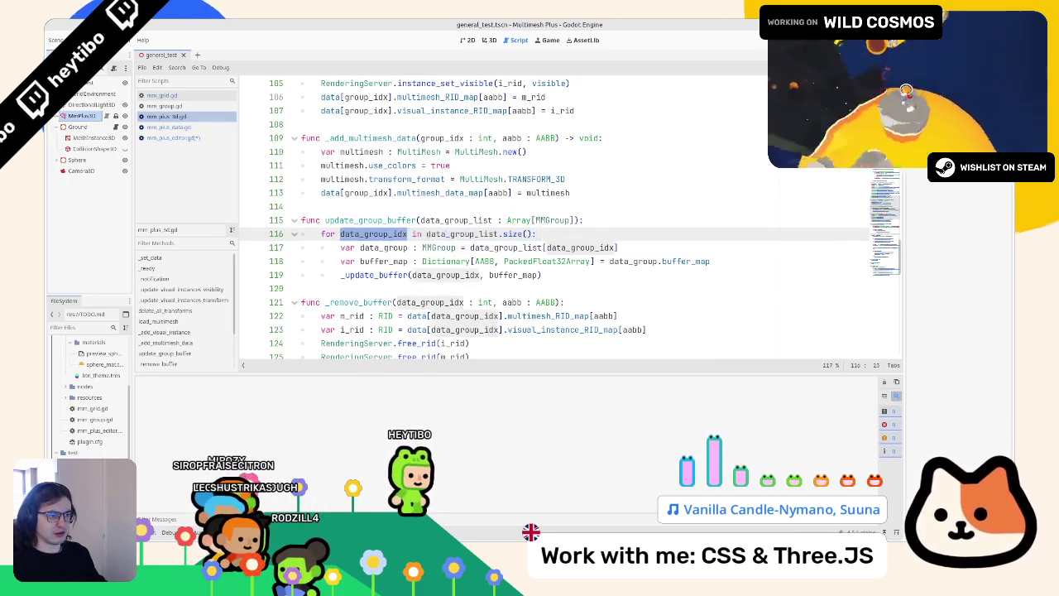
{"action": "double_click", "coordinate": [460, 234]}
{"action": "double_click", "coordinate": [383, 248]}
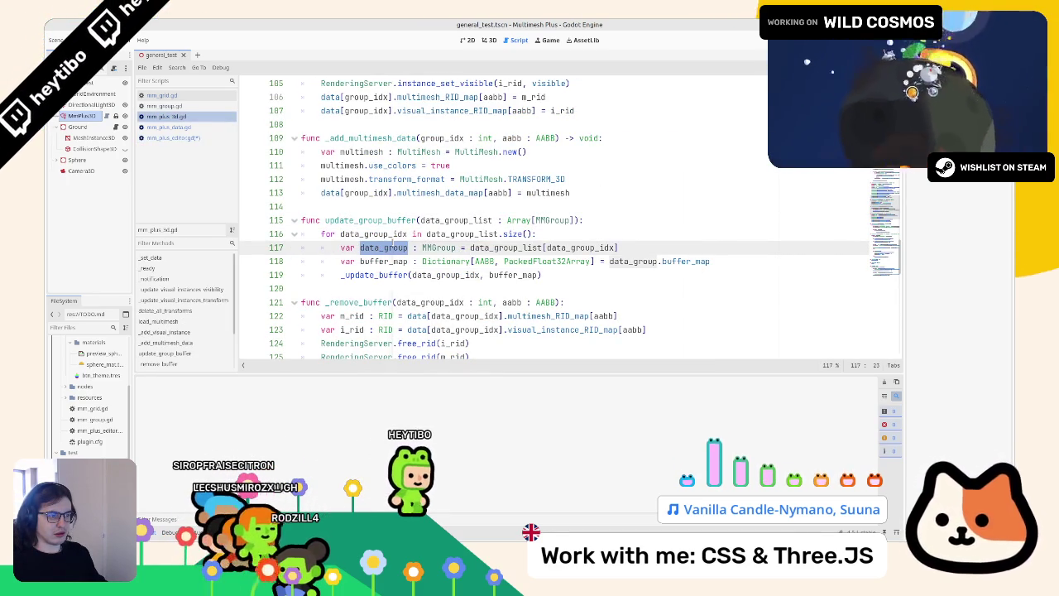
{"action": "double_click", "coordinate": [392, 275]}
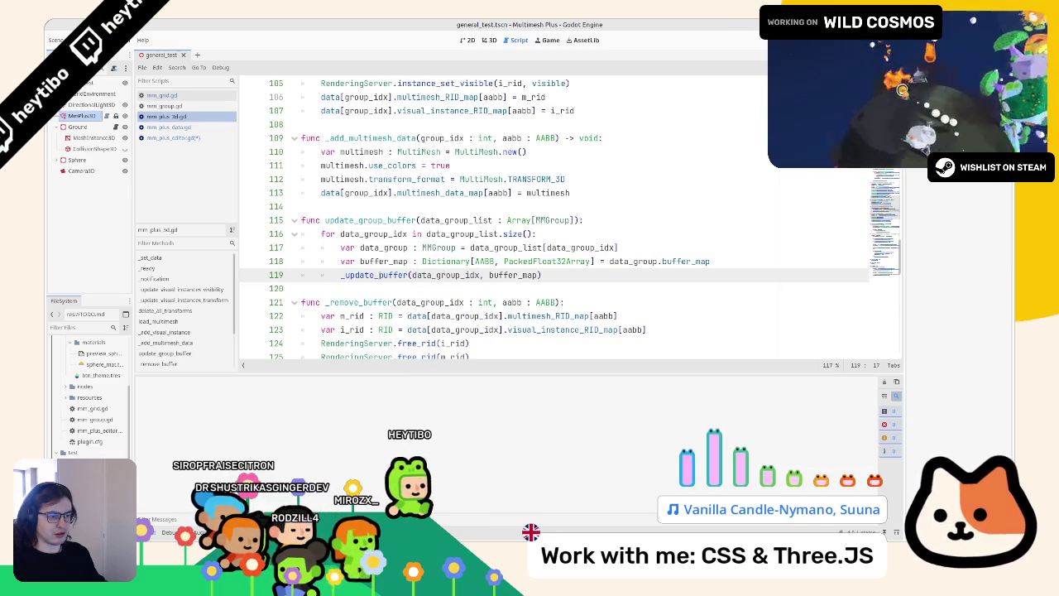
Read through _update_buffer, then navigate back to the flat-buffer rebuild code in mm_plus_editor.gd
{"action": "scroll", "coordinate": [392, 275], "scroll_direction": "up", "scroll_amount": 3}
{"action": "scroll", "coordinate": [395, 275], "scroll_direction": "up", "scroll_amount": 3}
{"action": "scroll", "coordinate": [418, 269], "scroll_direction": "down", "scroll_amount": 6}
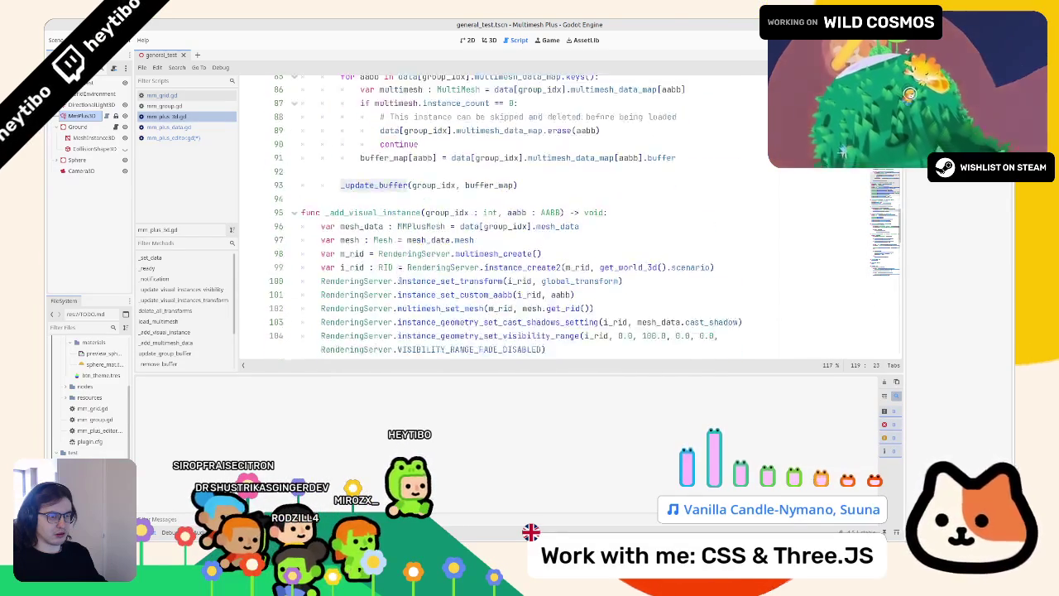
{"action": "scroll", "coordinate": [422, 272], "scroll_direction": "down", "scroll_amount": 5}
{"action": "scroll", "coordinate": [420, 275], "scroll_direction": "up", "scroll_amount": 4}
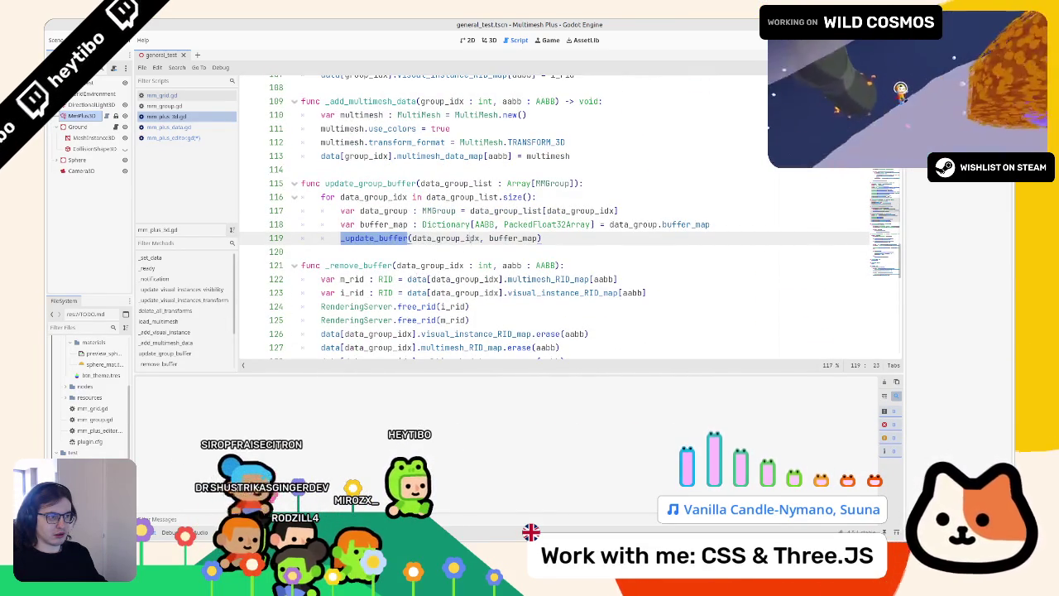
{"action": "double_click", "coordinate": [471, 238]}
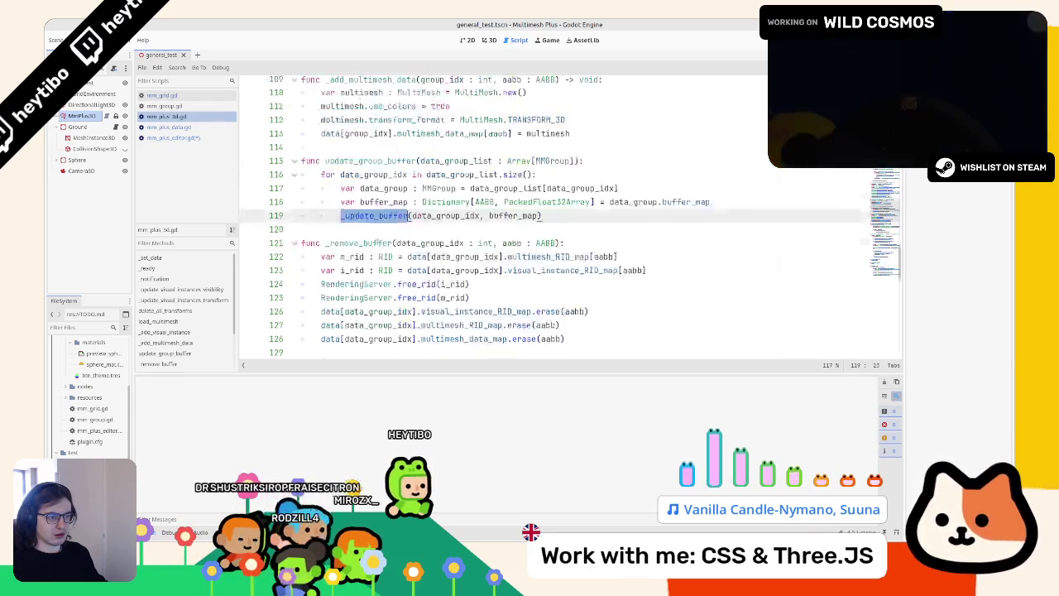
{"action": "left_click", "coordinate": [382, 238], "text": "ctrl"}
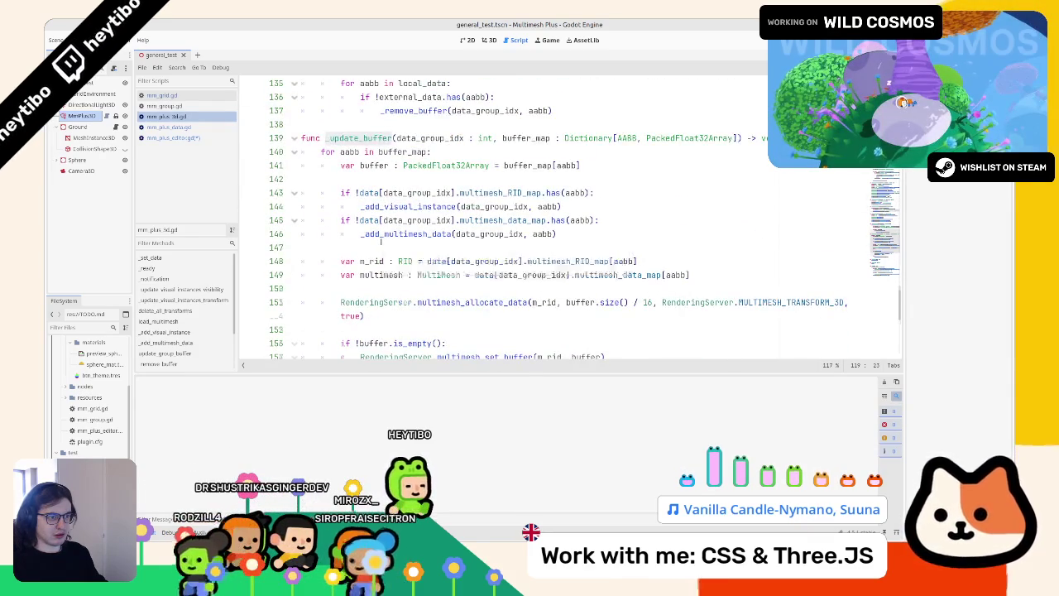
{"action": "scroll", "coordinate": [382, 241], "scroll_direction": "down", "scroll_amount": 1}
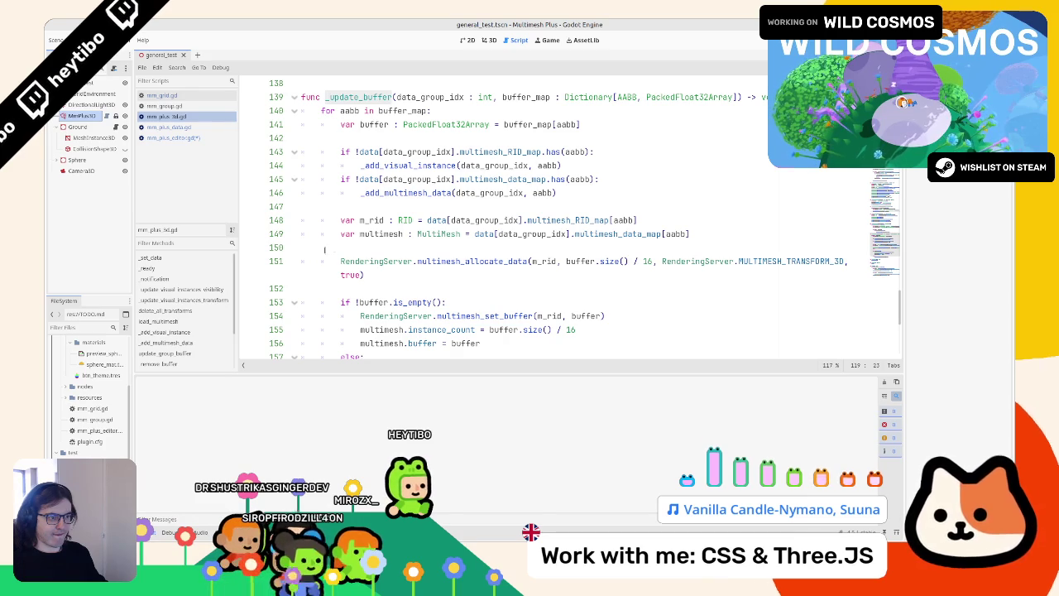
{"action": "scroll", "coordinate": [320, 250], "scroll_direction": "down", "scroll_amount": 2}
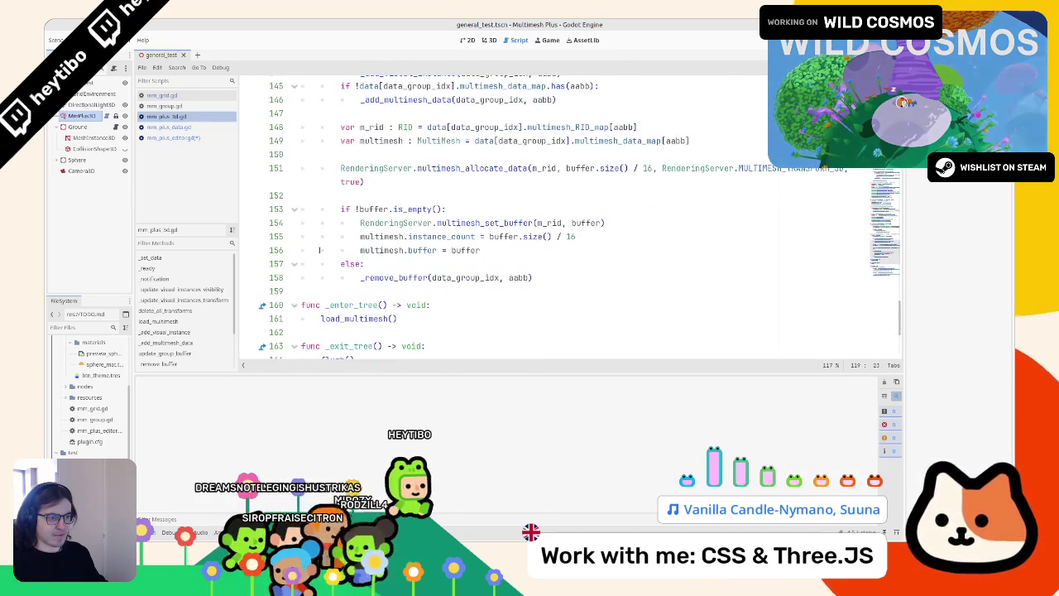
{"action": "key", "text": "alt+Left"}
{"action": "key", "text": "alt+Left"}
{"action": "key", "text": "alt+Left"}
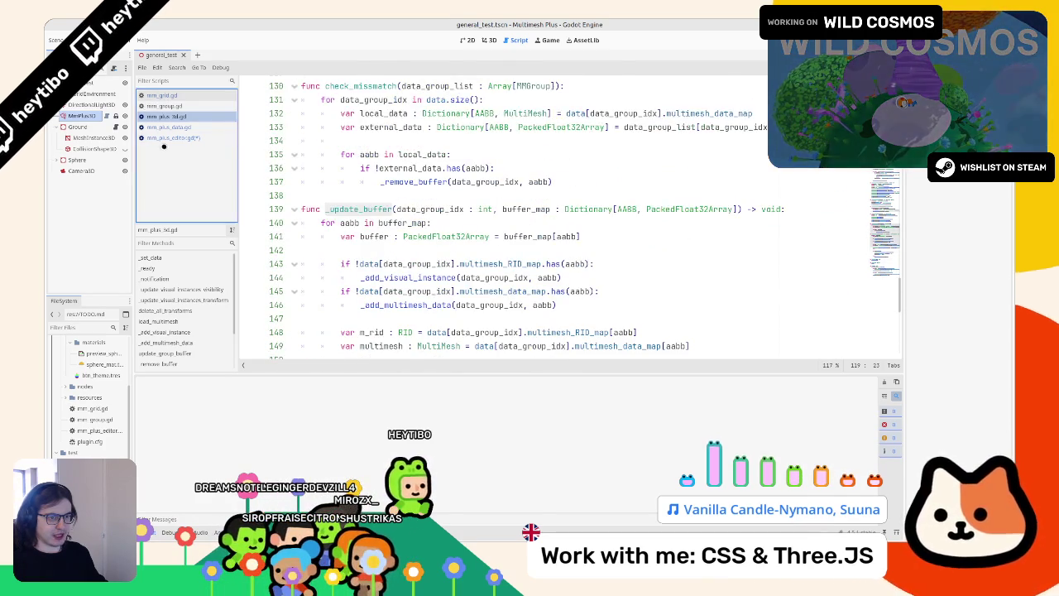
{"action": "key", "text": "alt+Left"}
{"action": "key", "text": "alt+Left"}
{"action": "key", "text": "alt+Left"}
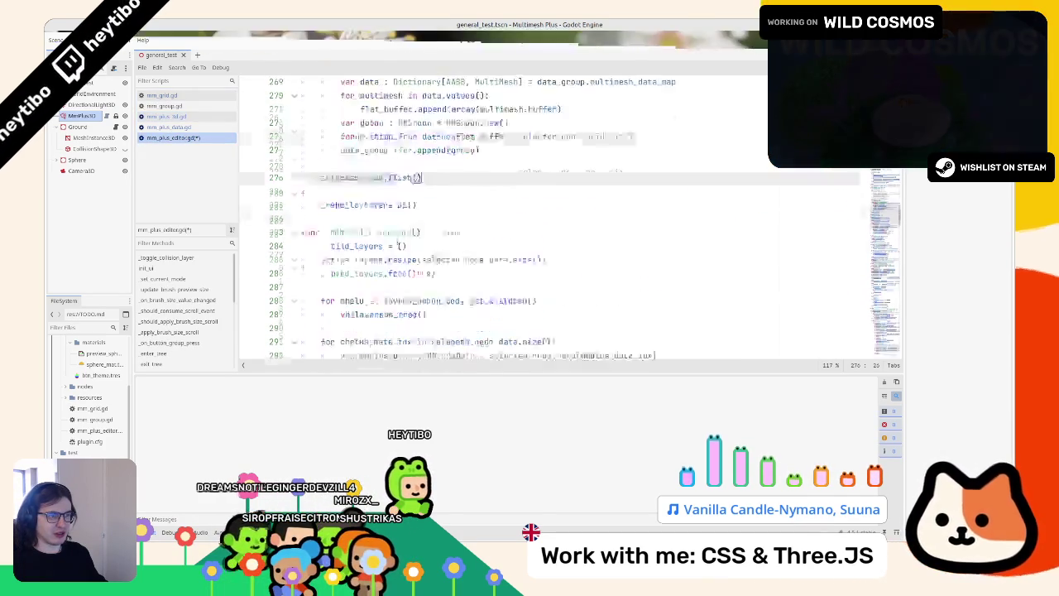
Add _update_selected_node_buffers() on the line after selected_node.flush() and save the script
{"action": "key", "text": "Return"}
{"action": "type", "text": "_update_selected_node_buffers("}
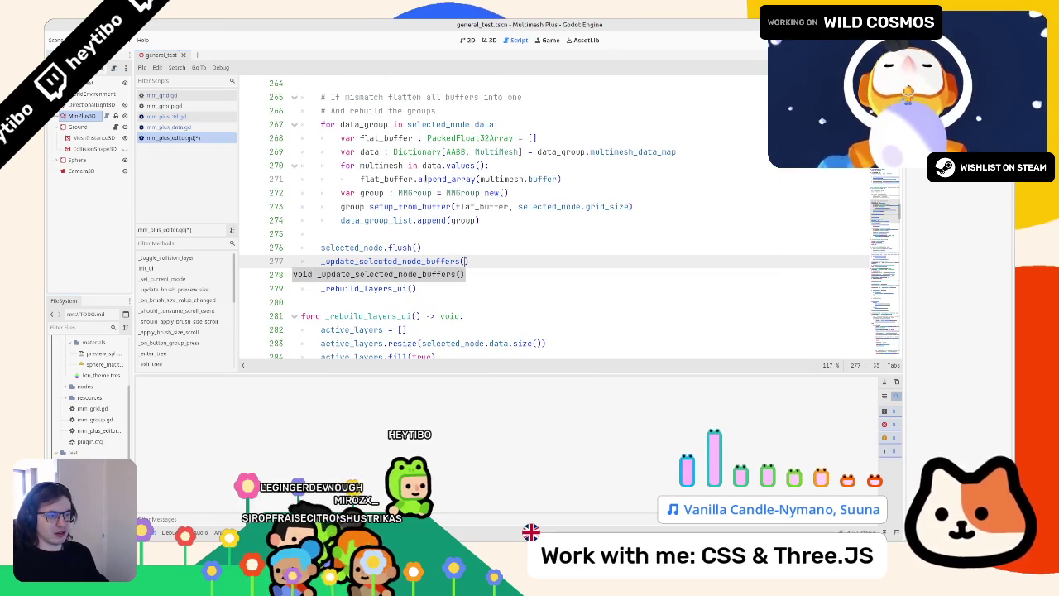
{"action": "key", "text": "ctrl+s"}
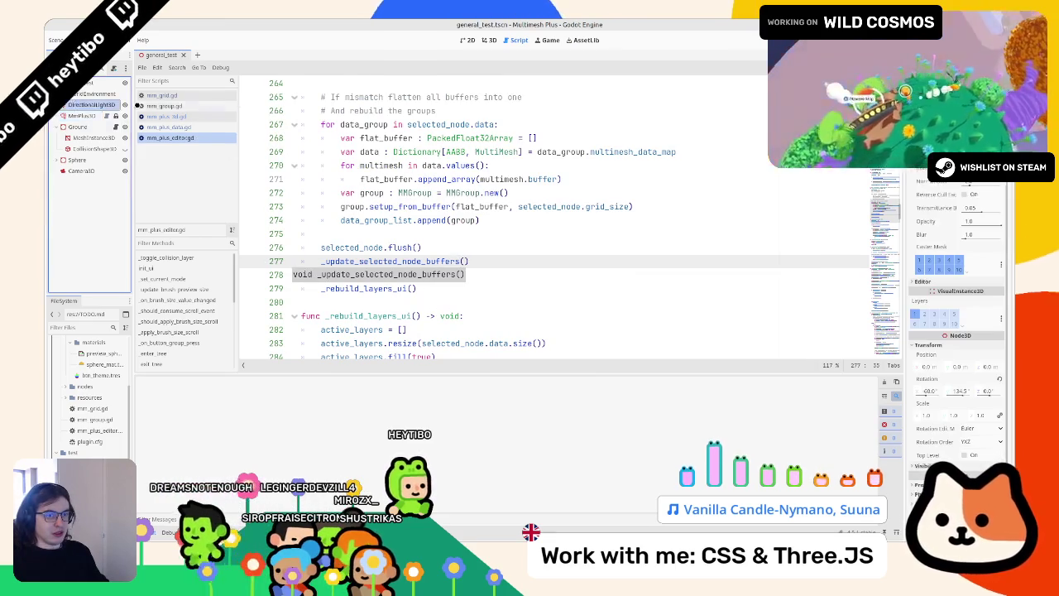
Test in the 3D view by erasing and repainting instances at the ground's centre, then clear Output
{"action": "left_click", "coordinate": [473, 43]}
{"action": "left_click", "coordinate": [486, 41]}
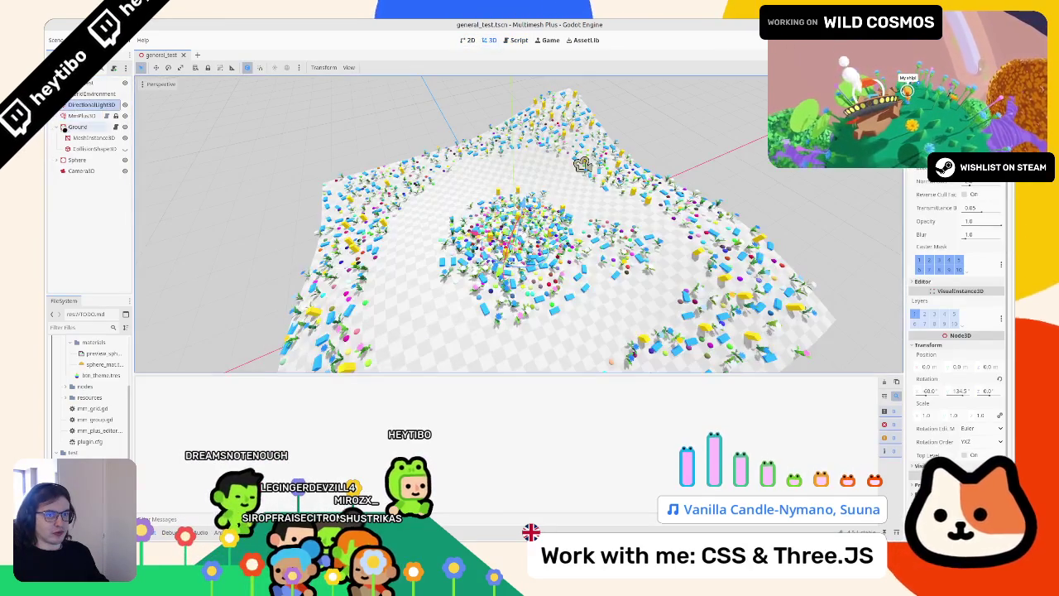
{"action": "mouse_move", "coordinate": [476, 265]}
{"action": "left_mouse_down"}
{"action": "mouse_move", "coordinate": [497, 273]}
{"action": "mouse_move", "coordinate": [555, 257]}
{"action": "left_mouse_up"}
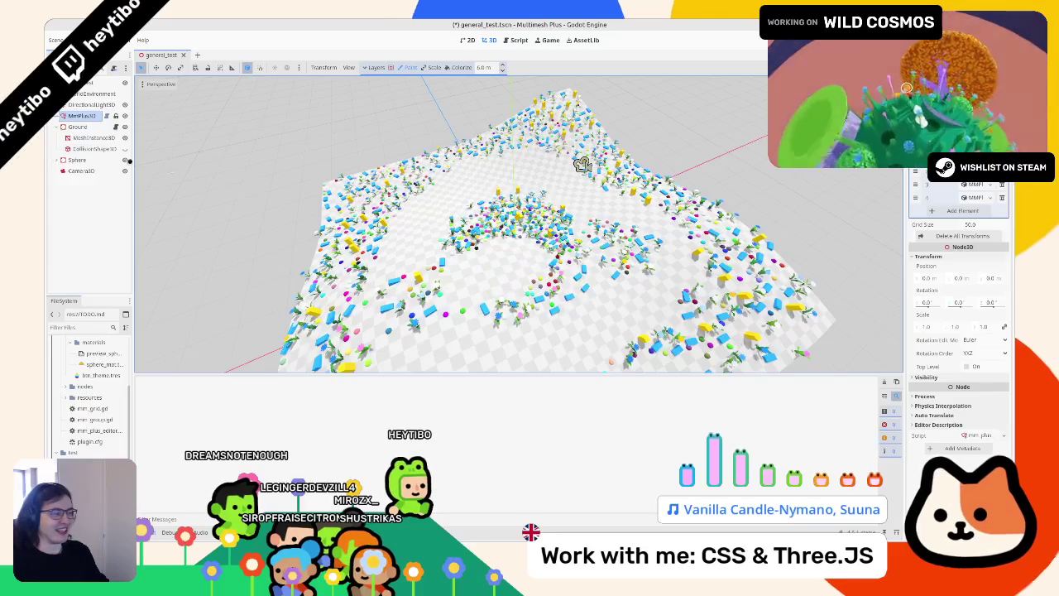
{"action": "mouse_move", "coordinate": [513, 240]}
{"action": "left_mouse_down"}
{"action": "mouse_move", "coordinate": [447, 257]}
{"action": "mouse_move", "coordinate": [414, 282]}
{"action": "mouse_move", "coordinate": [402, 273]}
{"action": "mouse_move", "coordinate": [414, 288]}
{"action": "left_mouse_up"}
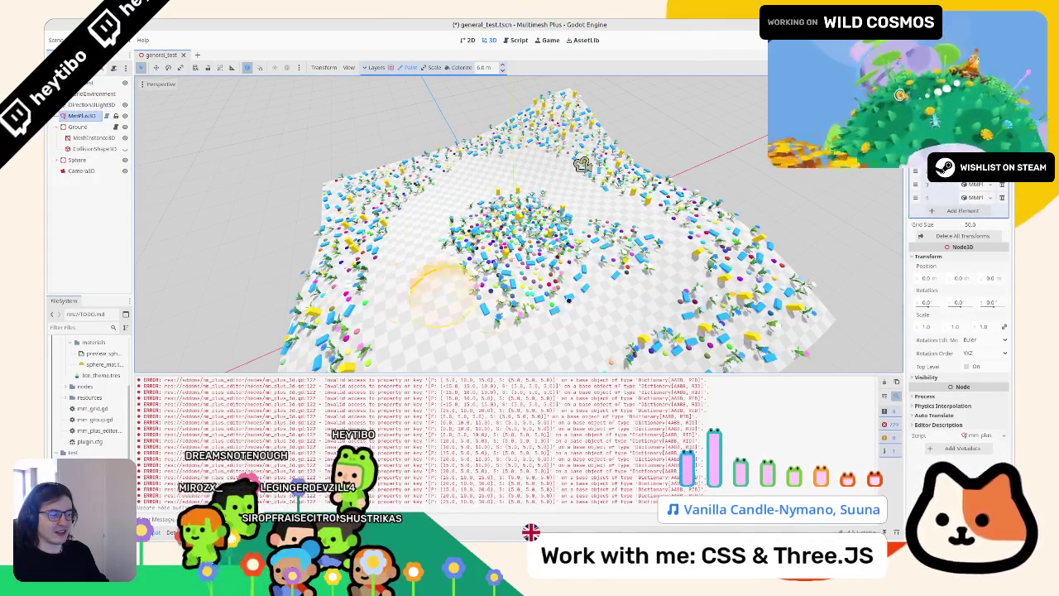
{"action": "left_click", "coordinate": [881, 378]}
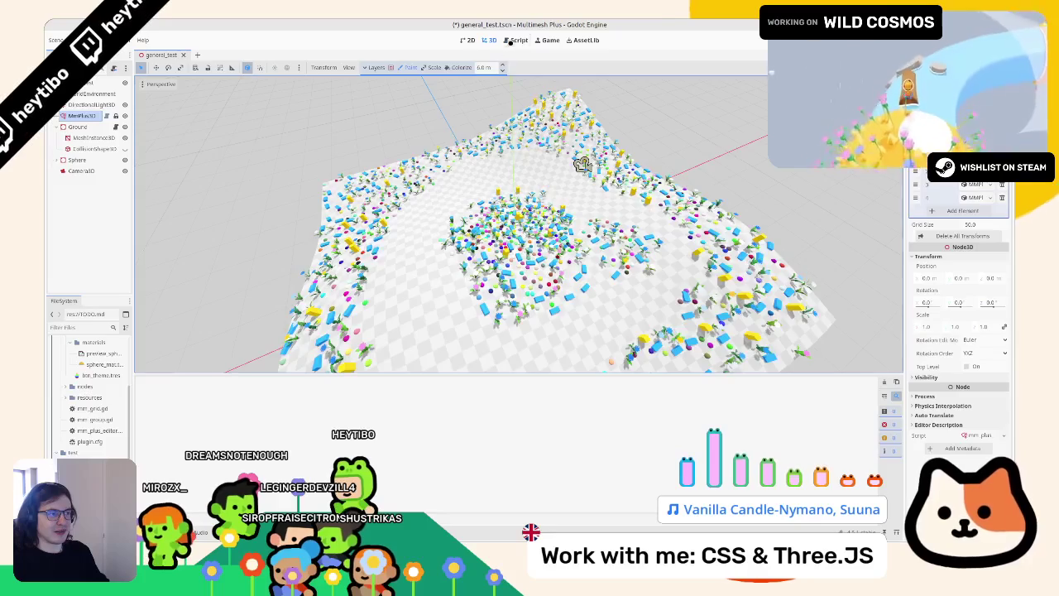
{"action": "left_click", "coordinate": [510, 41]}
{"action": "double_click", "coordinate": [400, 247]}
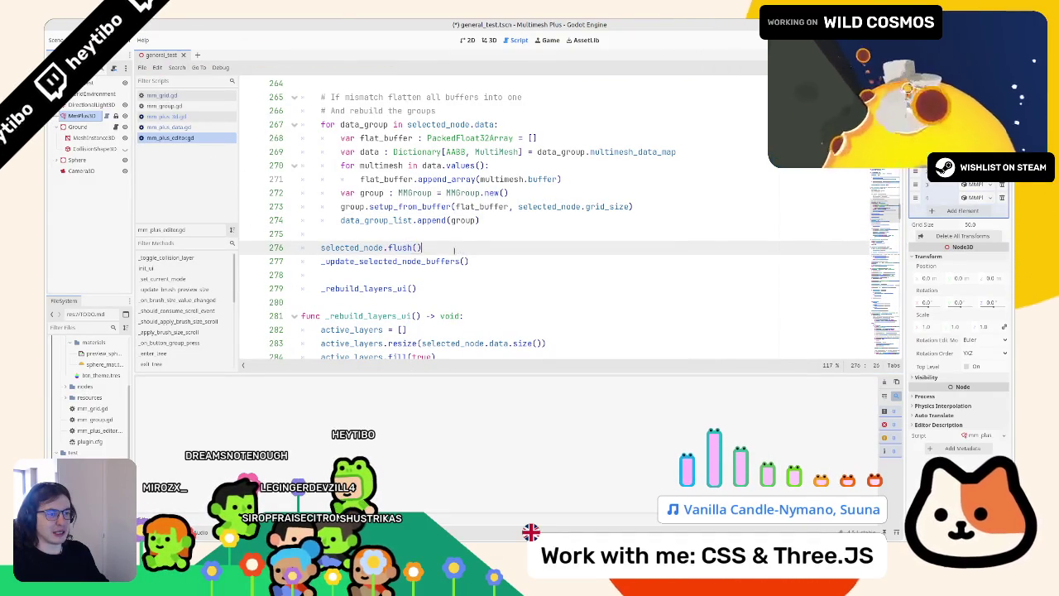
Follow _update_selected_node_buffers into the update_group_buffer definition in mm_plus_3d.gd
{"action": "left_click", "coordinate": [390, 262], "text": "ctrl"}
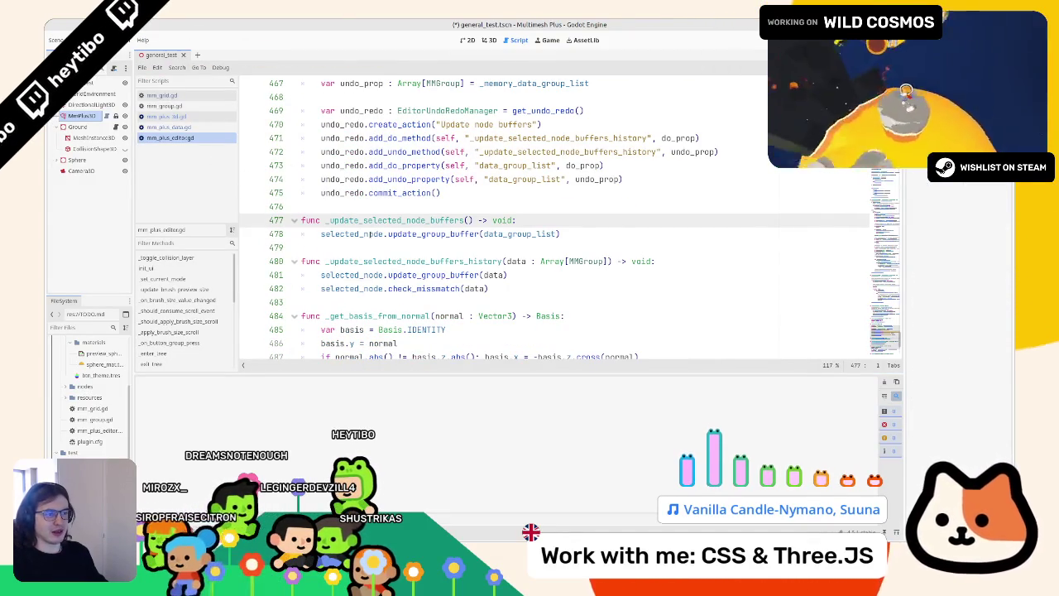
{"action": "left_click", "coordinate": [434, 233], "text": "ctrl"}
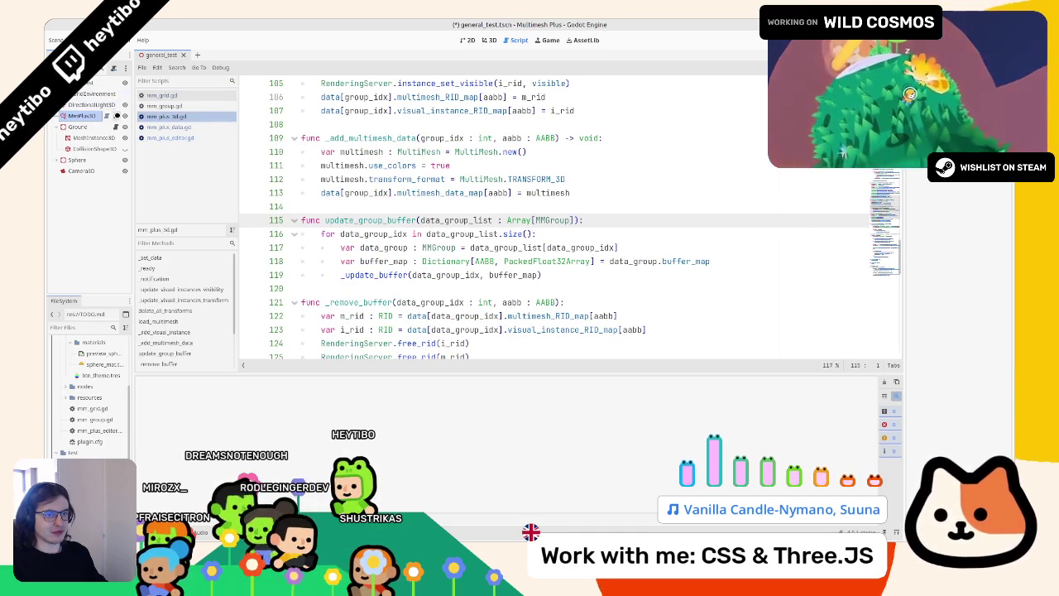
{"action": "scroll", "coordinate": [401, 185], "scroll_direction": "down", "scroll_amount": 5}
Search mm_plus_3d.gd for 'flush', then begin searching for 'delete'
{"action": "key", "text": "ctrl+f"}
{"action": "type", "text": "flush"}
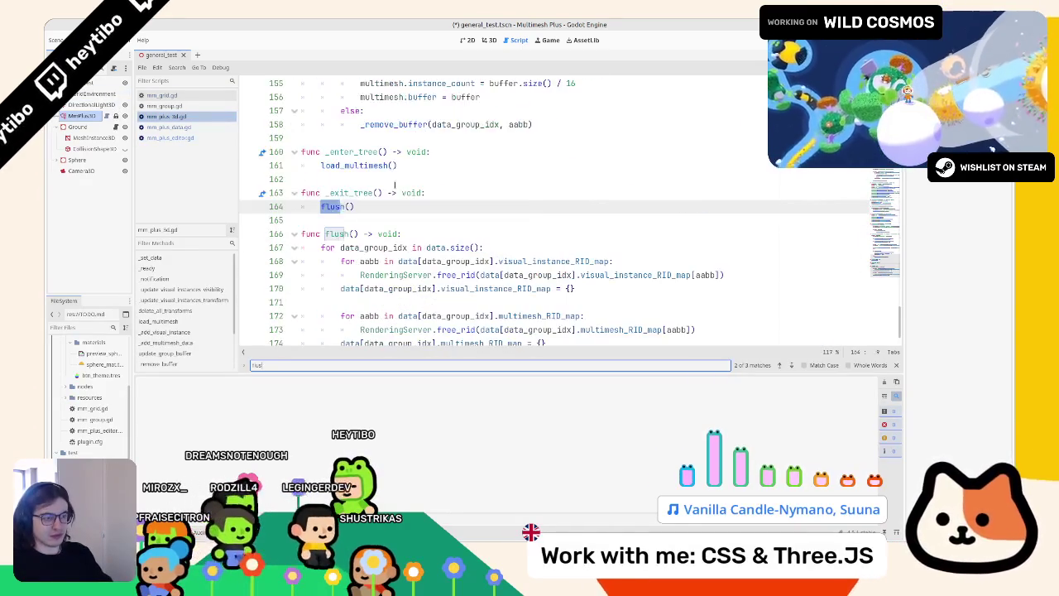
{"action": "key", "text": "Return"}
{"action": "type", "text": "dele"}
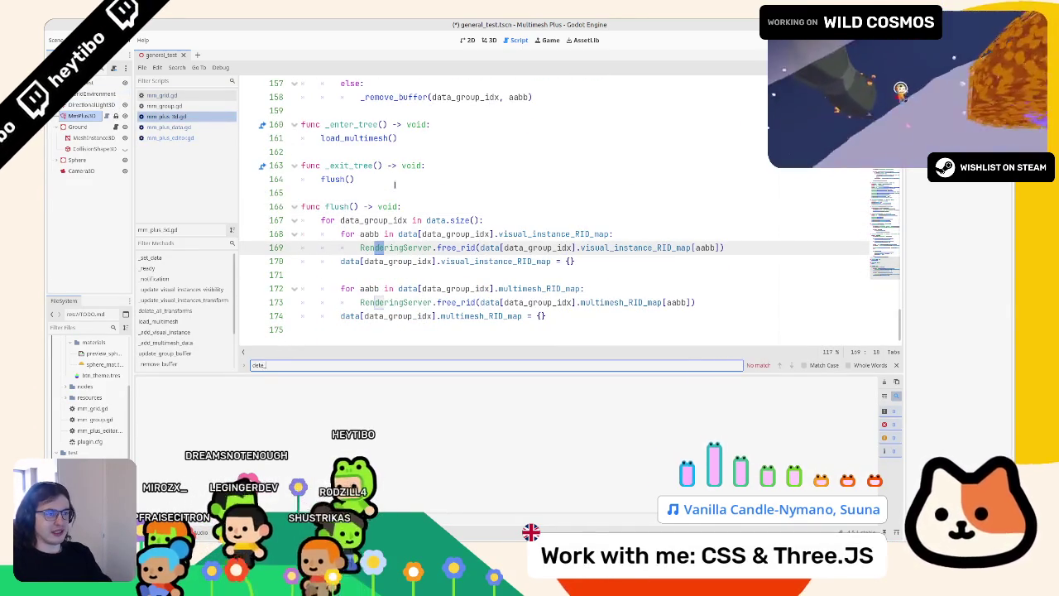
{"action": "key", "text": "BackSpace"}
{"action": "key", "text": "BackSpace"}
Reach delete_all_transforms and select its notify comment and data_changed.emit() call
{"action": "type", "text": "lete"}
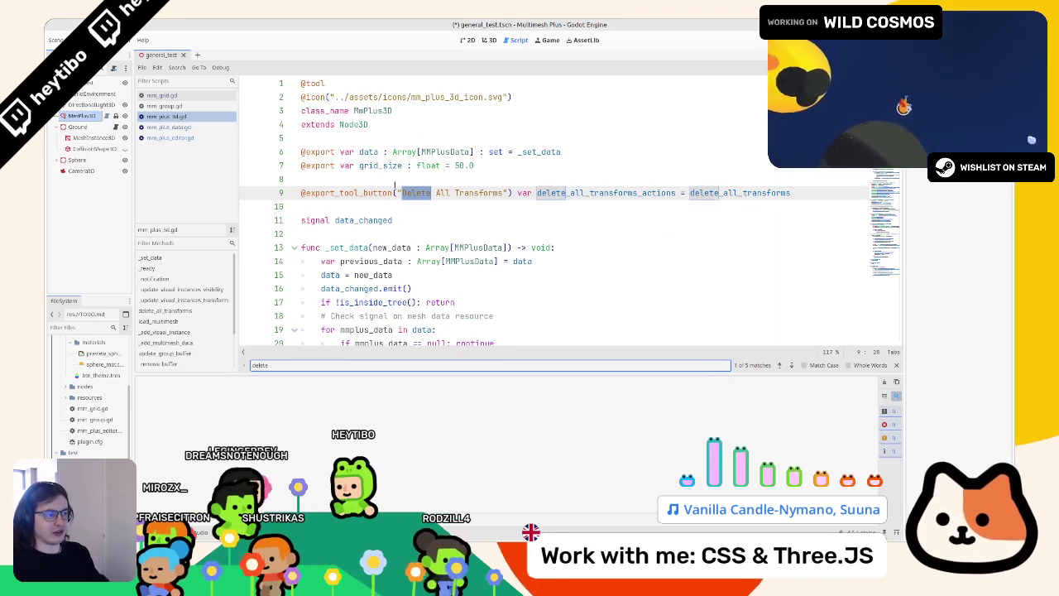
{"action": "key", "text": "Escape"}
{"action": "left_click", "coordinate": [739, 193], "text": "ctrl"}
{"action": "scroll", "coordinate": [461, 307], "scroll_direction": "down", "scroll_amount": 3}
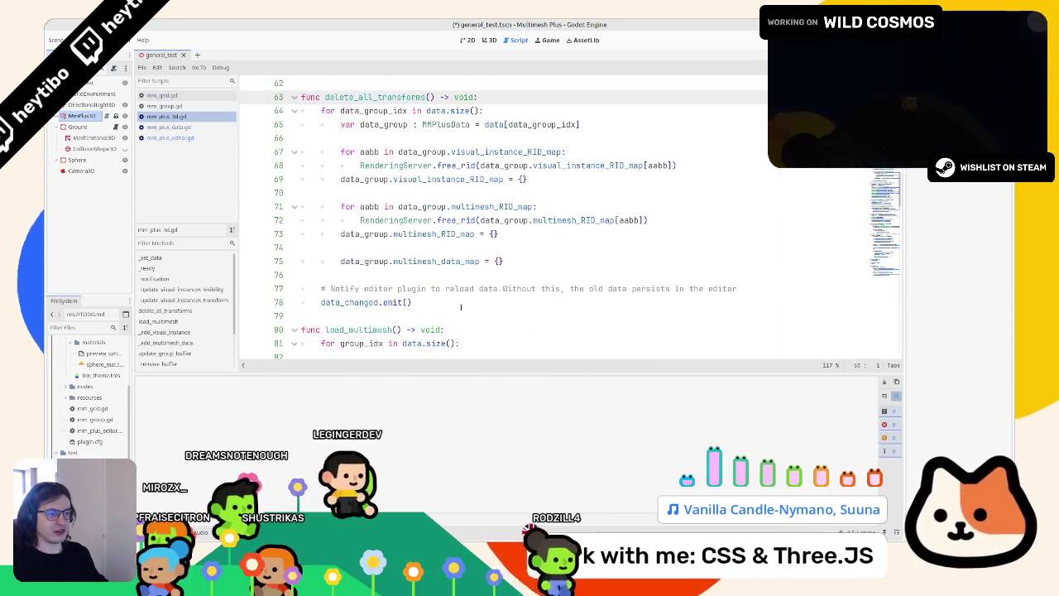
{"action": "left_click_drag", "start_coordinate": [331, 288], "coordinate": [483, 301]}
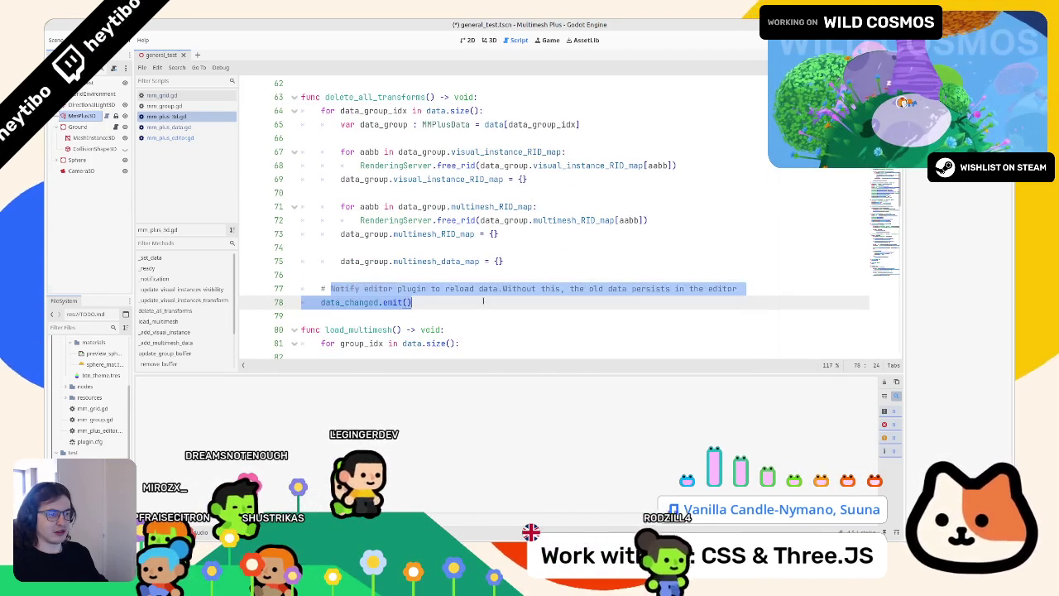
{"action": "left_click", "coordinate": [728, 289]}
{"action": "mouse_move", "coordinate": [735, 289]}
{"action": "left_mouse_down"}
{"action": "mouse_move", "coordinate": [302, 261]}
{"action": "mouse_move", "coordinate": [258, 290]}
{"action": "left_mouse_up"}
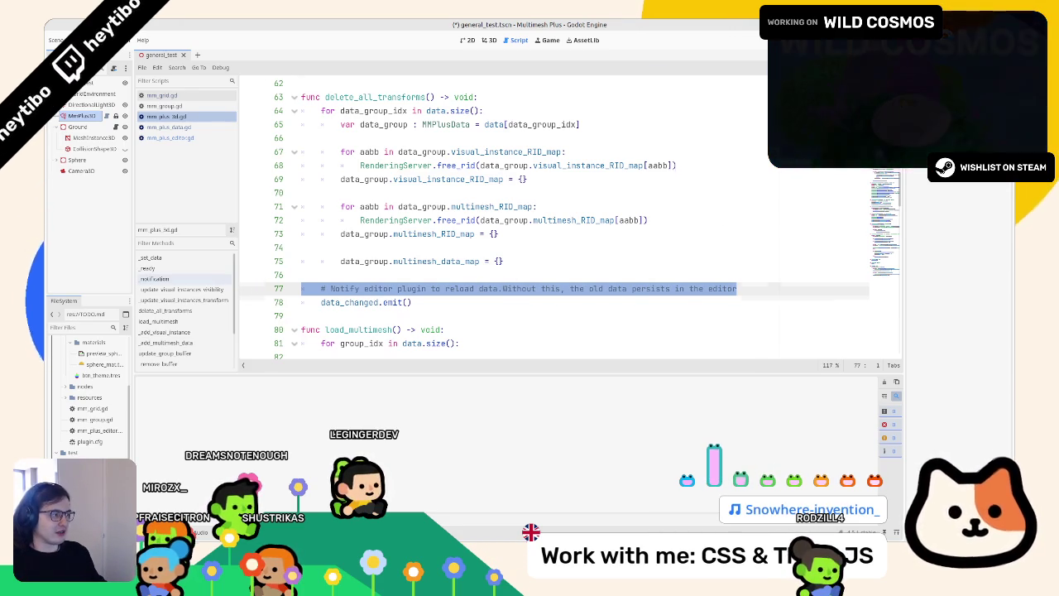
{"action": "scroll", "coordinate": [851, 278], "scroll_direction": "down", "scroll_amount": 20}
Inspect the flush() call in _exit_tree and the data_group.multimesh_data_map assignment on line 75
{"action": "left_click", "coordinate": [329, 192]}
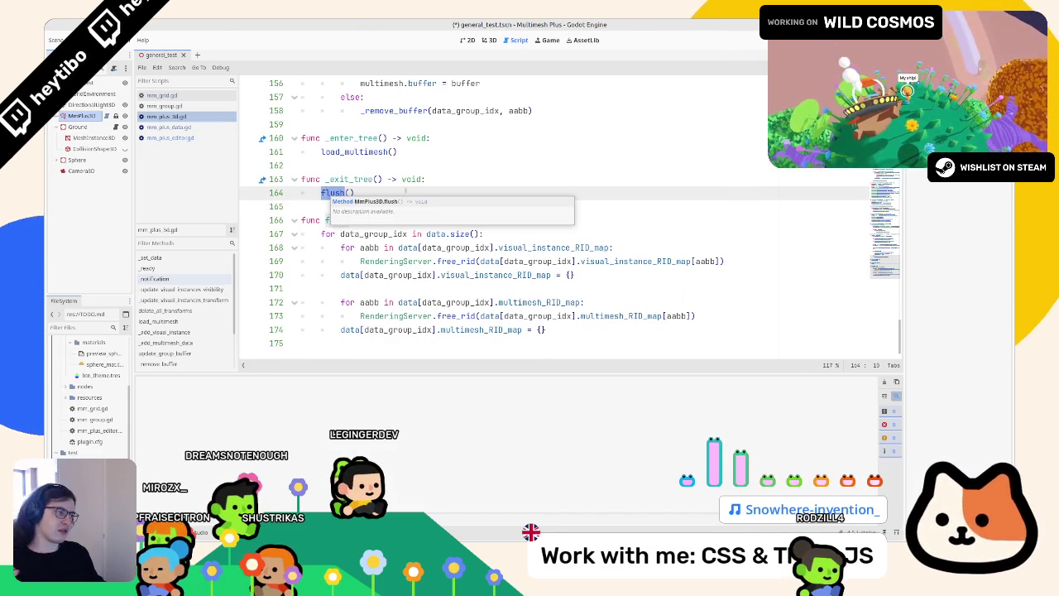
{"action": "scroll", "coordinate": [687, 232], "scroll_direction": "up", "scroll_amount": 20}
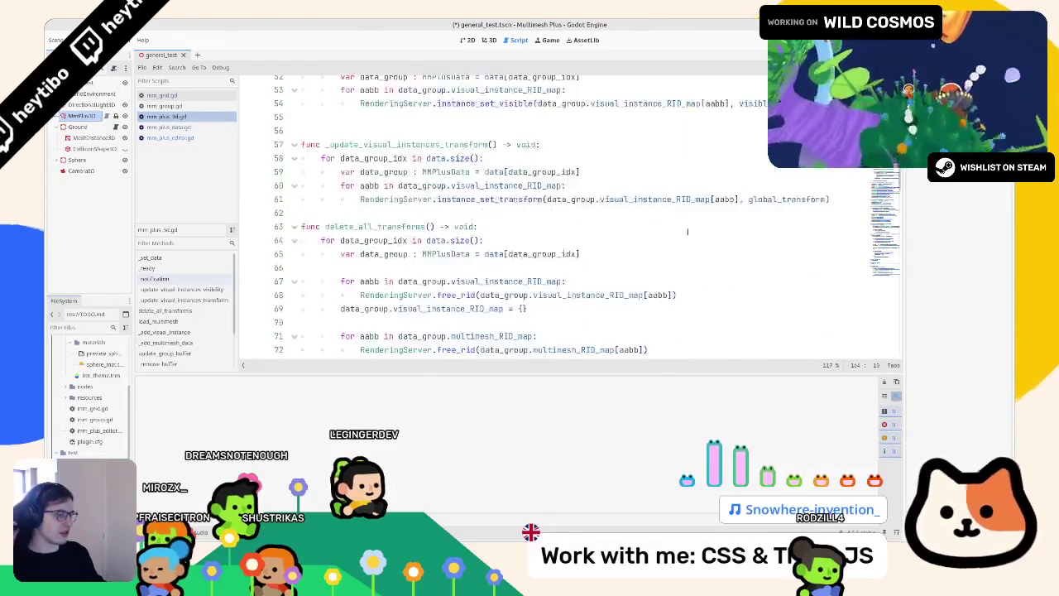
{"action": "scroll", "coordinate": [687, 231], "scroll_direction": "down", "scroll_amount": 3}
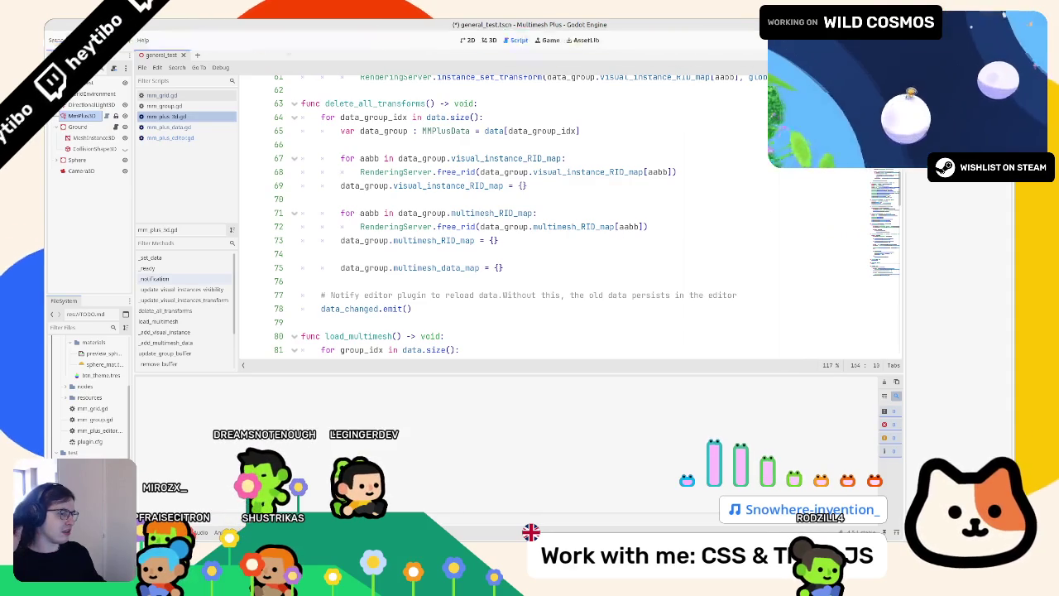
{"action": "scroll", "coordinate": [868, 323], "scroll_direction": "down", "scroll_amount": 20}
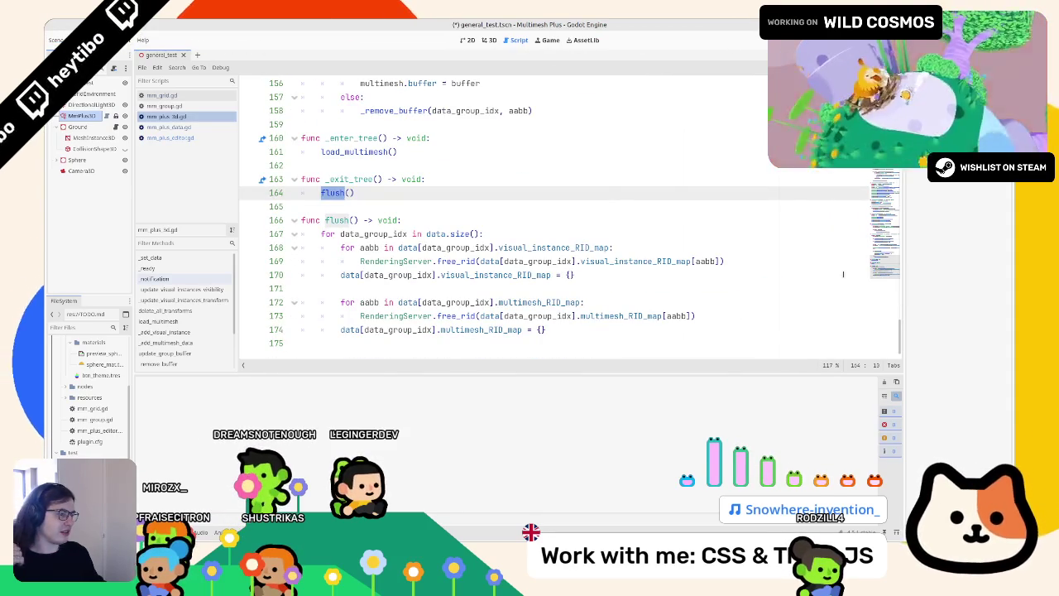
{"action": "scroll", "coordinate": [580, 215], "scroll_direction": "up", "scroll_amount": 20}
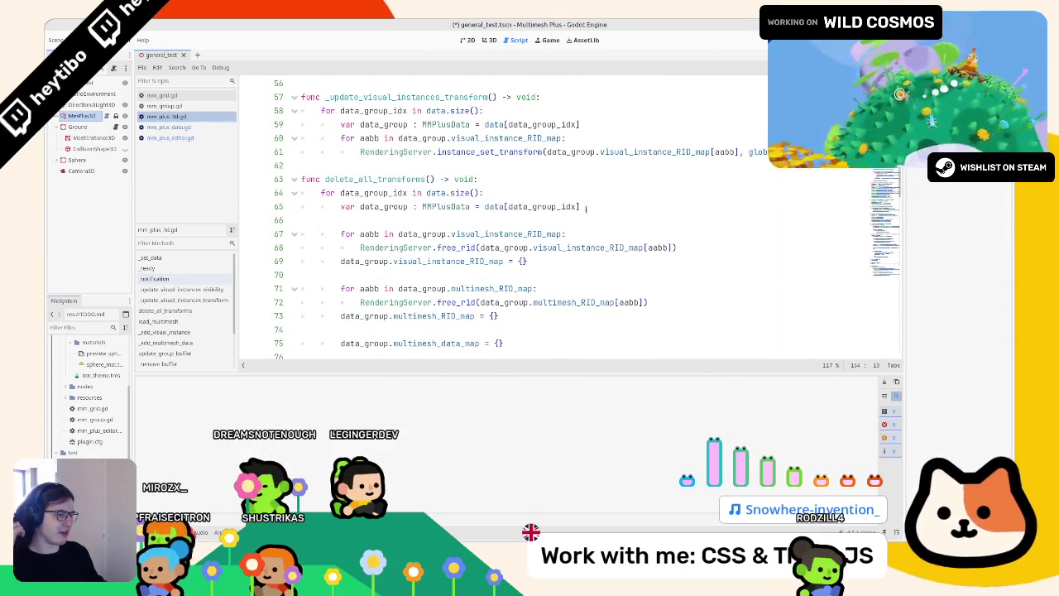
{"action": "scroll", "coordinate": [440, 263], "scroll_direction": "down", "scroll_amount": 2}
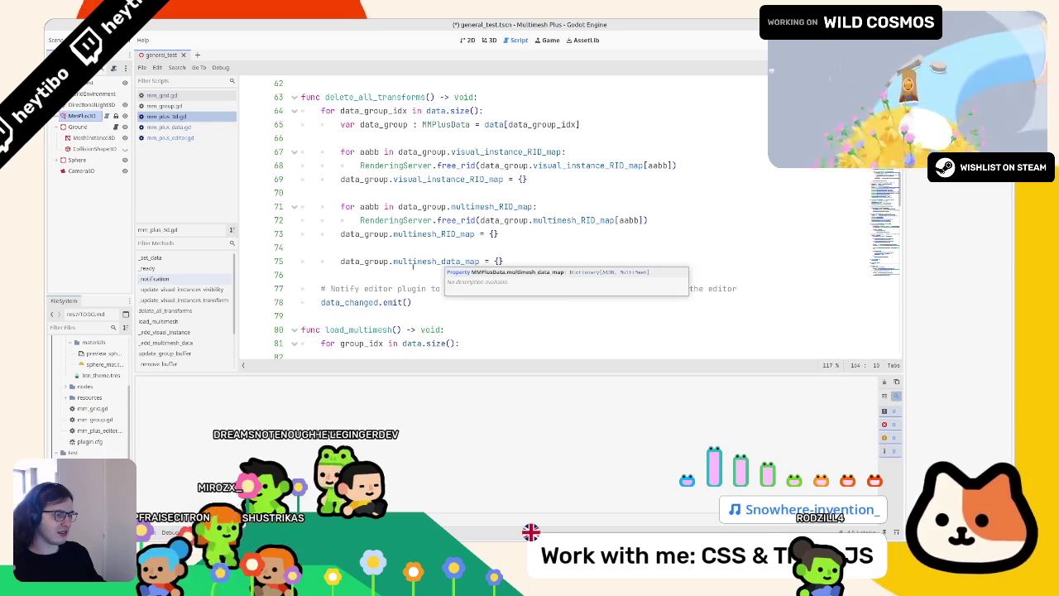
{"action": "double_click", "coordinate": [364, 261]}
{"action": "left_click", "coordinate": [440, 261]}
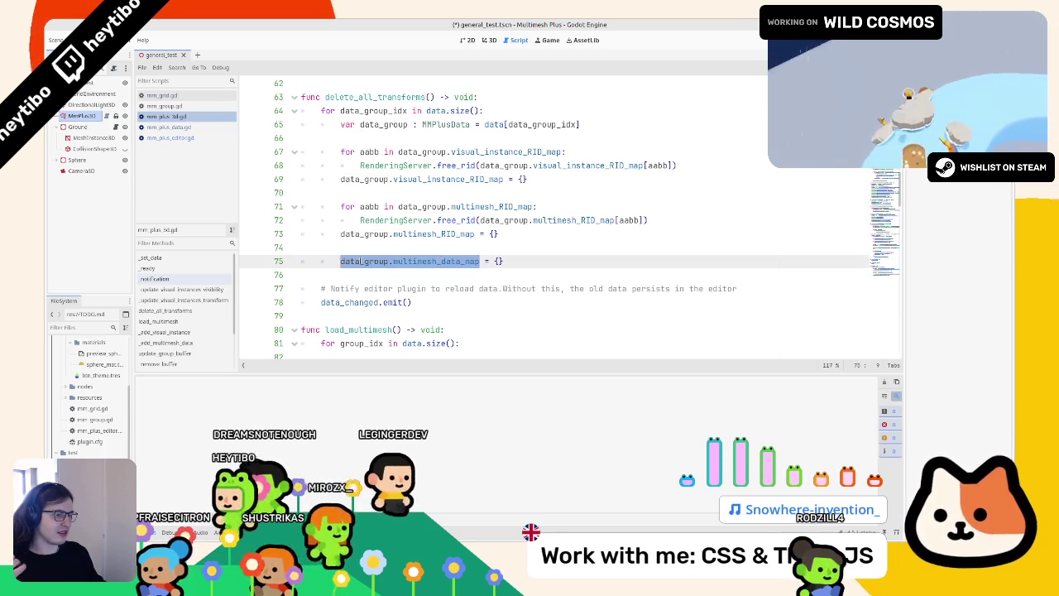
{"action": "left_click_drag", "start_coordinate": [340, 260], "coordinate": [480, 261]}
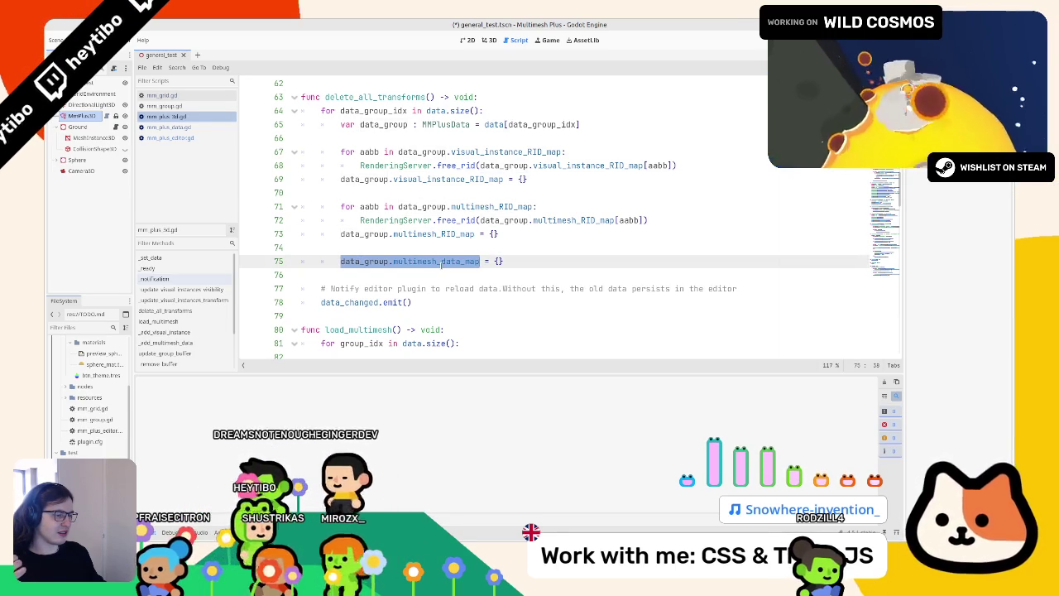
{"action": "left_click_drag", "start_coordinate": [338, 260], "coordinate": [536, 265]}
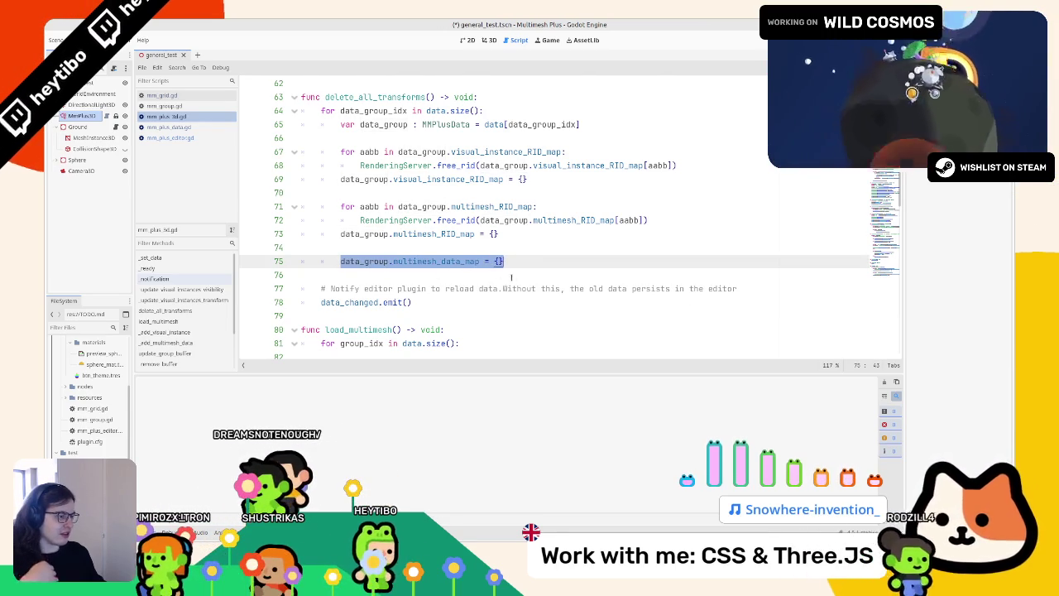
{"action": "scroll", "coordinate": [511, 278], "scroll_direction": "up", "scroll_amount": 20}
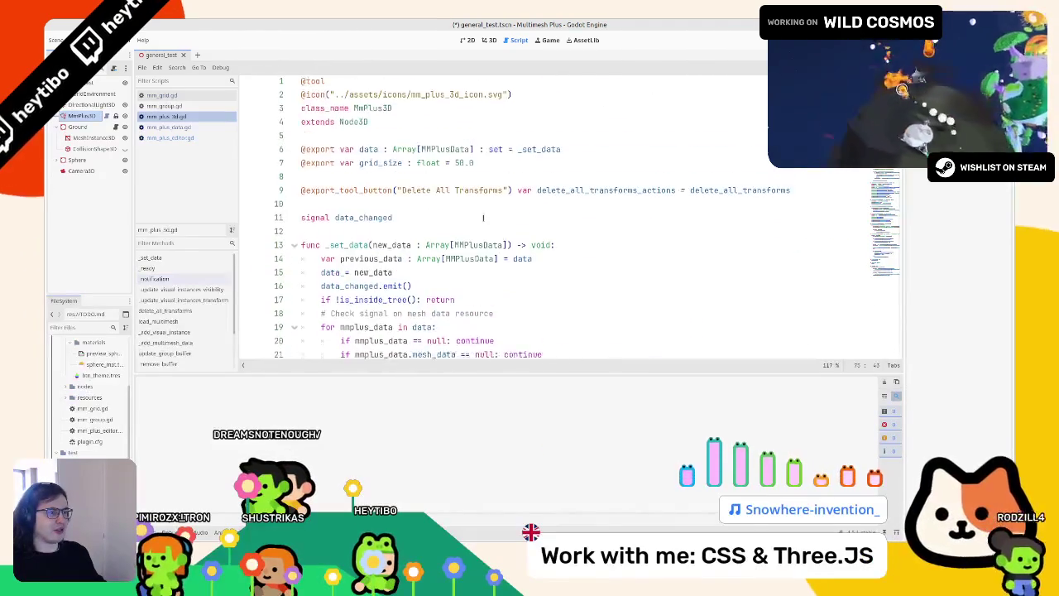
Examine the delete_all_transforms_actions export on line 9, undoing an accidental line break
{"action": "double_click", "coordinate": [547, 191]}
{"action": "key", "text": "ctrl+f"}
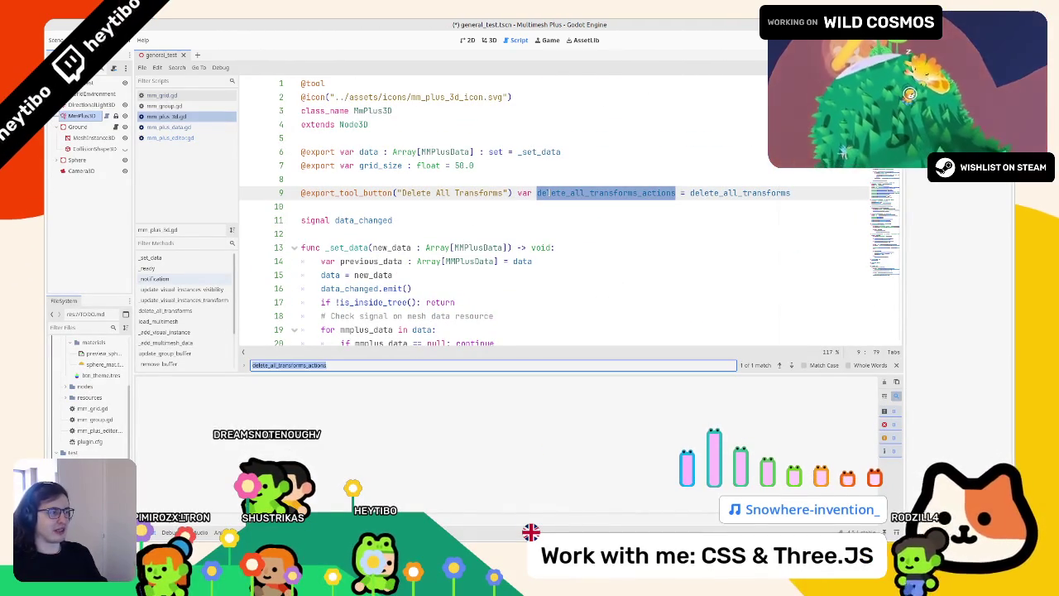
{"action": "key", "text": "Escape"}
{"action": "double_click", "coordinate": [733, 192]}
{"action": "key", "text": "Return"}
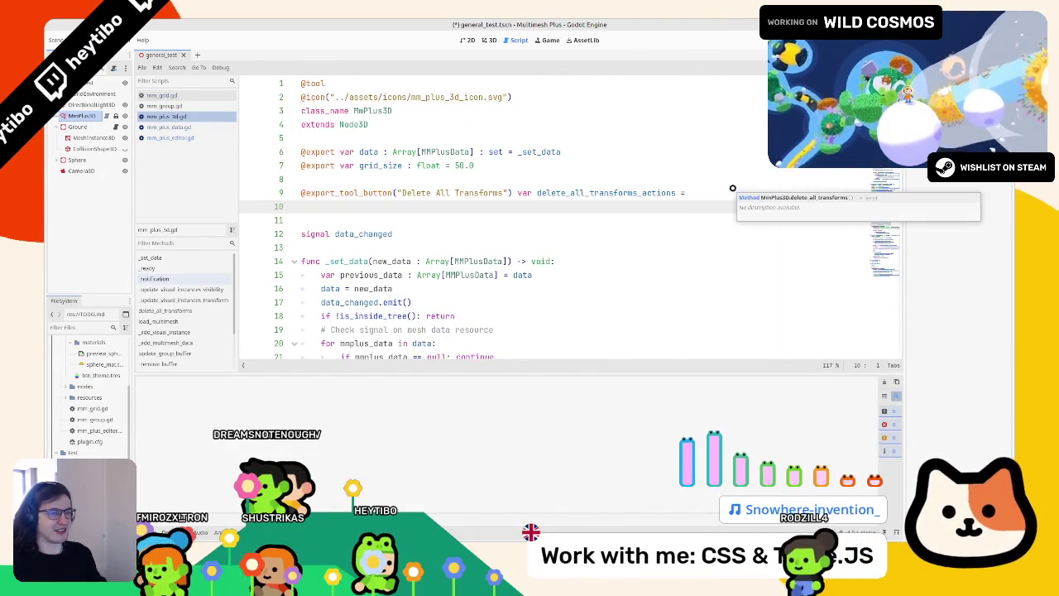
{"action": "key", "text": "ctrl+z"}
Search the whole project for uses of delete_all_transforms
{"action": "key", "text": "ctrl+f"}
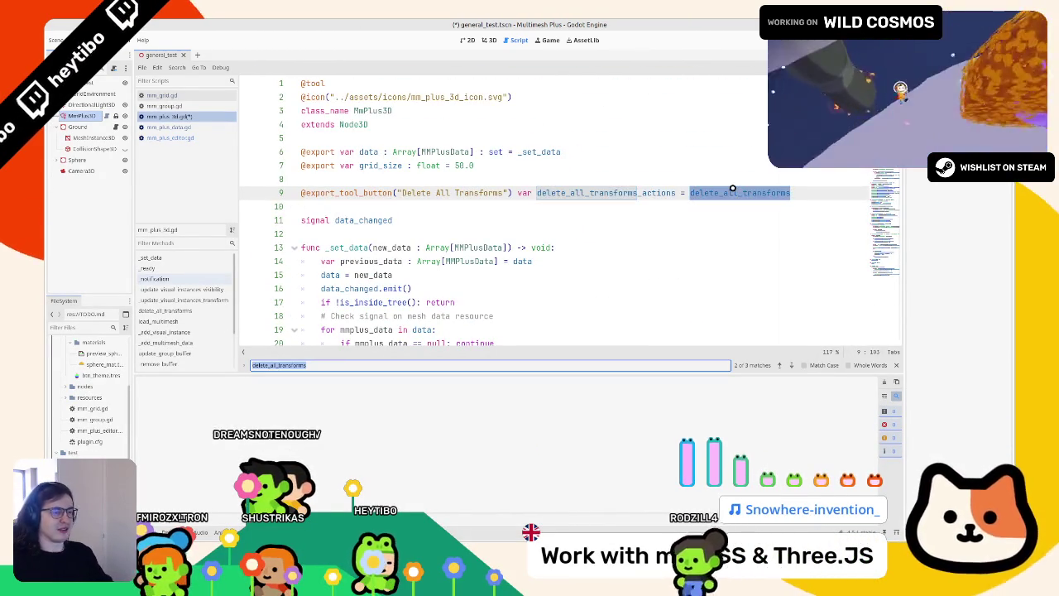
{"action": "key", "text": "Escape"}
{"action": "left_click", "coordinate": [733, 192], "text": "ctrl"}
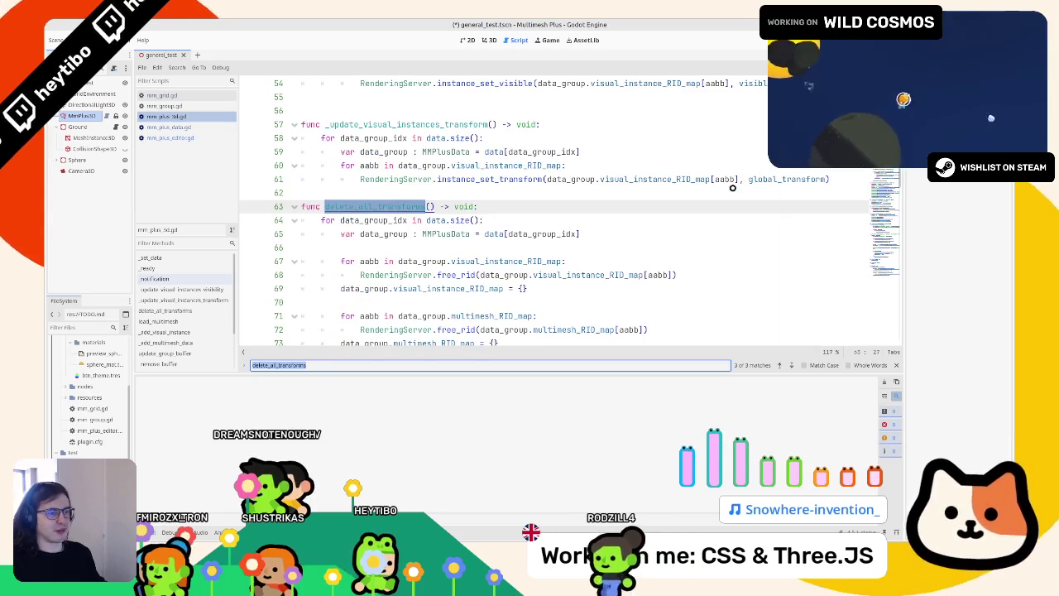
{"action": "double_click", "coordinate": [368, 207]}
{"action": "key", "text": "ctrl+shift+f"}
{"action": "key", "text": "Return"}
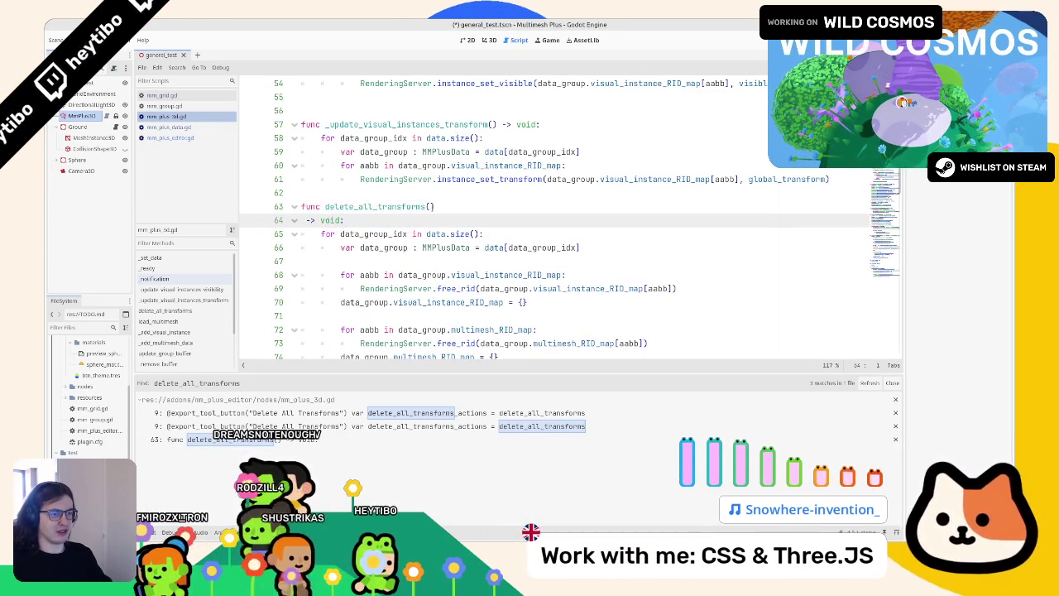
{"action": "key", "text": "ctrl+f"}
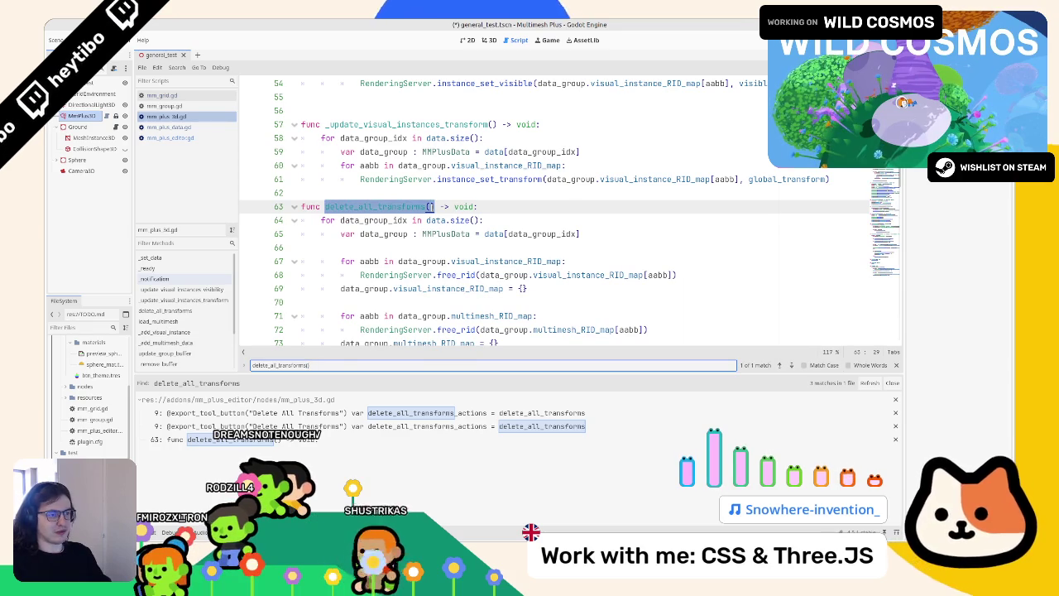
{"action": "key", "text": "Escape"}
Add a data_changed_notify : bool = true parameter to delete_all_transforms
{"action": "scroll", "coordinate": [572, 215], "scroll_direction": "up", "scroll_amount": 1}
{"action": "scroll", "coordinate": [491, 225], "scroll_direction": "down", "scroll_amount": 5}
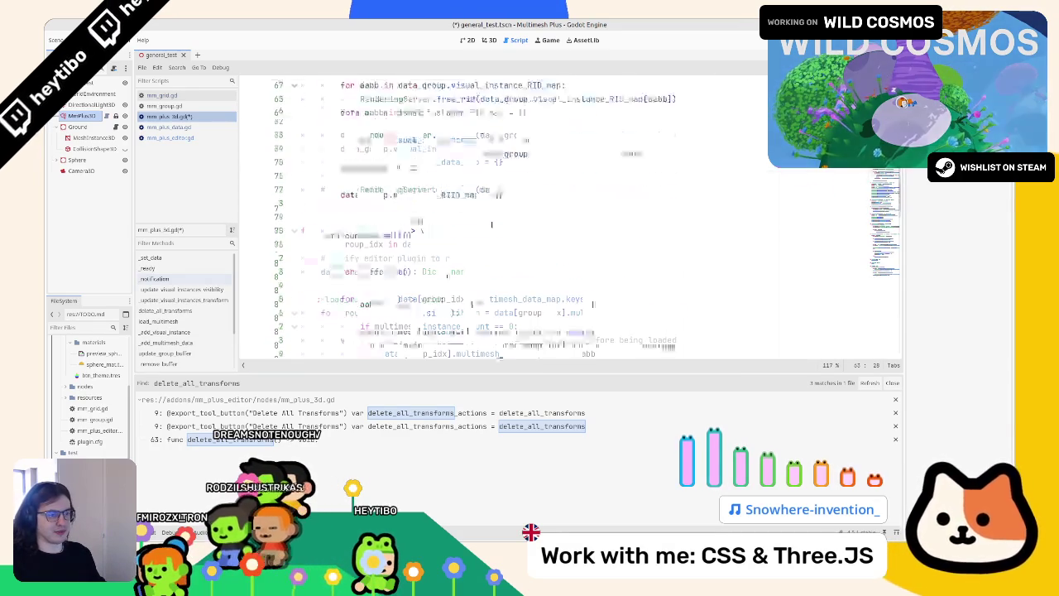
{"action": "scroll", "coordinate": [490, 225], "scroll_direction": "up", "scroll_amount": 2}
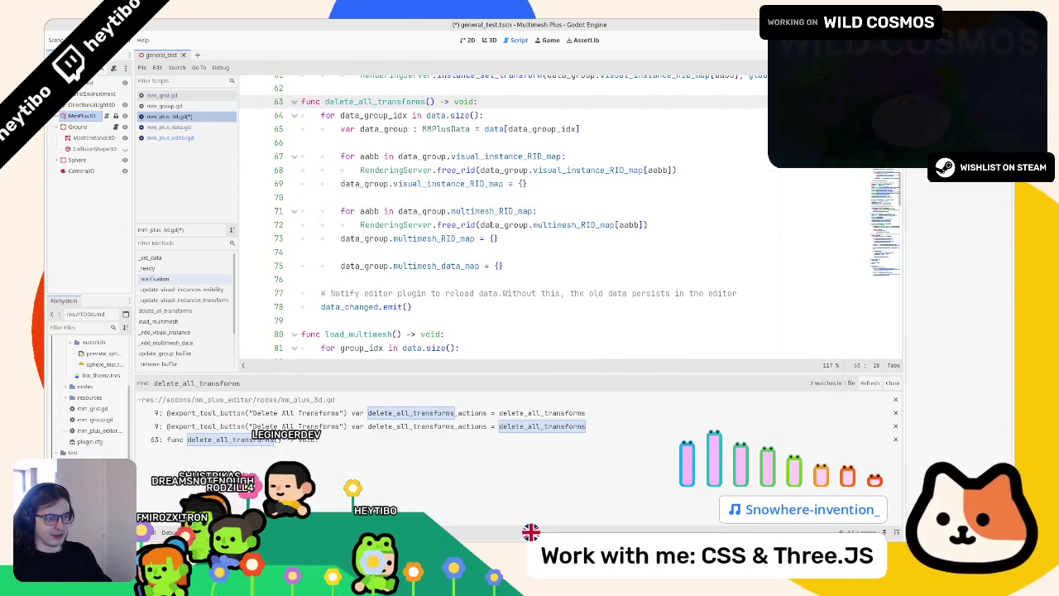
{"action": "type", "text": "data_cha"}
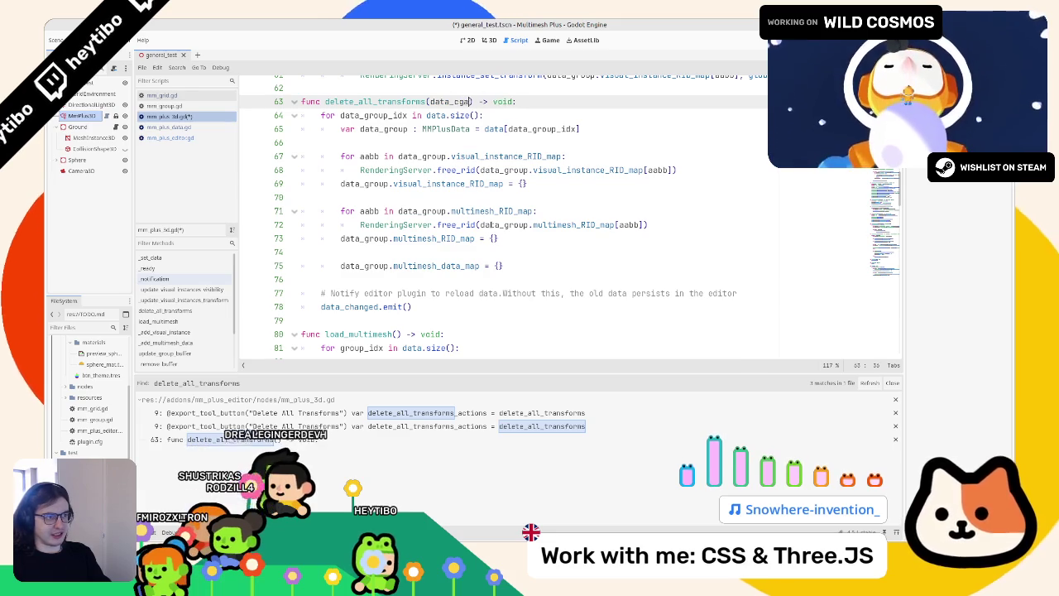
{"action": "type", "text": "b"}
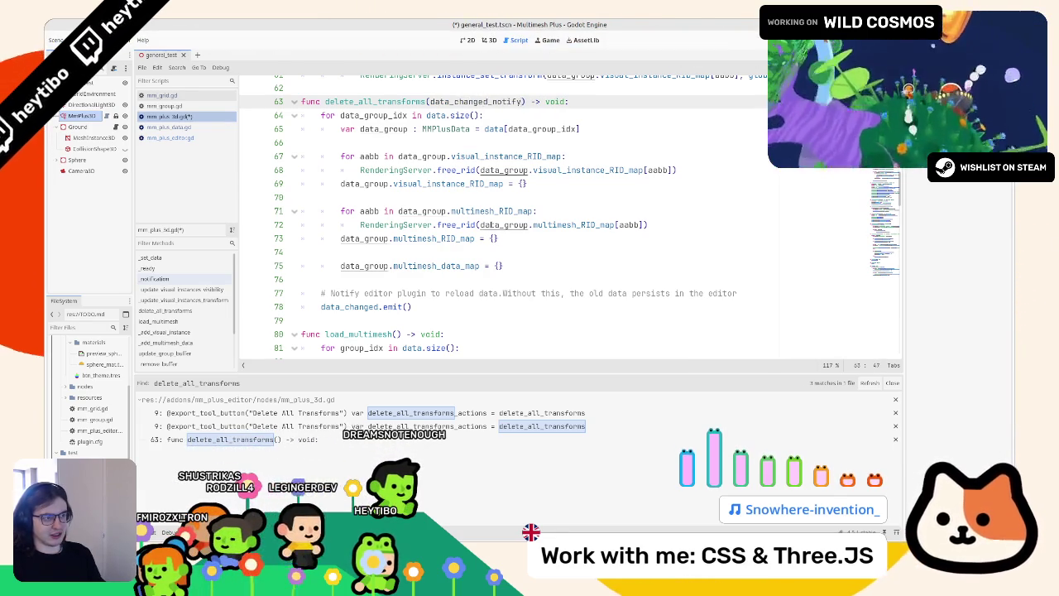
{"action": "key", "text": "ctrl+shift+Left"}
{"action": "key", "text": "ctrl+c"}
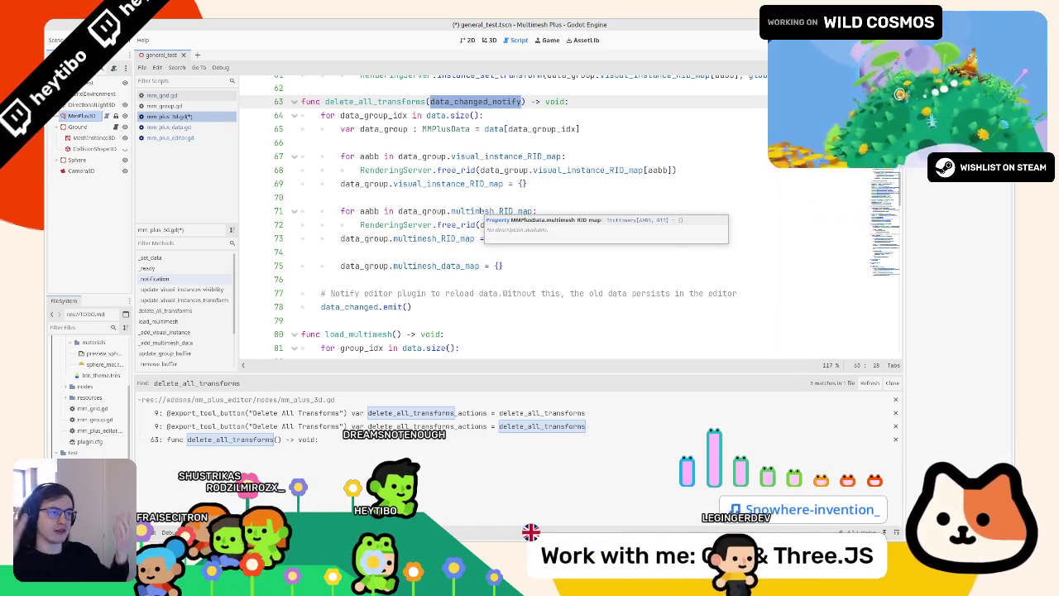
{"action": "key", "text": "Right"}
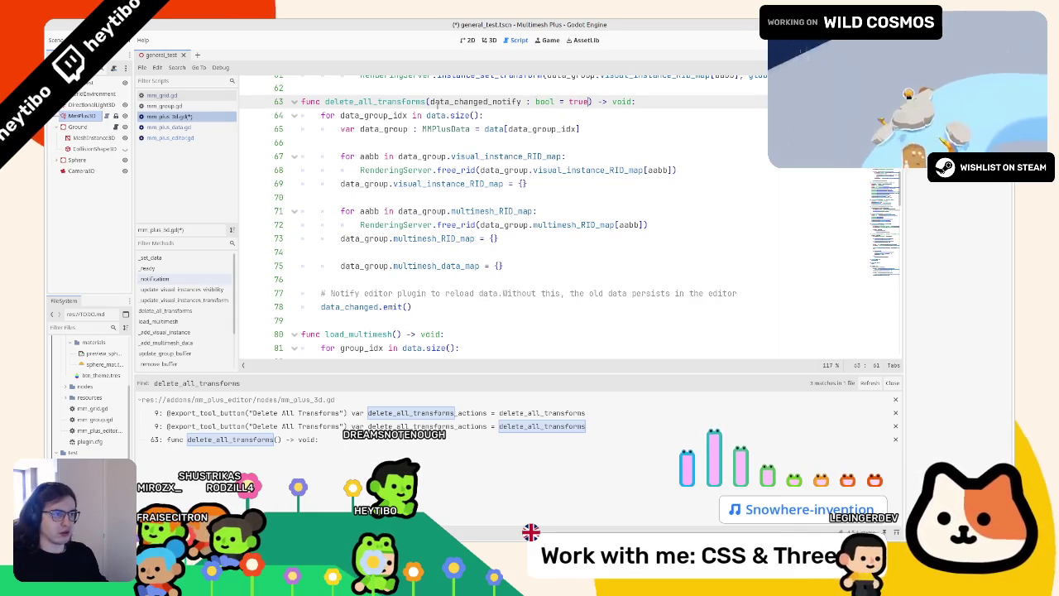
Wrap data_changed.emit() in 'if data_changed_notify:', save, and open mm_plus_data.gd
{"action": "left_click", "coordinate": [315, 293]}
{"action": "left_click", "coordinate": [315, 307]}
{"action": "key", "text": "ctrl+v"}
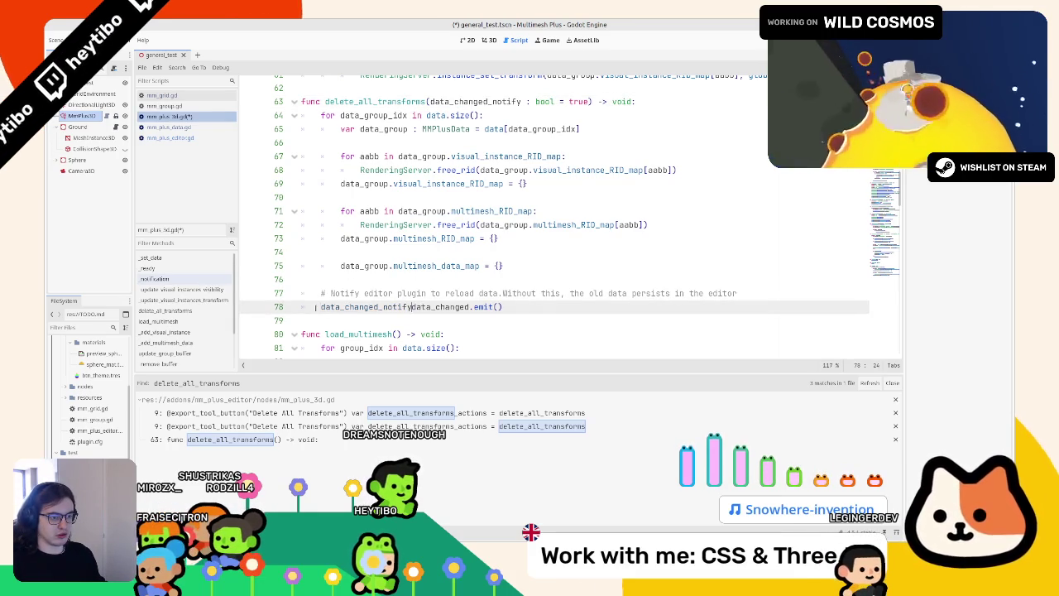
{"action": "key", "text": "Home"}
{"action": "type", "text": "if"}
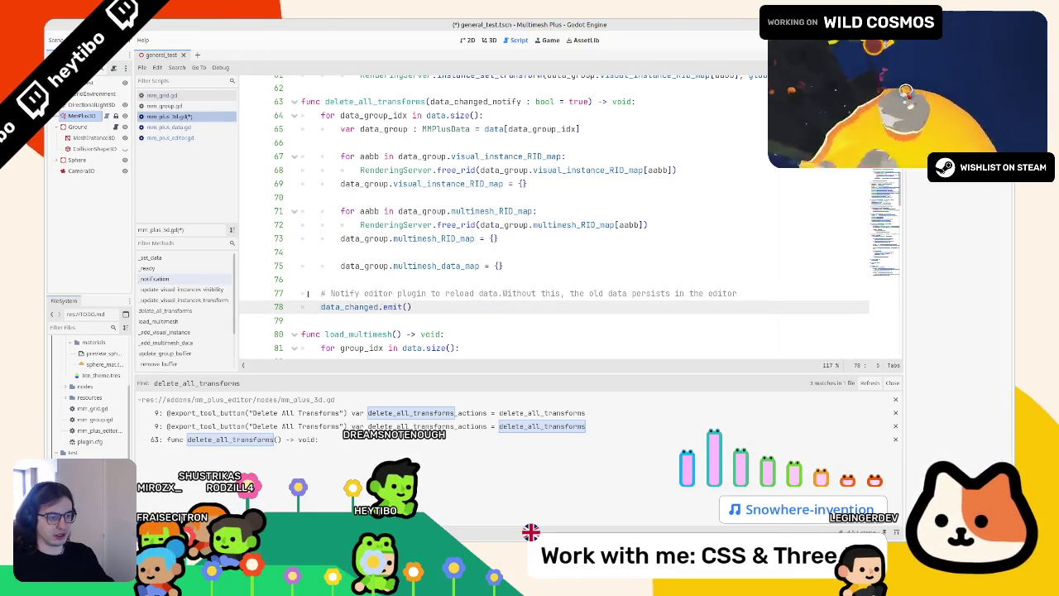
{"action": "key", "text": "ctrl+Right"}
{"action": "type", "text": ":"}
{"action": "double_click", "coordinate": [361, 307]}
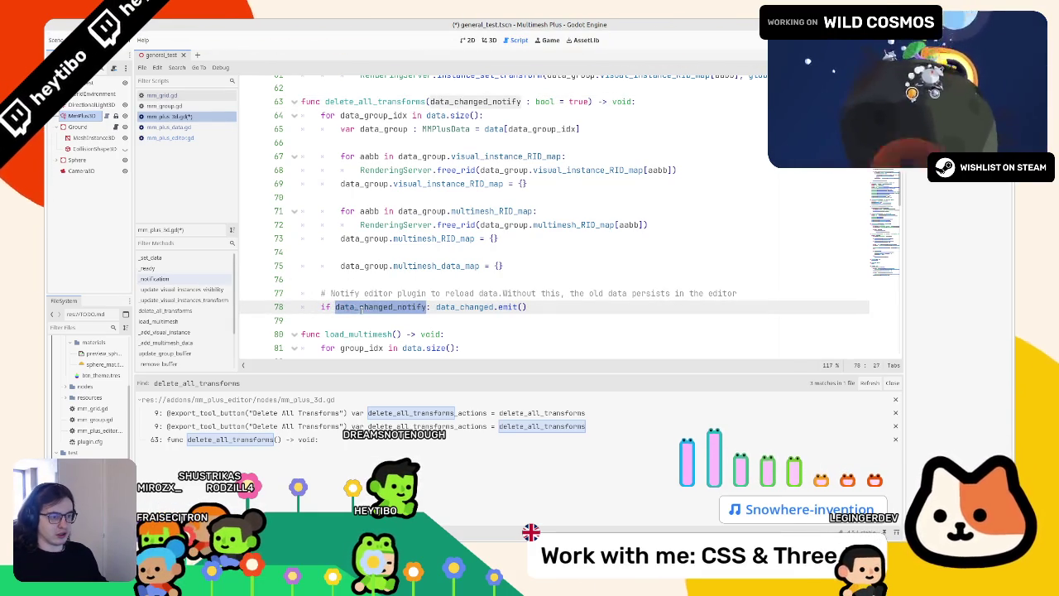
{"action": "key", "text": "ctrl+s"}
{"action": "left_click", "coordinate": [169, 128]}
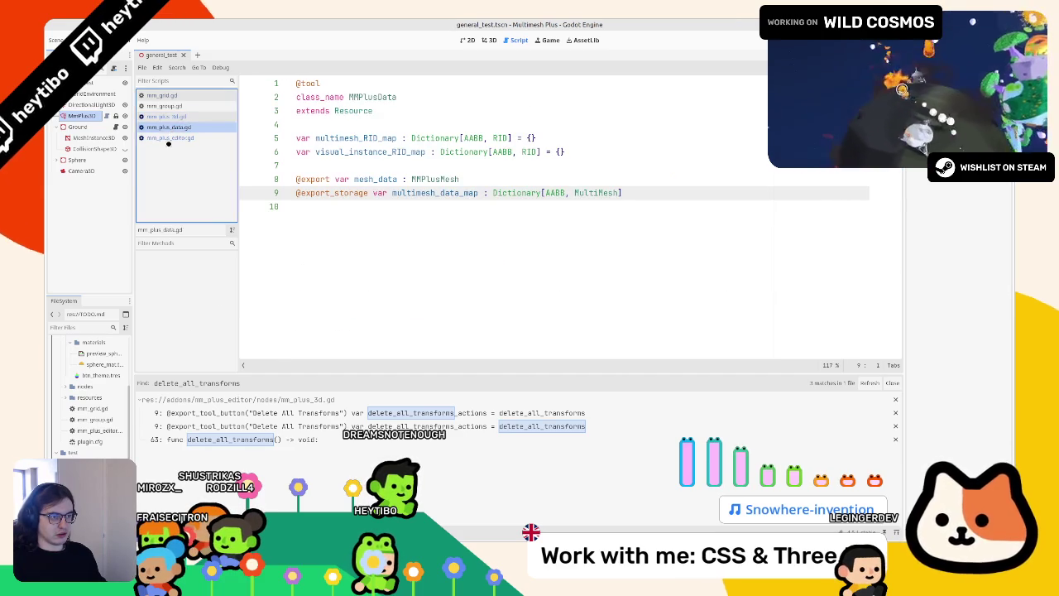
Browse the plugin scripts and find where _update_selected_node_buffers is called in mm_plus_editor.gd
{"action": "left_click", "coordinate": [165, 137]}
{"action": "left_click", "coordinate": [170, 117]}
{"action": "left_click", "coordinate": [174, 106]}
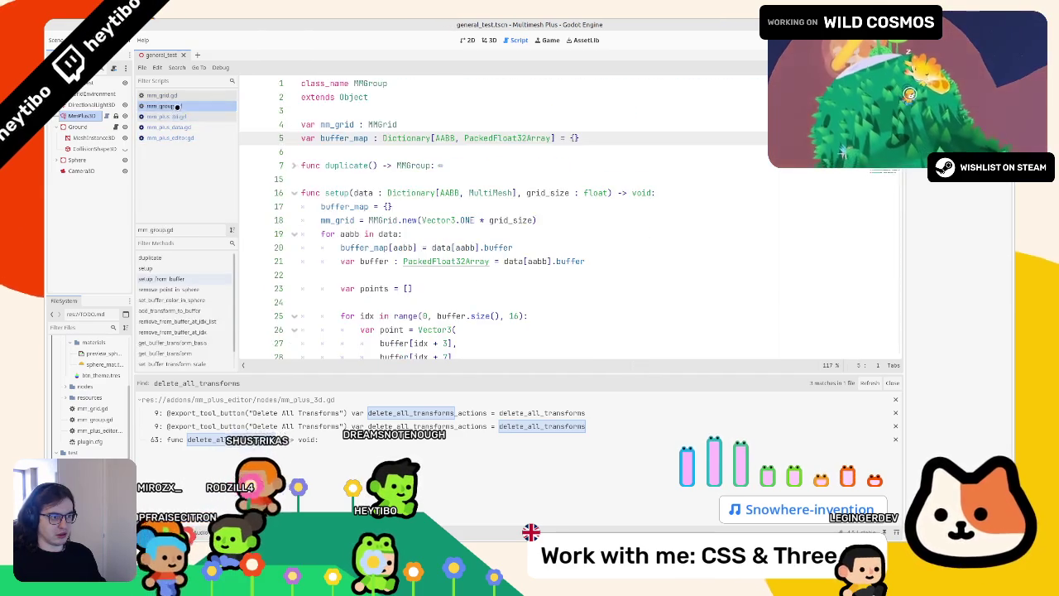
{"action": "left_click", "coordinate": [178, 96]}
{"action": "left_click", "coordinate": [176, 117]}
{"action": "left_click", "coordinate": [174, 127]}
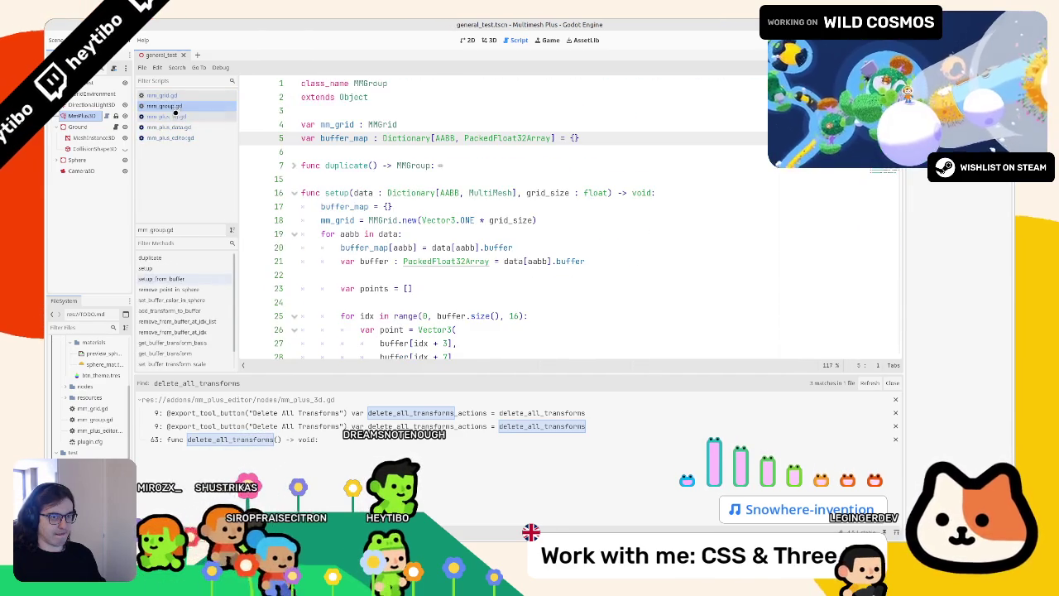
{"action": "left_click", "coordinate": [174, 137]}
{"action": "key", "text": "shift+F3"}
{"action": "key", "text": "shift+F3"}
{"action": "key", "text": "shift+F3"}
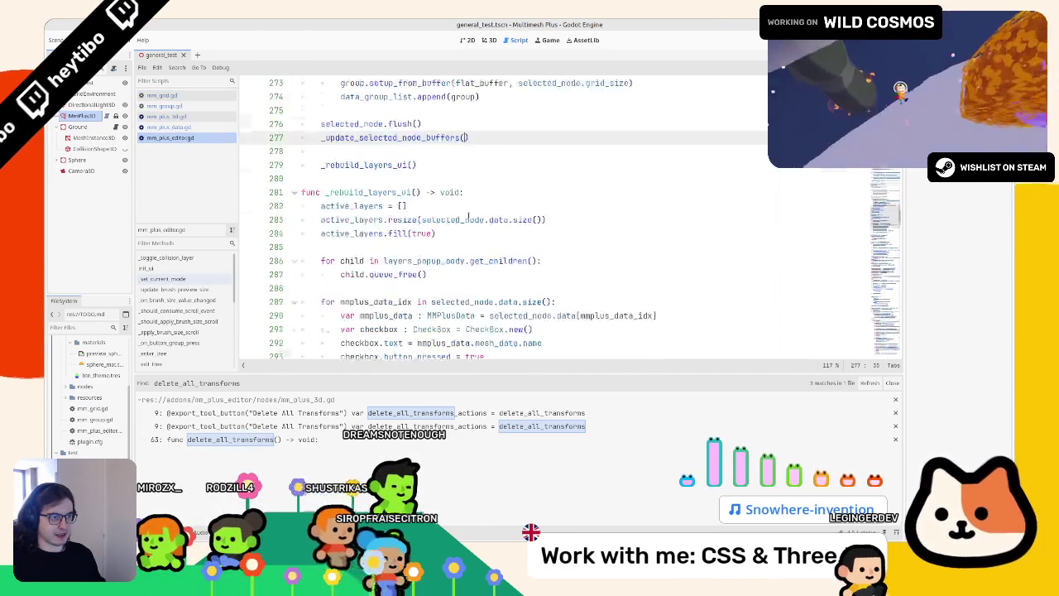
Follow flush() into mm_plus_3d.gd and check the Delete All Transforms export line
{"action": "left_click", "coordinate": [443, 191]}
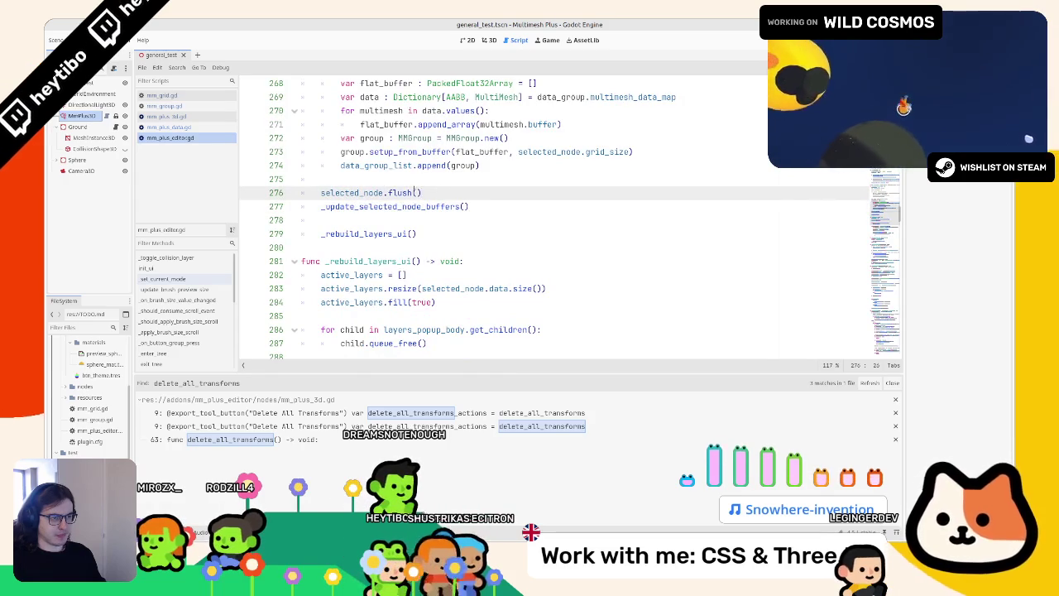
{"action": "left_click", "coordinate": [403, 192], "text": "ctrl"}
{"action": "scroll", "coordinate": [415, 260], "scroll_direction": "up", "scroll_amount": 20}
{"action": "scroll", "coordinate": [414, 260], "scroll_direction": "down", "scroll_amount": 12}
{"action": "left_click", "coordinate": [414, 261]}
{"action": "scroll", "coordinate": [418, 259], "scroll_direction": "down", "scroll_amount": 3}
{"action": "scroll", "coordinate": [430, 254], "scroll_direction": "up", "scroll_amount": 3}
{"action": "scroll", "coordinate": [432, 253], "scroll_direction": "up", "scroll_amount": 12}
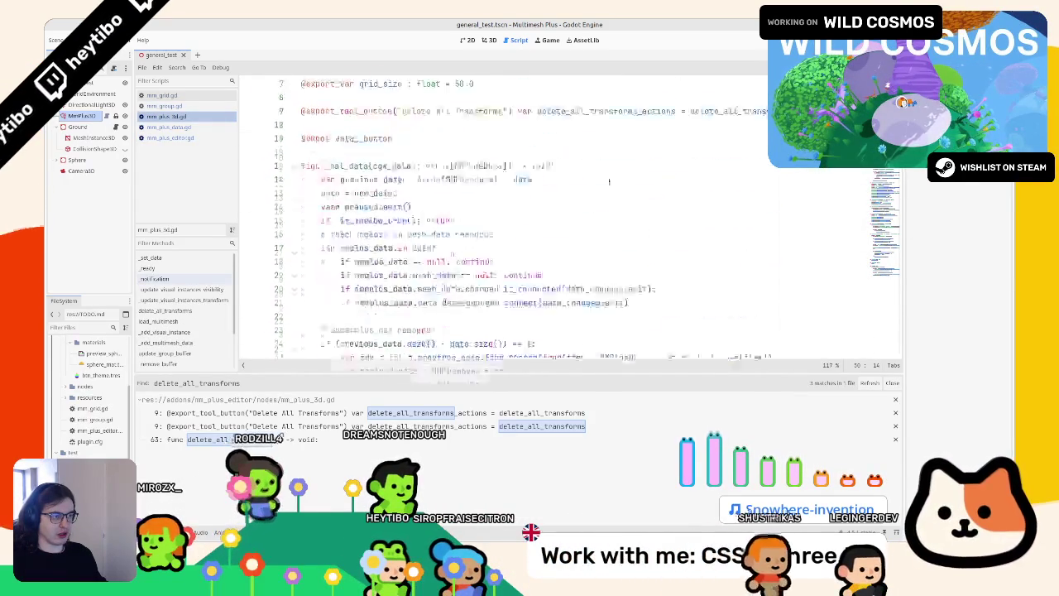
{"action": "double_click", "coordinate": [604, 193]}
{"action": "left_click", "coordinate": [735, 181]}
{"action": "key", "text": "Down"}
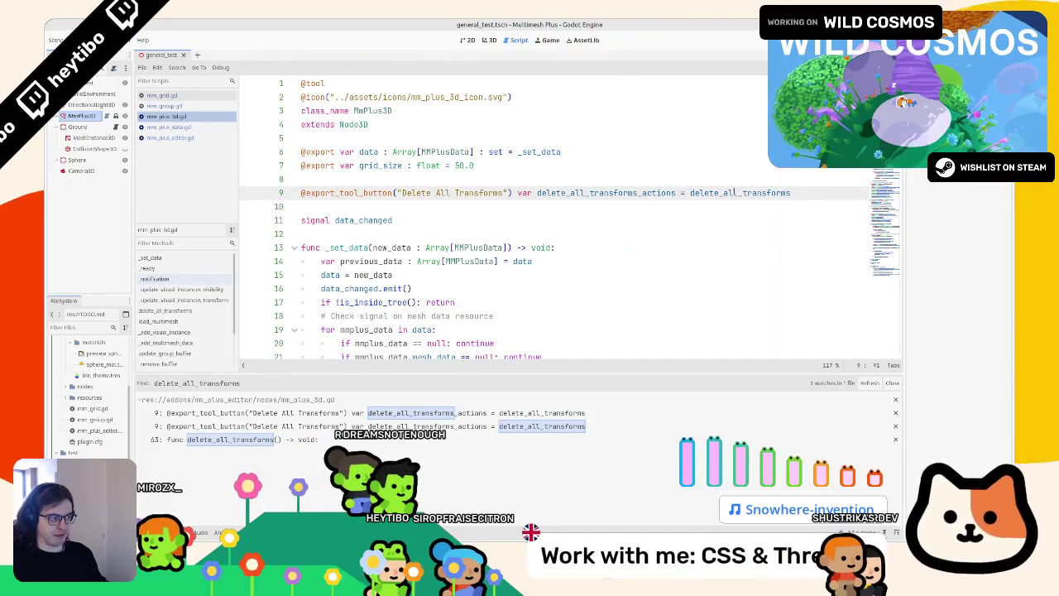
Replace line 276's flush() with delete_all_transforms(), then select MmPlus3D in the 3D scene
{"action": "left_click", "coordinate": [164, 106]}
{"action": "left_click", "coordinate": [172, 96]}
{"action": "left_click", "coordinate": [173, 138]}
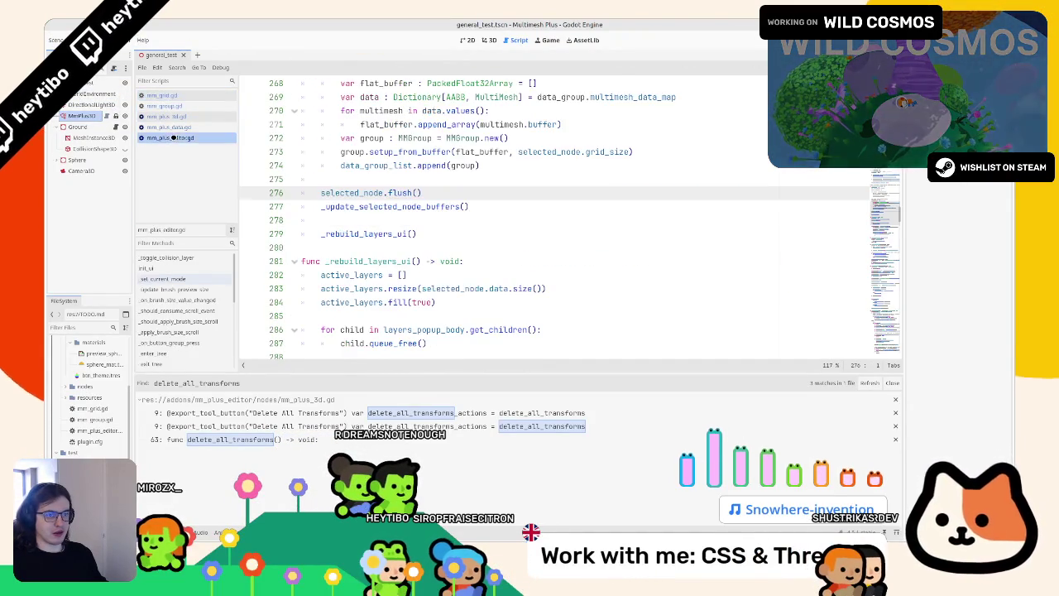
{"action": "type", "text": "delete_all_transform"}
{"action": "left_click", "coordinate": [384, 206]}
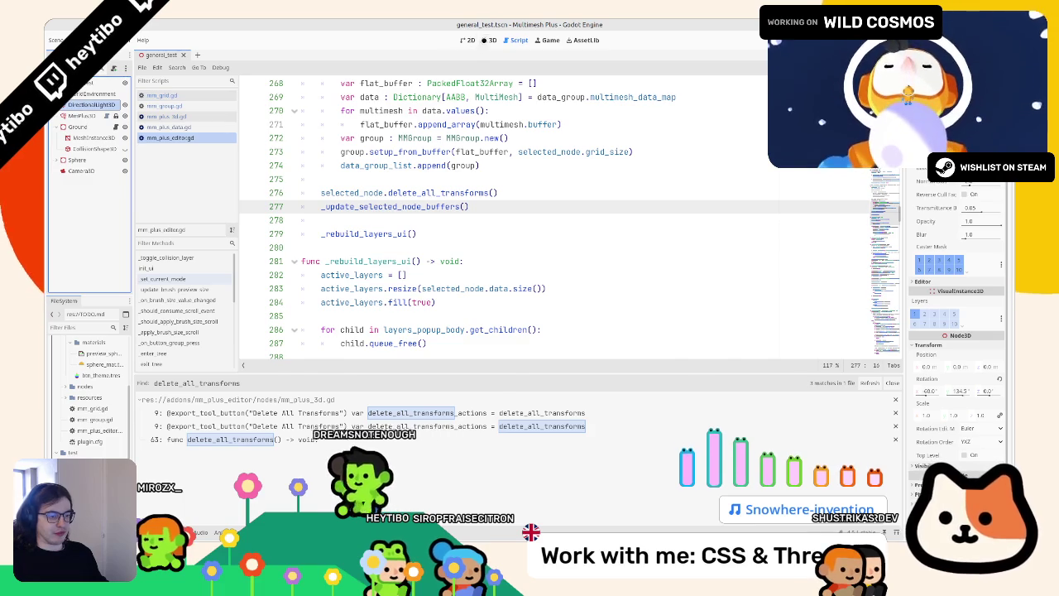
{"action": "left_click", "coordinate": [487, 40]}
{"action": "left_click", "coordinate": [81, 115]}
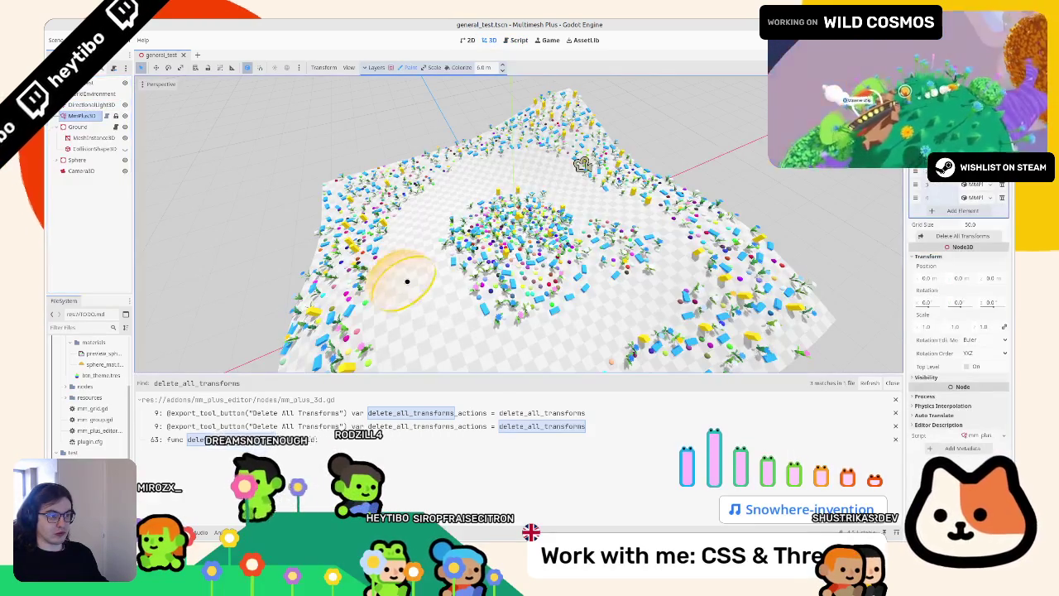
Erase scattered objects from the terrain centre, then run the game with F6 to test
{"action": "mouse_move", "coordinate": [499, 281]}
{"action": "left_mouse_down"}
{"action": "mouse_move", "coordinate": [480, 249]}
{"action": "mouse_move", "coordinate": [530, 211]}
{"action": "left_mouse_up"}
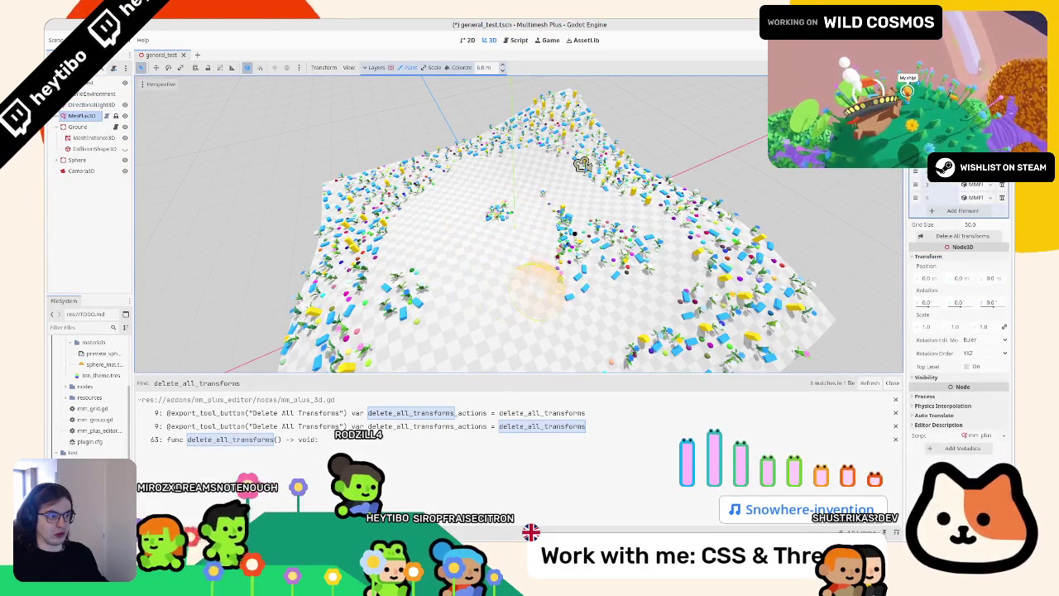
{"action": "mouse_move", "coordinate": [470, 254]}
{"action": "left_mouse_down"}
{"action": "mouse_move", "coordinate": [461, 281]}
{"action": "mouse_move", "coordinate": [442, 256]}
{"action": "mouse_move", "coordinate": [575, 289]}
{"action": "left_mouse_up"}
{"action": "key", "text": "F6"}
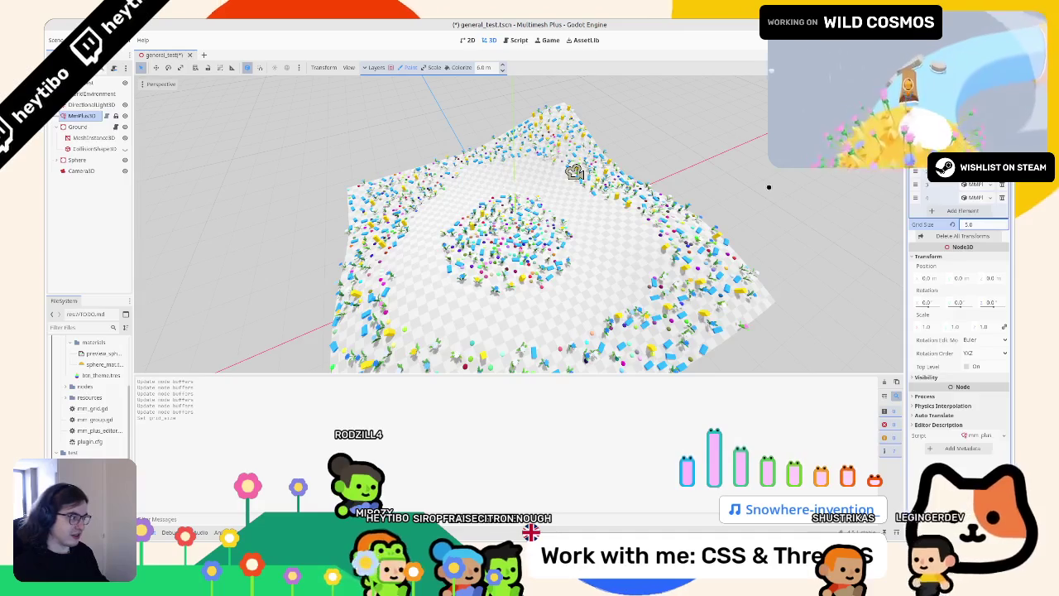
Set the MmPlus3D grid size to 5.0 and orbit around the terrain to check it
{"action": "type", "text": "5"}
{"action": "key", "text": "Return"}
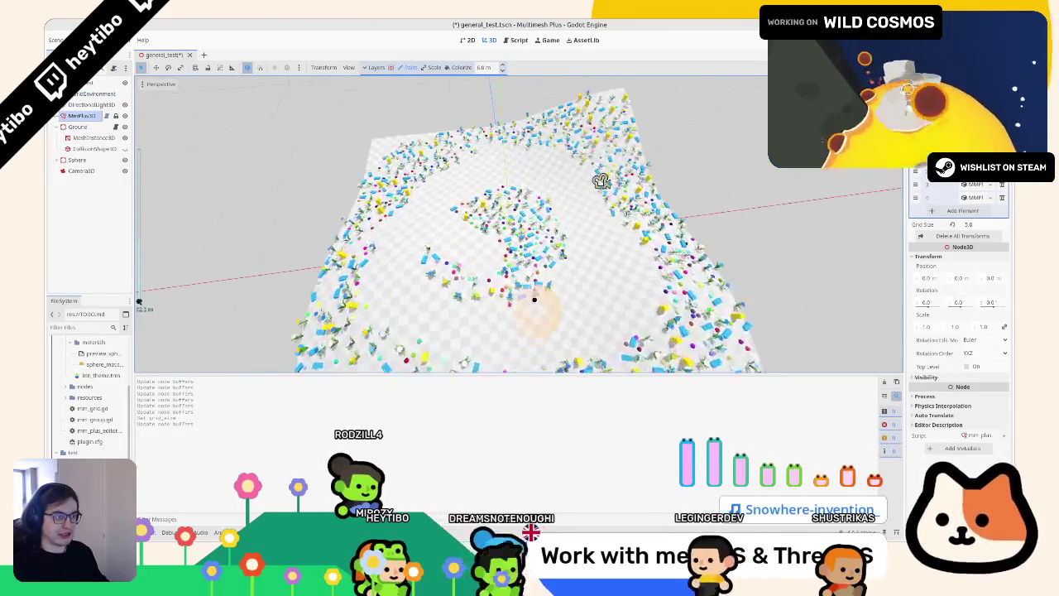
{"action": "mouse_move", "coordinate": [541, 187]}
{"action": "left_mouse_down"}
{"action": "mouse_move", "coordinate": [466, 208]}
{"action": "mouse_move", "coordinate": [478, 213]}
{"action": "mouse_move", "coordinate": [480, 198]}
{"action": "mouse_move", "coordinate": [449, 184]}
{"action": "mouse_move", "coordinate": [483, 208]}
{"action": "mouse_move", "coordinate": [473, 207]}
{"action": "mouse_move", "coordinate": [431, 163]}
{"action": "left_mouse_up"}
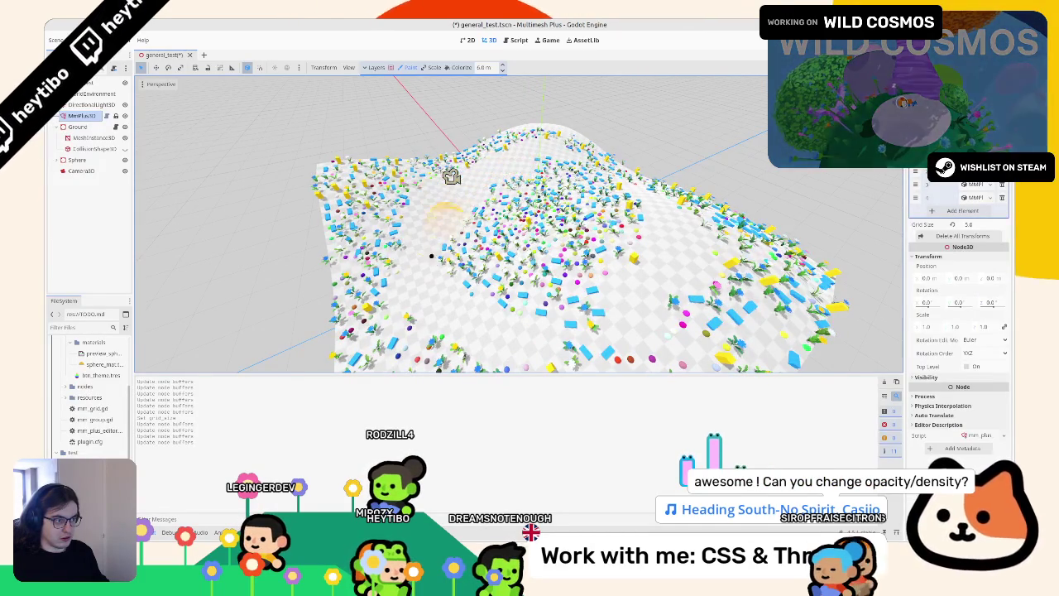
Erase a swath across the terrain, then switch the brush to Colorize and open its colour swatch
{"action": "scroll", "coordinate": [520, 224], "scroll_direction": "down", "scroll_amount": 5}
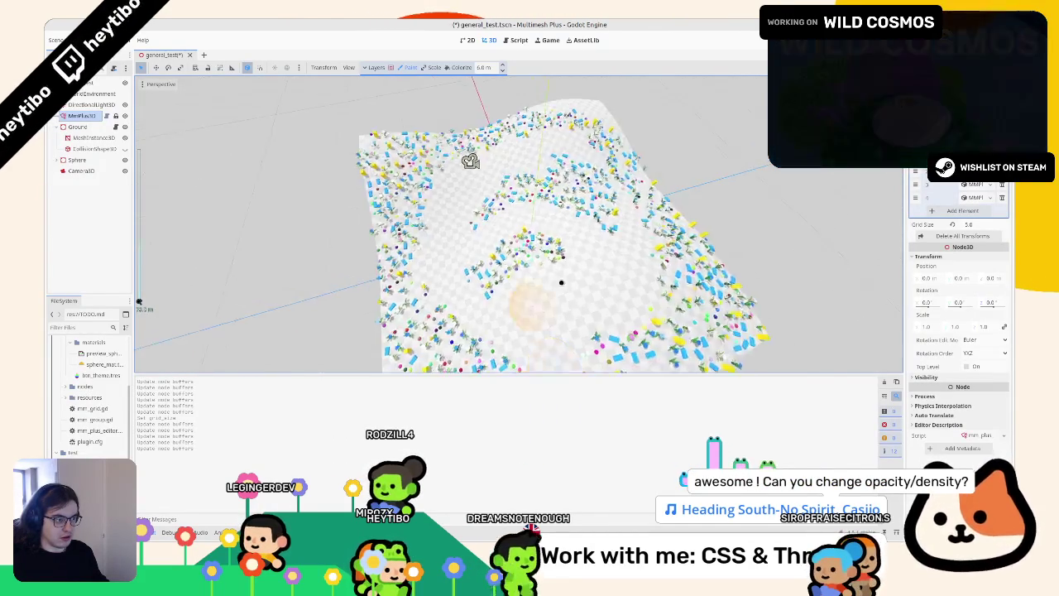
{"action": "scroll", "coordinate": [579, 248], "scroll_direction": "up", "scroll_amount": 1}
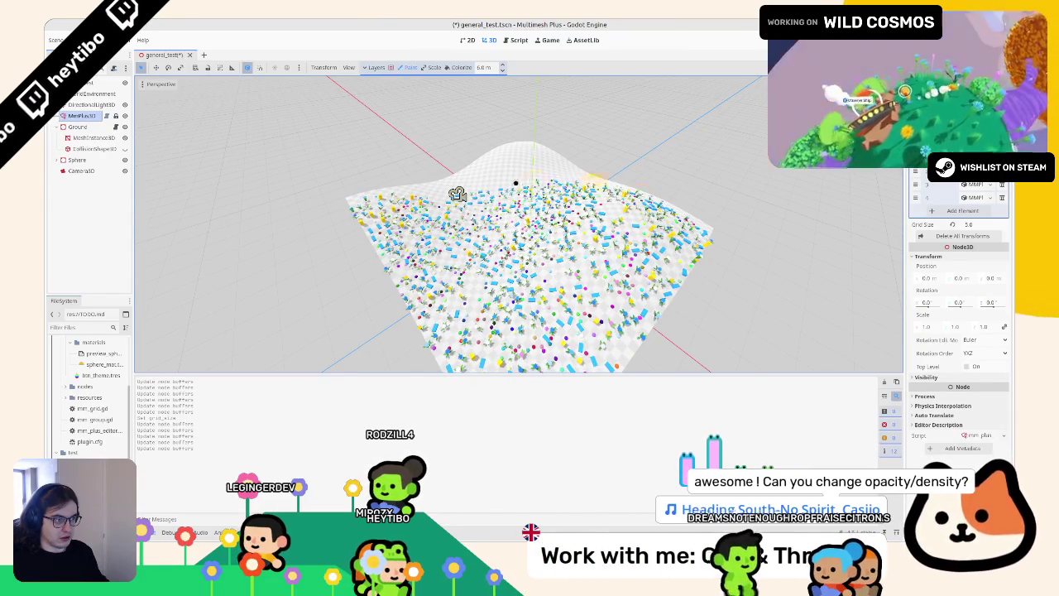
{"action": "scroll", "coordinate": [519, 223], "scroll_direction": "up", "scroll_amount": 4}
{"action": "scroll", "coordinate": [538, 198], "scroll_direction": "down", "scroll_amount": 2}
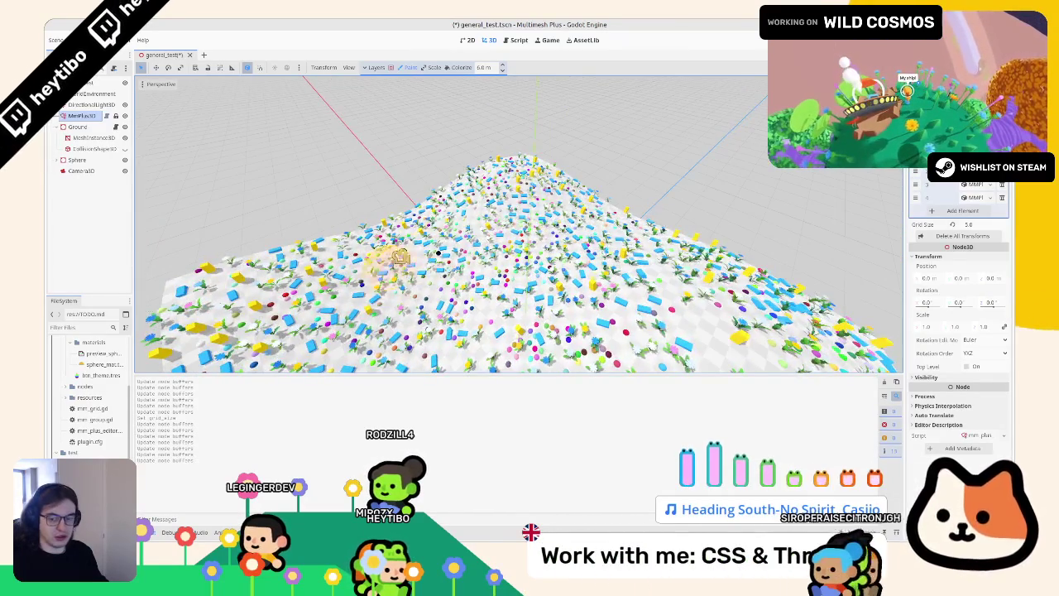
{"action": "scroll", "coordinate": [430, 249], "scroll_direction": "down", "scroll_amount": 3}
{"action": "scroll", "coordinate": [416, 284], "scroll_direction": "up", "scroll_amount": 3}
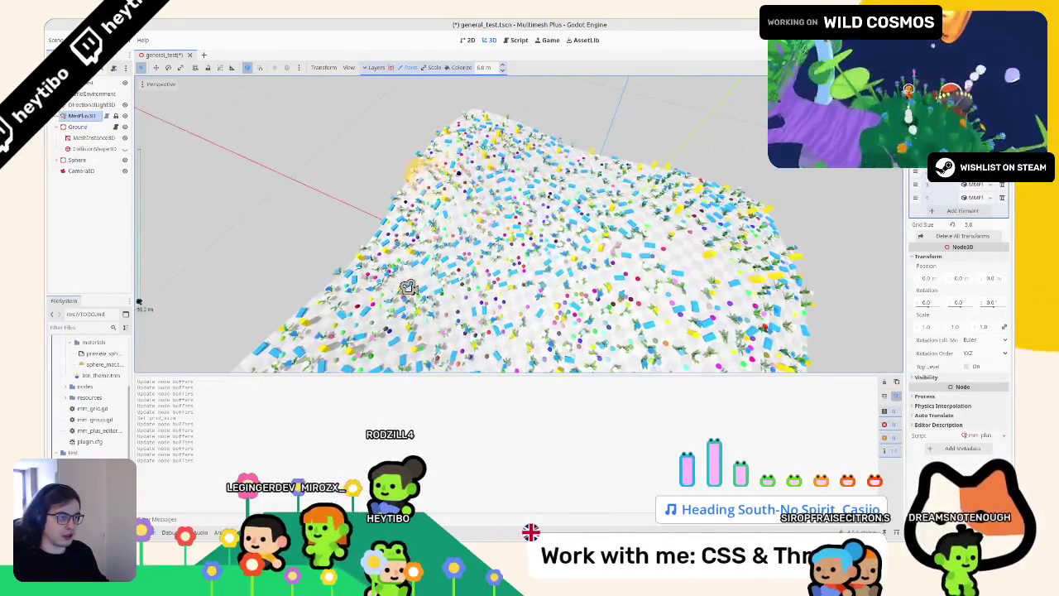
{"action": "mouse_move", "coordinate": [449, 307]}
{"action": "left_mouse_down"}
{"action": "mouse_move", "coordinate": [709, 320]}
{"action": "mouse_move", "coordinate": [563, 306]}
{"action": "left_mouse_up"}
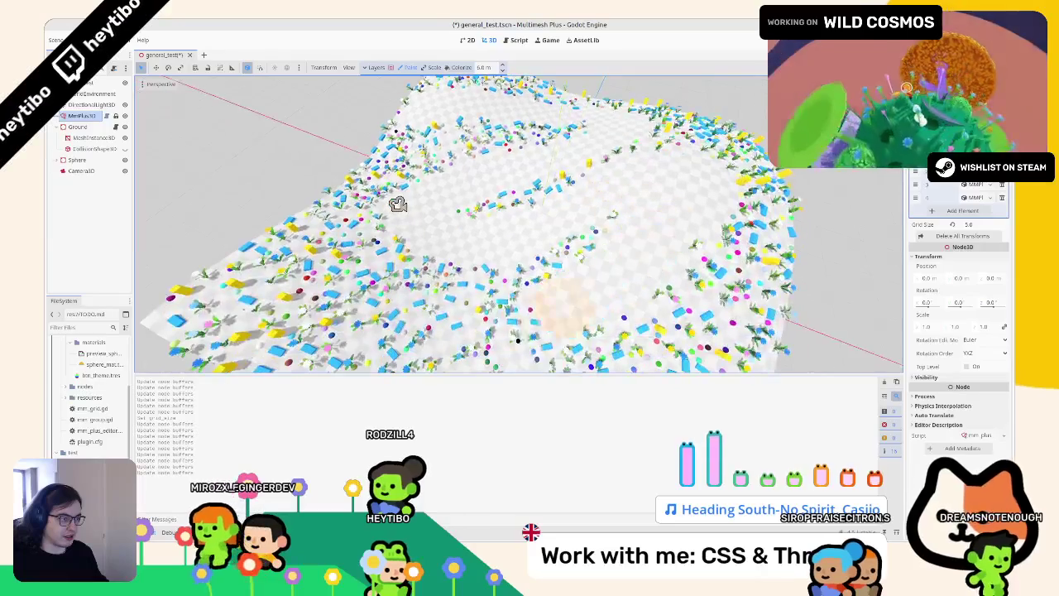
{"action": "left_click", "coordinate": [460, 67]}
{"action": "left_click", "coordinate": [519, 67]}
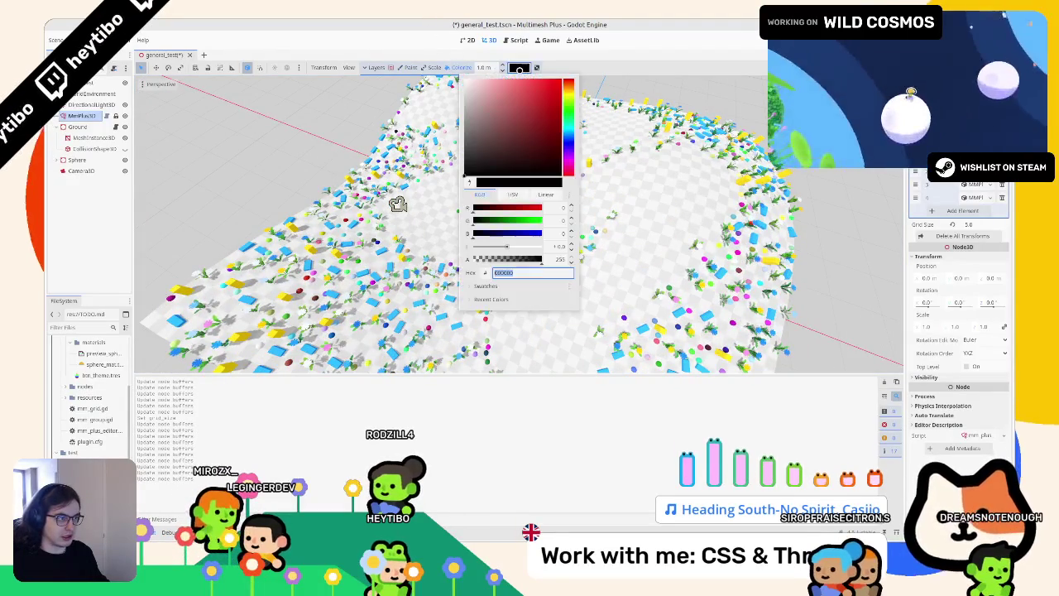
Set the Colorize brush colour to transparent 00000000, then to semi-transparent red
{"action": "type", "text": "00000000"}
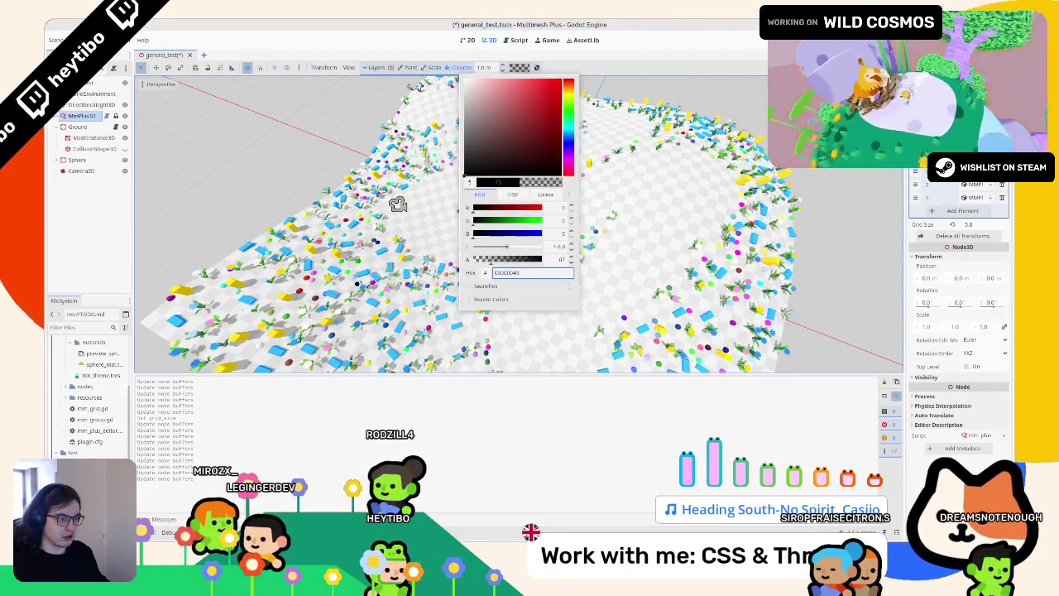
{"action": "key", "text": "Escape"}
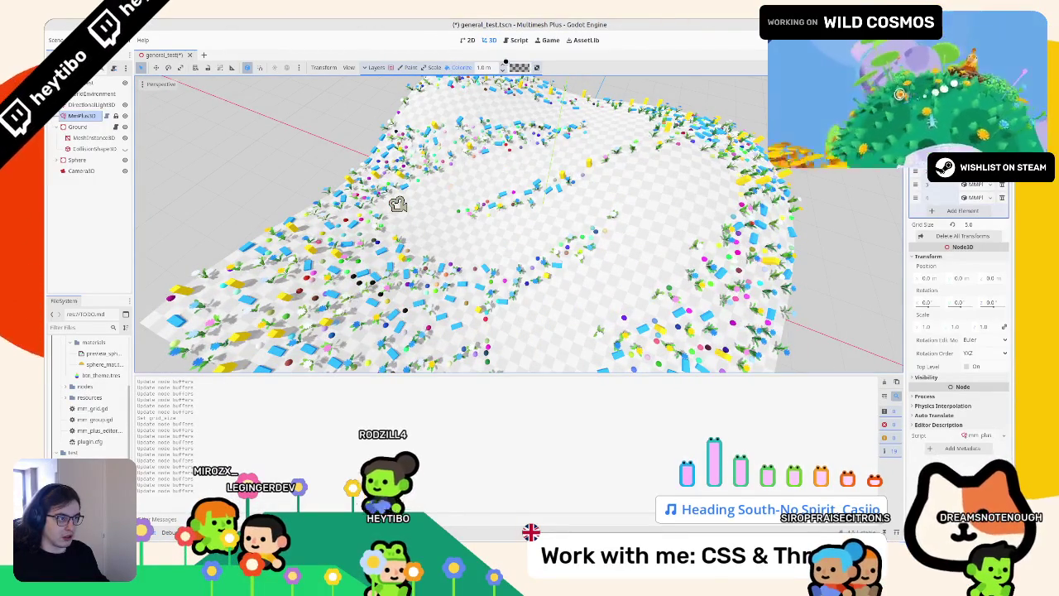
{"action": "left_click", "coordinate": [506, 68]}
{"action": "key", "text": "Return"}
{"action": "key", "text": "Escape"}
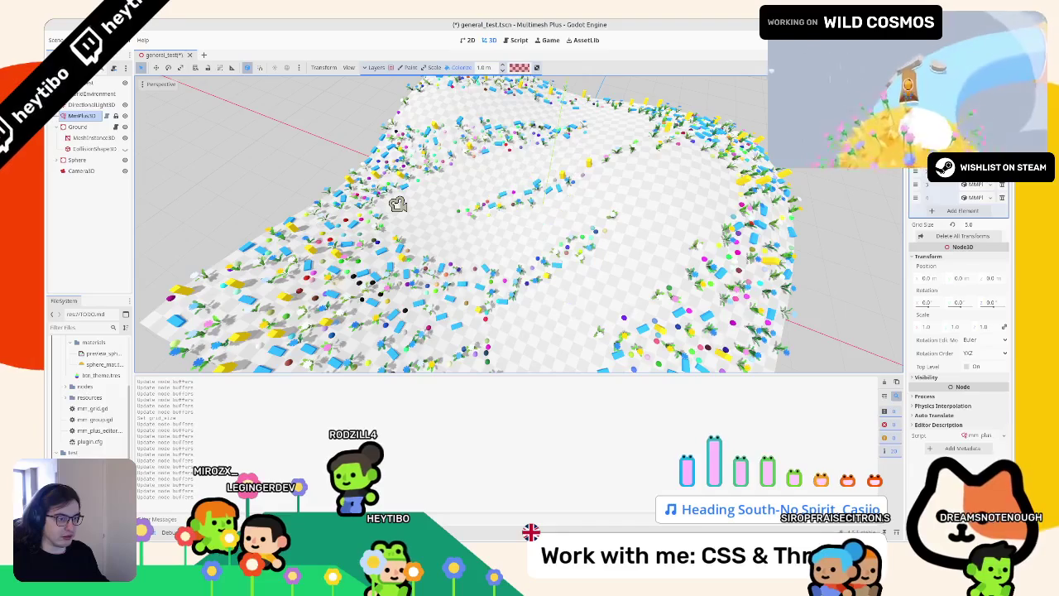
Tint the terrain instances red along a brush stroke
{"action": "scroll", "coordinate": [398, 205], "scroll_direction": "up", "scroll_amount": 5}
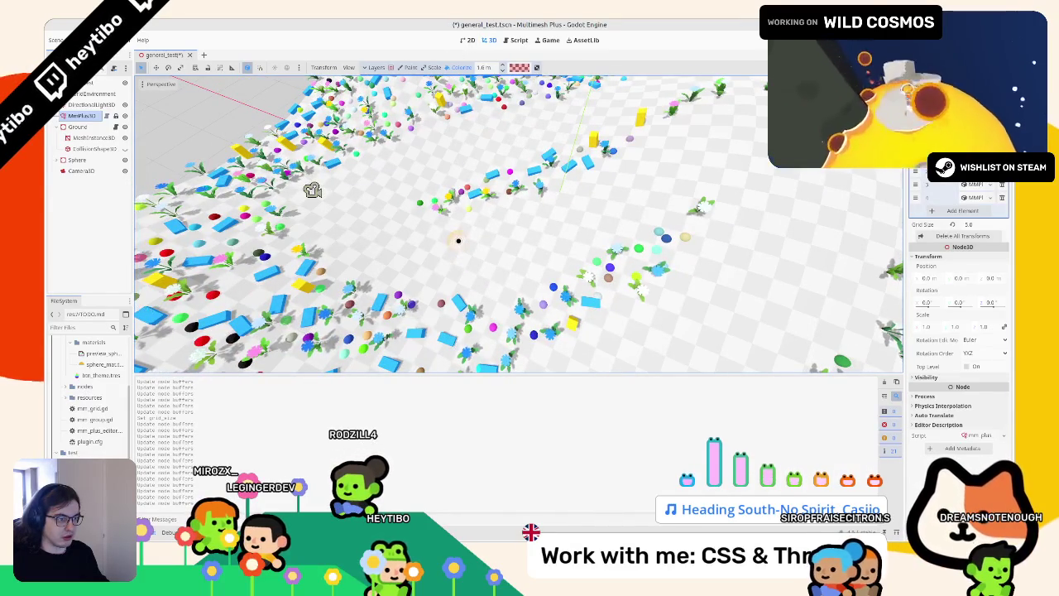
{"action": "scroll", "coordinate": [313, 190], "scroll_direction": "up", "scroll_amount": 5}
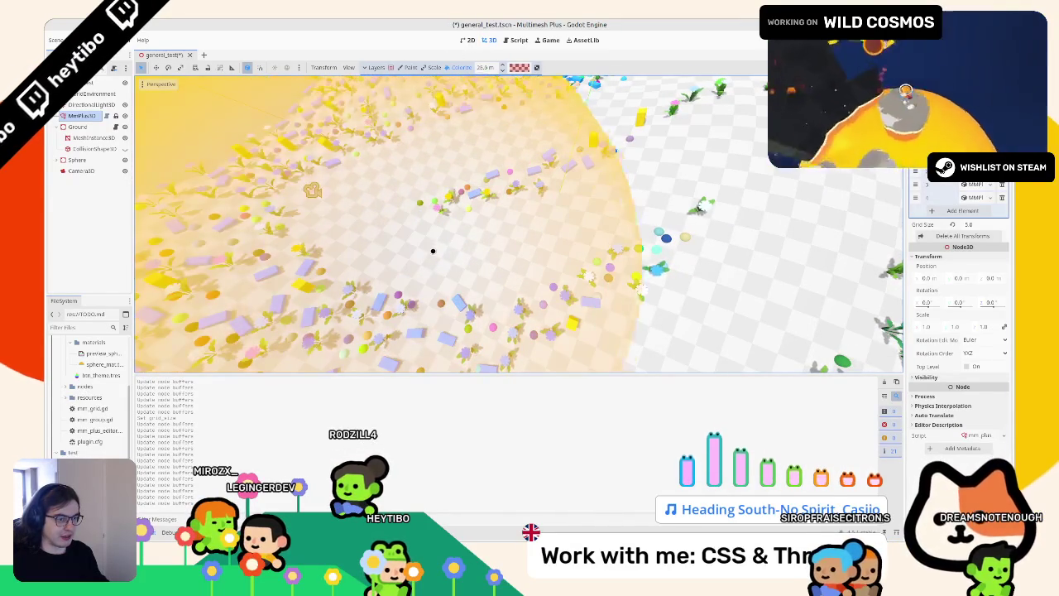
{"action": "scroll", "coordinate": [364, 198], "scroll_direction": "down", "scroll_amount": 5}
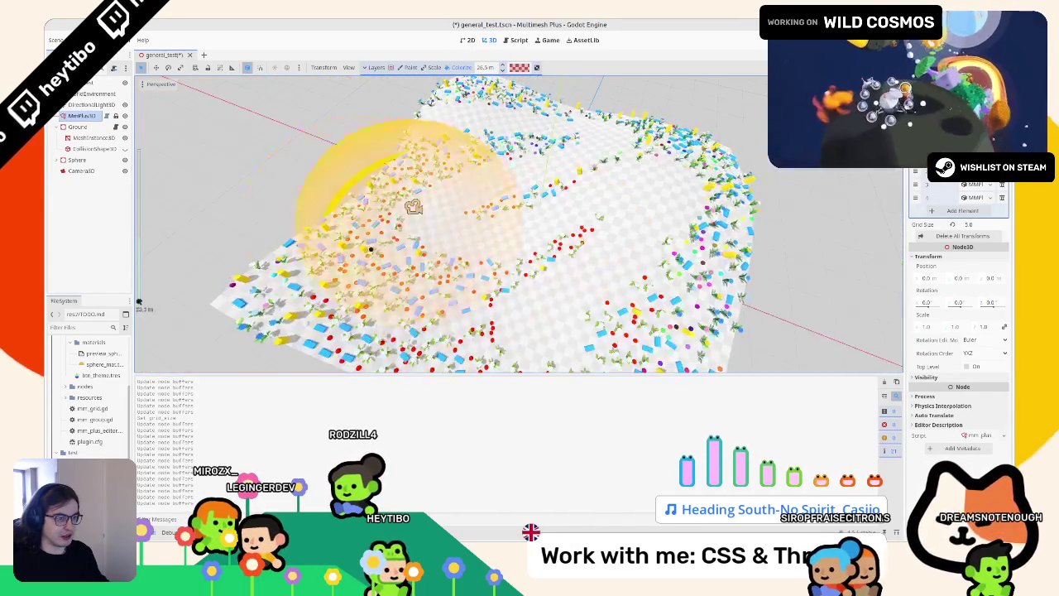
{"action": "mouse_move", "coordinate": [371, 248]}
{"action": "left_mouse_down"}
{"action": "mouse_move", "coordinate": [530, 282]}
{"action": "mouse_move", "coordinate": [687, 136]}
{"action": "mouse_move", "coordinate": [472, 124]}
{"action": "mouse_move", "coordinate": [342, 215]}
{"action": "left_mouse_up"}
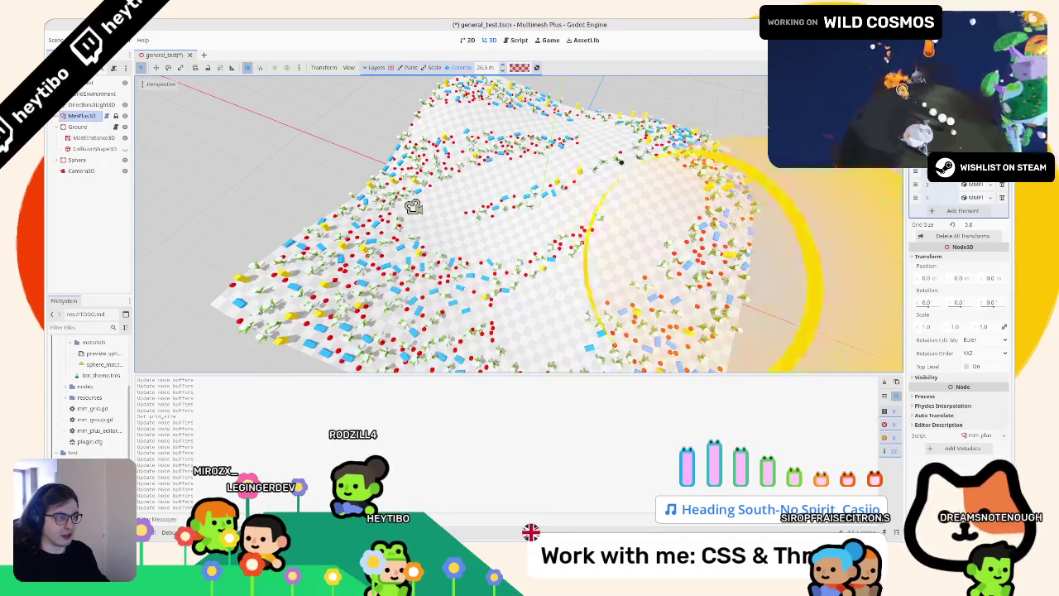
Change the brush colour to green and repaint the red instances green
{"action": "left_click", "coordinate": [519, 66]}
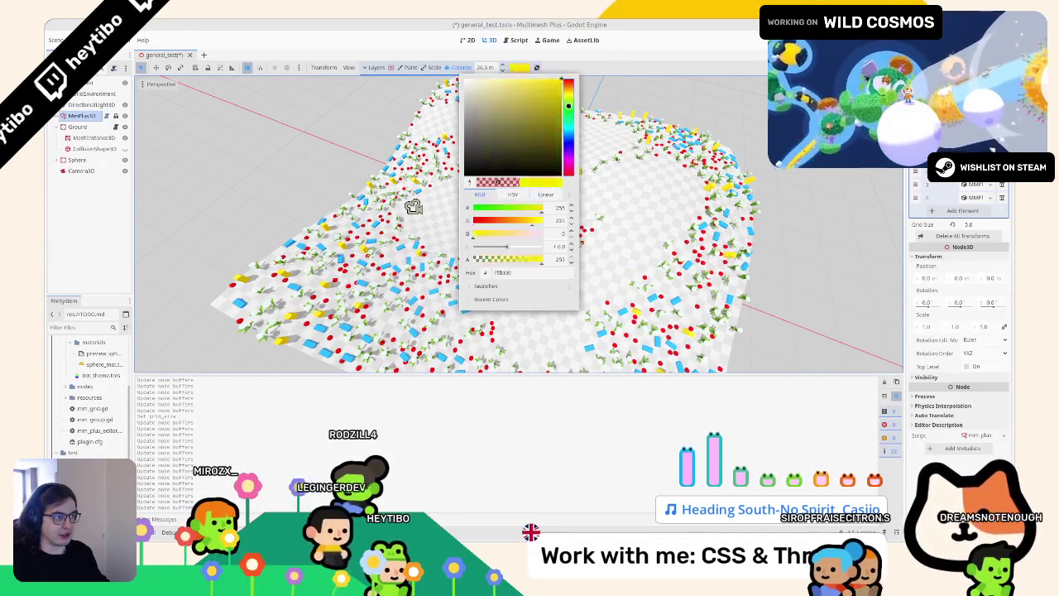
{"action": "left_click", "coordinate": [331, 225]}
{"action": "mouse_move", "coordinate": [331, 225]}
{"action": "left_mouse_down"}
{"action": "mouse_move", "coordinate": [525, 253]}
{"action": "mouse_move", "coordinate": [627, 295]}
{"action": "mouse_move", "coordinate": [726, 171]}
{"action": "left_mouse_up"}
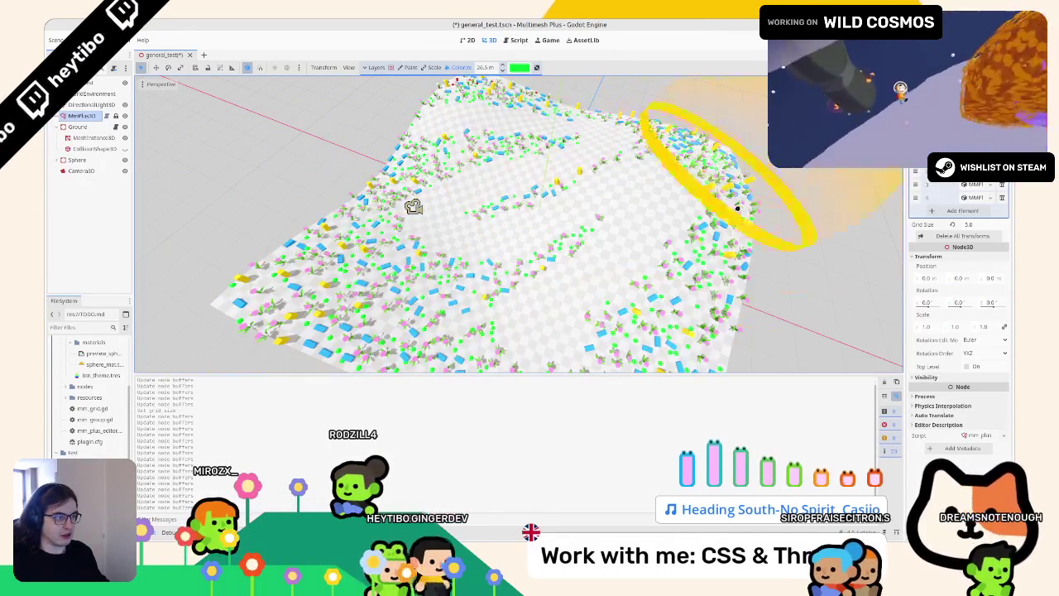
Paint more plants diagonally across the terrain and over its right side
{"action": "mouse_move", "coordinate": [416, 299]}
{"action": "left_mouse_down"}
{"action": "mouse_move", "coordinate": [687, 281]}
{"action": "mouse_move", "coordinate": [533, 147]}
{"action": "left_mouse_up"}
{"action": "mouse_move", "coordinate": [522, 91]}
{"action": "left_mouse_down"}
{"action": "mouse_move", "coordinate": [710, 165]}
{"action": "mouse_move", "coordinate": [727, 261]}
{"action": "left_mouse_up"}
{"action": "scroll", "coordinate": [727, 261], "scroll_direction": "up", "scroll_amount": 10}
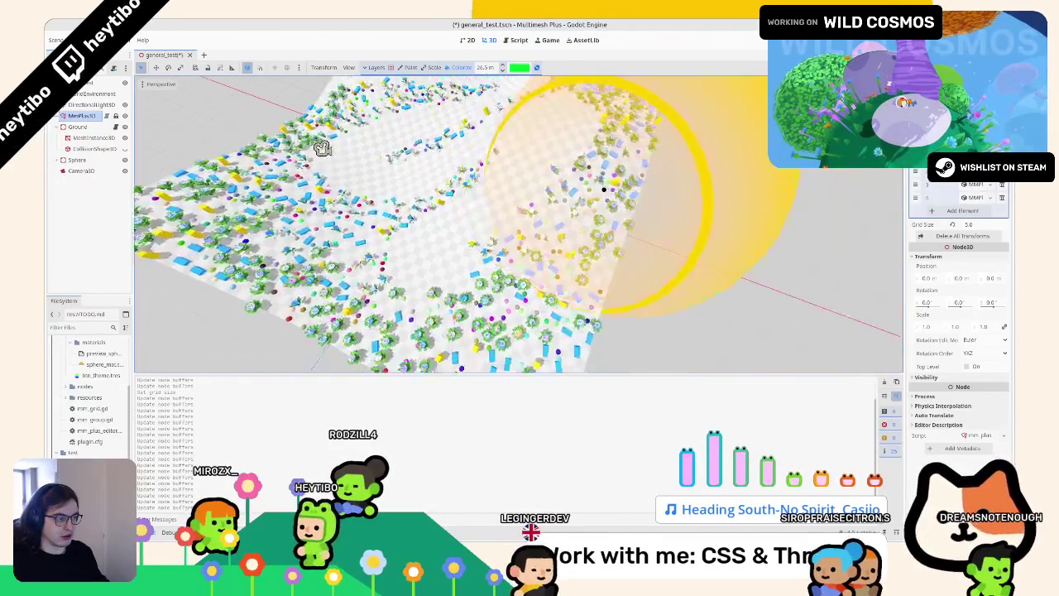
{"action": "scroll", "coordinate": [488, 135], "scroll_direction": "down", "scroll_amount": 8}
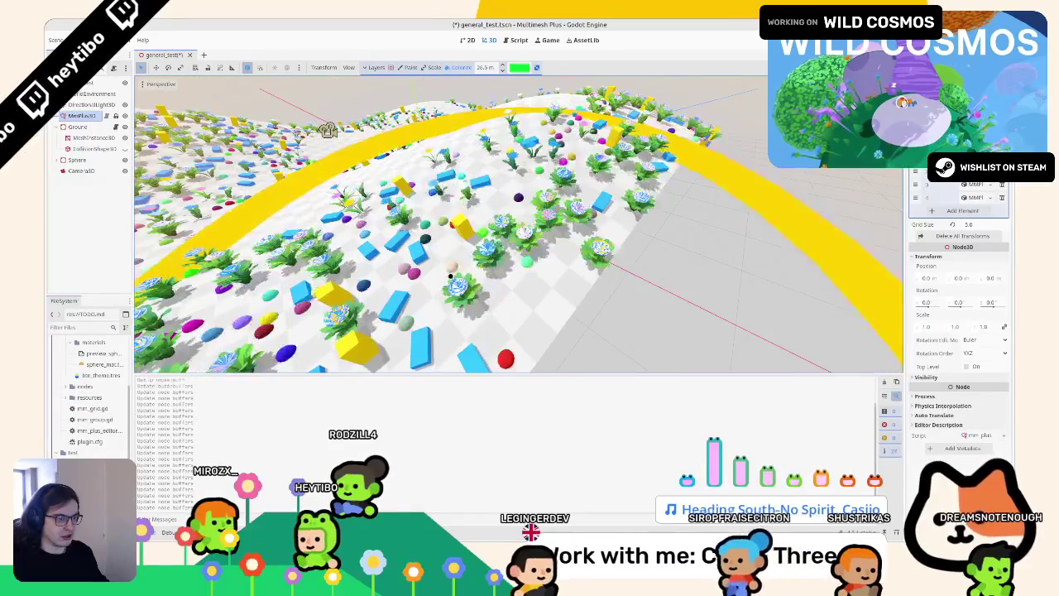
Close and reopen the general_test scene, then save it
{"action": "left_click", "coordinate": [189, 55]}
{"action": "key", "text": "ctrl+shift+t"}
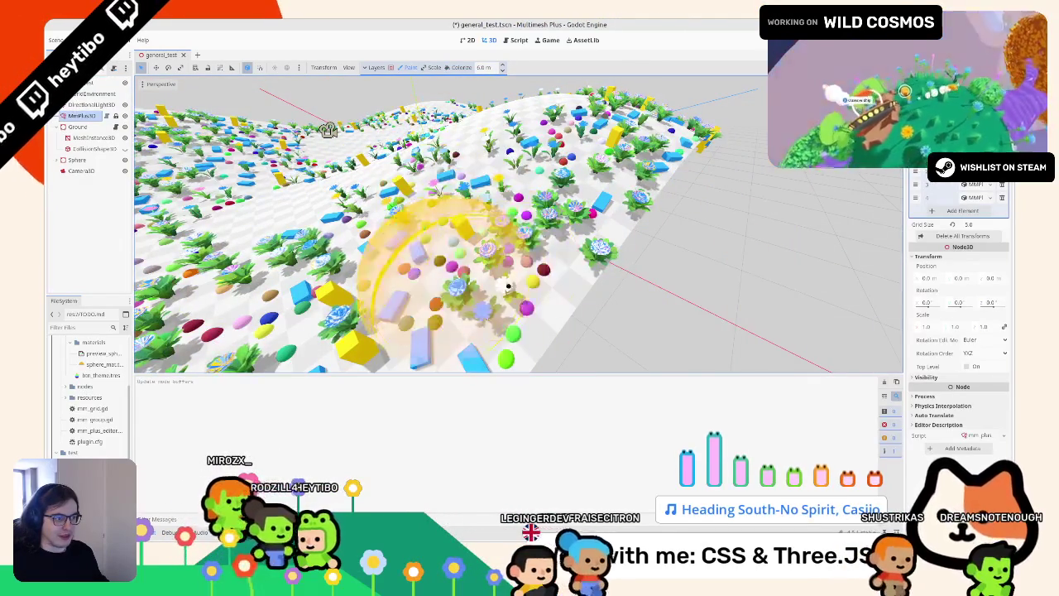
{"action": "key", "text": "ctrl+s"}
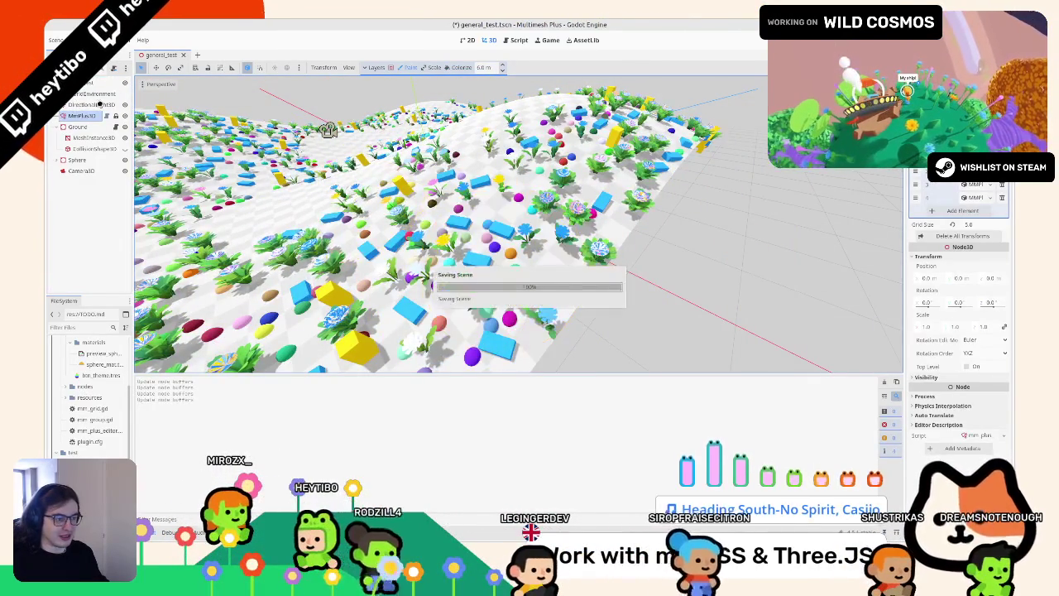
Reselect the MMPlus3D node via Ground and run Delete All Transforms
{"action": "scroll", "coordinate": [389, 166], "scroll_direction": "up", "scroll_amount": 5}
{"action": "scroll", "coordinate": [447, 192], "scroll_direction": "down", "scroll_amount": 10}
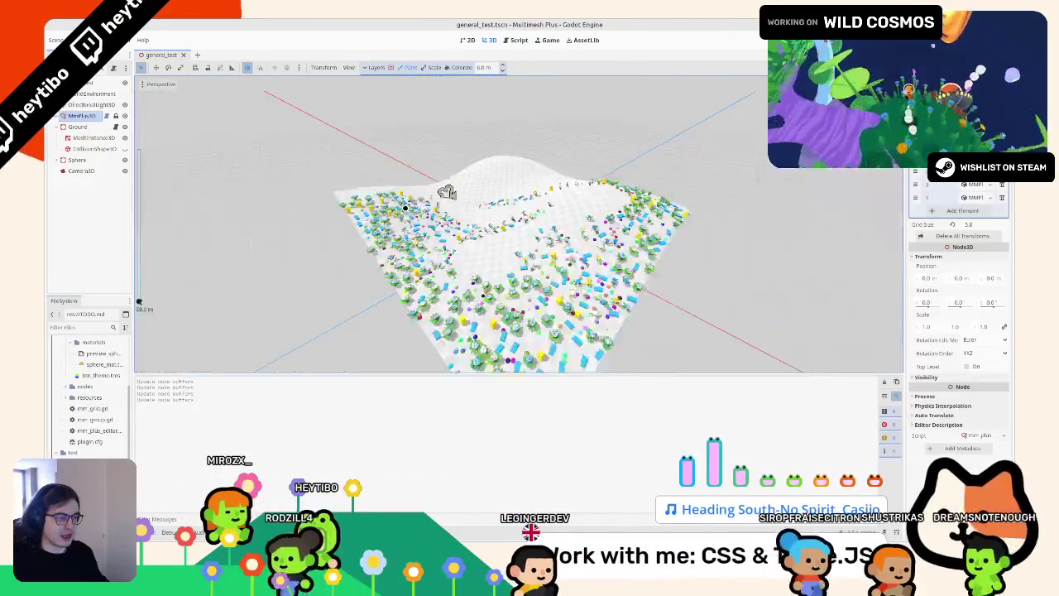
{"action": "scroll", "coordinate": [405, 208], "scroll_direction": "up", "scroll_amount": 5}
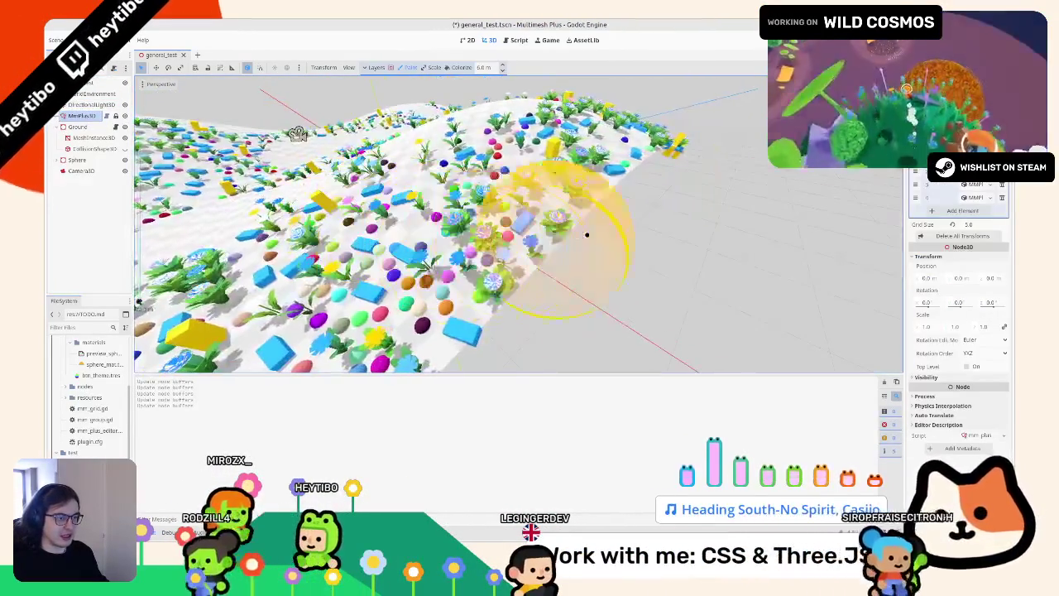
{"action": "scroll", "coordinate": [571, 240], "scroll_direction": "down", "scroll_amount": 4}
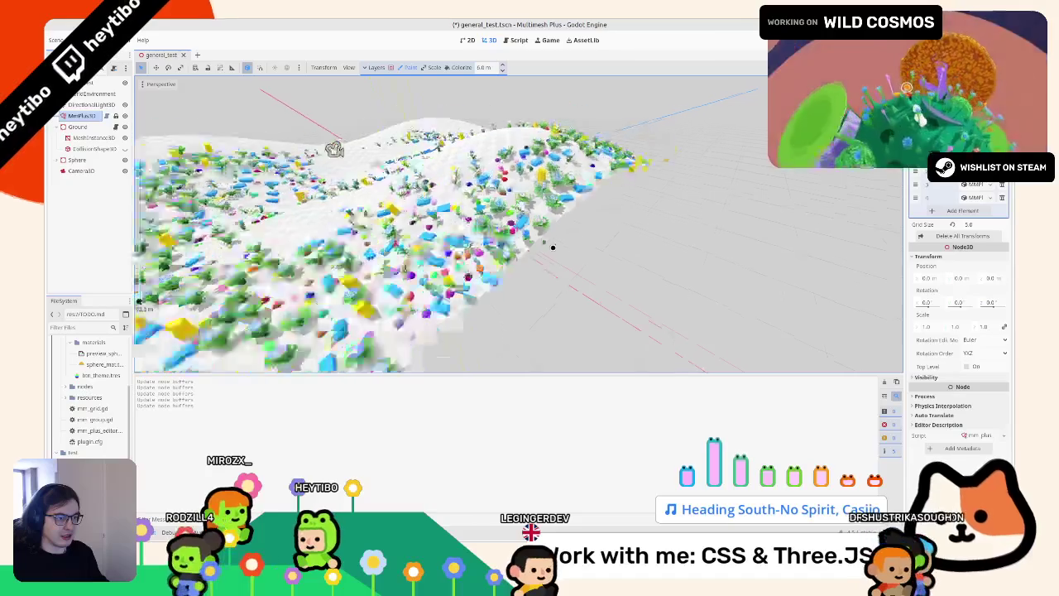
{"action": "scroll", "coordinate": [344, 153], "scroll_direction": "up", "scroll_amount": 5}
{"action": "scroll", "coordinate": [265, 159], "scroll_direction": "down", "scroll_amount": 2}
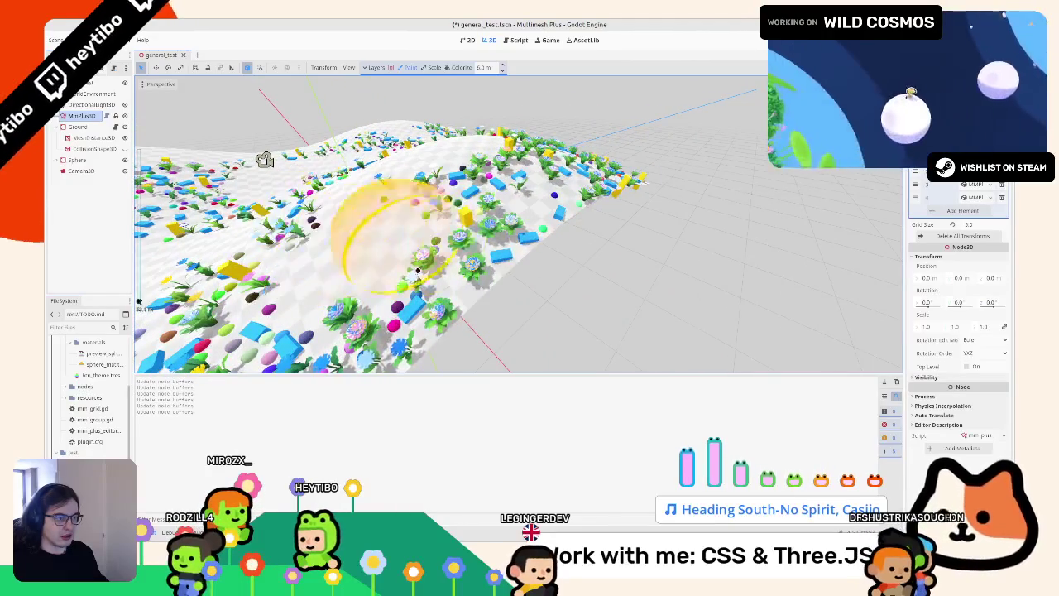
{"action": "left_click", "coordinate": [265, 159]}
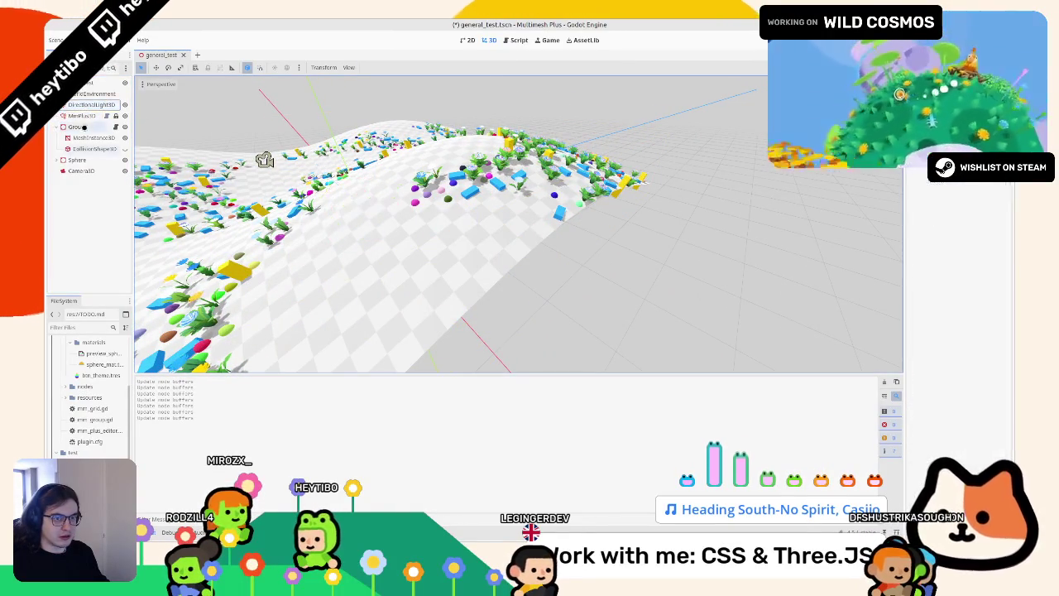
{"action": "left_click", "coordinate": [522, 201]}
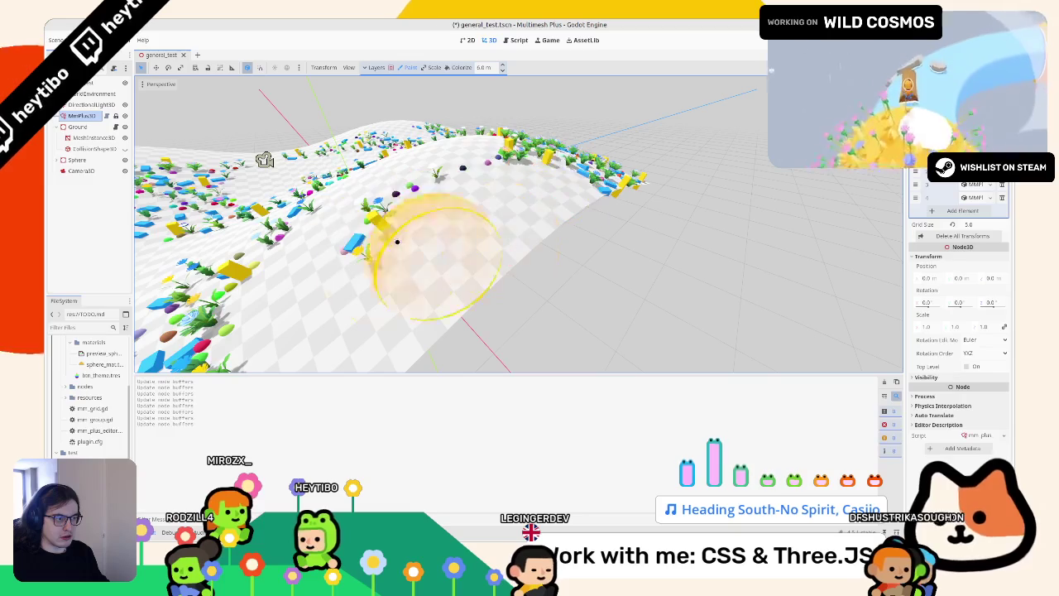
{"action": "left_click", "coordinate": [964, 235]}
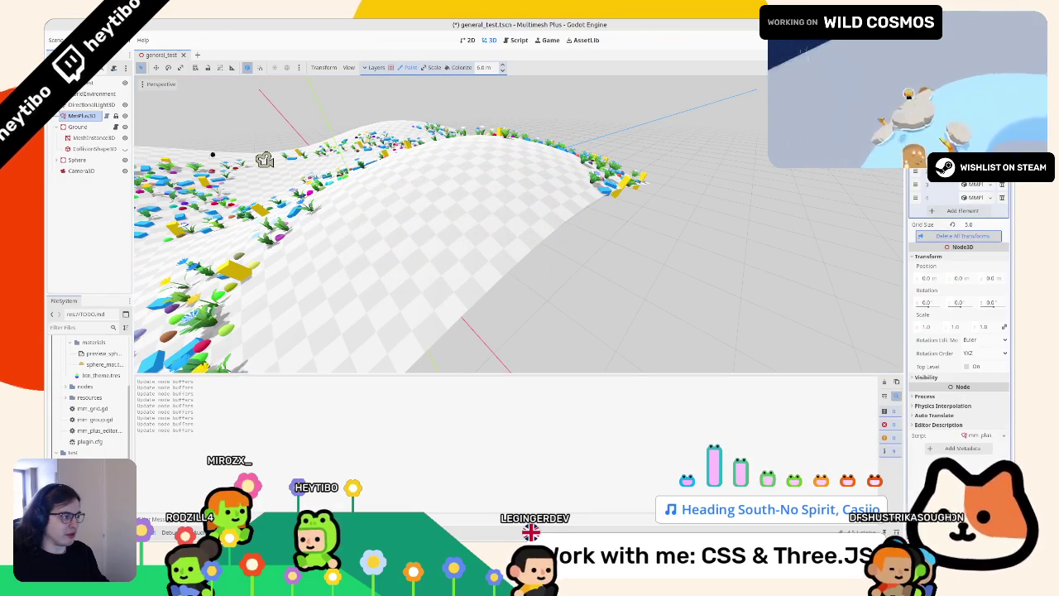
Confirm the terrain is empty, save the scene, and clear the output log
{"action": "mouse_move", "coordinate": [767, 256]}
{"action": "left_mouse_down"}
{"action": "mouse_move", "coordinate": [466, 239]}
{"action": "mouse_move", "coordinate": [601, 284]}
{"action": "left_mouse_up"}
{"action": "key", "text": "ctrl+s"}
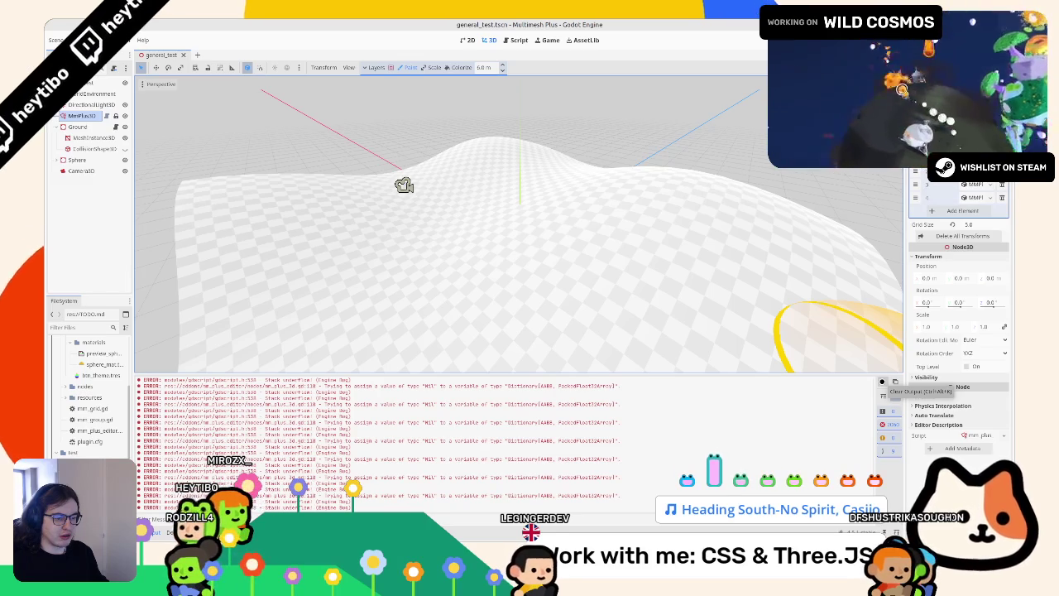
{"action": "left_click", "coordinate": [896, 382]}
Paint instances across the terrain and set the grid size to 50
{"action": "mouse_move", "coordinate": [419, 216]}
{"action": "left_mouse_down"}
{"action": "mouse_move", "coordinate": [455, 221]}
{"action": "mouse_move", "coordinate": [547, 289]}
{"action": "mouse_move", "coordinate": [604, 296]}
{"action": "mouse_move", "coordinate": [595, 291]}
{"action": "left_mouse_up"}
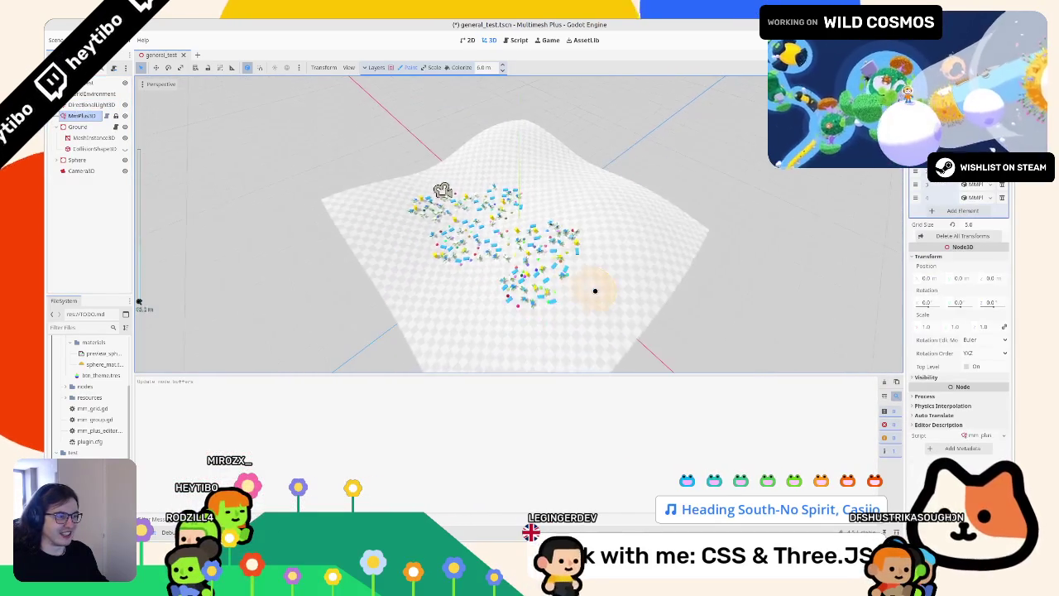
{"action": "scroll", "coordinate": [579, 288], "scroll_direction": "up", "scroll_amount": 5}
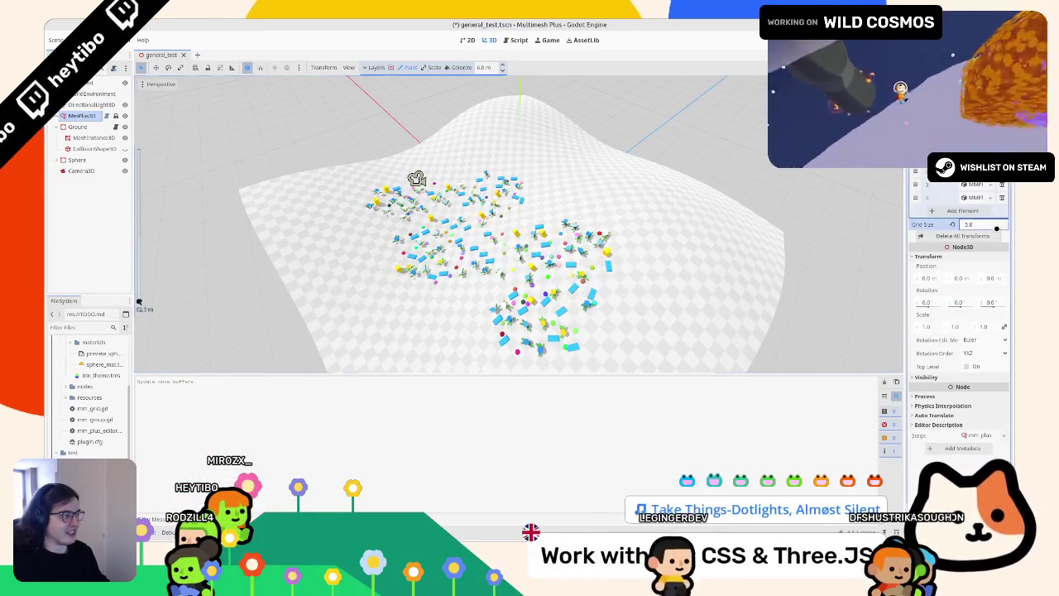
{"action": "type", "text": "50"}
{"action": "key", "text": "Return"}
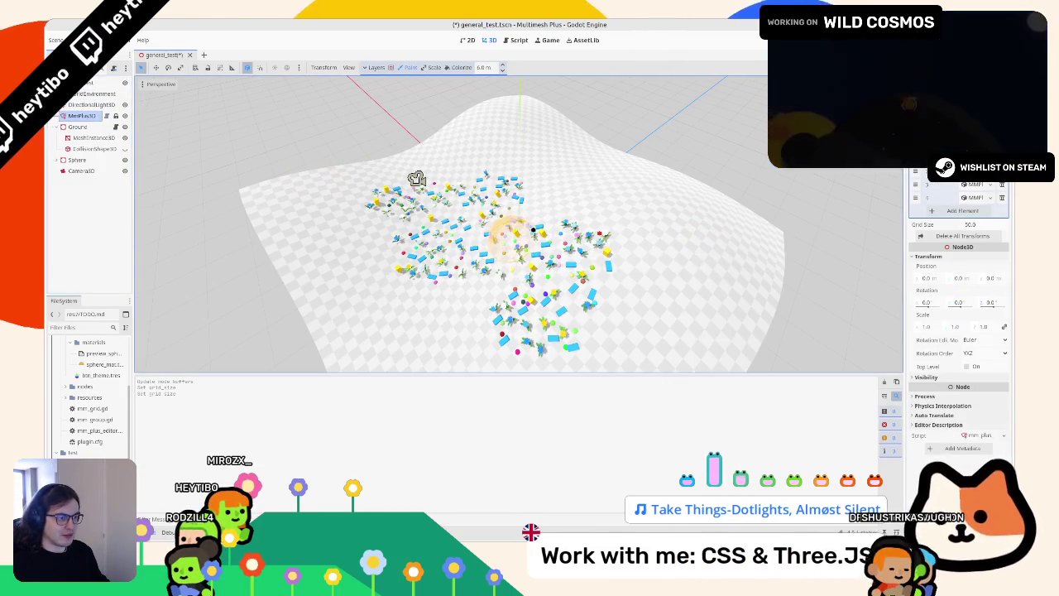
Paint instances at the lower left and a dense cluster at the centre, then save
{"action": "left_click_drag", "start_coordinate": [418, 327], "coordinate": [464, 306]}
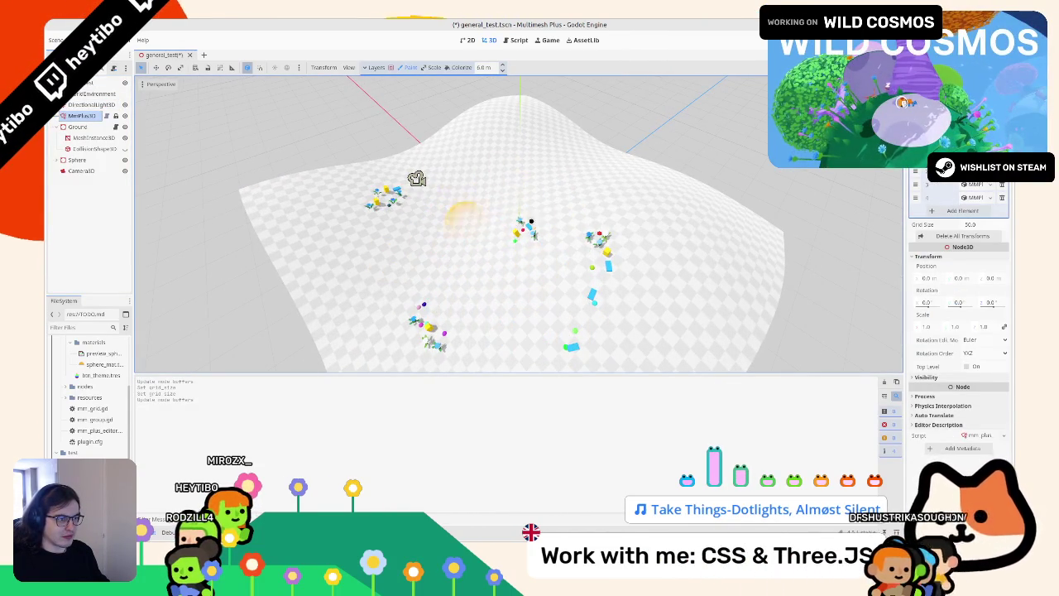
{"action": "mouse_move", "coordinate": [599, 356]}
{"action": "left_mouse_down"}
{"action": "mouse_move", "coordinate": [497, 248]}
{"action": "mouse_move", "coordinate": [518, 303]}
{"action": "left_mouse_up"}
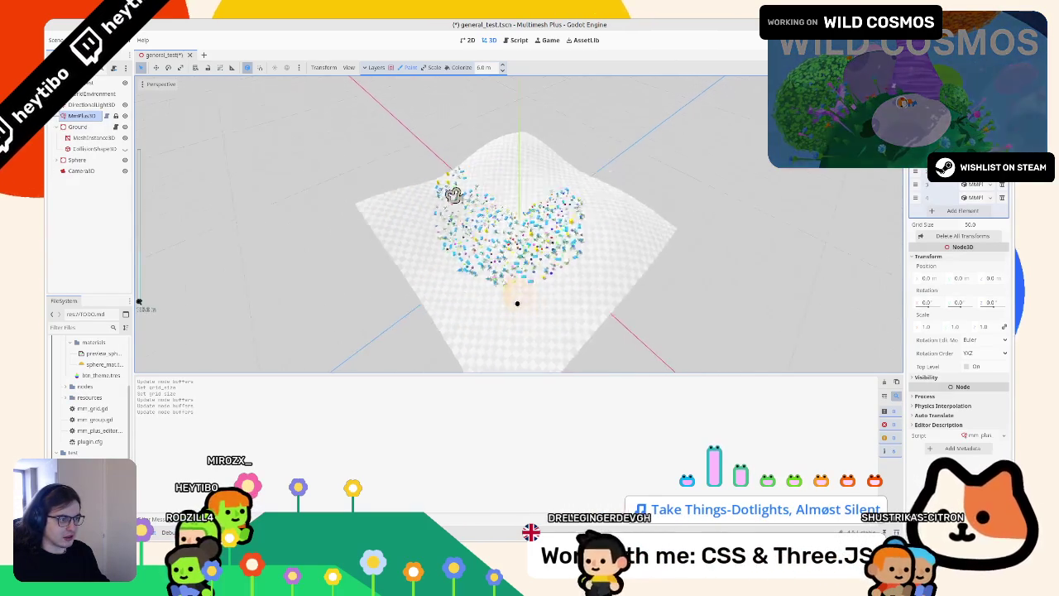
{"action": "scroll", "coordinate": [517, 303], "scroll_direction": "up", "scroll_amount": 5}
{"action": "key", "text": "ctrl+s"}
Reselect the multimesh node, set its grid size back to 10, and save the scene
{"action": "left_click", "coordinate": [83, 105]}
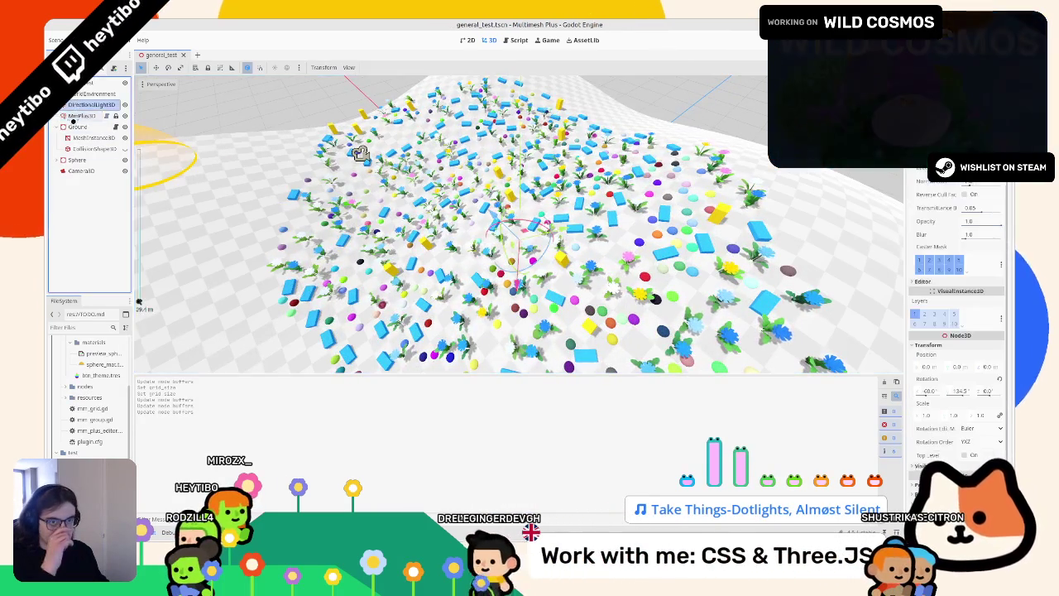
{"action": "left_click", "coordinate": [82, 116]}
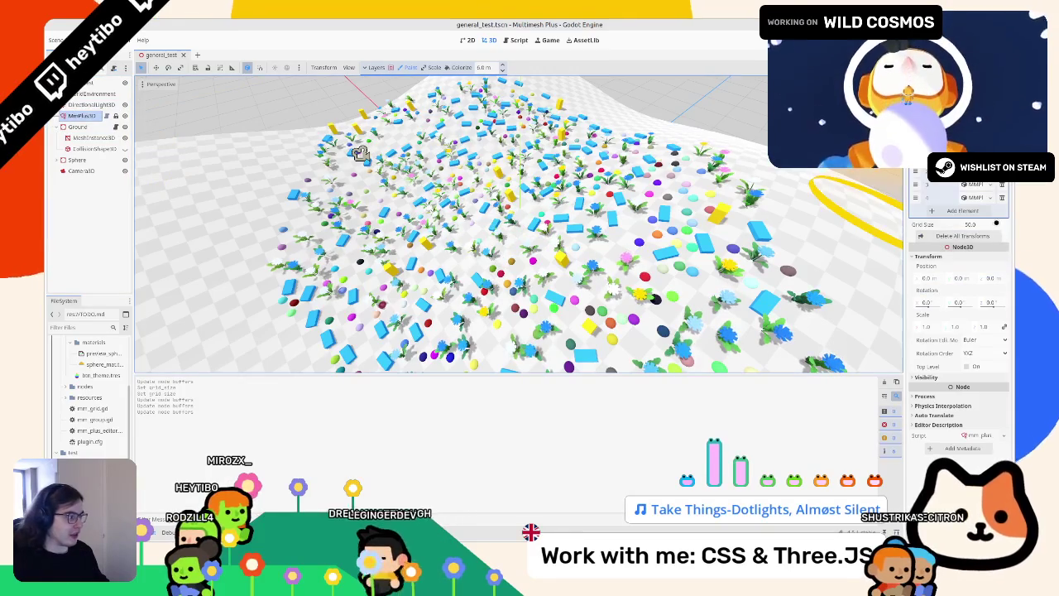
{"action": "double_click", "coordinate": [970, 224]}
{"action": "type", "text": "10"}
{"action": "key", "text": "Return"}
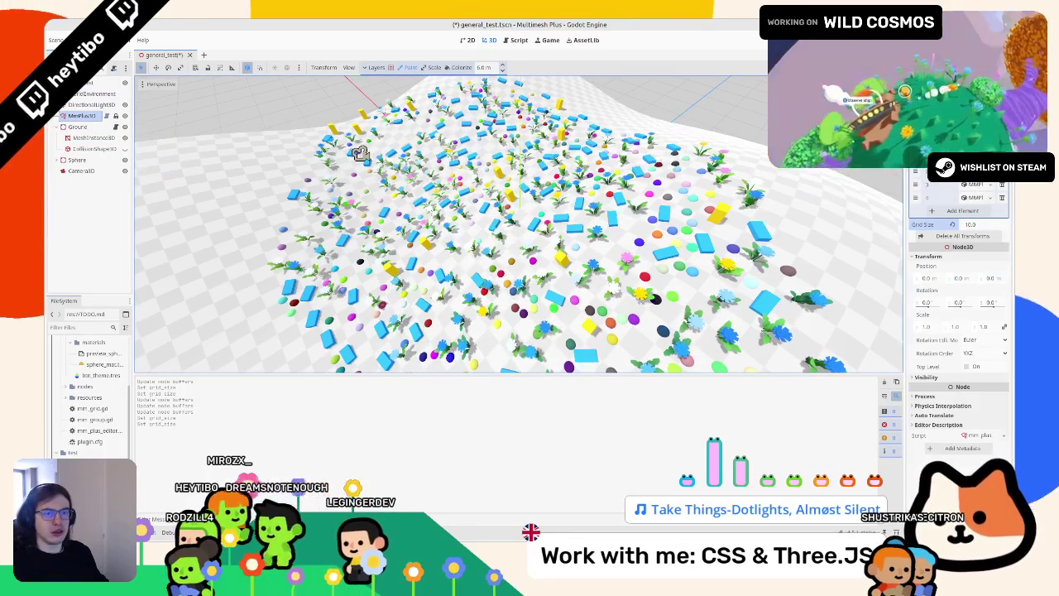
{"action": "scroll", "coordinate": [420, 238], "scroll_direction": "down", "scroll_amount": 5}
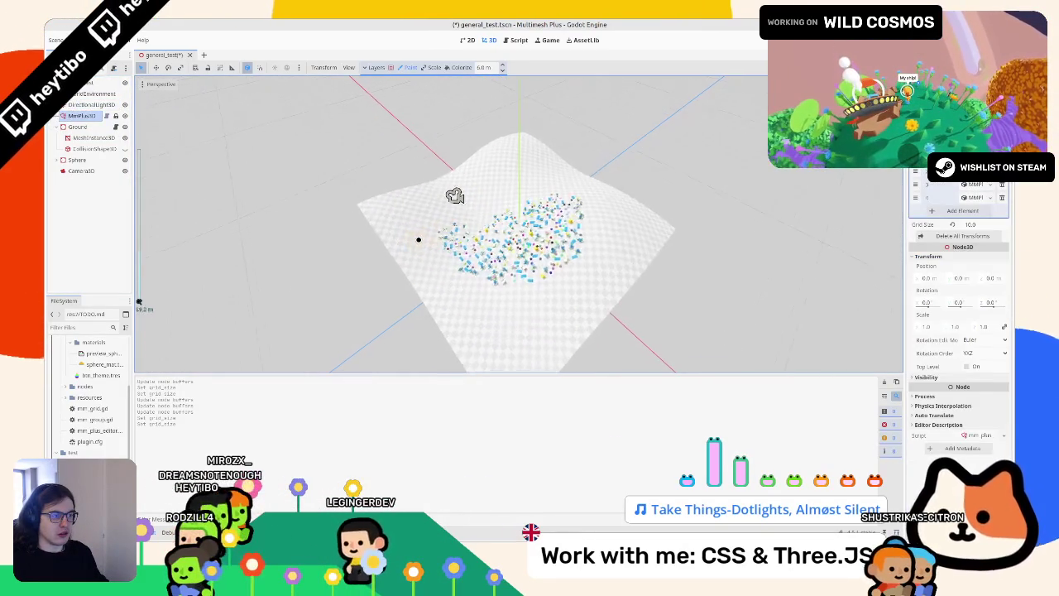
{"action": "mouse_move", "coordinate": [415, 242]}
{"action": "left_mouse_down"}
{"action": "mouse_move", "coordinate": [420, 219]}
{"action": "mouse_move", "coordinate": [435, 313]}
{"action": "left_mouse_up"}
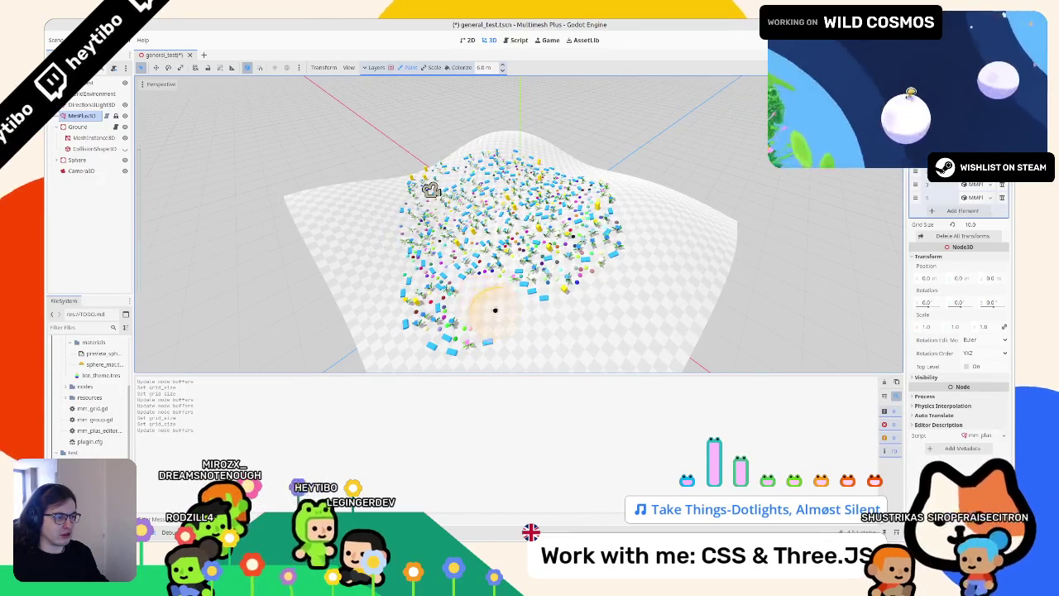
{"action": "scroll", "coordinate": [495, 310], "scroll_direction": "up", "scroll_amount": 5}
{"action": "key", "text": "ctrl+s"}
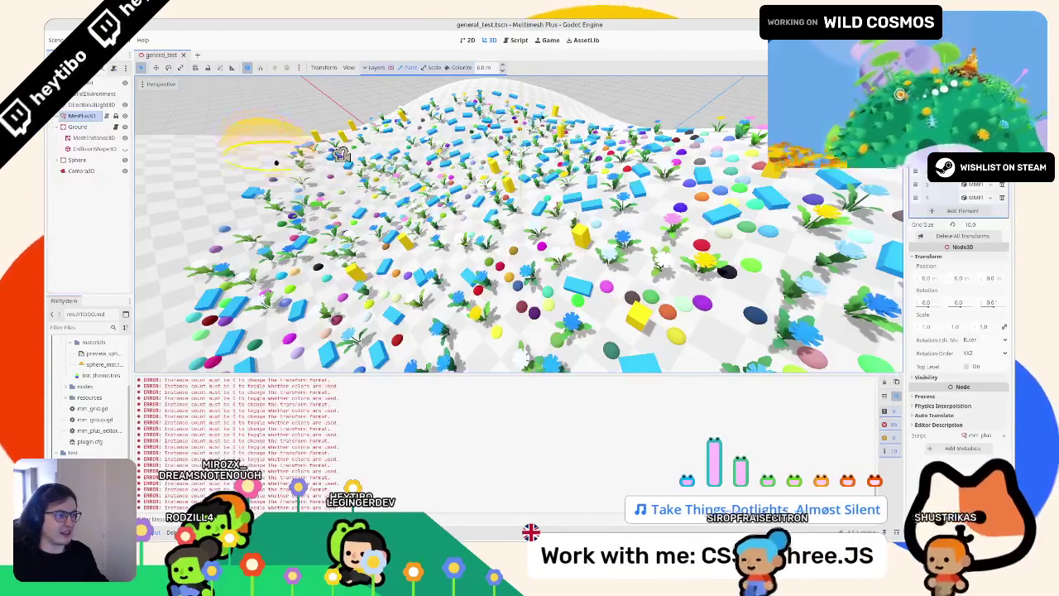
Inspect the painted ground, then start editing the Grid Size value
{"action": "scroll", "coordinate": [447, 234], "scroll_direction": "down", "scroll_amount": 3}
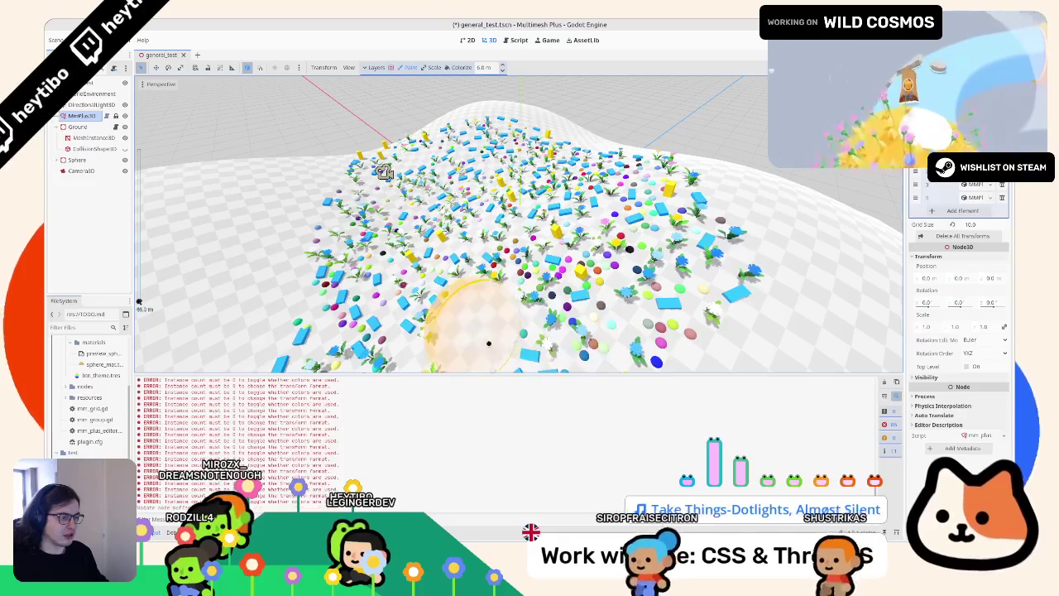
{"action": "scroll", "coordinate": [336, 240], "scroll_direction": "down", "scroll_amount": 5}
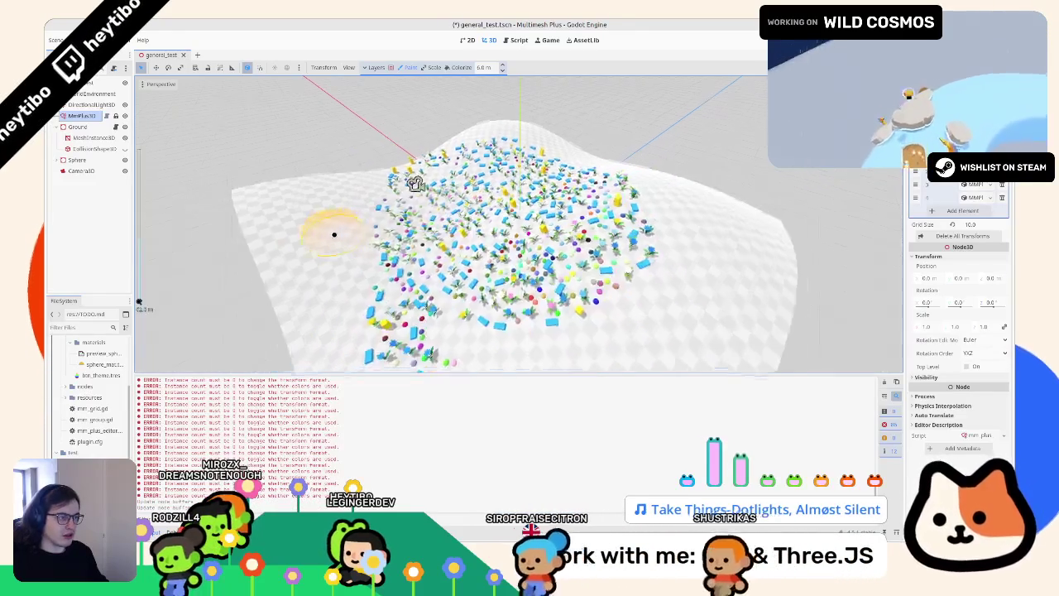
{"action": "scroll", "coordinate": [334, 238], "scroll_direction": "up", "scroll_amount": 2}
{"action": "scroll", "coordinate": [341, 239], "scroll_direction": "down", "scroll_amount": 2}
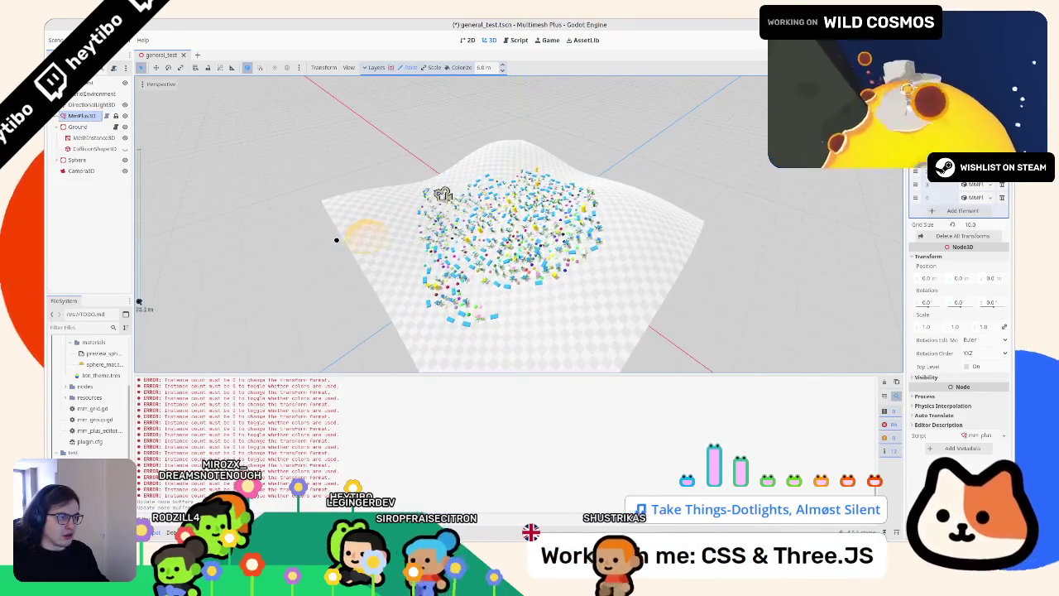
{"action": "scroll", "coordinate": [356, 296], "scroll_direction": "down", "scroll_amount": 2}
{"action": "scroll", "coordinate": [658, 294], "scroll_direction": "up", "scroll_amount": 2}
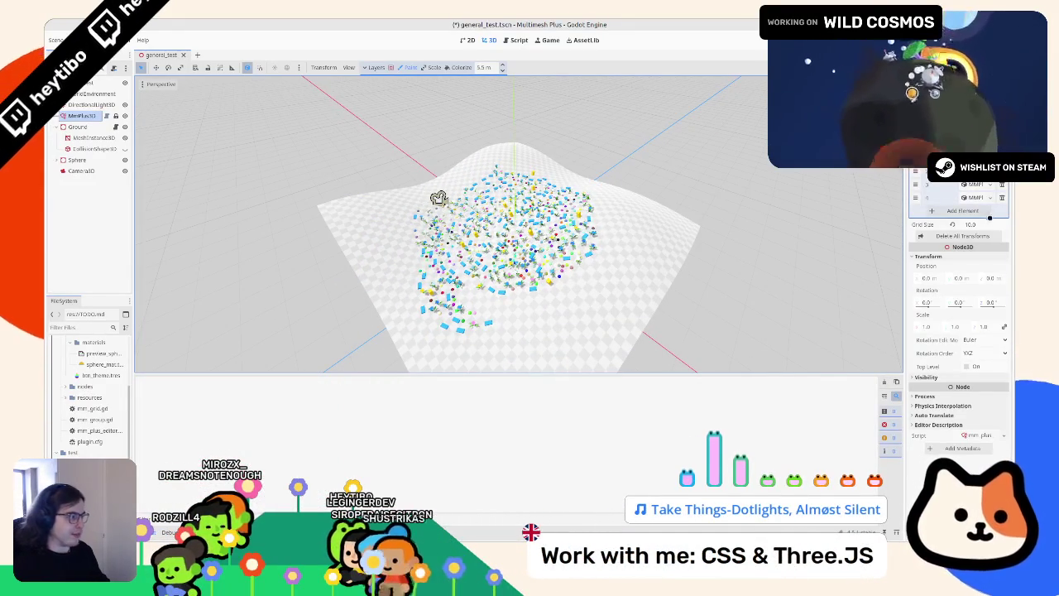
{"action": "left_click", "coordinate": [986, 223]}
{"action": "type", "text": "25"}
Apply grid size 25 and erase painted instances on the terrain's right side
{"action": "key", "text": "Return"}
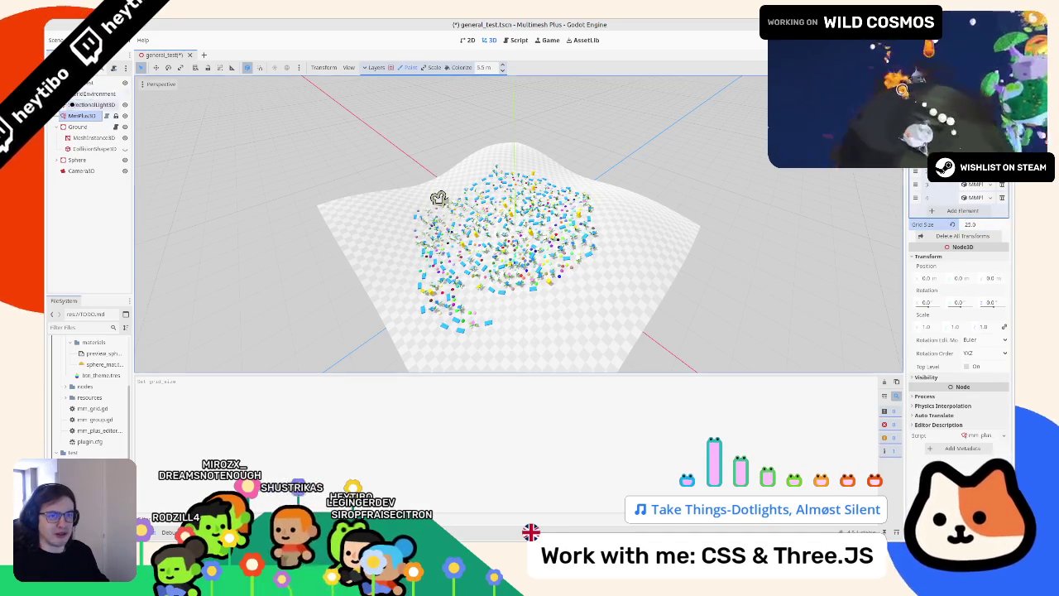
{"action": "scroll", "coordinate": [413, 228], "scroll_direction": "up", "scroll_amount": 3}
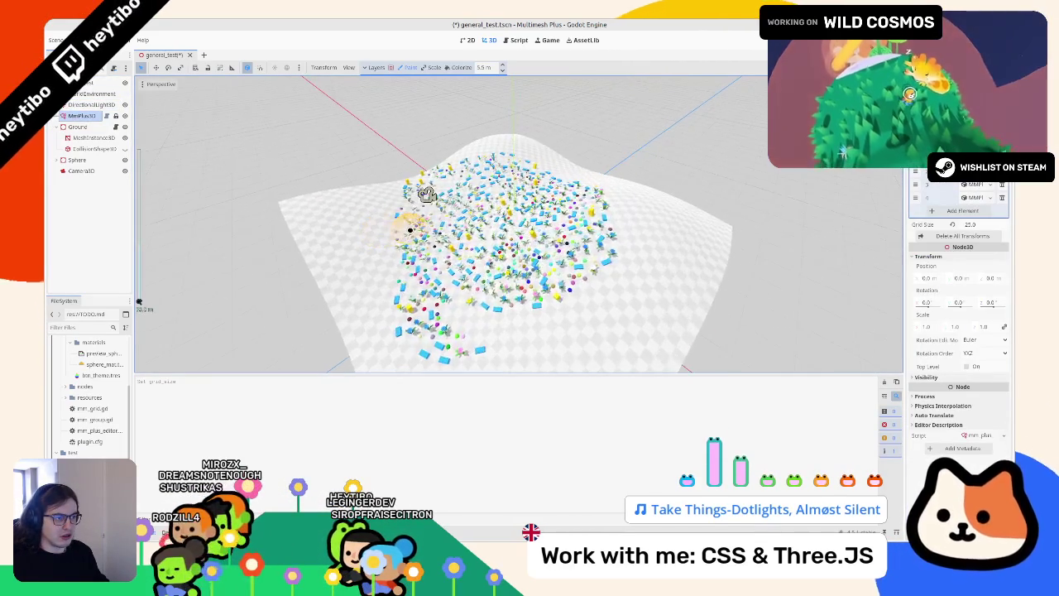
{"action": "scroll", "coordinate": [425, 193], "scroll_direction": "down", "scroll_amount": 2}
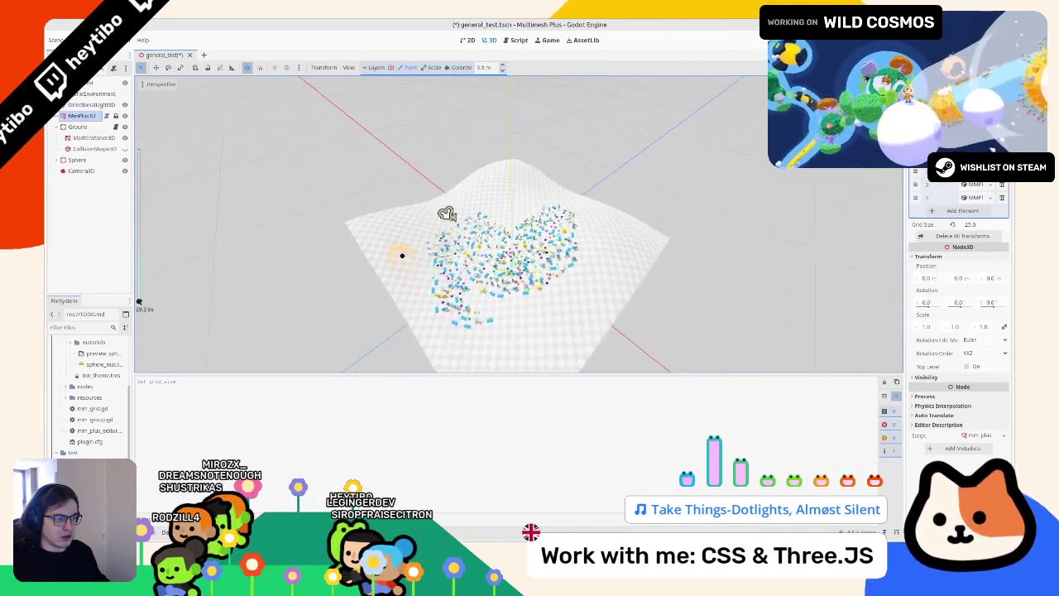
{"action": "scroll", "coordinate": [464, 179], "scroll_direction": "up", "scroll_amount": 3}
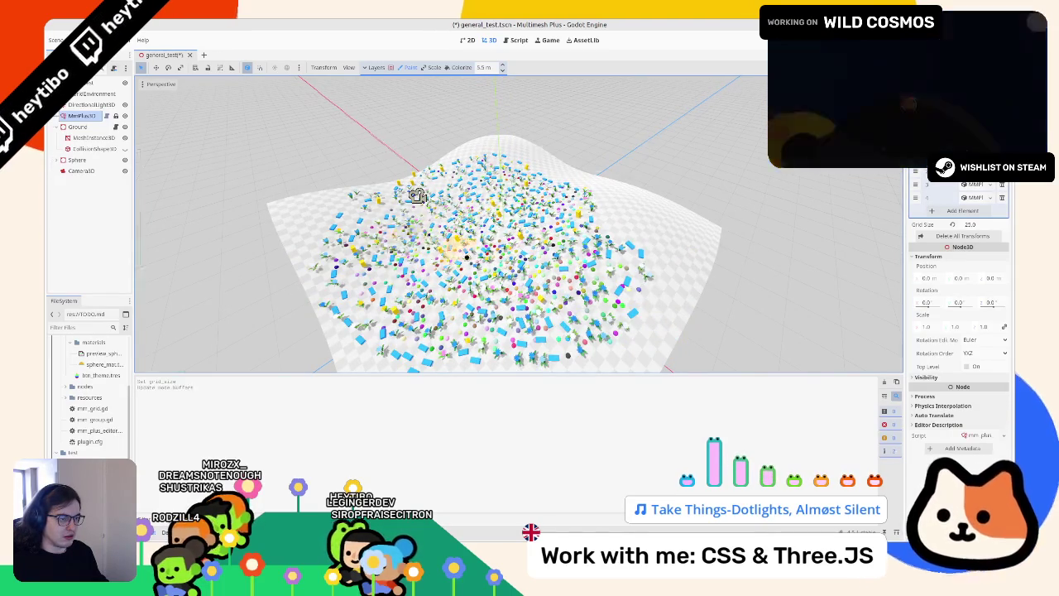
{"action": "scroll", "coordinate": [455, 248], "scroll_direction": "up", "scroll_amount": 3}
{"action": "mouse_move", "coordinate": [794, 331]}
{"action": "left_mouse_down"}
{"action": "mouse_move", "coordinate": [662, 320]}
{"action": "mouse_move", "coordinate": [603, 189]}
{"action": "mouse_move", "coordinate": [517, 221]}
{"action": "left_mouse_up"}
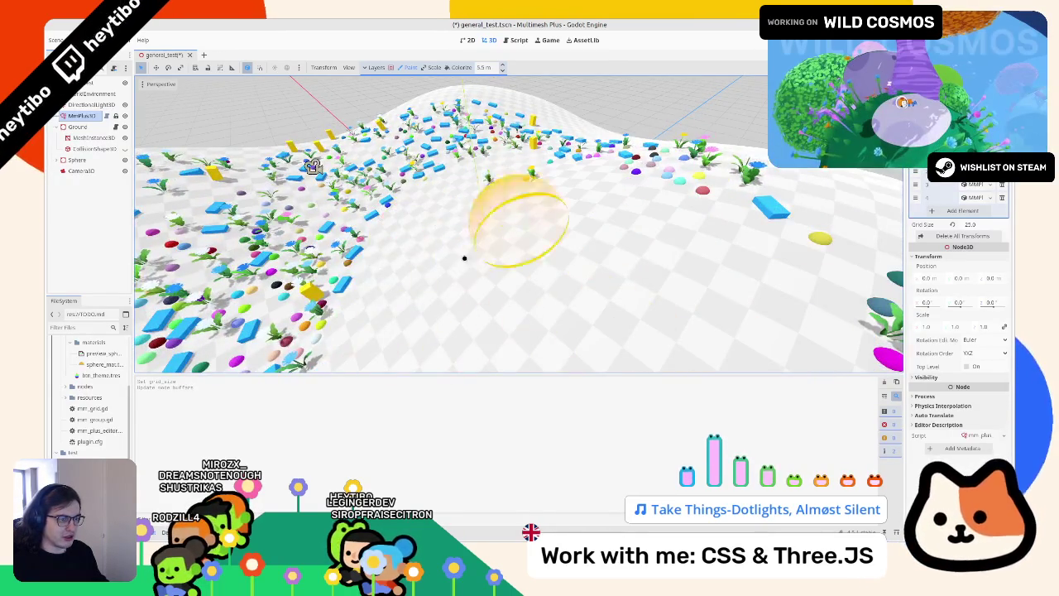
Erase most instances across the terrain and paint a new winding trail
{"action": "scroll", "coordinate": [465, 258], "scroll_direction": "down", "scroll_amount": 5}
{"action": "scroll", "coordinate": [458, 273], "scroll_direction": "up", "scroll_amount": 3}
{"action": "scroll", "coordinate": [457, 273], "scroll_direction": "down", "scroll_amount": 5}
{"action": "scroll", "coordinate": [513, 207], "scroll_direction": "up", "scroll_amount": 6}
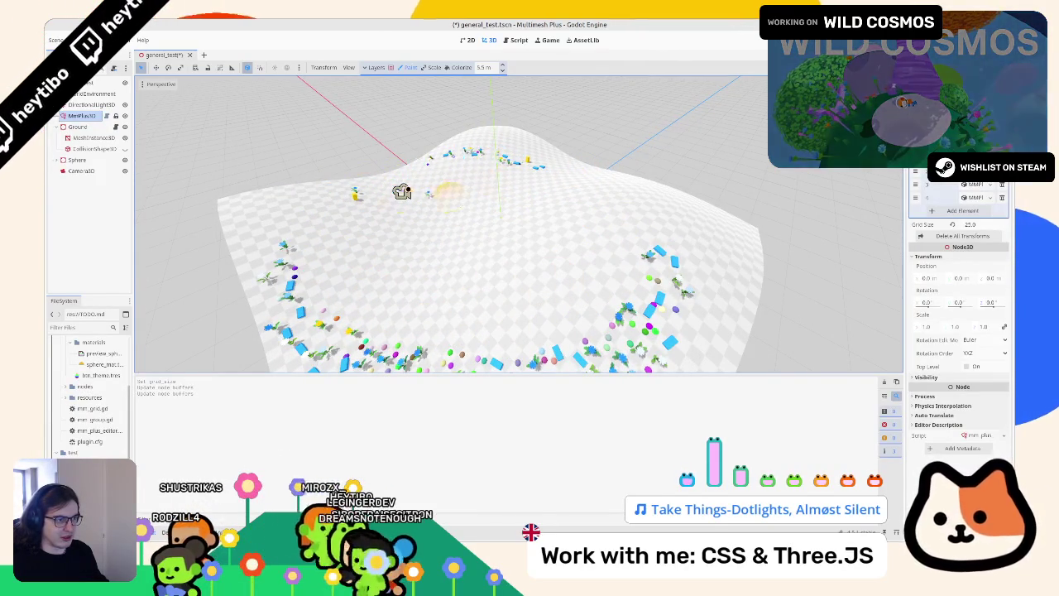
{"action": "scroll", "coordinate": [519, 224], "scroll_direction": "down", "scroll_amount": 5}
{"action": "scroll", "coordinate": [519, 223], "scroll_direction": "up", "scroll_amount": 5}
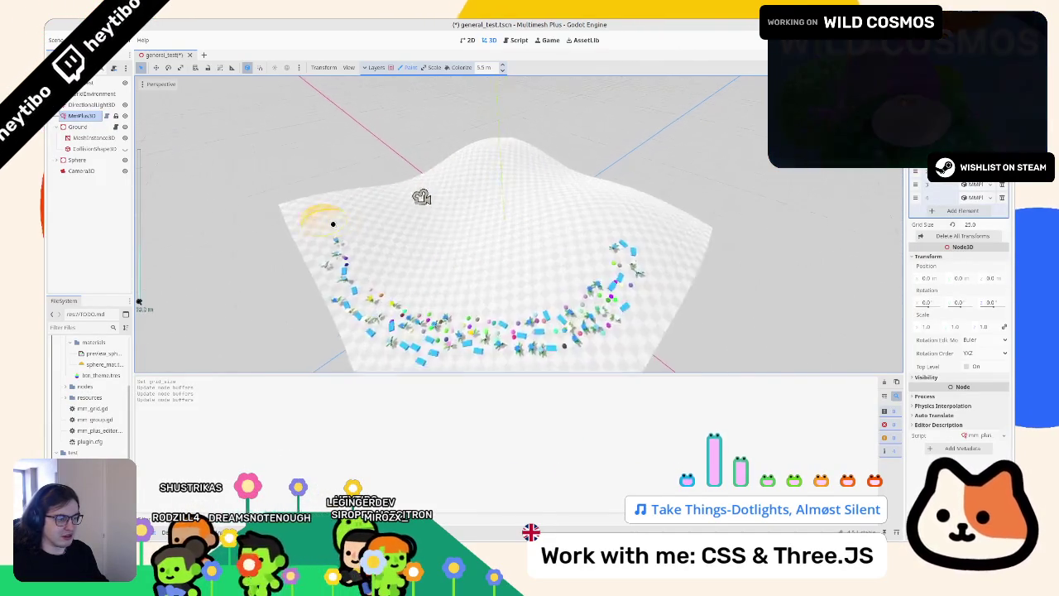
{"action": "scroll", "coordinate": [519, 224], "scroll_direction": "down", "scroll_amount": 4}
{"action": "scroll", "coordinate": [354, 255], "scroll_direction": "up", "scroll_amount": 4}
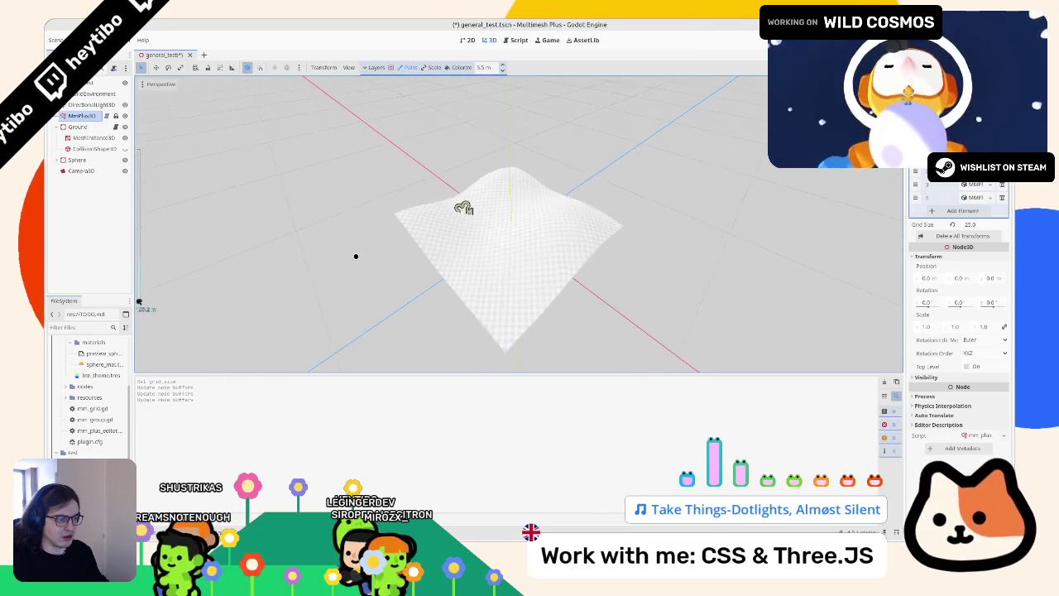
{"action": "scroll", "coordinate": [355, 259], "scroll_direction": "up", "scroll_amount": 1}
{"action": "mouse_move", "coordinate": [356, 259]}
{"action": "left_mouse_down"}
{"action": "mouse_move", "coordinate": [563, 298]}
{"action": "mouse_move", "coordinate": [604, 322]}
{"action": "left_mouse_up"}
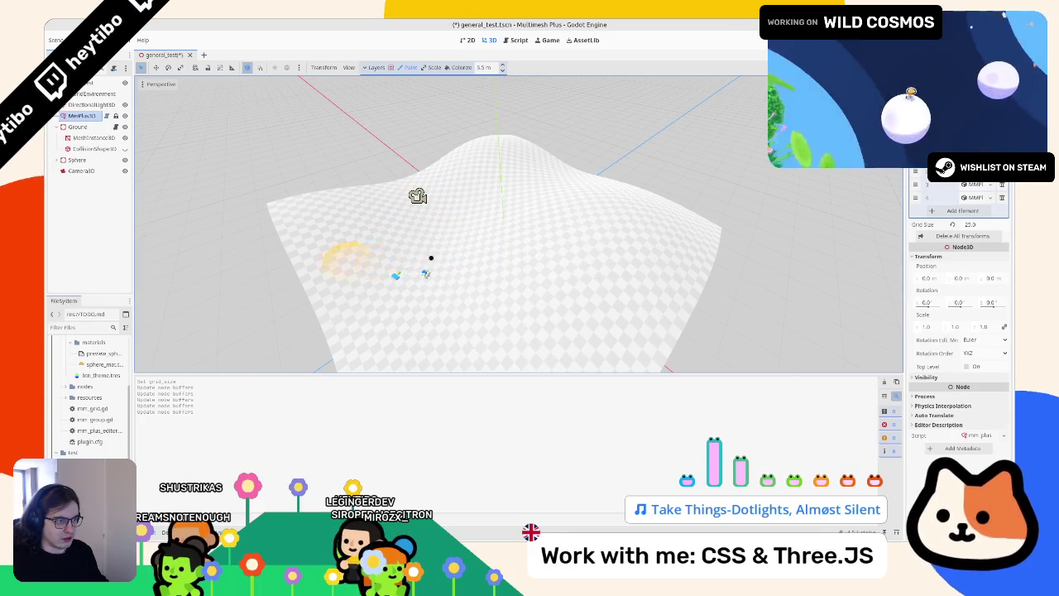
{"action": "mouse_move", "coordinate": [417, 196]}
{"action": "left_mouse_down"}
{"action": "mouse_move", "coordinate": [471, 208]}
{"action": "mouse_move", "coordinate": [439, 203]}
{"action": "mouse_move", "coordinate": [481, 193]}
{"action": "mouse_move", "coordinate": [450, 166]}
{"action": "left_mouse_up"}
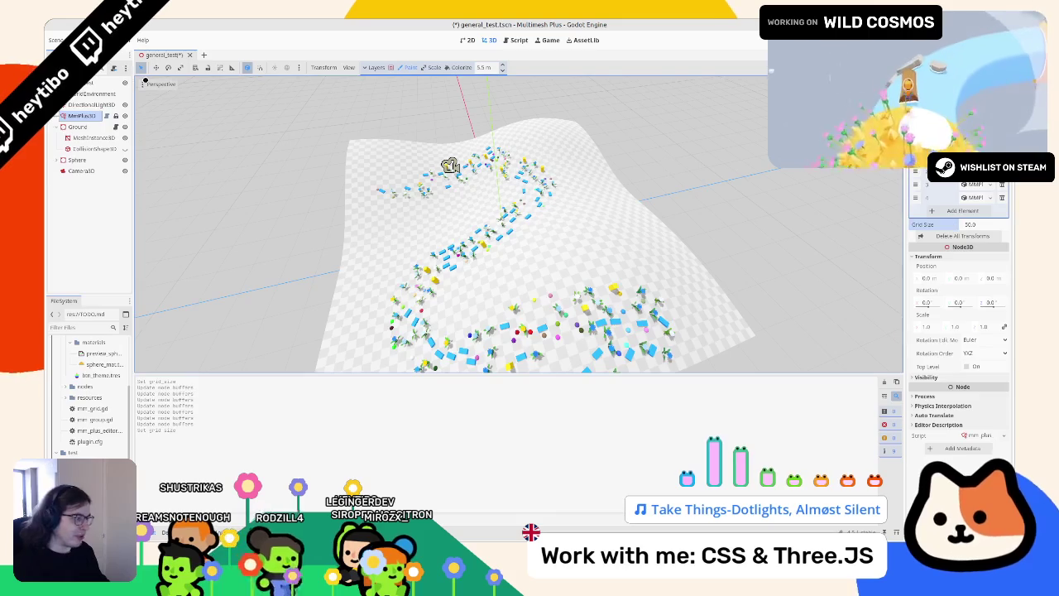
Tint the centre instances with the Colorize brush, save, then undo a second tint
{"action": "mouse_move", "coordinate": [449, 166]}
{"action": "left_mouse_down"}
{"action": "mouse_move", "coordinate": [480, 190]}
{"action": "mouse_move", "coordinate": [461, 173]}
{"action": "mouse_move", "coordinate": [466, 162]}
{"action": "left_mouse_up"}
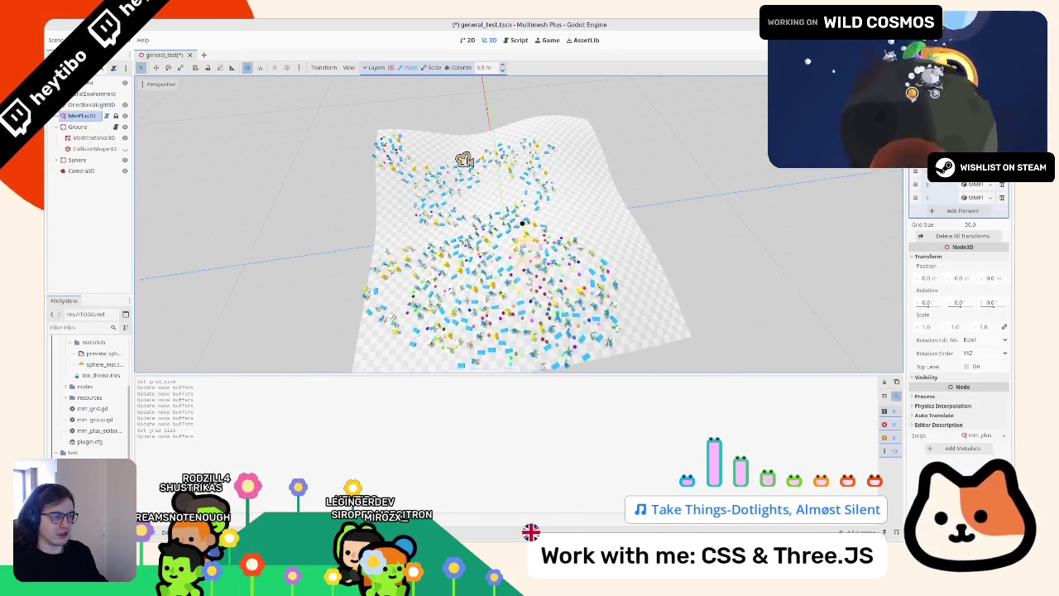
{"action": "scroll", "coordinate": [519, 271], "scroll_direction": "up", "scroll_amount": 5}
{"action": "left_click", "coordinate": [462, 67]}
{"action": "scroll", "coordinate": [569, 228], "scroll_direction": "down", "scroll_amount": 6}
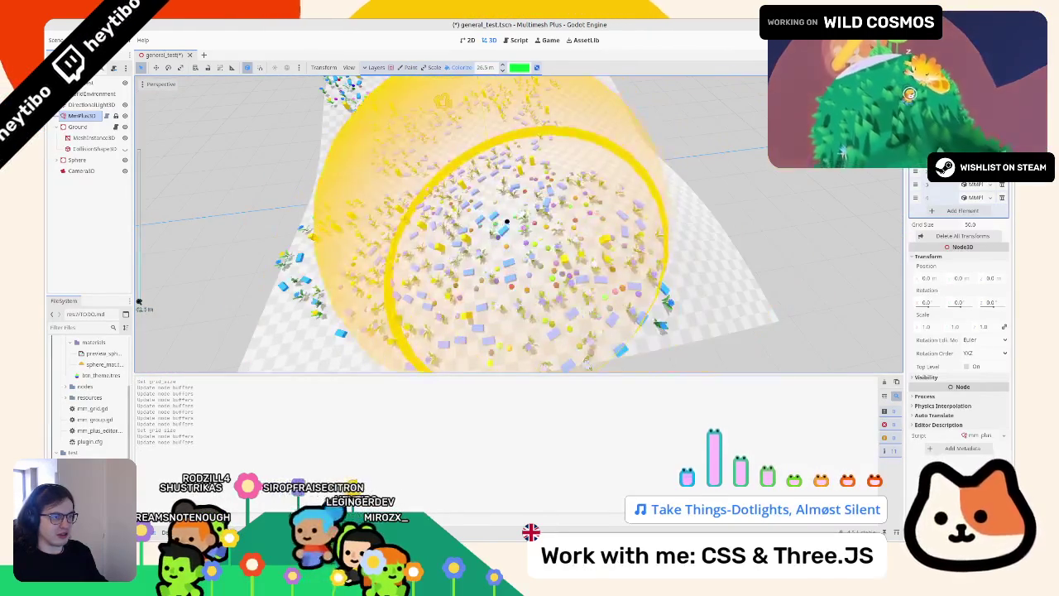
{"action": "left_click", "coordinate": [497, 298]}
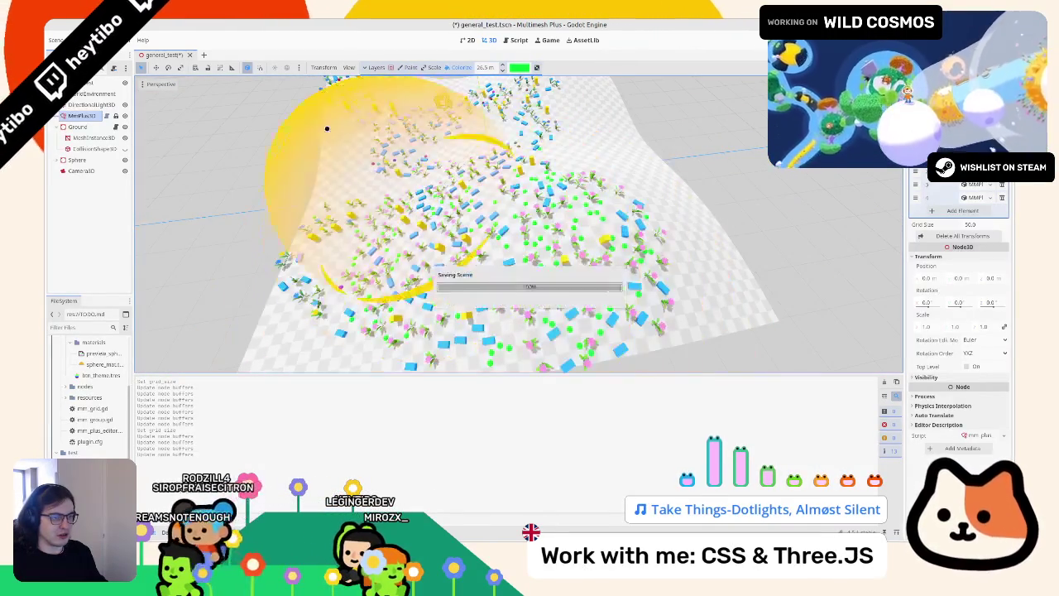
{"action": "key", "text": "ctrl+s"}
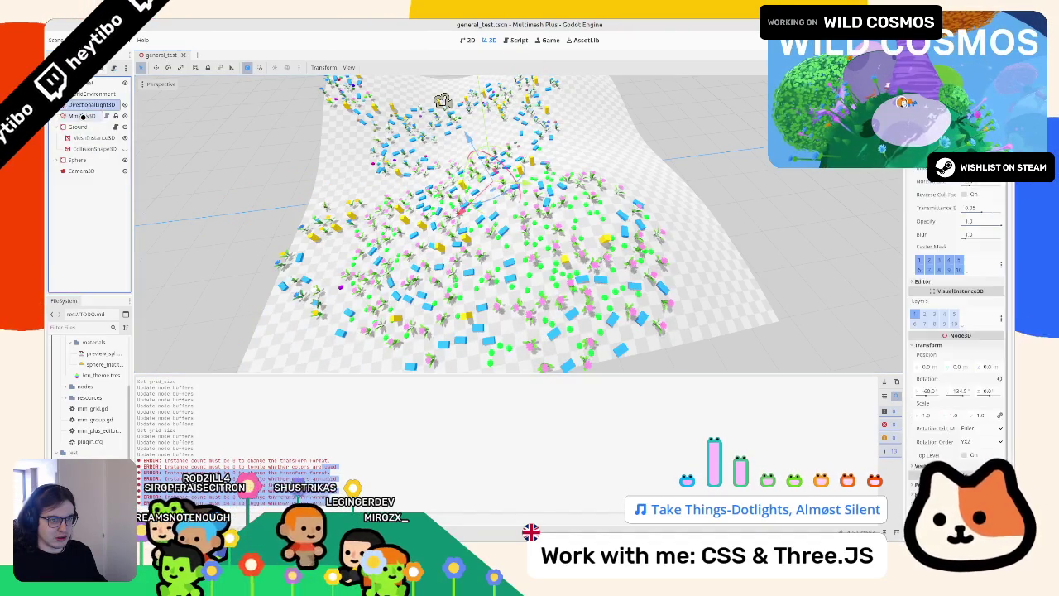
{"action": "left_click", "coordinate": [520, 233]}
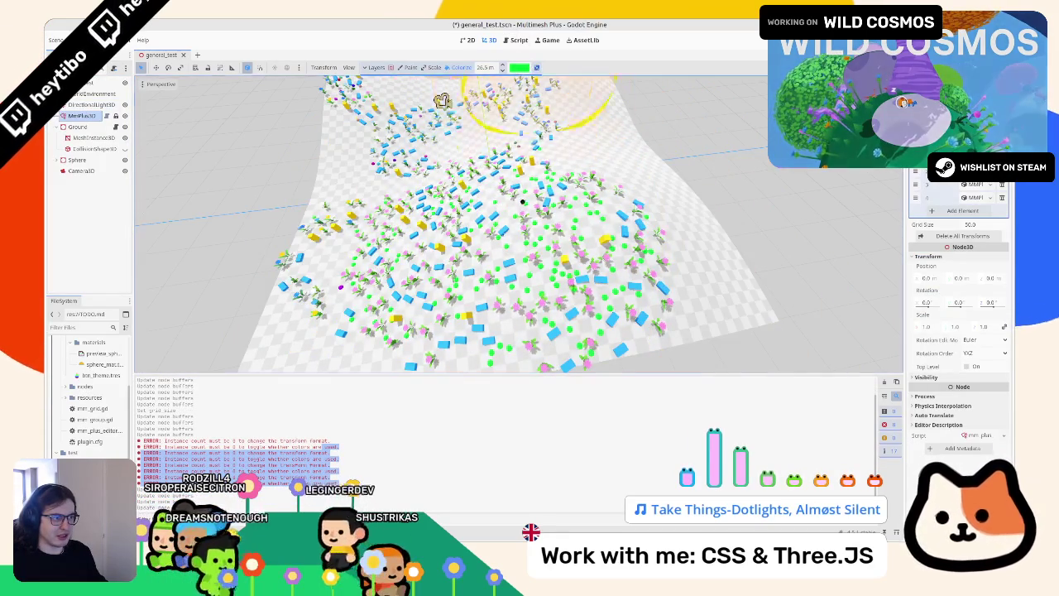
{"action": "key", "text": "ctrl+z"}
Use the Scale brush to enlarge, thin out and regrow instance clusters near the centre
{"action": "left_click", "coordinate": [434, 67]}
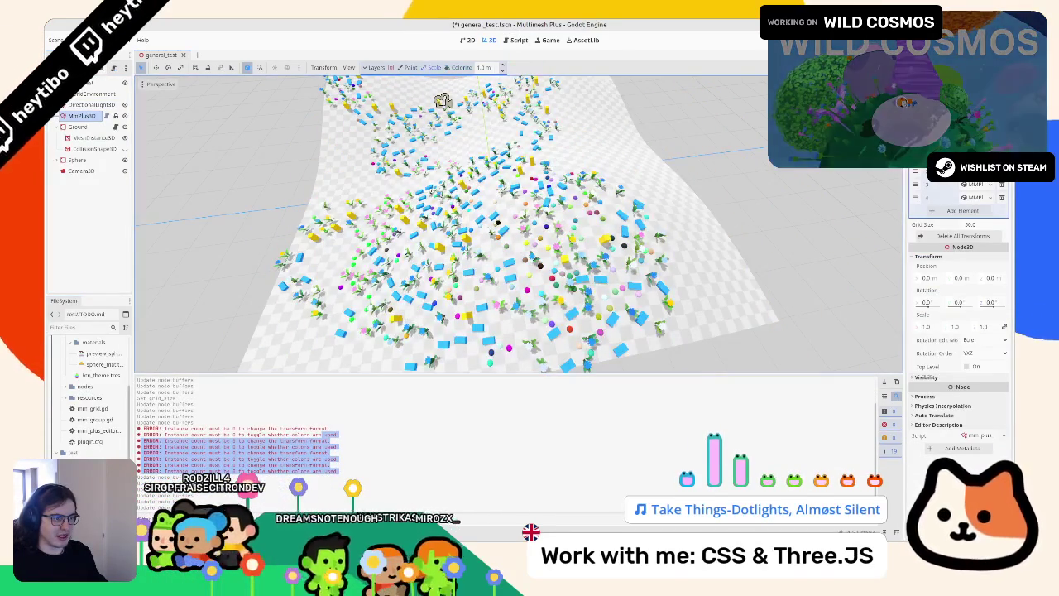
{"action": "scroll", "coordinate": [477, 253], "scroll_direction": "up", "scroll_amount": 3}
{"action": "mouse_move", "coordinate": [466, 244]}
{"action": "left_mouse_down"}
{"action": "mouse_move", "coordinate": [463, 290]}
{"action": "mouse_move", "coordinate": [530, 331]}
{"action": "mouse_move", "coordinate": [431, 192]}
{"action": "mouse_move", "coordinate": [360, 169]}
{"action": "mouse_move", "coordinate": [464, 207]}
{"action": "mouse_move", "coordinate": [486, 186]}
{"action": "left_mouse_up"}
{"action": "scroll", "coordinate": [497, 228], "scroll_direction": "down", "scroll_amount": 6}
{"action": "scroll", "coordinate": [496, 229], "scroll_direction": "up", "scroll_amount": 5}
{"action": "scroll", "coordinate": [492, 207], "scroll_direction": "down", "scroll_amount": 5}
{"action": "scroll", "coordinate": [482, 204], "scroll_direction": "up", "scroll_amount": 6}
{"action": "scroll", "coordinate": [454, 189], "scroll_direction": "down", "scroll_amount": 3}
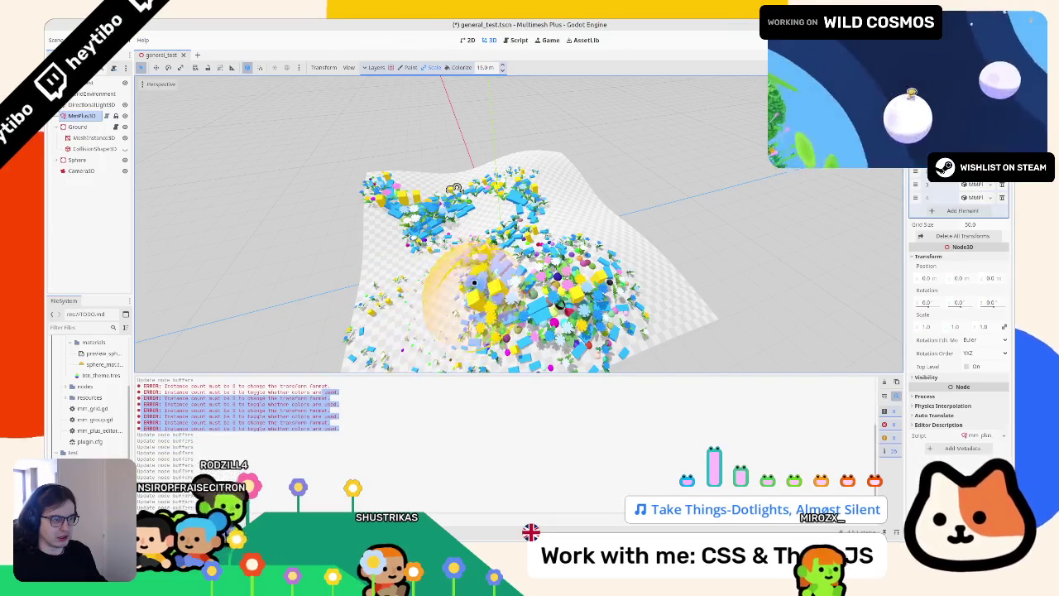
{"action": "mouse_move", "coordinate": [437, 273]}
{"action": "left_mouse_down"}
{"action": "mouse_move", "coordinate": [647, 290]}
{"action": "mouse_move", "coordinate": [472, 311]}
{"action": "left_mouse_up"}
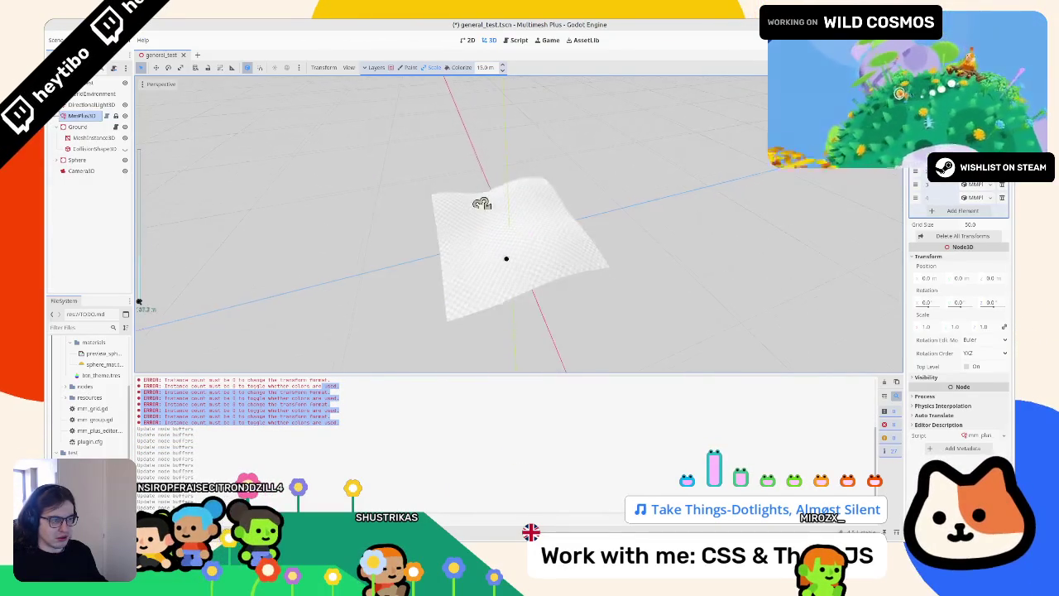
{"action": "mouse_move", "coordinate": [468, 260]}
{"action": "left_mouse_down"}
{"action": "mouse_move", "coordinate": [430, 265]}
{"action": "mouse_move", "coordinate": [546, 306]}
{"action": "left_mouse_up"}
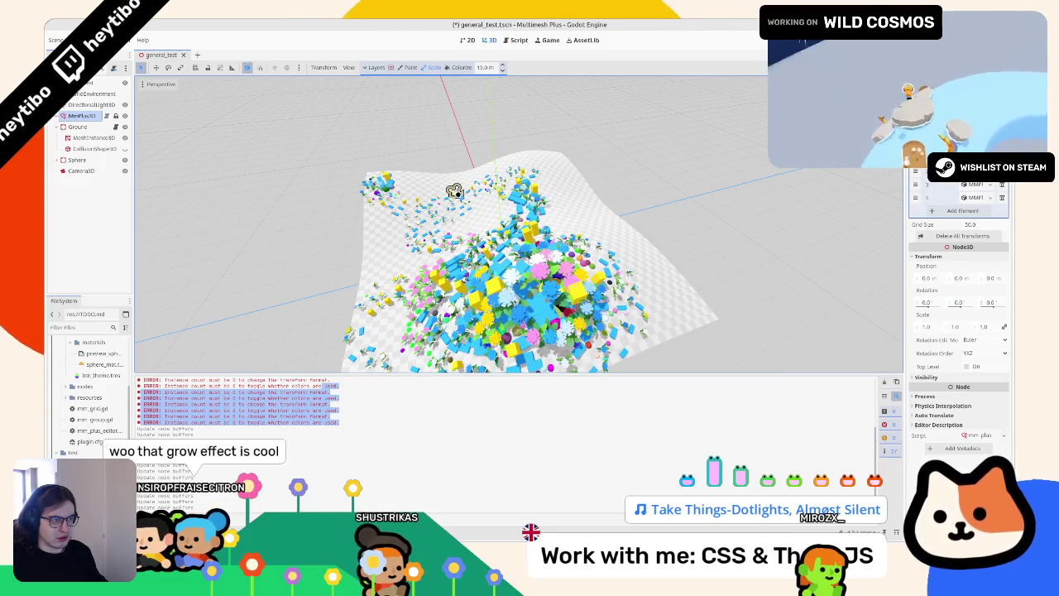
{"action": "scroll", "coordinate": [454, 191], "scroll_direction": "up", "scroll_amount": 4}
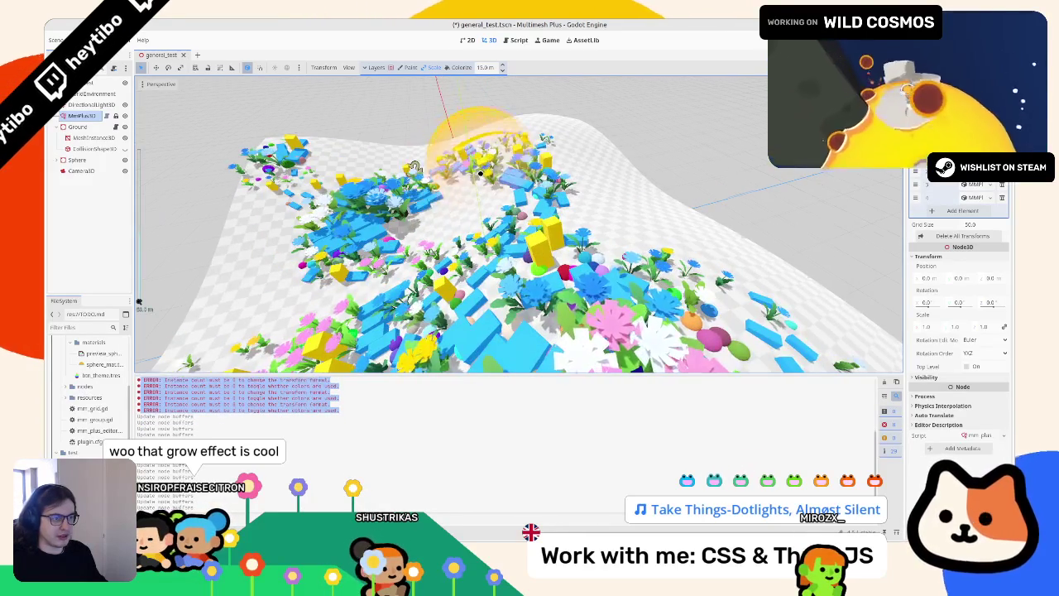
{"action": "scroll", "coordinate": [480, 173], "scroll_direction": "down", "scroll_amount": 4}
Turn off the Flower, Cube and Sphere paint layers
{"action": "left_click_drag", "start_coordinate": [480, 173], "coordinate": [488, 274]}
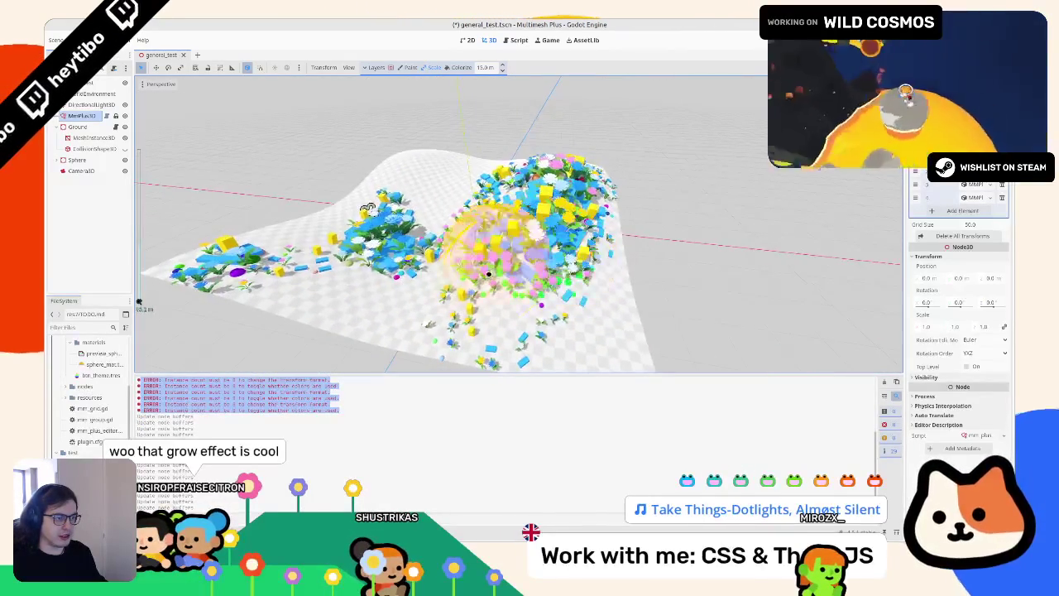
{"action": "scroll", "coordinate": [524, 282], "scroll_direction": "down", "scroll_amount": 5}
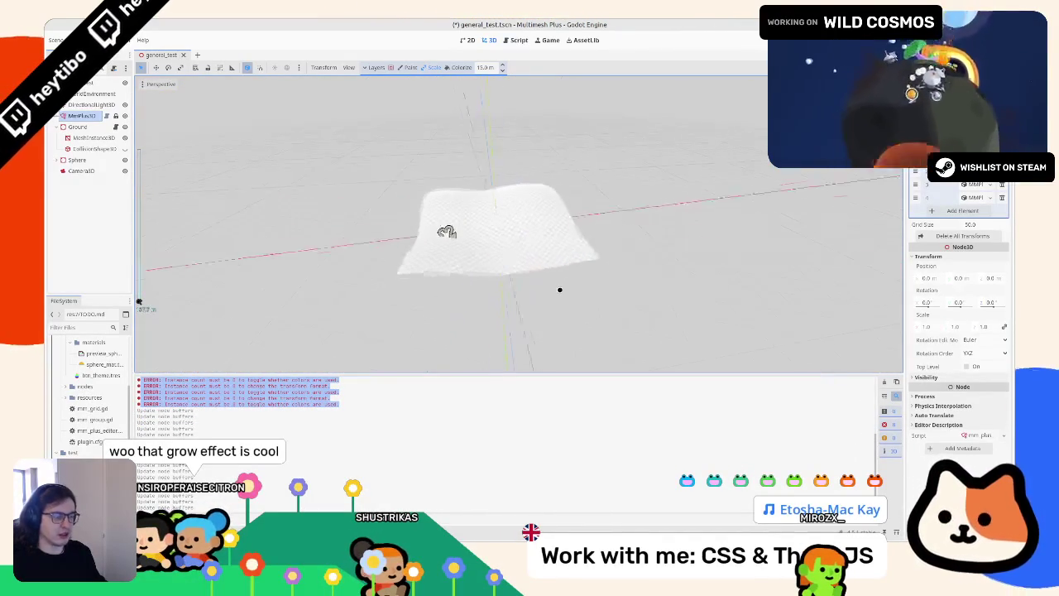
{"action": "scroll", "coordinate": [560, 290], "scroll_direction": "up", "scroll_amount": 5}
{"action": "scroll", "coordinate": [539, 245], "scroll_direction": "down", "scroll_amount": 3}
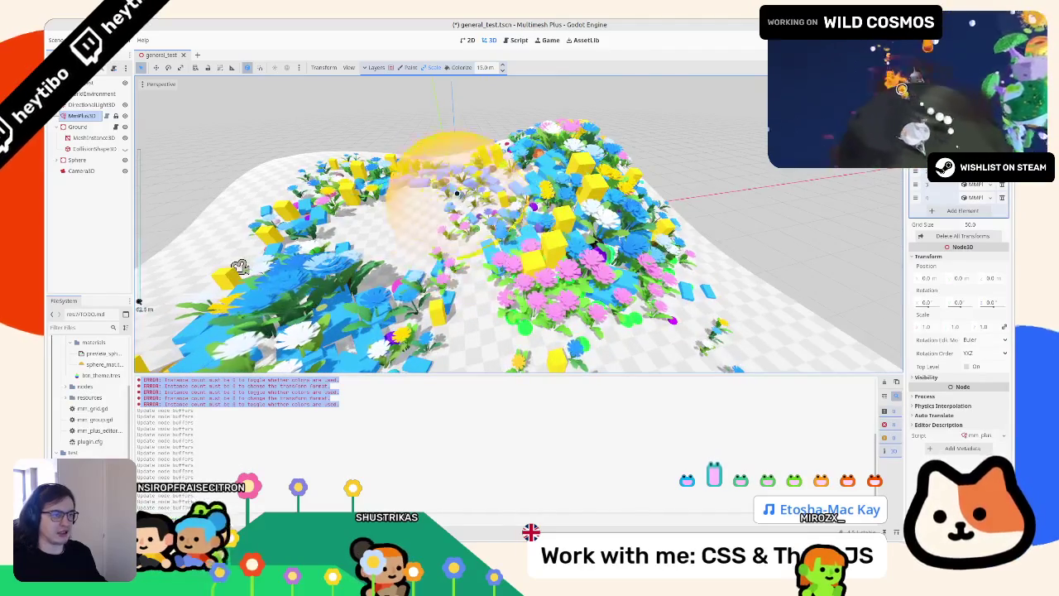
{"action": "left_click_drag", "start_coordinate": [240, 267], "coordinate": [282, 256]}
{"action": "left_click", "coordinate": [389, 66]}
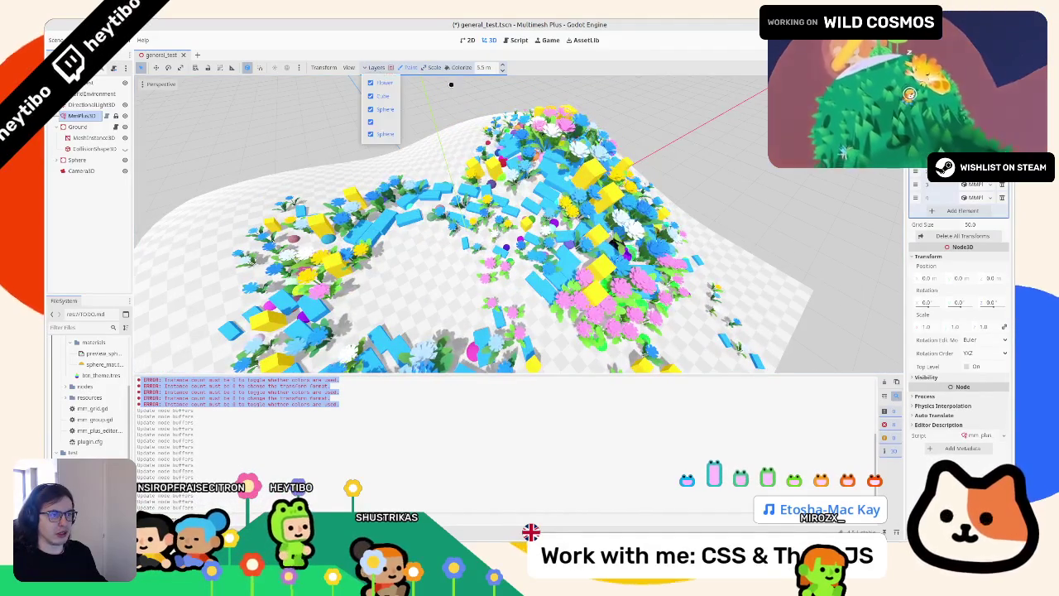
{"action": "left_click", "coordinate": [383, 83]}
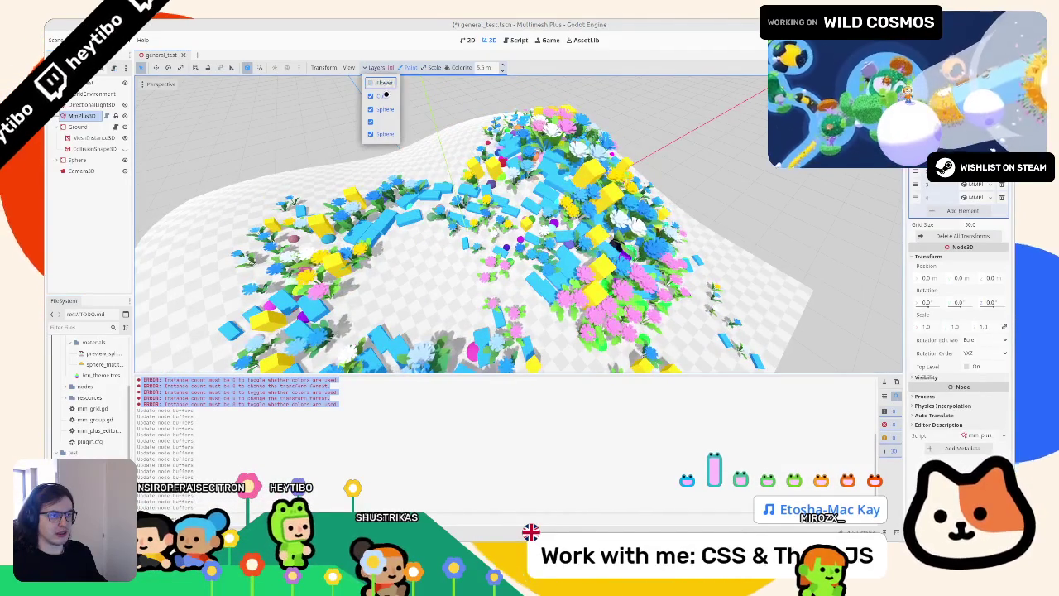
{"action": "left_click", "coordinate": [383, 96]}
{"action": "left_click", "coordinate": [383, 109]}
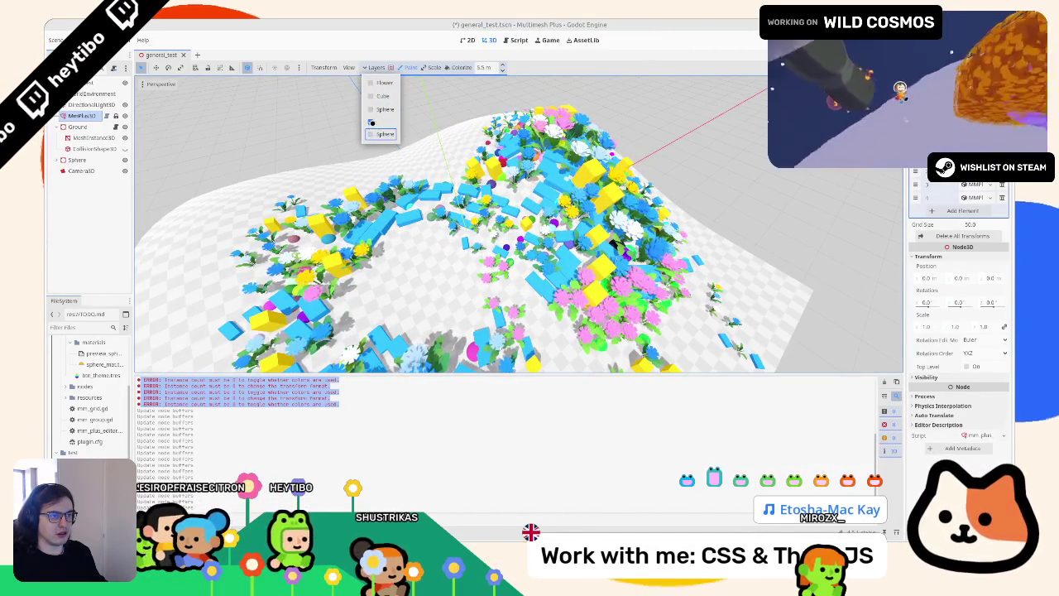
{"action": "left_click", "coordinate": [377, 207]}
Paint blue swaths with only the remaining layer, then run Delete All Transforms
{"action": "mouse_move", "coordinate": [365, 240]}
{"action": "left_mouse_down"}
{"action": "mouse_move", "coordinate": [411, 300]}
{"action": "mouse_move", "coordinate": [413, 218]}
{"action": "left_mouse_up"}
{"action": "mouse_move", "coordinate": [364, 249]}
{"action": "left_mouse_down"}
{"action": "mouse_move", "coordinate": [348, 257]}
{"action": "mouse_move", "coordinate": [367, 272]}
{"action": "mouse_move", "coordinate": [451, 199]}
{"action": "left_mouse_up"}
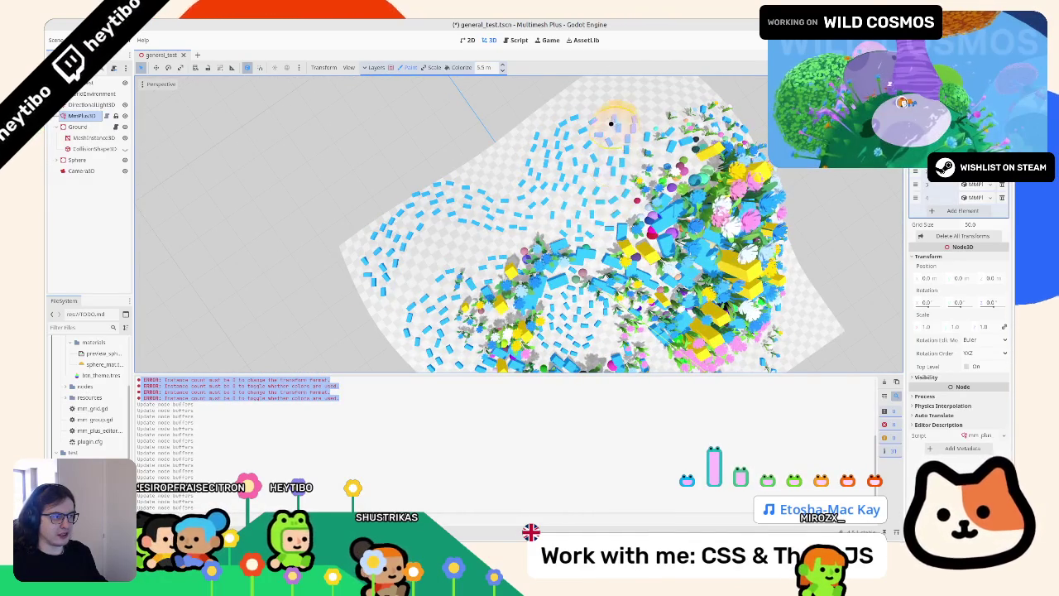
{"action": "mouse_move", "coordinate": [514, 159]}
{"action": "left_mouse_down"}
{"action": "mouse_move", "coordinate": [524, 229]}
{"action": "mouse_move", "coordinate": [496, 248]}
{"action": "mouse_move", "coordinate": [504, 252]}
{"action": "left_mouse_up"}
{"action": "scroll", "coordinate": [524, 229], "scroll_direction": "down", "scroll_amount": 3}
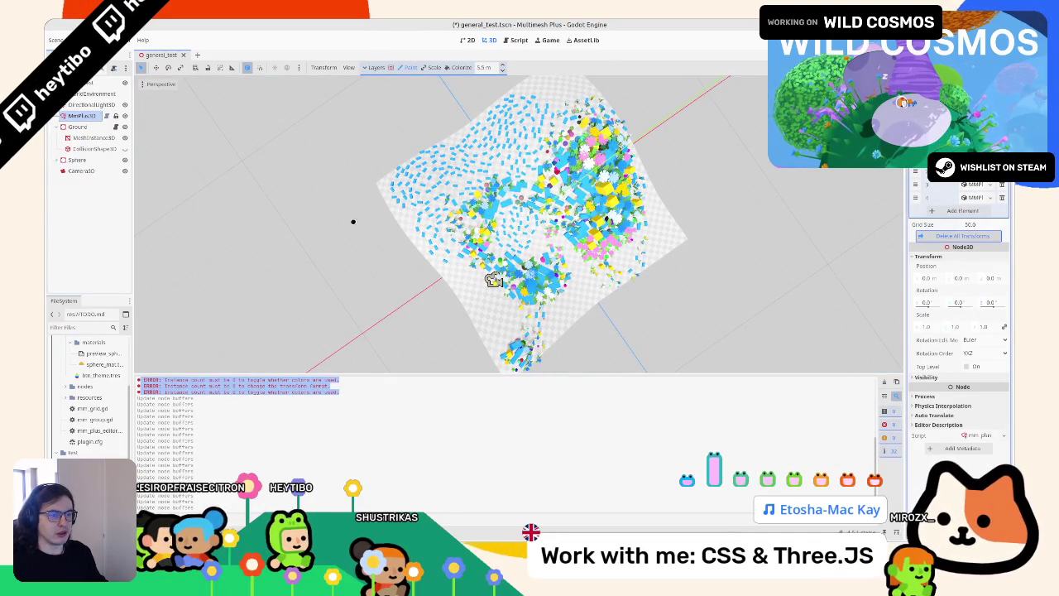
{"action": "left_click", "coordinate": [958, 236]}
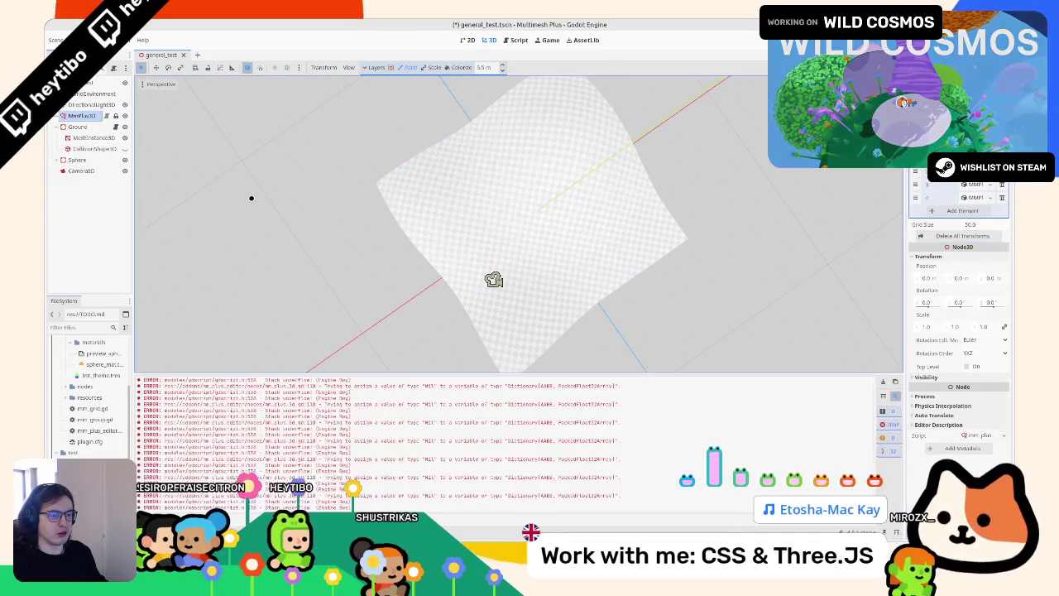
Reselect the MMPlus node and open the plugin's mm_plus_editor.gd script
{"action": "left_click", "coordinate": [91, 104]}
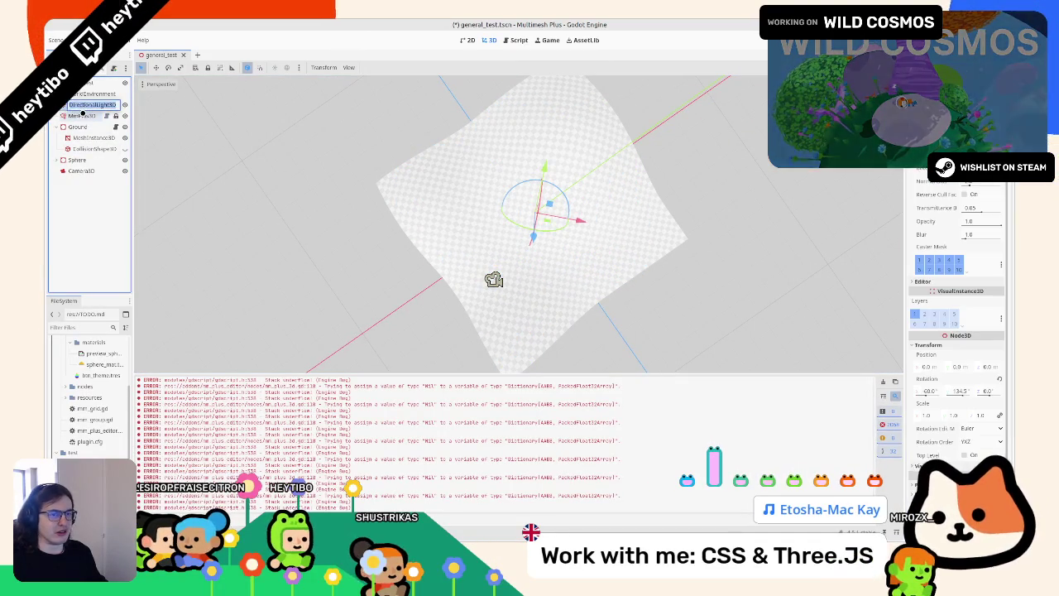
{"action": "left_click", "coordinate": [82, 115]}
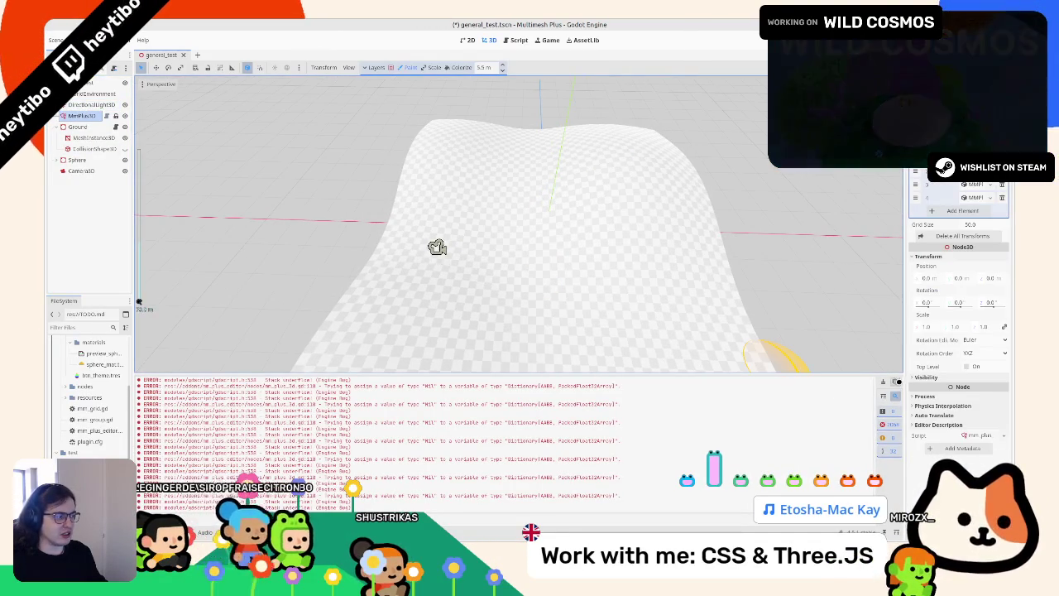
{"action": "left_click", "coordinate": [505, 43]}
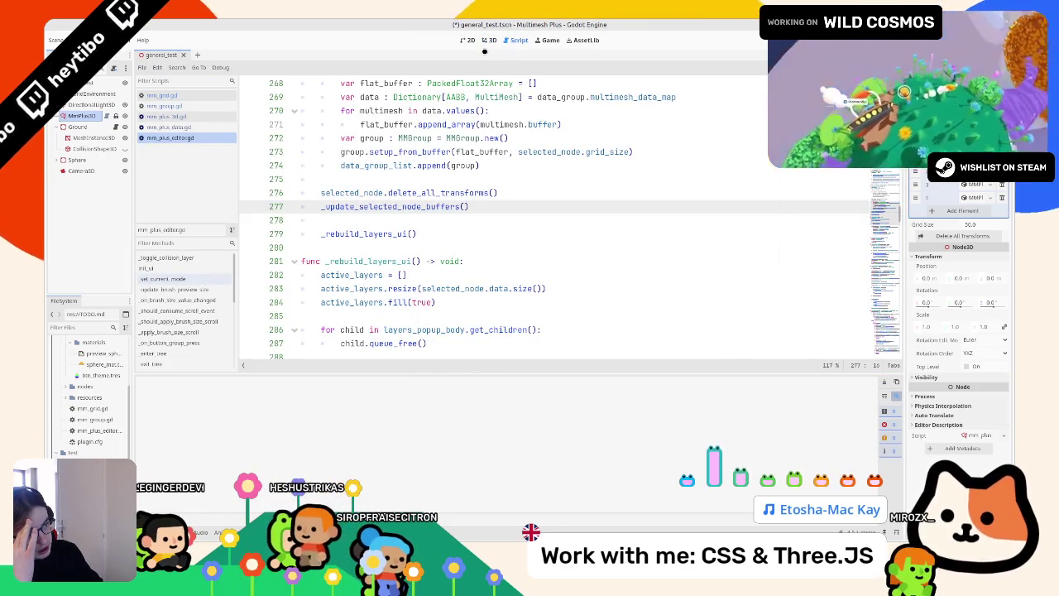
{"action": "scroll", "coordinate": [460, 145], "scroll_direction": "up", "scroll_amount": 5}
{"action": "scroll", "coordinate": [460, 145], "scroll_direction": "up", "scroll_amount": 5}
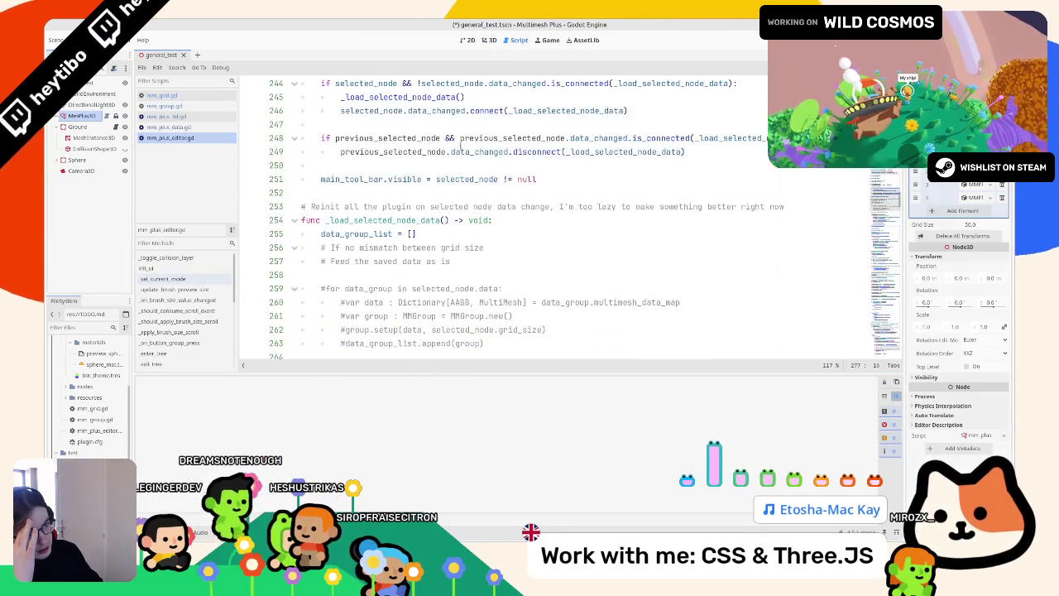
{"action": "scroll", "coordinate": [406, 188], "scroll_direction": "down", "scroll_amount": 5}
{"action": "scroll", "coordinate": [407, 188], "scroll_direction": "down", "scroll_amount": 6}
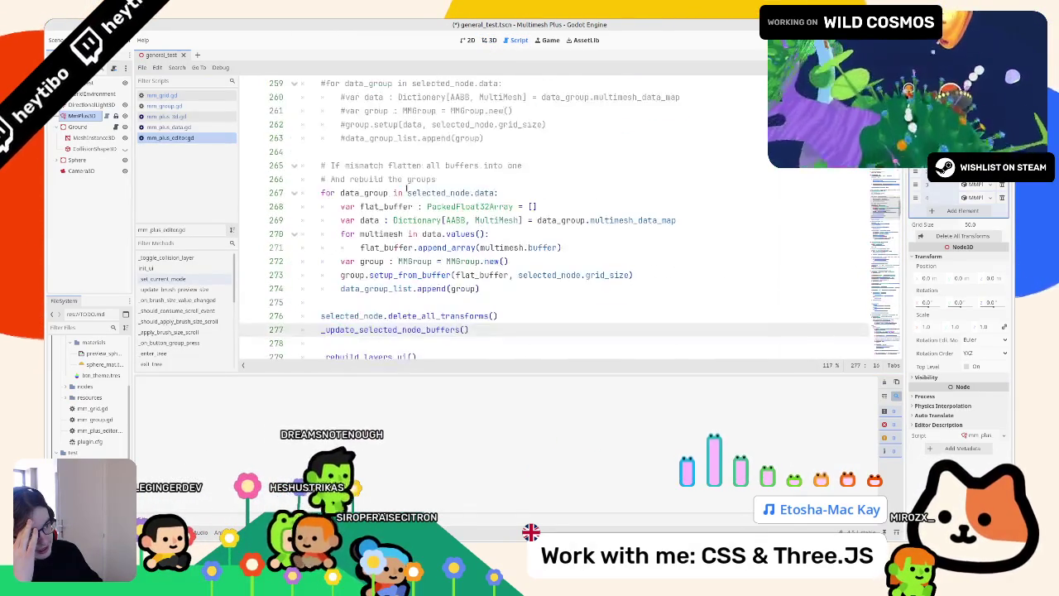
Delete the blank line 278, then switch to mm_plus_data.gd
{"action": "left_click", "coordinate": [390, 219]}
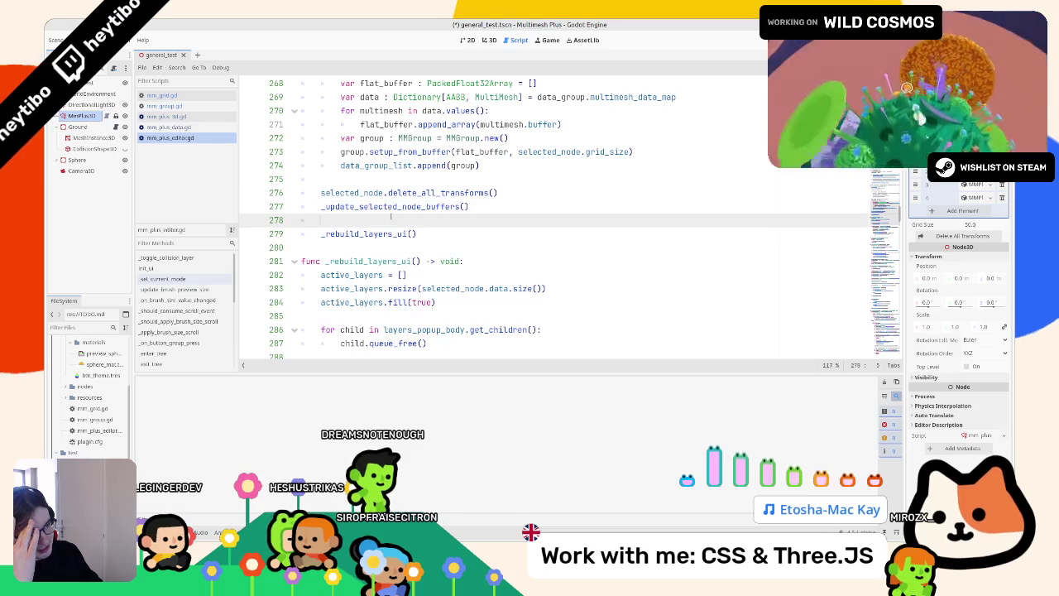
{"action": "key", "text": "BackSpace"}
{"action": "key", "text": "BackSpace"}
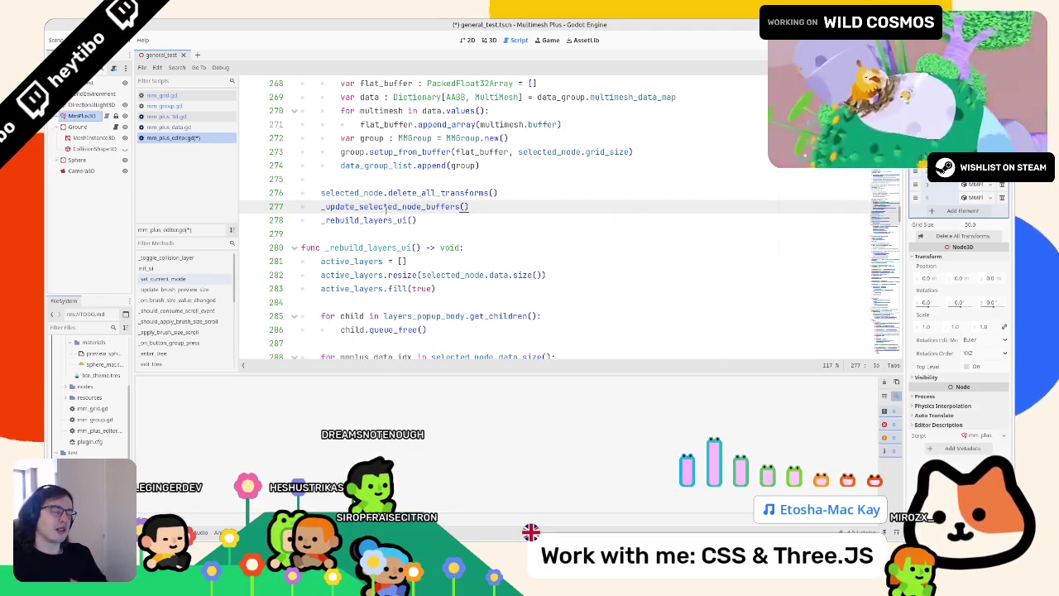
{"action": "scroll", "coordinate": [386, 207], "scroll_direction": "up", "scroll_amount": 6}
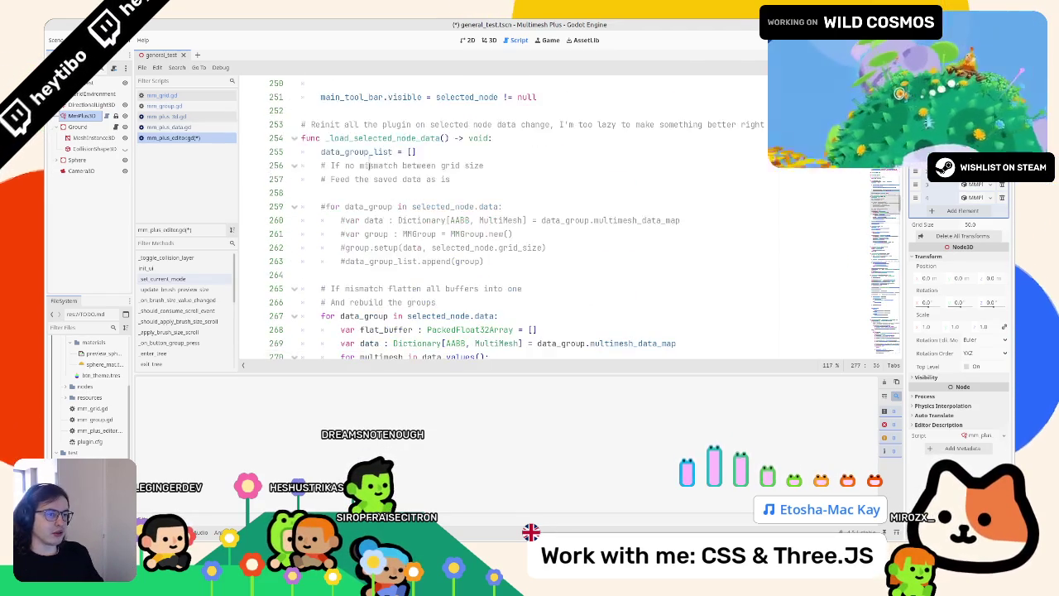
{"action": "left_click_drag", "start_coordinate": [342, 135], "coordinate": [362, 209]}
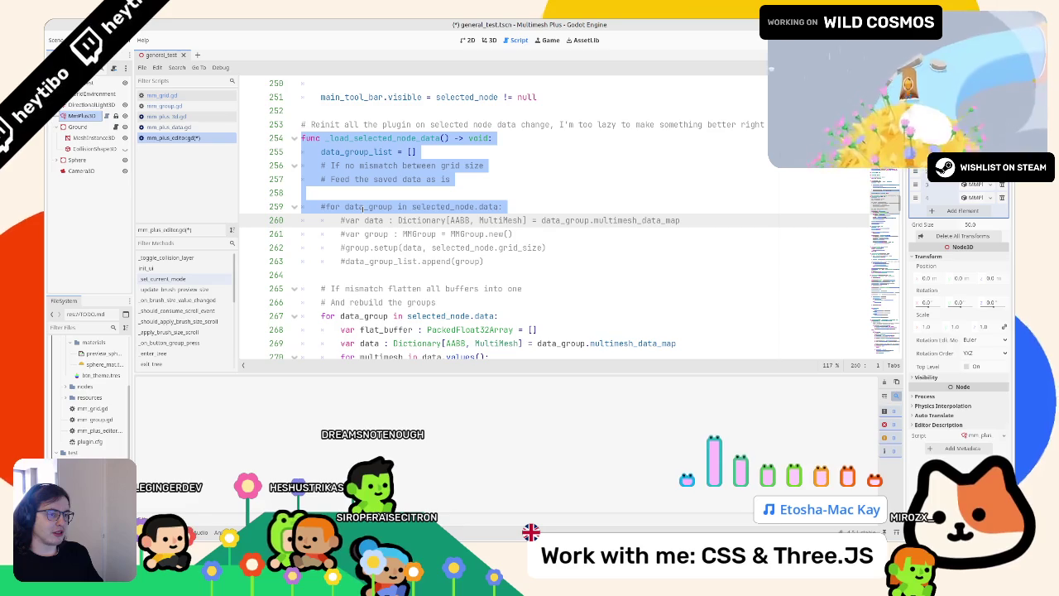
{"action": "left_click", "coordinate": [214, 127]}
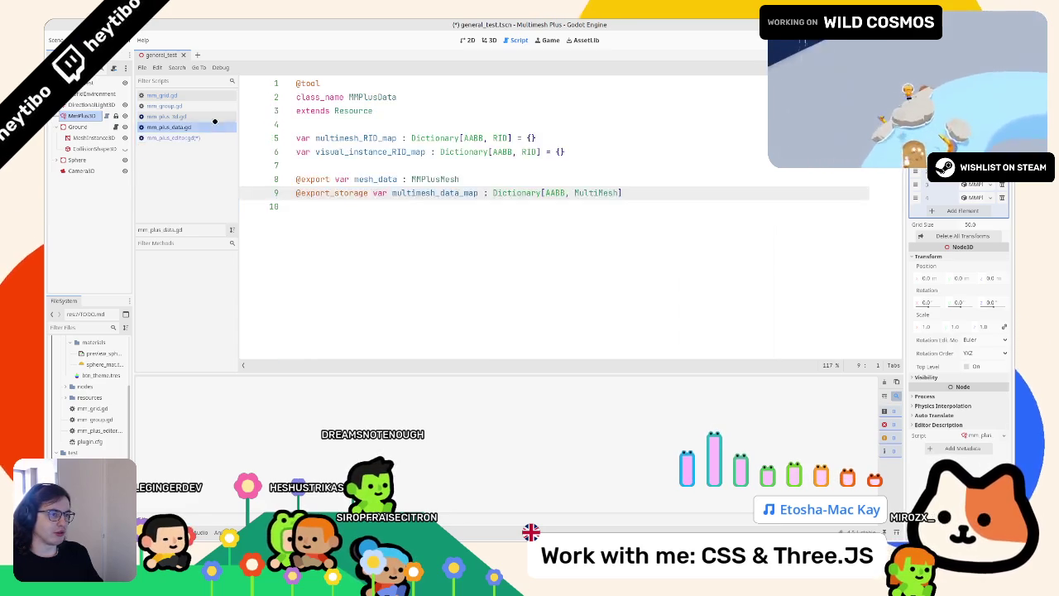
Open mm_plus_3d.gd and inspect the _ready function's set_notify_transform call on line 41
{"action": "left_click", "coordinate": [214, 117]}
{"action": "scroll", "coordinate": [448, 226], "scroll_direction": "down", "scroll_amount": 8}
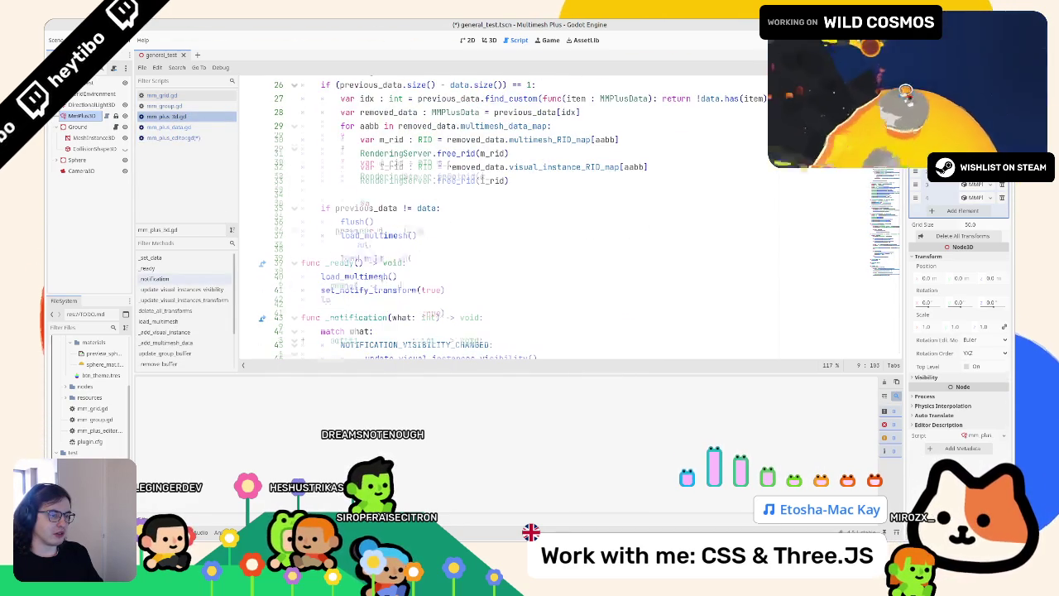
{"action": "scroll", "coordinate": [397, 255], "scroll_direction": "up", "scroll_amount": 2}
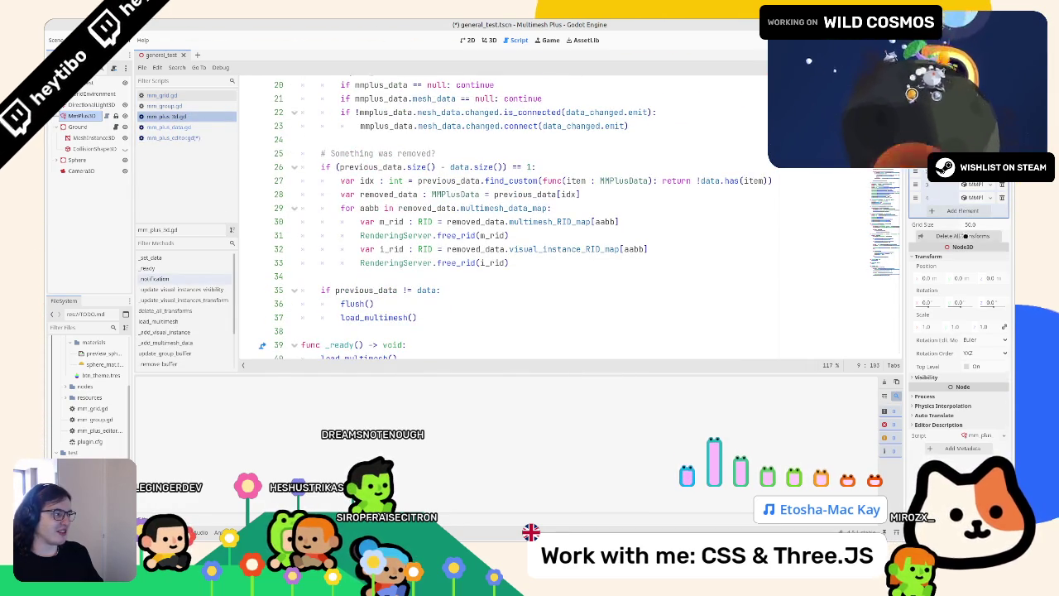
{"action": "scroll", "coordinate": [388, 254], "scroll_direction": "up", "scroll_amount": 3}
{"action": "scroll", "coordinate": [388, 255], "scroll_direction": "down", "scroll_amount": 5}
{"action": "scroll", "coordinate": [388, 256], "scroll_direction": "down", "scroll_amount": 1}
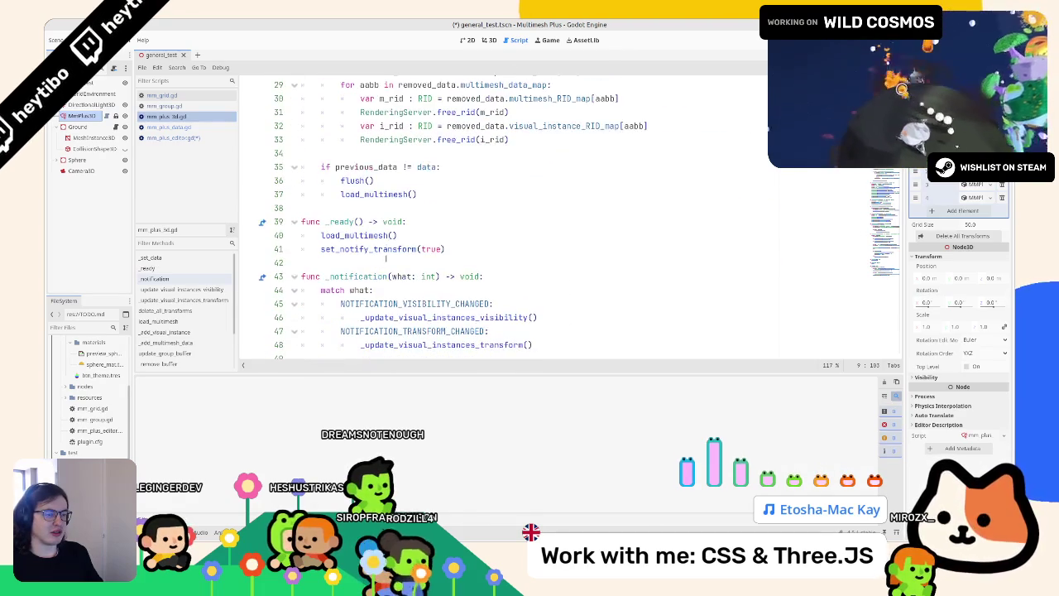
{"action": "left_click", "coordinate": [387, 250]}
{"action": "left_click", "coordinate": [485, 223]}
{"action": "left_click", "coordinate": [405, 236]}
{"action": "scroll", "coordinate": [404, 236], "scroll_direction": "up", "scroll_amount": 3}
{"action": "scroll", "coordinate": [404, 236], "scroll_direction": "down", "scroll_amount": 3}
{"action": "double_click", "coordinate": [392, 250]}
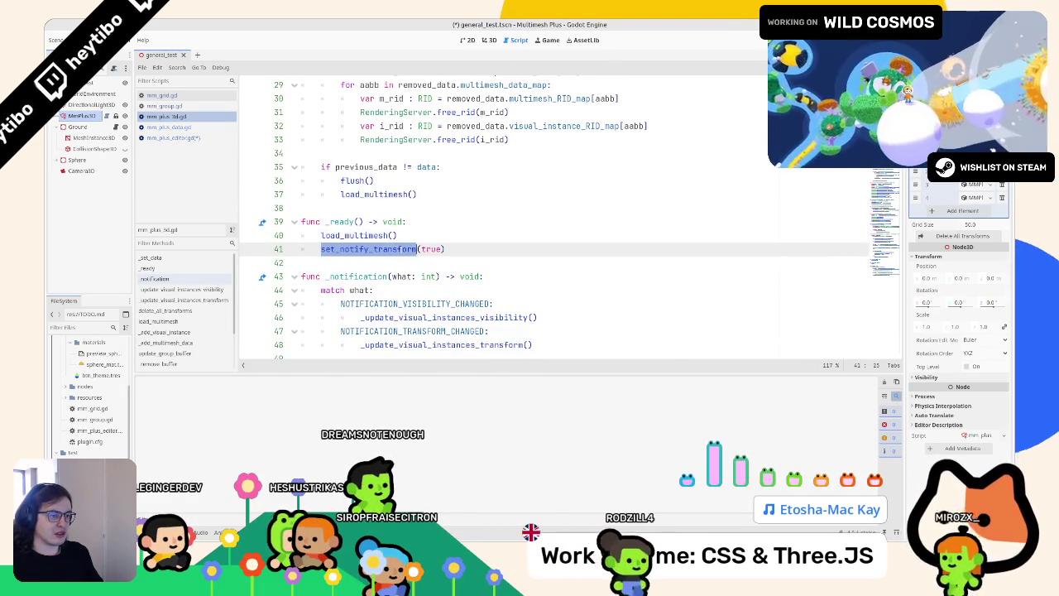
{"action": "scroll", "coordinate": [389, 253], "scroll_direction": "up", "scroll_amount": 10}
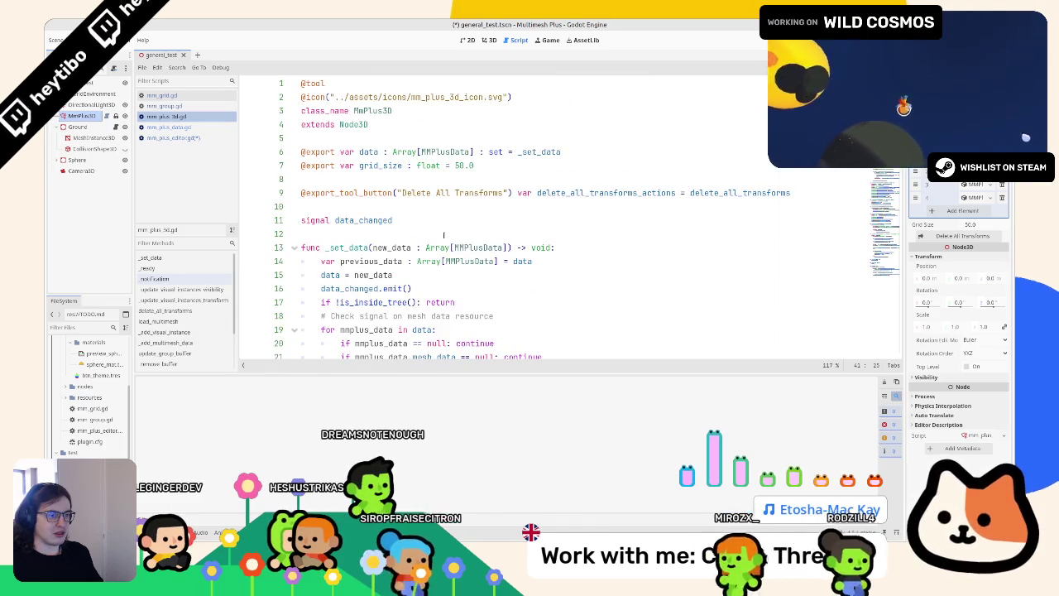
Remove the data_changed_notify block and parameter from delete_all_transforms
{"action": "left_click", "coordinate": [166, 311]}
{"action": "scroll", "coordinate": [496, 248], "scroll_direction": "down", "scroll_amount": 3}
{"action": "mouse_move", "coordinate": [308, 247]}
{"action": "left_mouse_down"}
{"action": "mouse_move", "coordinate": [414, 247]}
{"action": "mouse_move", "coordinate": [308, 275]}
{"action": "left_mouse_up"}
{"action": "key", "text": "BackSpace"}
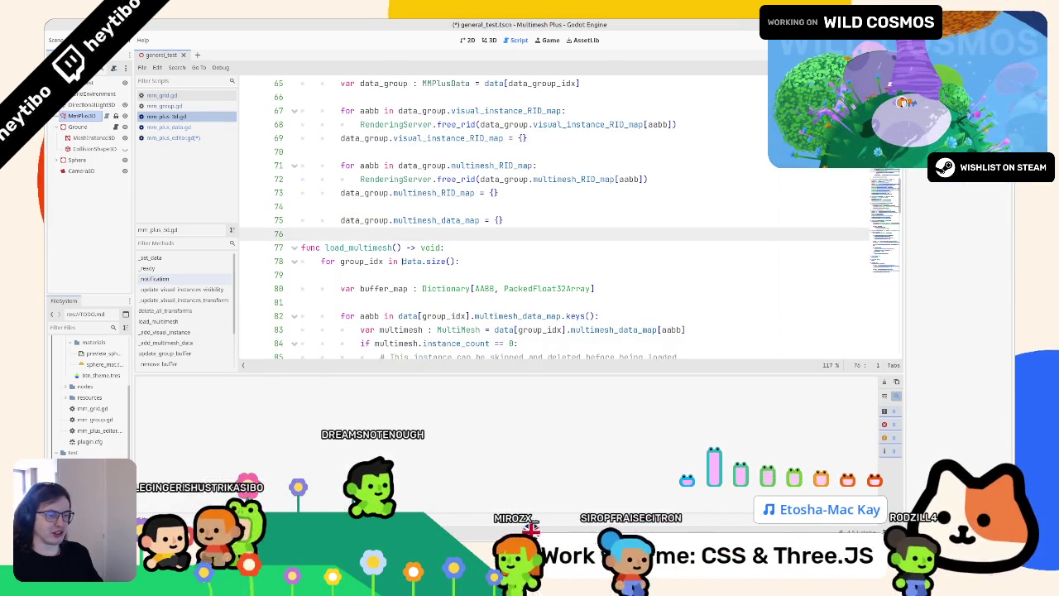
{"action": "scroll", "coordinate": [494, 176], "scroll_direction": "up", "scroll_amount": 3}
{"action": "left_click_drag", "start_coordinate": [430, 179], "coordinate": [591, 178]}
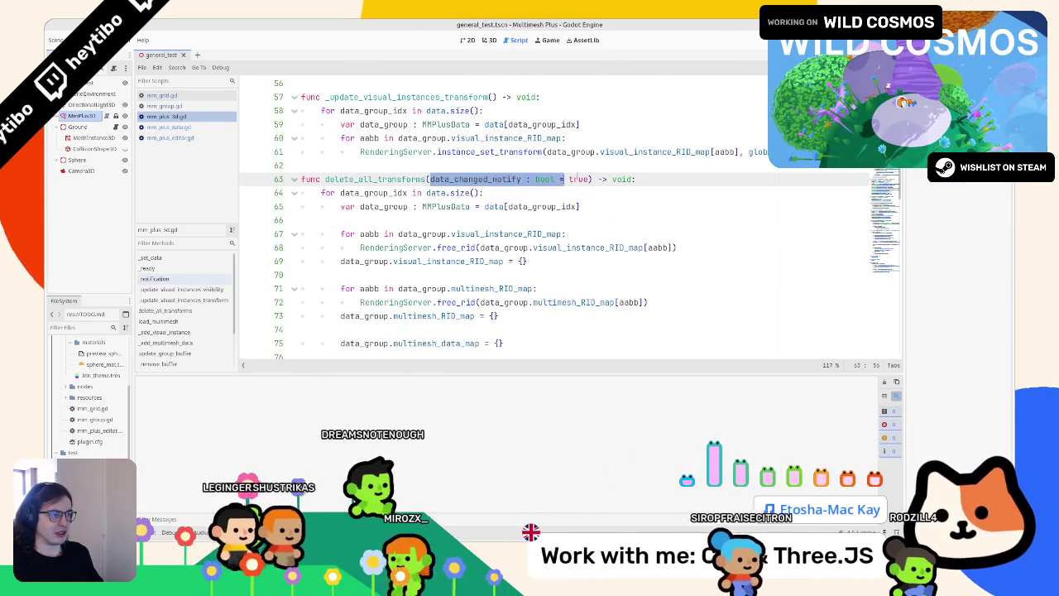
{"action": "key", "text": "BackSpace"}
{"action": "double_click", "coordinate": [350, 178]}
{"action": "key", "text": "ctrl+c"}
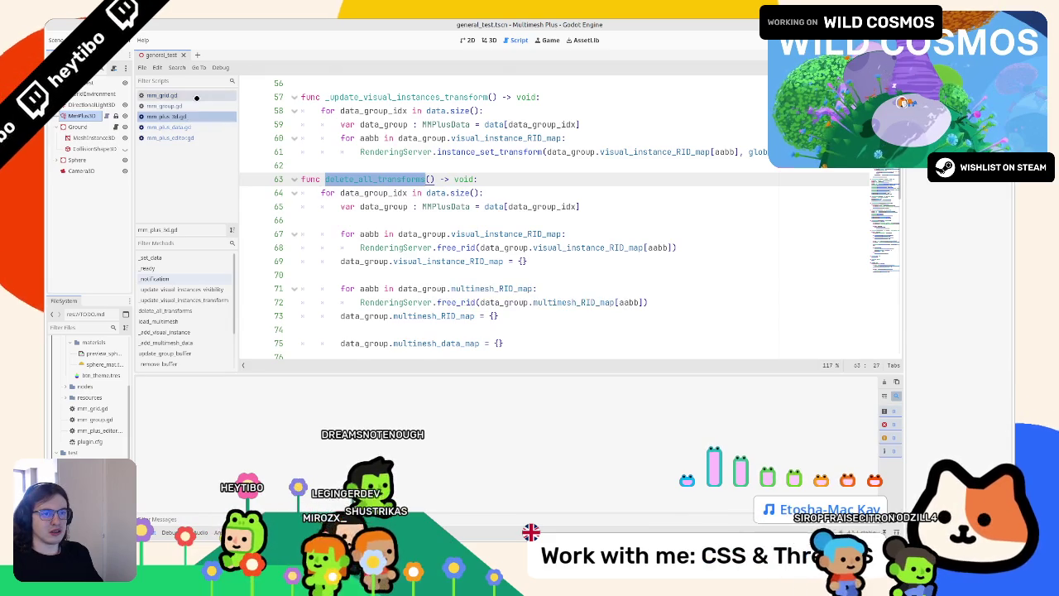
Find the delete_all_transforms call on line 276 of mm_plus_editor.gd, then return to the 3D view
{"action": "left_click", "coordinate": [196, 96]}
{"action": "left_click", "coordinate": [170, 137]}
{"action": "key", "text": "ctrl+f"}
{"action": "key", "text": "ctrl+v"}
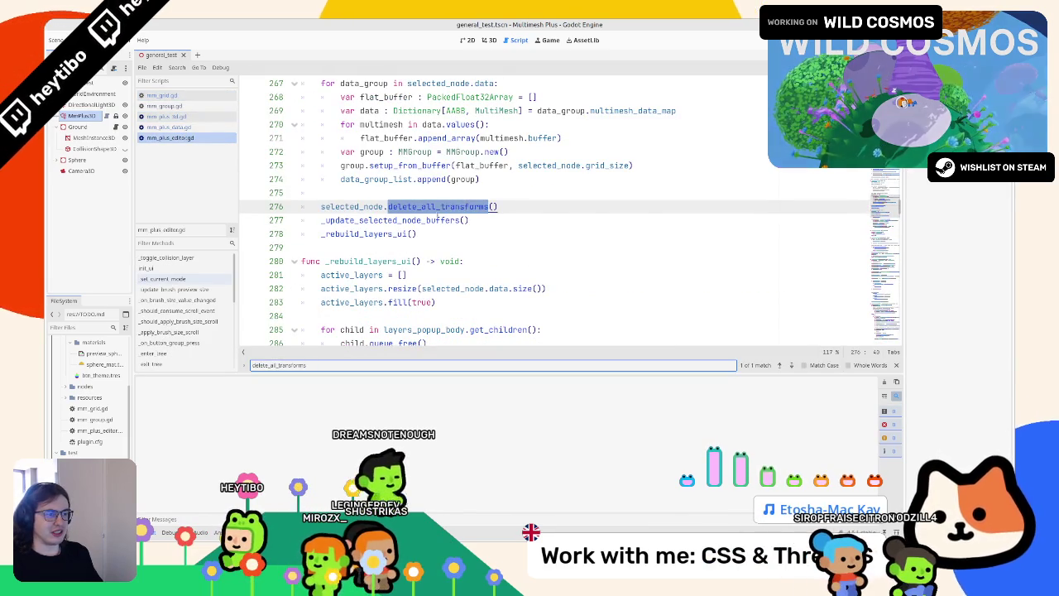
{"action": "key", "text": "Escape"}
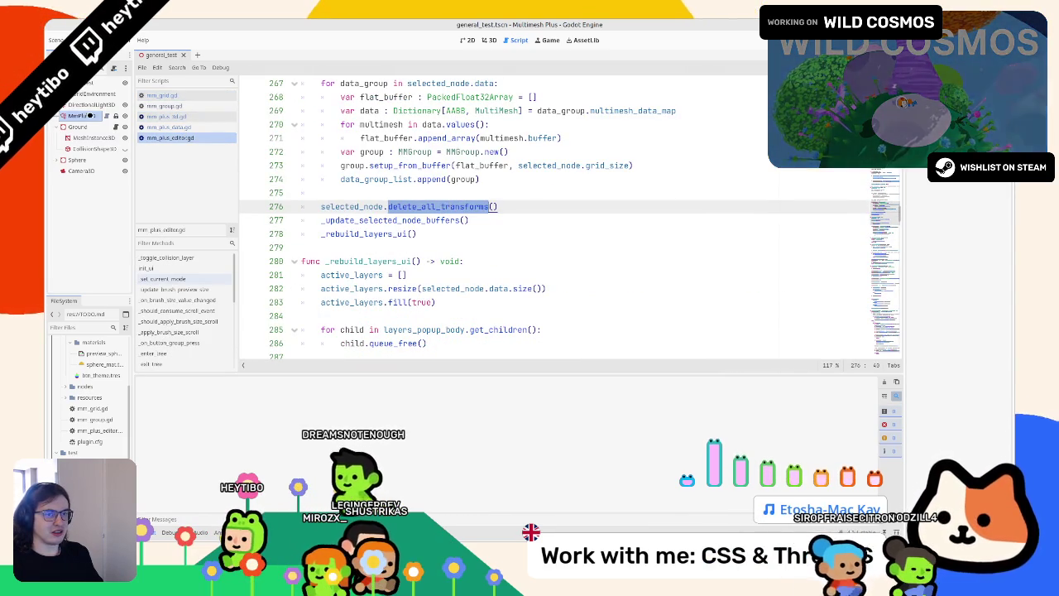
{"action": "key", "text": "ctrl+F2"}
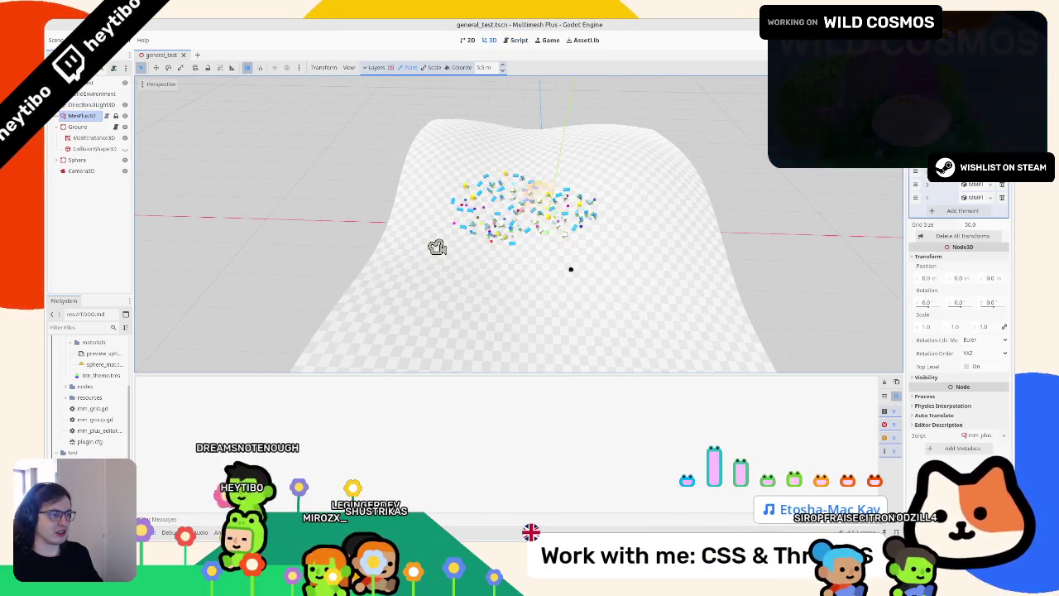
Delete all transforms, then paint two patches of mesh instances onto the terrain
{"action": "left_click", "coordinate": [963, 236]}
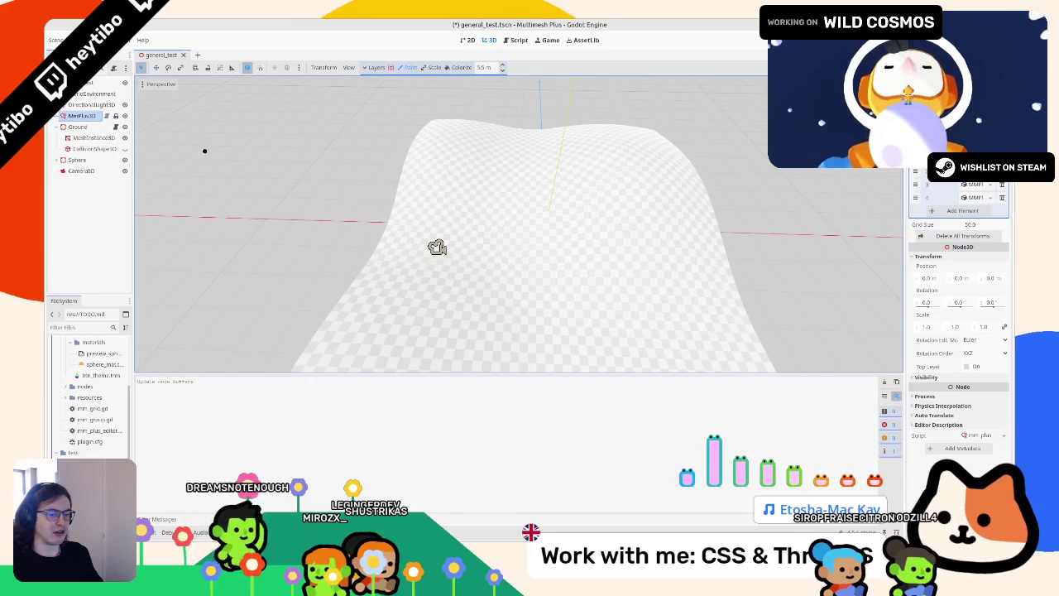
{"action": "mouse_move", "coordinate": [674, 169]}
{"action": "left_mouse_down"}
{"action": "mouse_move", "coordinate": [497, 265]}
{"action": "mouse_move", "coordinate": [568, 186]}
{"action": "left_mouse_up"}
{"action": "left_click_drag", "start_coordinate": [469, 213], "coordinate": [418, 256]}
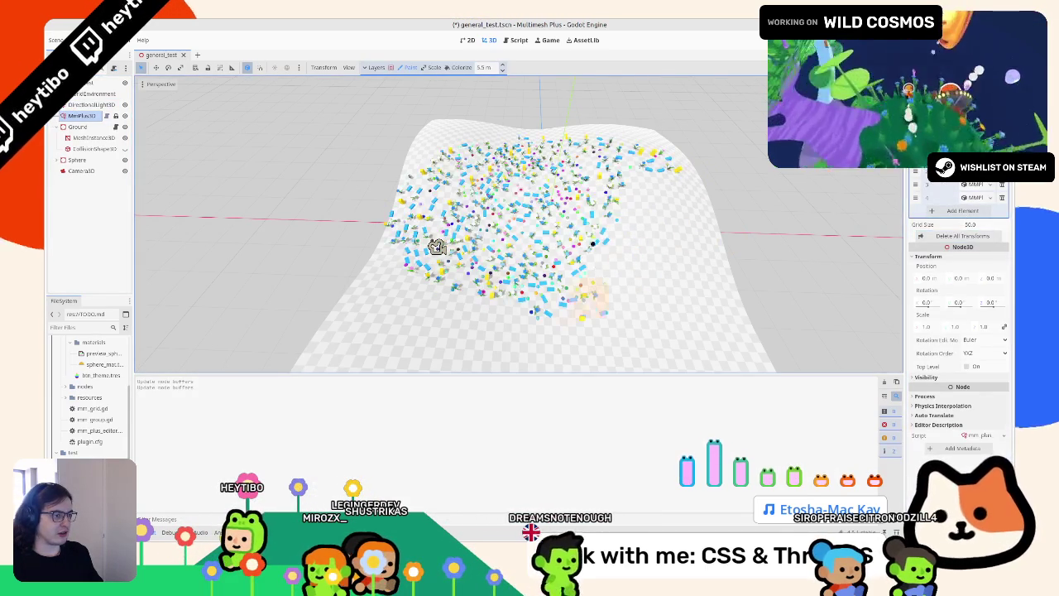
Clear the instances again, undo with Ctrl+Z, and paint the terrain more densely
{"action": "left_click", "coordinate": [958, 236]}
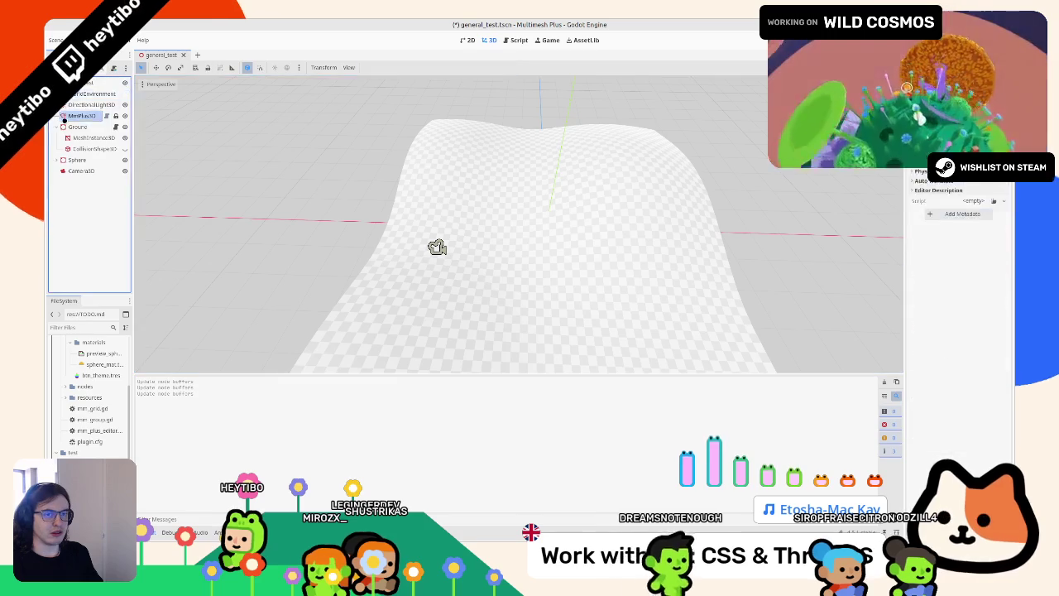
{"action": "key", "text": "ctrl+z"}
{"action": "left_click_drag", "start_coordinate": [436, 247], "coordinate": [436, 247]}
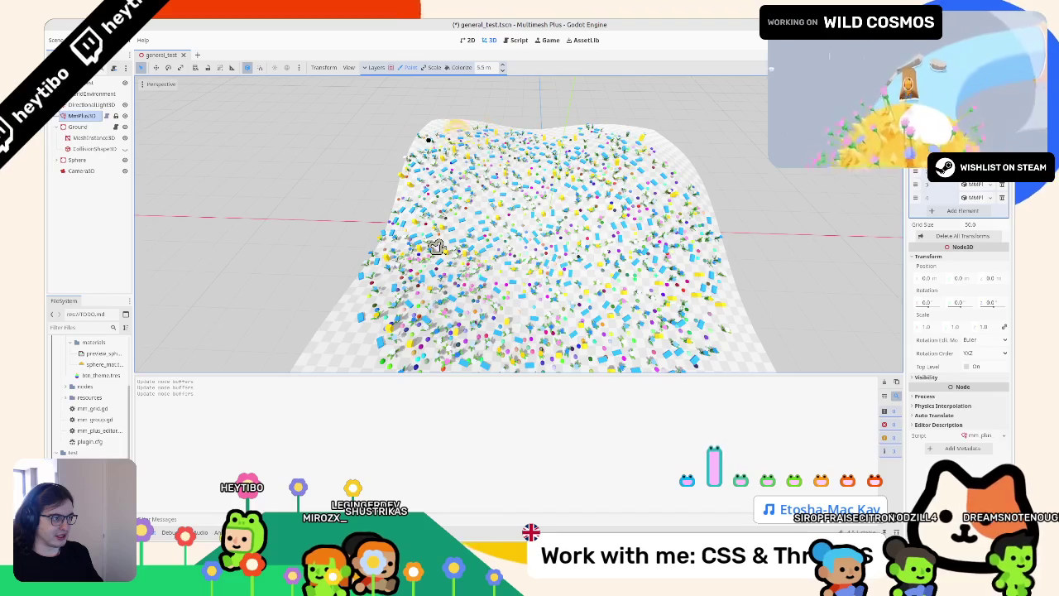
{"action": "scroll", "coordinate": [471, 238], "scroll_direction": "down", "scroll_amount": 4}
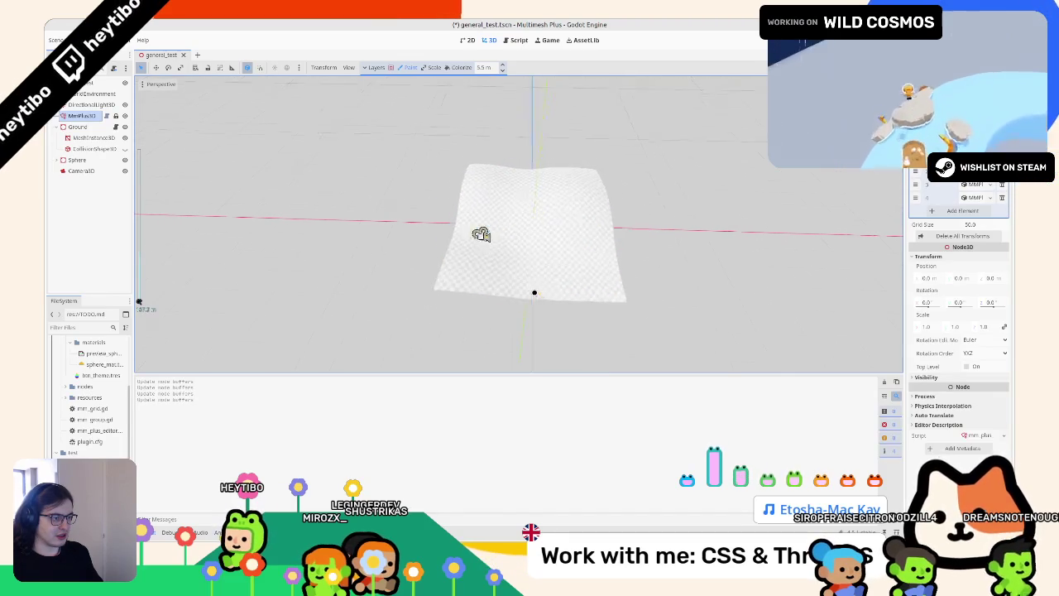
{"action": "scroll", "coordinate": [476, 240], "scroll_direction": "up", "scroll_amount": 5}
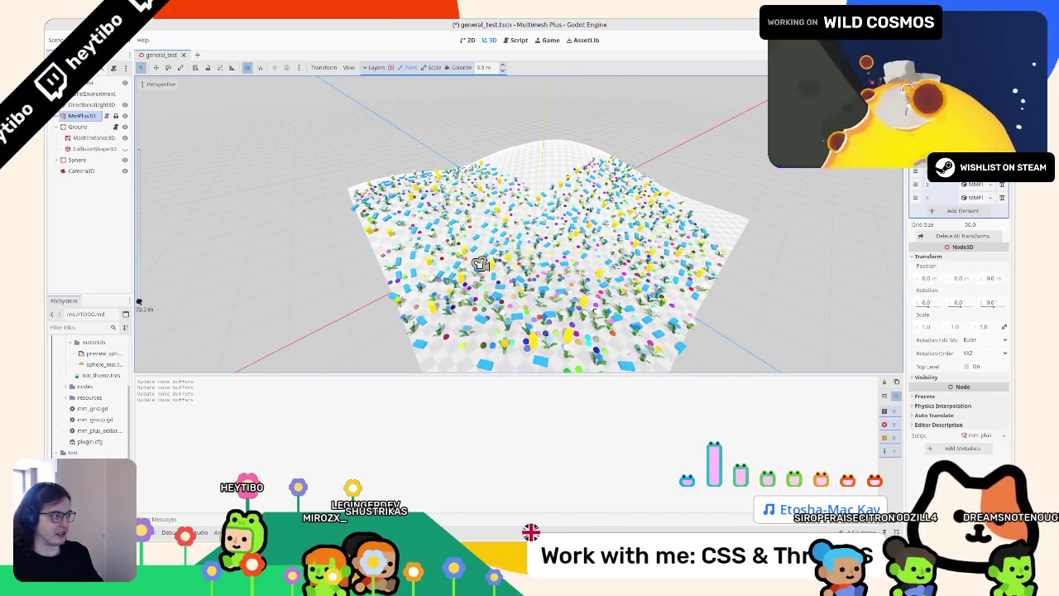
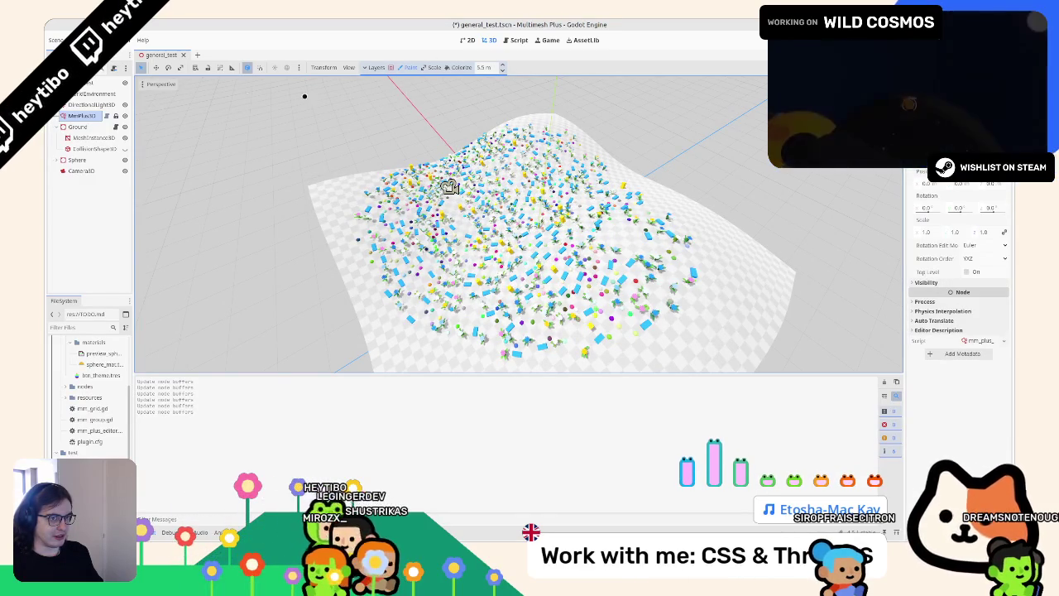
Widen the Scene dock, clear the old instances, and paint an arc of blue blocks
{"action": "left_click_drag", "start_coordinate": [132, 105], "coordinate": [213, 105]}
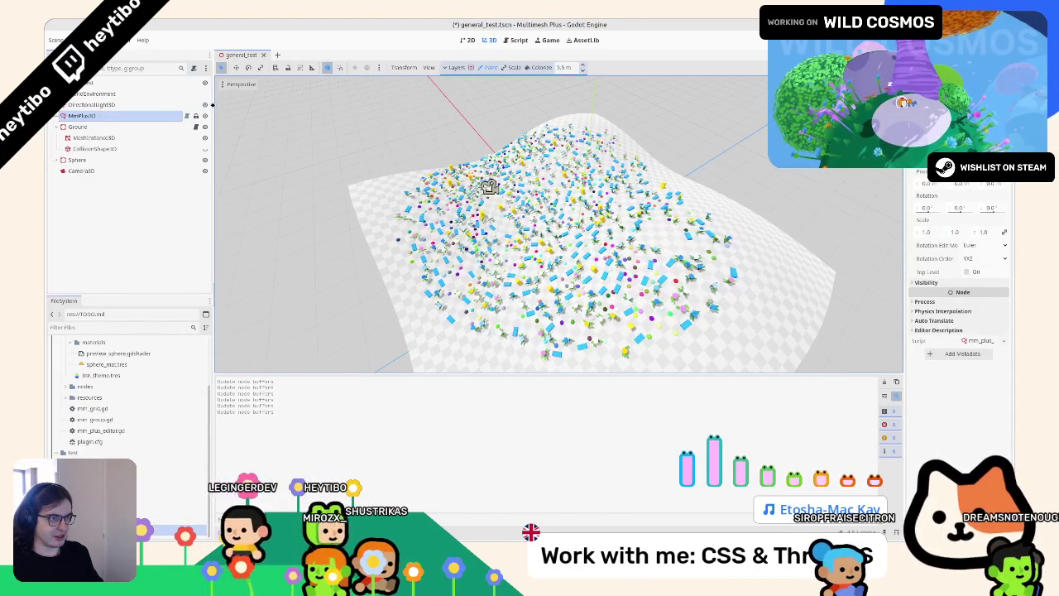
{"action": "key", "text": "ctrl+z"}
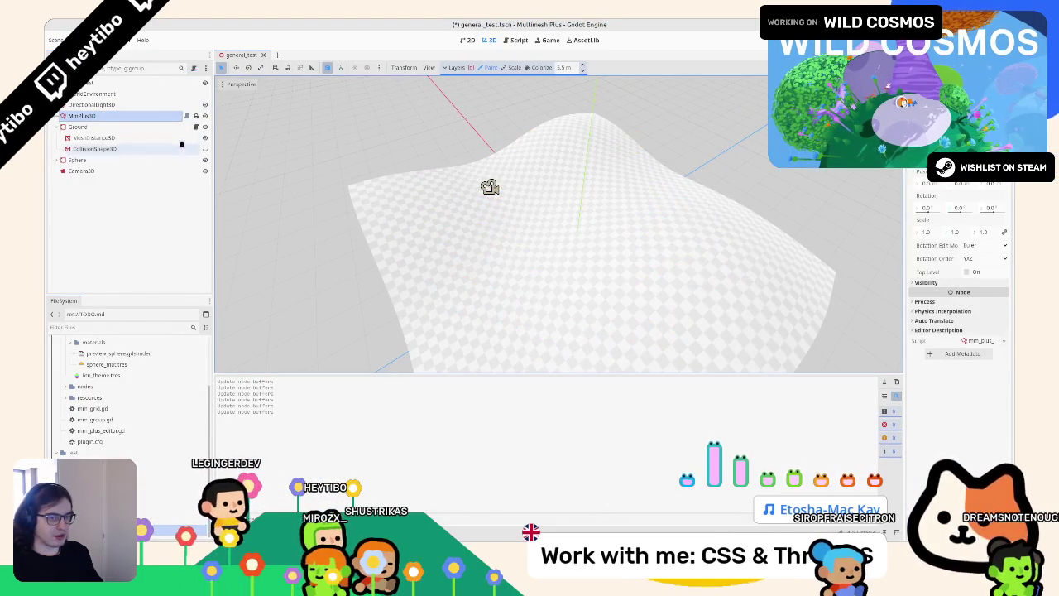
{"action": "left_click_drag", "start_coordinate": [538, 253], "coordinate": [546, 257]}
{"action": "left_click", "coordinate": [454, 67]}
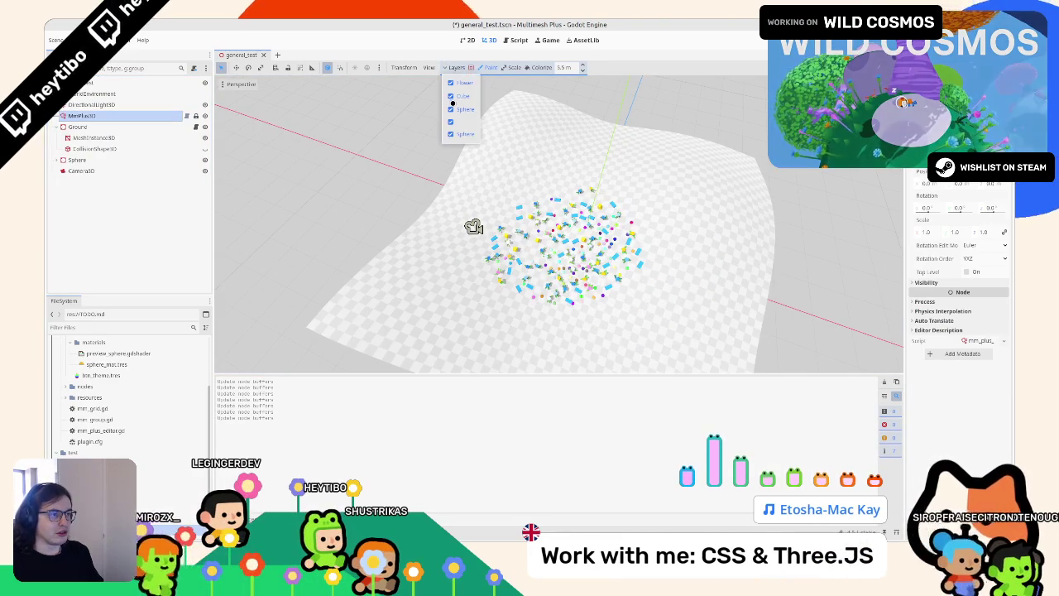
{"action": "left_click", "coordinate": [457, 133]}
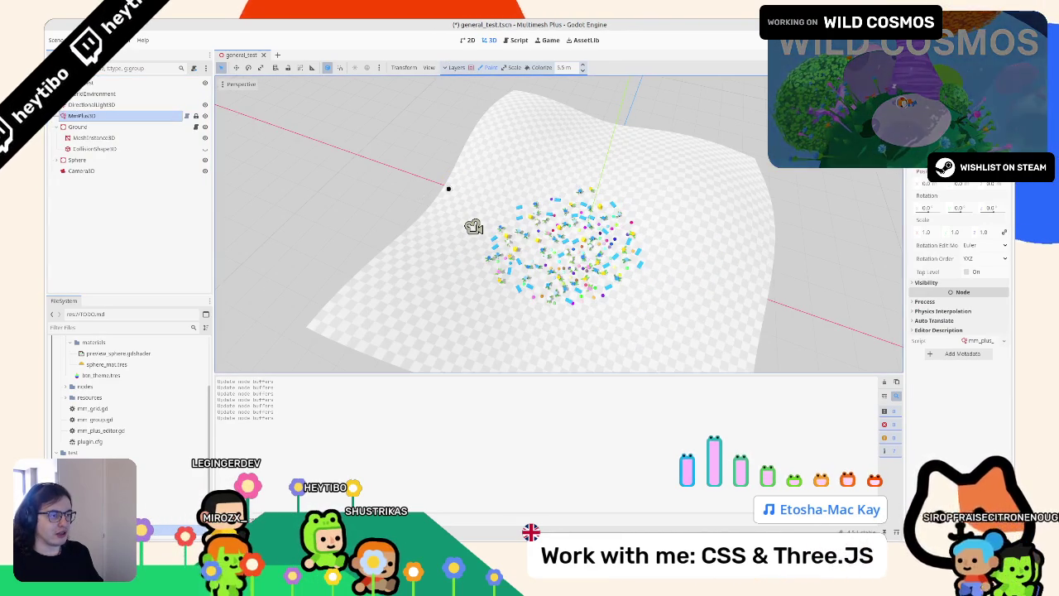
{"action": "mouse_move", "coordinate": [634, 209]}
{"action": "left_mouse_down"}
{"action": "mouse_move", "coordinate": [720, 264]}
{"action": "mouse_move", "coordinate": [610, 313]}
{"action": "mouse_move", "coordinate": [578, 356]}
{"action": "left_mouse_up"}
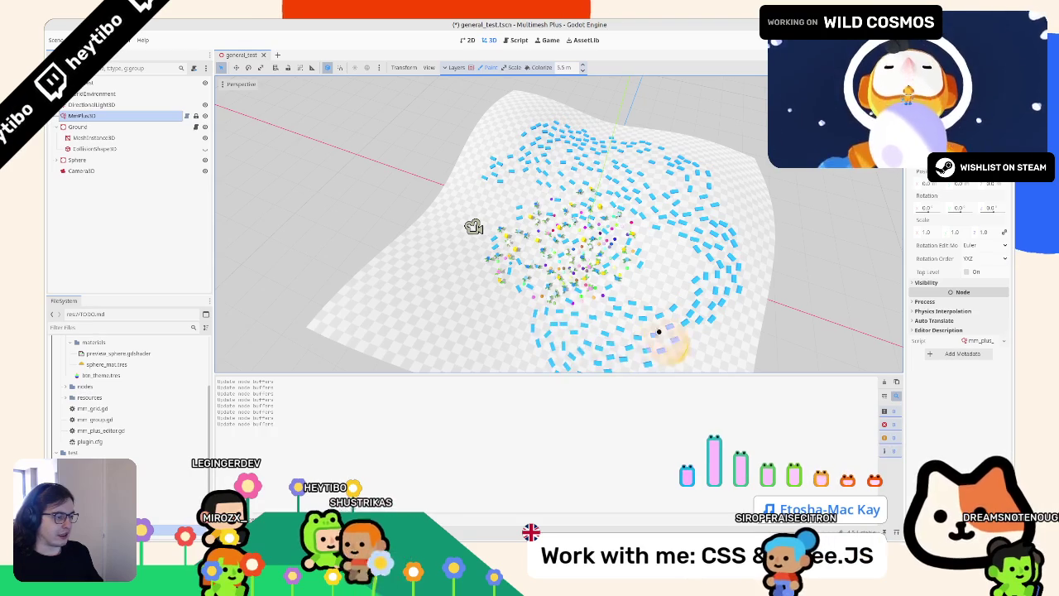
Paint yellow items across the terrain's left side, then enable the Flower layer
{"action": "left_click_drag", "start_coordinate": [659, 332], "coordinate": [545, 265]}
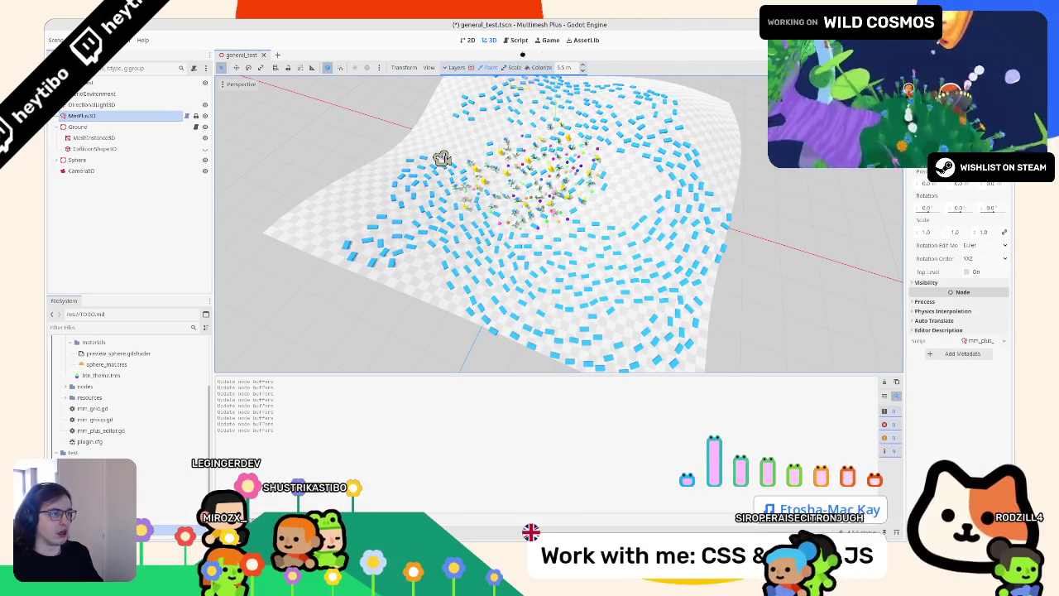
{"action": "left_click", "coordinate": [459, 67]}
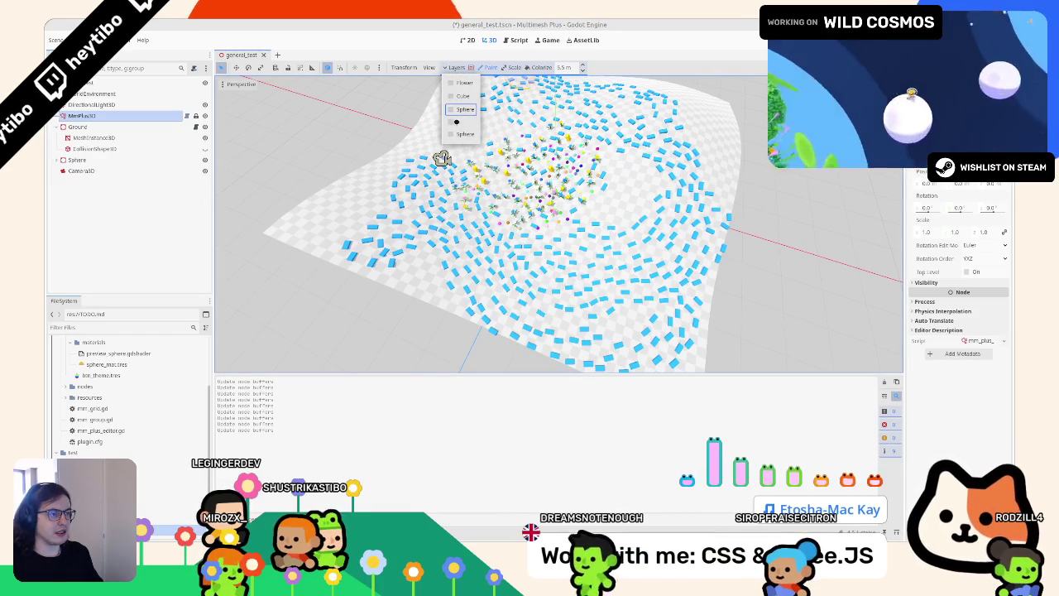
{"action": "left_click", "coordinate": [348, 216]}
{"action": "mouse_move", "coordinate": [348, 216]}
{"action": "left_mouse_down"}
{"action": "mouse_move", "coordinate": [366, 185]}
{"action": "mouse_move", "coordinate": [296, 237]}
{"action": "mouse_move", "coordinate": [389, 248]}
{"action": "mouse_move", "coordinate": [418, 278]}
{"action": "left_mouse_up"}
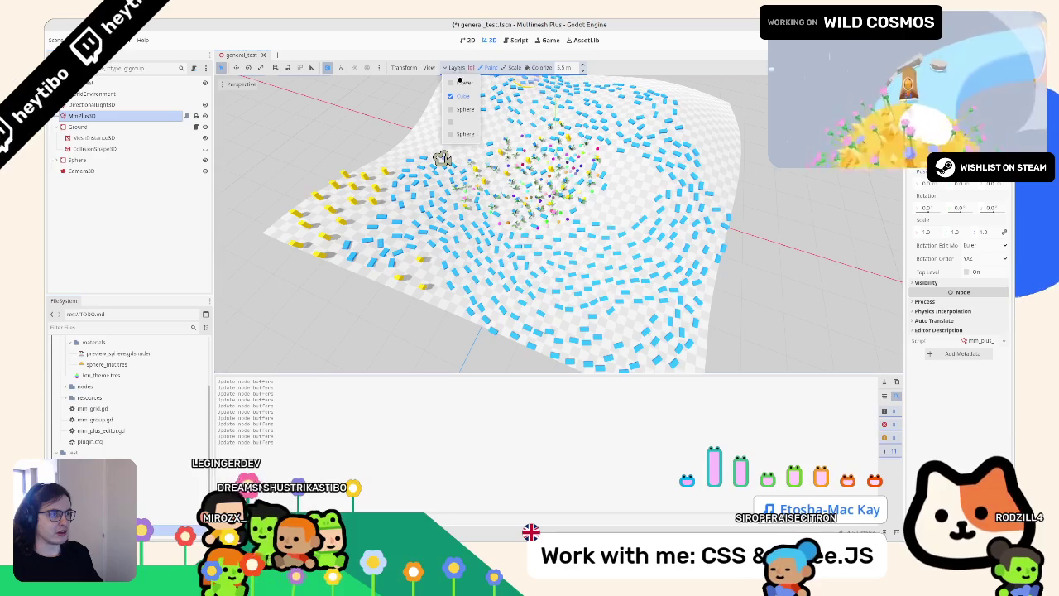
{"action": "left_click", "coordinate": [460, 81]}
{"action": "left_click", "coordinate": [608, 205]}
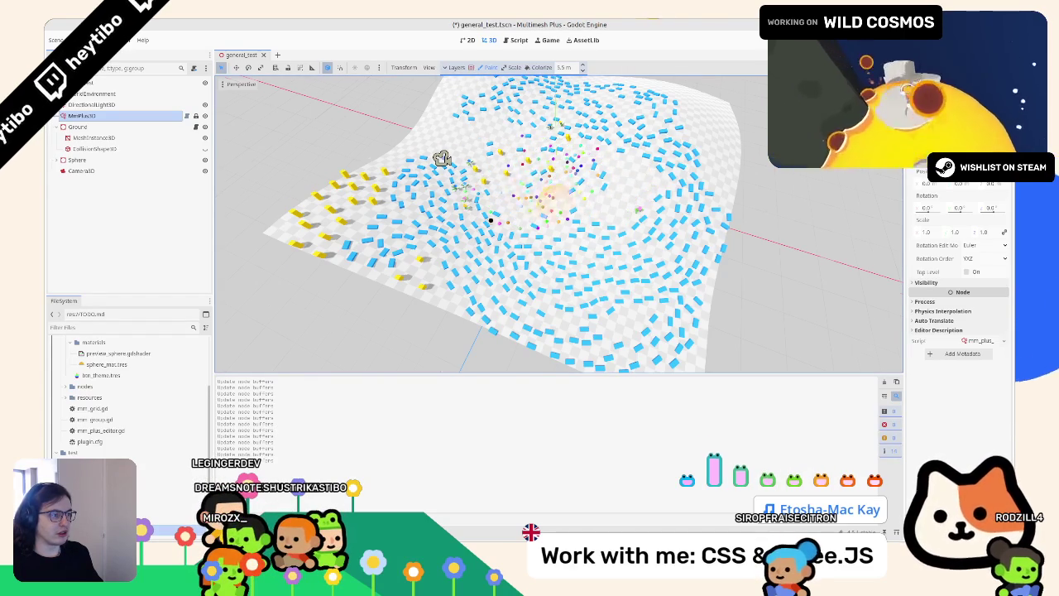
{"action": "scroll", "coordinate": [442, 158], "scroll_direction": "up", "scroll_amount": 3}
Paint flower drifts across the terrain among the blocks and cubes, checking coverage from several angles
{"action": "mouse_move", "coordinate": [508, 130]}
{"action": "left_mouse_down"}
{"action": "mouse_move", "coordinate": [568, 248]}
{"action": "mouse_move", "coordinate": [570, 114]}
{"action": "mouse_move", "coordinate": [438, 260]}
{"action": "mouse_move", "coordinate": [530, 272]}
{"action": "mouse_move", "coordinate": [503, 238]}
{"action": "mouse_move", "coordinate": [572, 178]}
{"action": "left_mouse_up"}
{"action": "left_click_drag", "start_coordinate": [596, 235], "coordinate": [539, 184]}
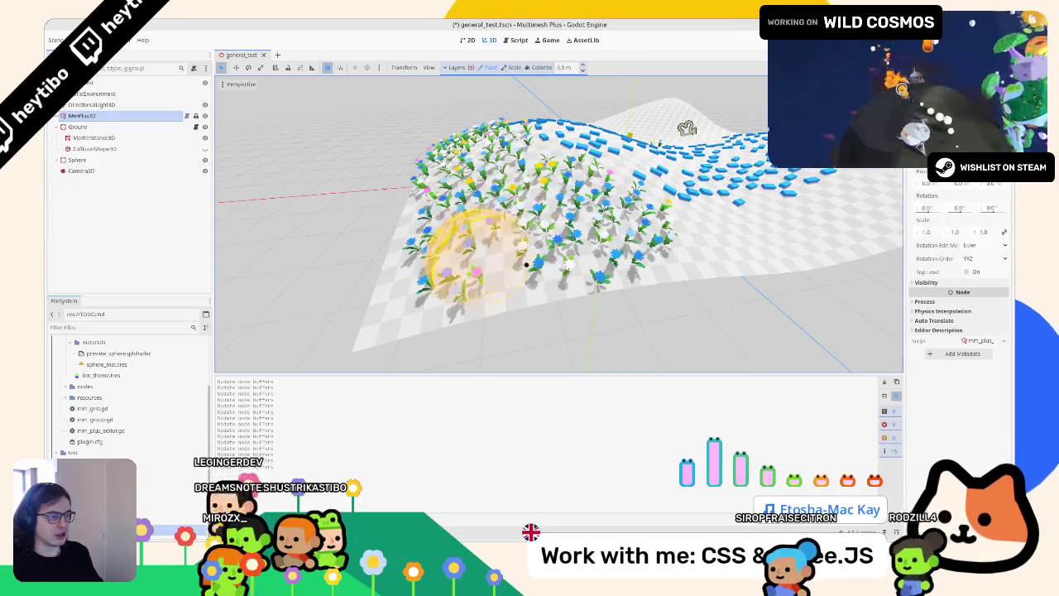
{"action": "mouse_move", "coordinate": [492, 222]}
{"action": "left_mouse_down"}
{"action": "mouse_move", "coordinate": [433, 194]}
{"action": "mouse_move", "coordinate": [433, 236]}
{"action": "mouse_move", "coordinate": [493, 273]}
{"action": "left_mouse_up"}
{"action": "scroll", "coordinate": [492, 279], "scroll_direction": "down", "scroll_amount": 3}
{"action": "scroll", "coordinate": [513, 275], "scroll_direction": "up", "scroll_amount": 6}
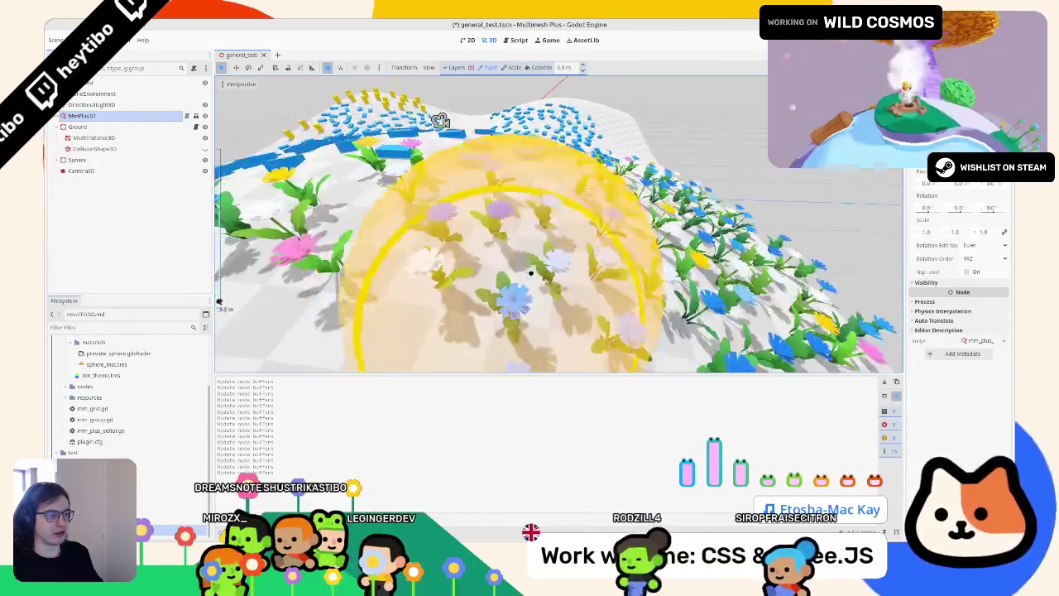
{"action": "scroll", "coordinate": [531, 274], "scroll_direction": "down", "scroll_amount": 8}
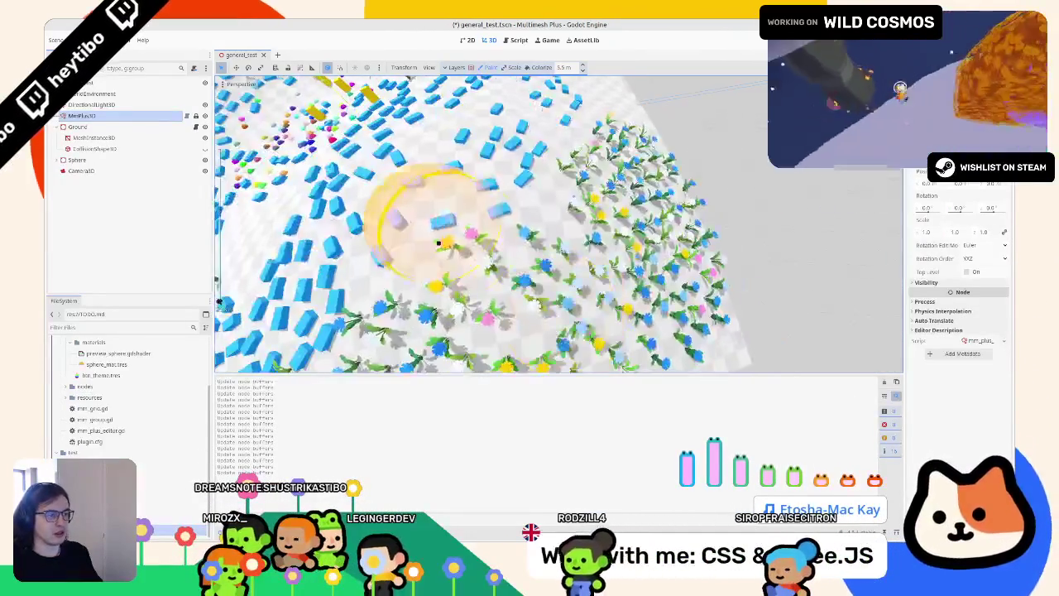
{"action": "scroll", "coordinate": [453, 232], "scroll_direction": "up", "scroll_amount": 6}
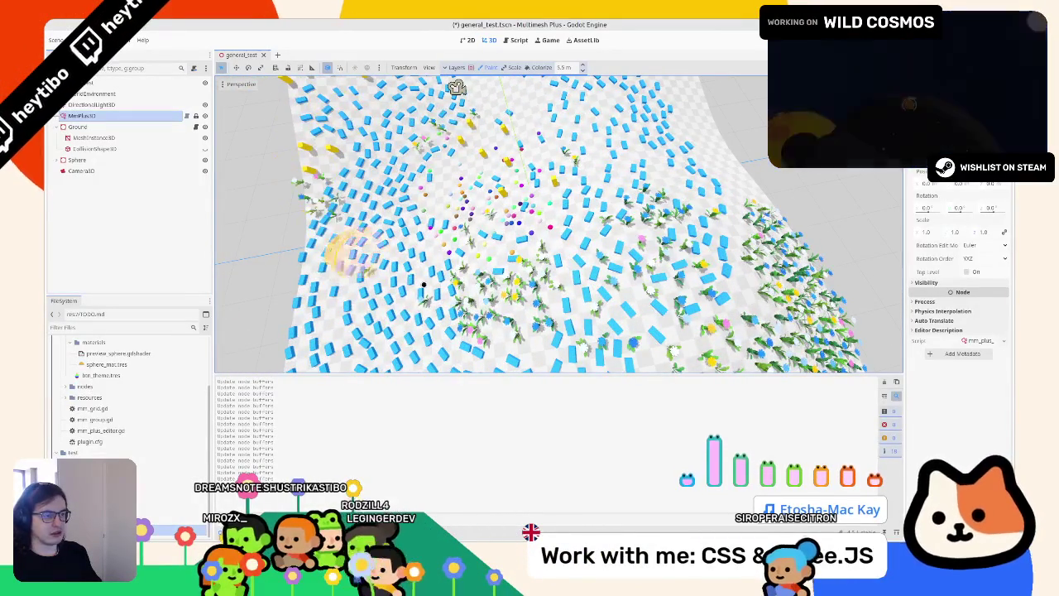
{"action": "mouse_move", "coordinate": [546, 223]}
{"action": "left_mouse_down"}
{"action": "mouse_move", "coordinate": [542, 140]}
{"action": "mouse_move", "coordinate": [675, 140]}
{"action": "left_mouse_up"}
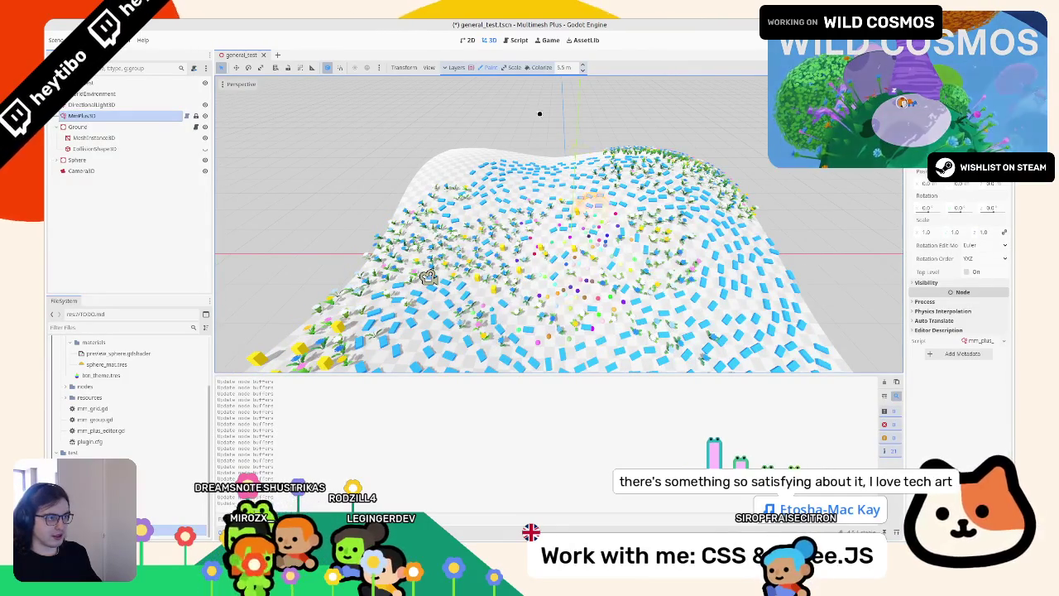
{"action": "left_click_drag", "start_coordinate": [428, 278], "coordinate": [586, 274]}
{"action": "scroll", "coordinate": [586, 274], "scroll_direction": "down", "scroll_amount": 3}
{"action": "scroll", "coordinate": [708, 271], "scroll_direction": "up", "scroll_amount": 5}
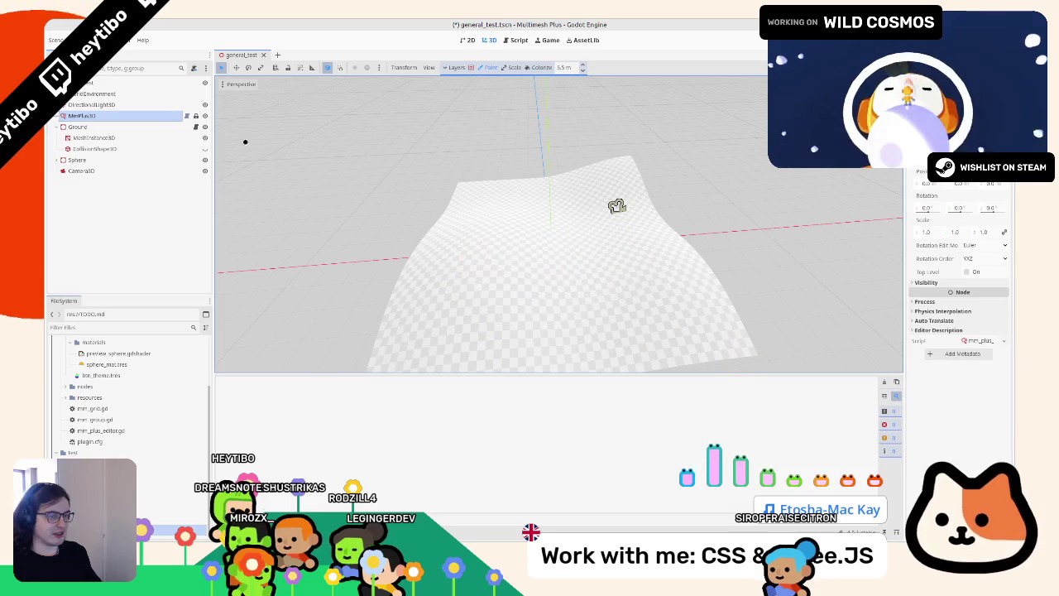
Clear the Output log and paint an arc of plants and blocks with the large brush
{"action": "left_click", "coordinate": [508, 276]}
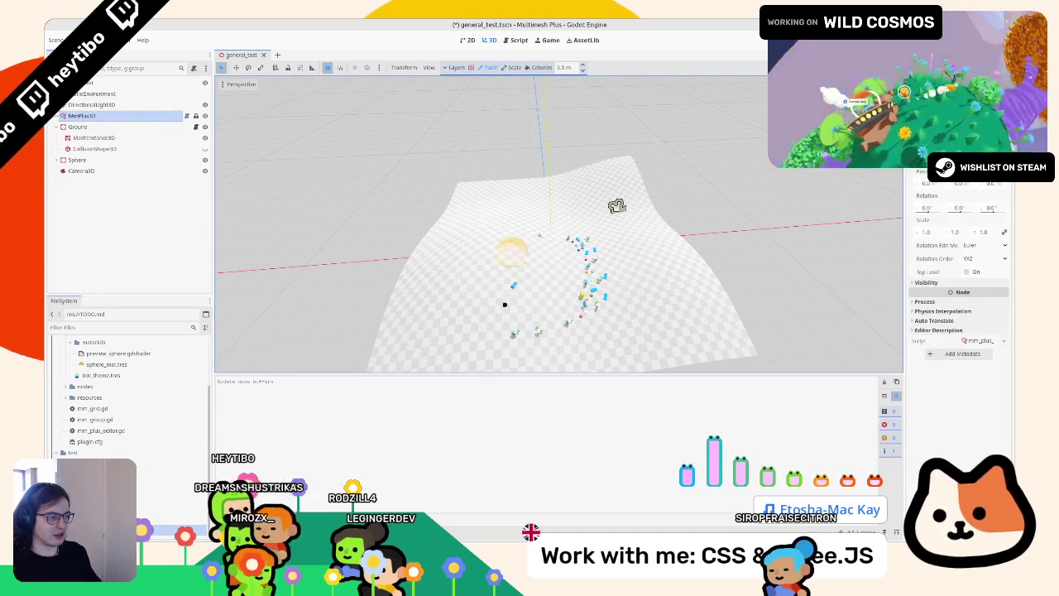
{"action": "mouse_move", "coordinate": [473, 243]}
{"action": "left_mouse_down"}
{"action": "mouse_move", "coordinate": [591, 307]}
{"action": "mouse_move", "coordinate": [521, 248]}
{"action": "mouse_move", "coordinate": [505, 315]}
{"action": "mouse_move", "coordinate": [549, 217]}
{"action": "mouse_move", "coordinate": [497, 229]}
{"action": "mouse_move", "coordinate": [475, 218]}
{"action": "left_mouse_up"}
{"action": "scroll", "coordinate": [475, 217], "scroll_direction": "down", "scroll_amount": 5}
{"action": "scroll", "coordinate": [531, 270], "scroll_direction": "up", "scroll_amount": 6}
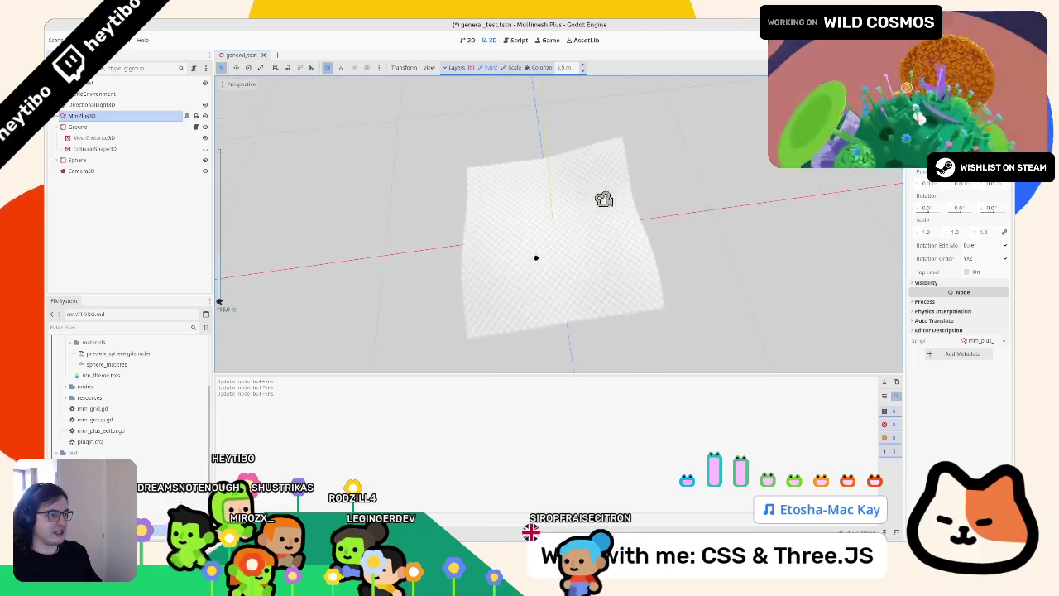
{"action": "scroll", "coordinate": [502, 204], "scroll_direction": "down", "scroll_amount": 3}
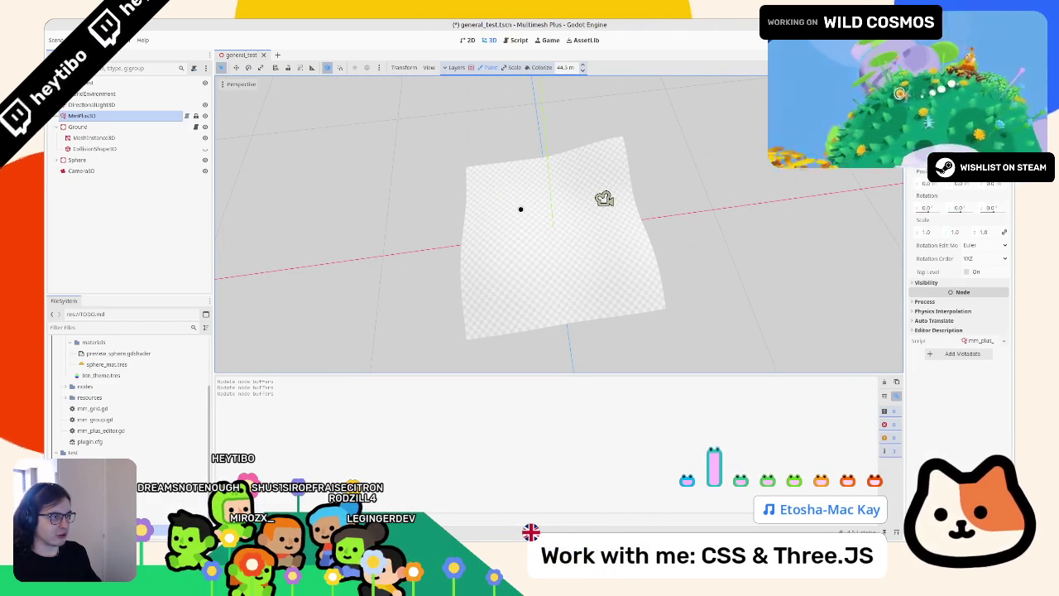
{"action": "scroll", "coordinate": [521, 208], "scroll_direction": "up", "scroll_amount": 2}
Paint instances across the upper and lower-right terrain, test undo/redo, and widen the Inspector
{"action": "left_click_drag", "start_coordinate": [497, 194], "coordinate": [618, 121]}
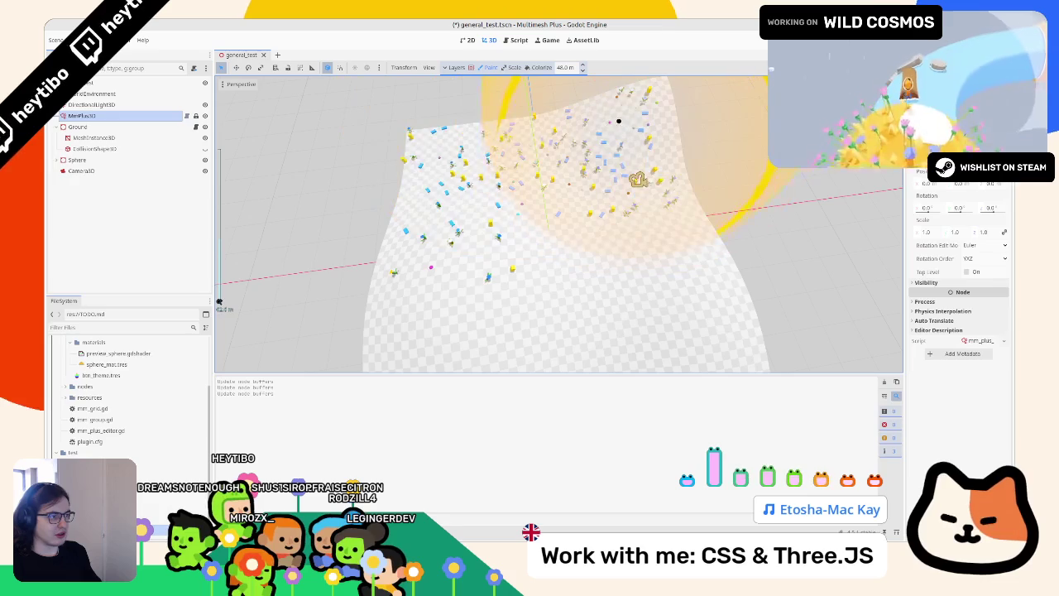
{"action": "scroll", "coordinate": [441, 267], "scroll_direction": "up", "scroll_amount": 2}
{"action": "mouse_move", "coordinate": [497, 248]}
{"action": "left_mouse_down"}
{"action": "mouse_move", "coordinate": [636, 274]}
{"action": "mouse_move", "coordinate": [555, 329]}
{"action": "mouse_move", "coordinate": [668, 277]}
{"action": "left_mouse_up"}
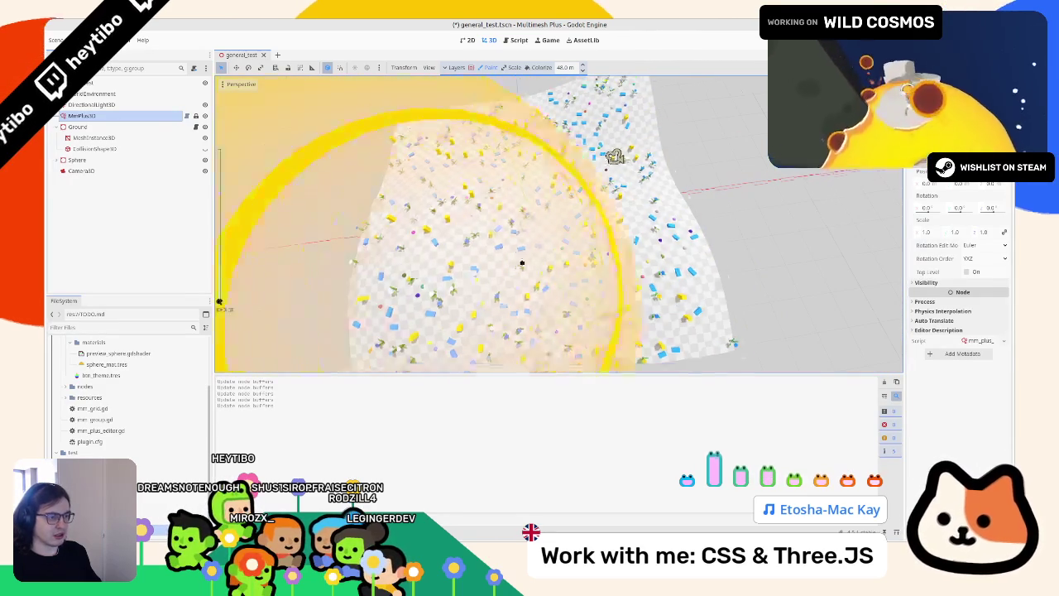
{"action": "scroll", "coordinate": [661, 214], "scroll_direction": "down", "scroll_amount": 5}
{"action": "key", "text": "ctrl+z"}
{"action": "scroll", "coordinate": [591, 189], "scroll_direction": "up", "scroll_amount": 3}
{"action": "key", "text": "ctrl+shift+z"}
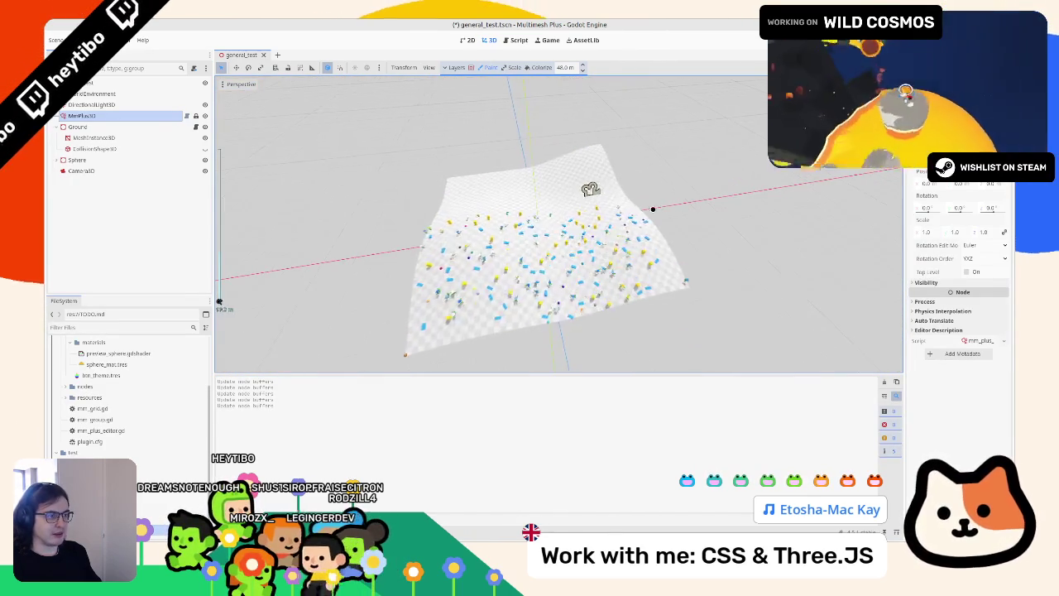
{"action": "scroll", "coordinate": [592, 184], "scroll_direction": "down", "scroll_amount": 2}
{"action": "key", "text": "ctrl+z"}
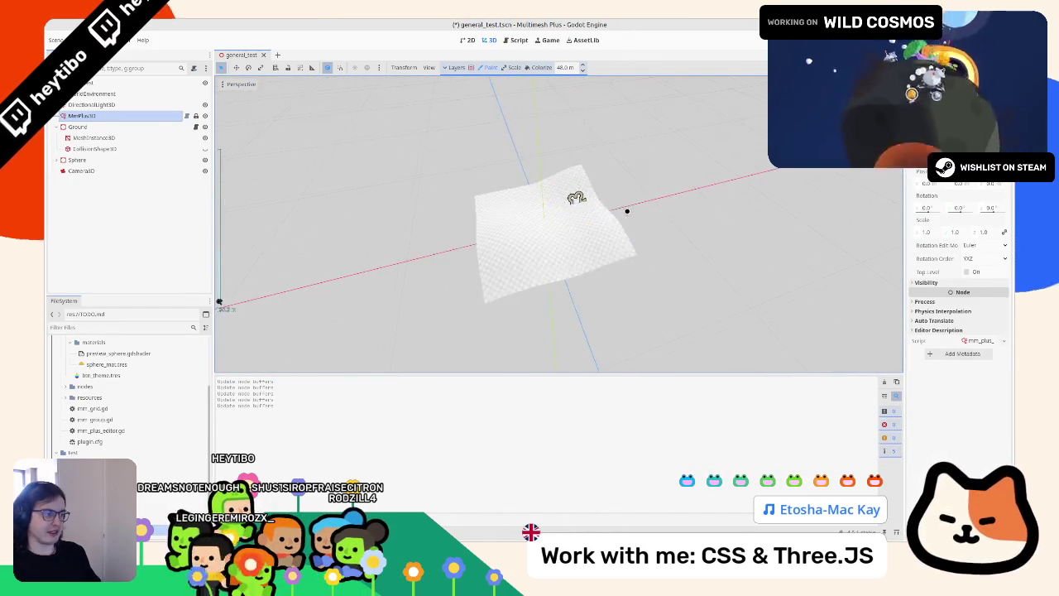
{"action": "scroll", "coordinate": [577, 197], "scroll_direction": "up", "scroll_amount": 5}
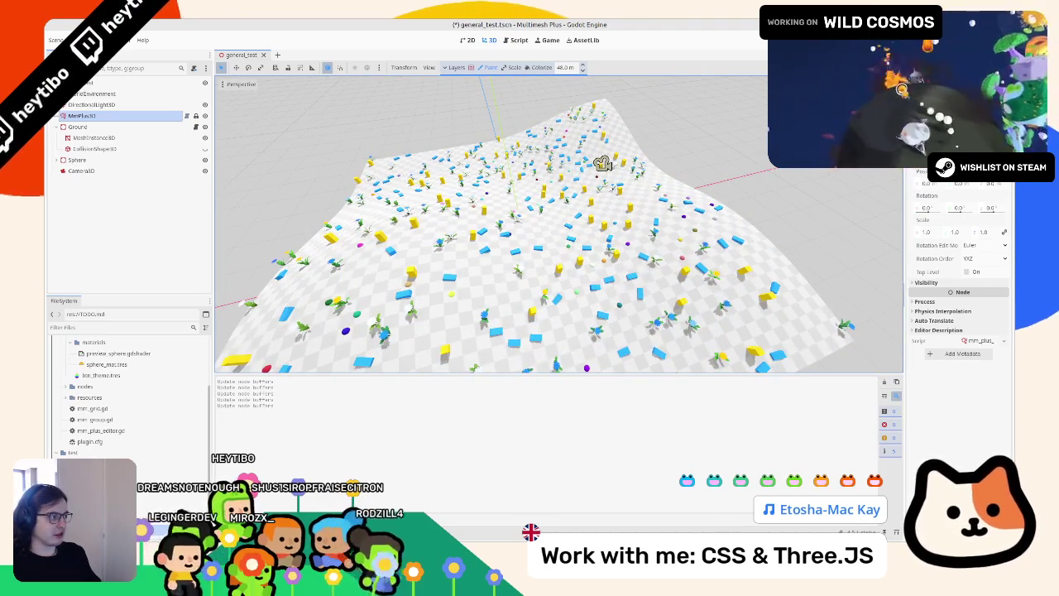
{"action": "left_click_drag", "start_coordinate": [906, 248], "coordinate": [805, 248]}
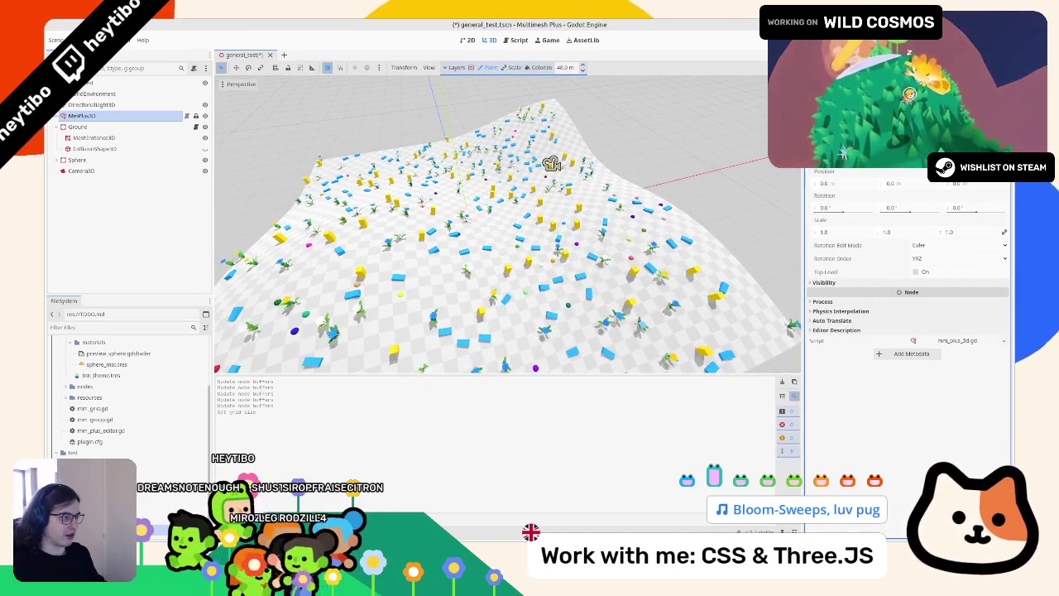
{"action": "left_click", "coordinate": [91, 105]}
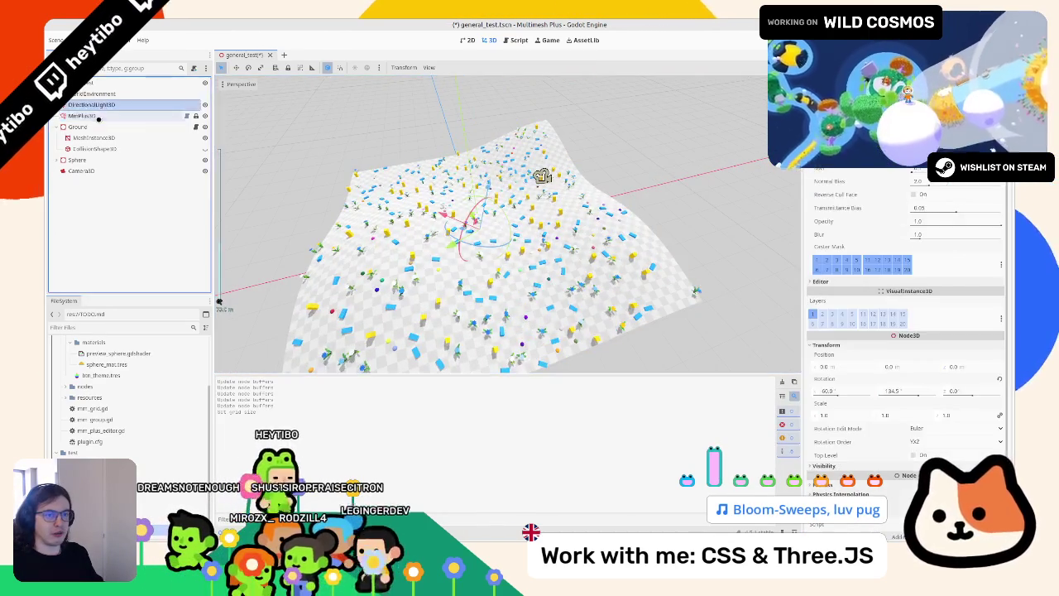
{"action": "left_click", "coordinate": [99, 119]}
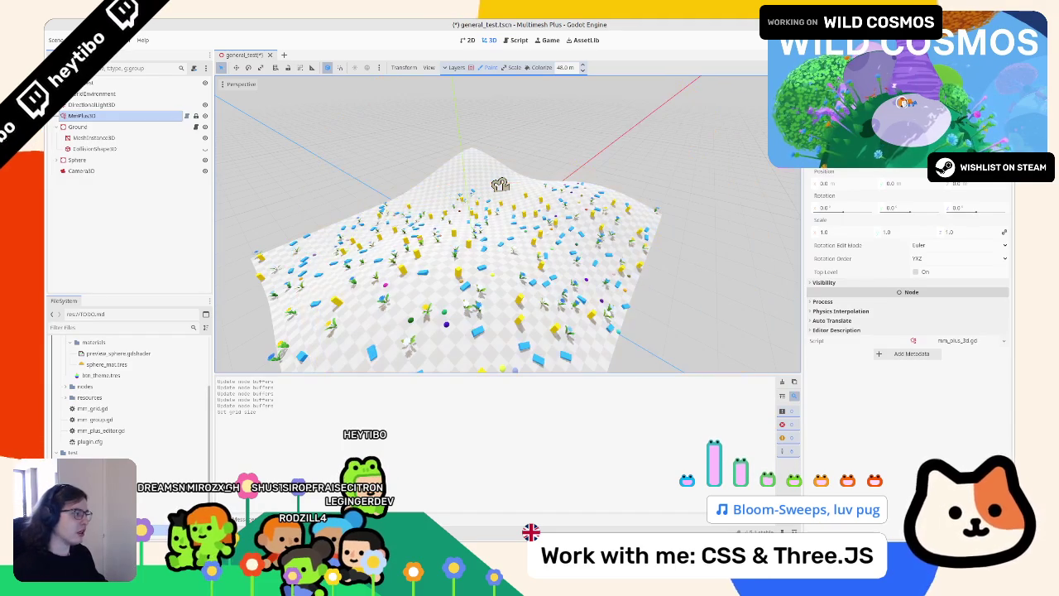
Zoom in and out on the terrain to inspect the scattered instances
{"action": "scroll", "coordinate": [508, 223], "scroll_direction": "up", "scroll_amount": 2}
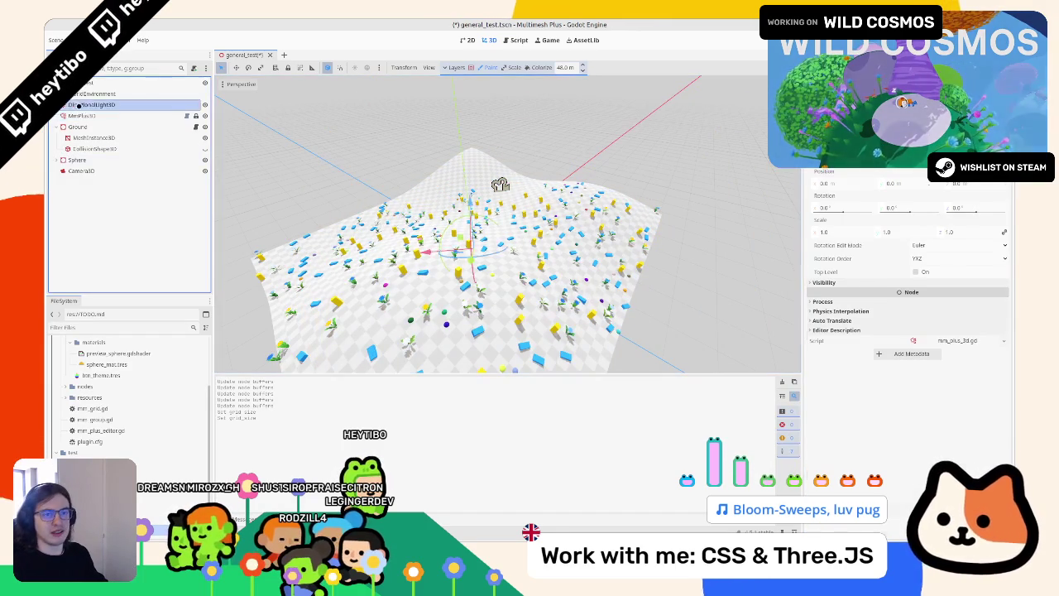
{"action": "scroll", "coordinate": [507, 223], "scroll_direction": "down", "scroll_amount": 5}
{"action": "scroll", "coordinate": [508, 223], "scroll_direction": "up", "scroll_amount": 4}
{"action": "scroll", "coordinate": [507, 224], "scroll_direction": "down", "scroll_amount": 3}
{"action": "scroll", "coordinate": [522, 199], "scroll_direction": "up", "scroll_amount": 4}
{"action": "scroll", "coordinate": [523, 198], "scroll_direction": "down", "scroll_amount": 2}
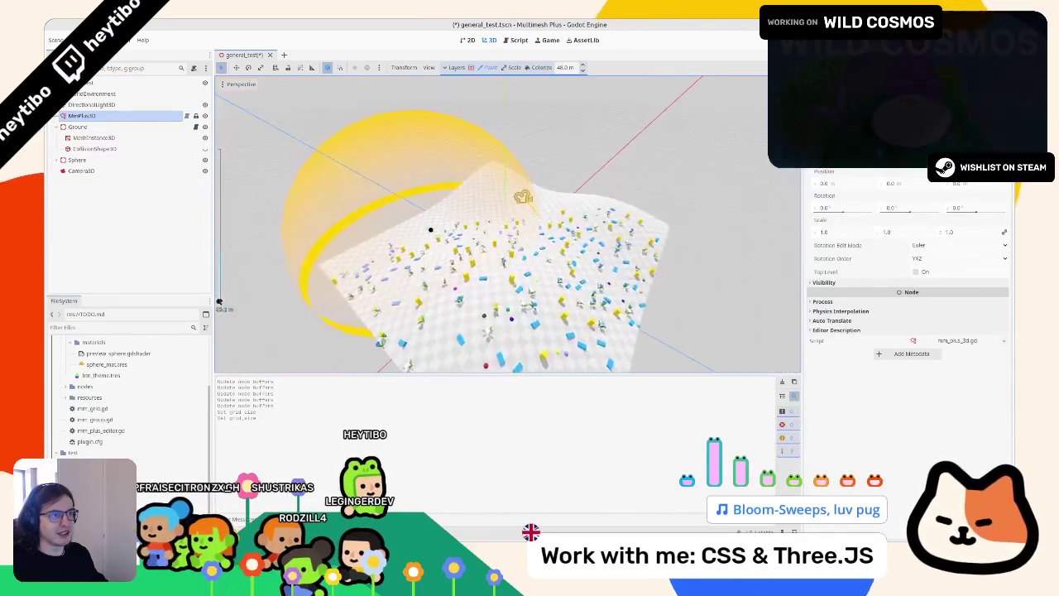
{"action": "scroll", "coordinate": [522, 200], "scroll_direction": "down", "scroll_amount": 2}
{"action": "scroll", "coordinate": [522, 199], "scroll_direction": "up", "scroll_amount": 4}
{"action": "scroll", "coordinate": [519, 204], "scroll_direction": "down", "scroll_amount": 4}
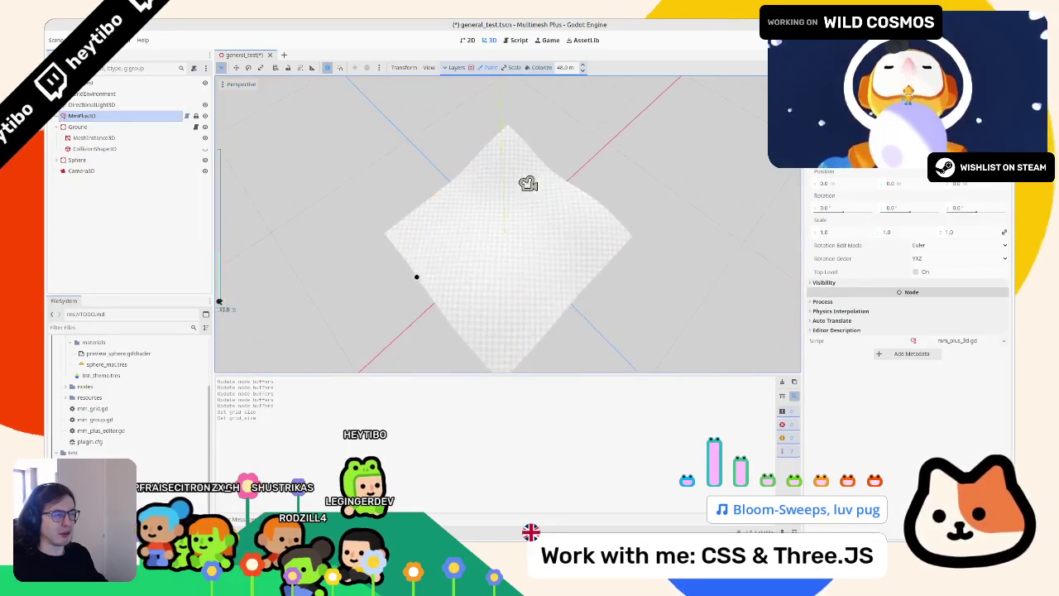
{"action": "scroll", "coordinate": [517, 208], "scroll_direction": "up", "scroll_amount": 2}
{"action": "scroll", "coordinate": [517, 209], "scroll_direction": "up", "scroll_amount": 3}
{"action": "scroll", "coordinate": [515, 203], "scroll_direction": "down", "scroll_amount": 4}
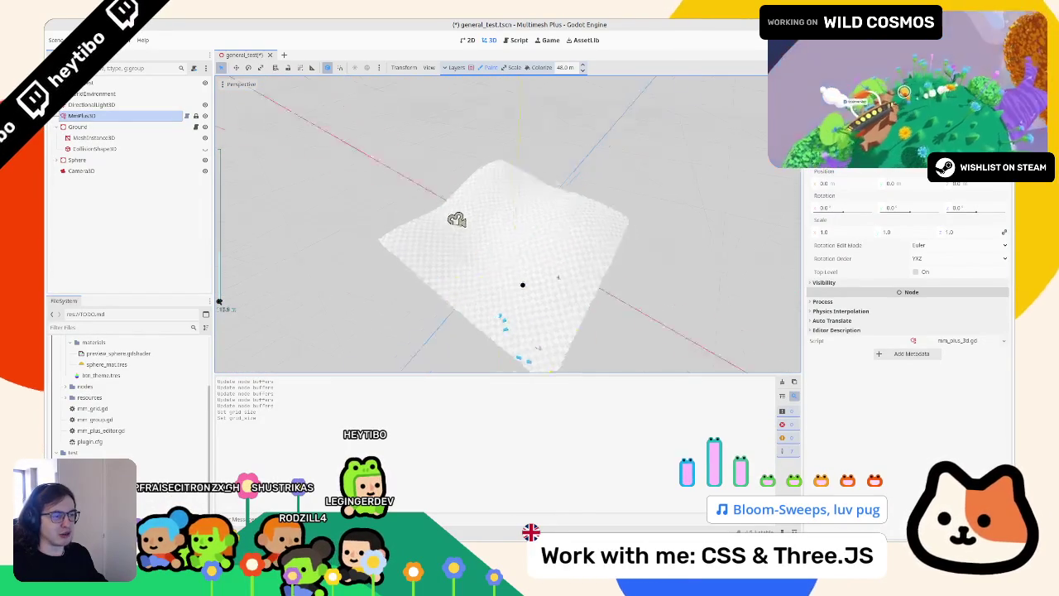
{"action": "scroll", "coordinate": [515, 199], "scroll_direction": "up", "scroll_amount": 2}
{"action": "scroll", "coordinate": [514, 206], "scroll_direction": "down", "scroll_amount": 4}
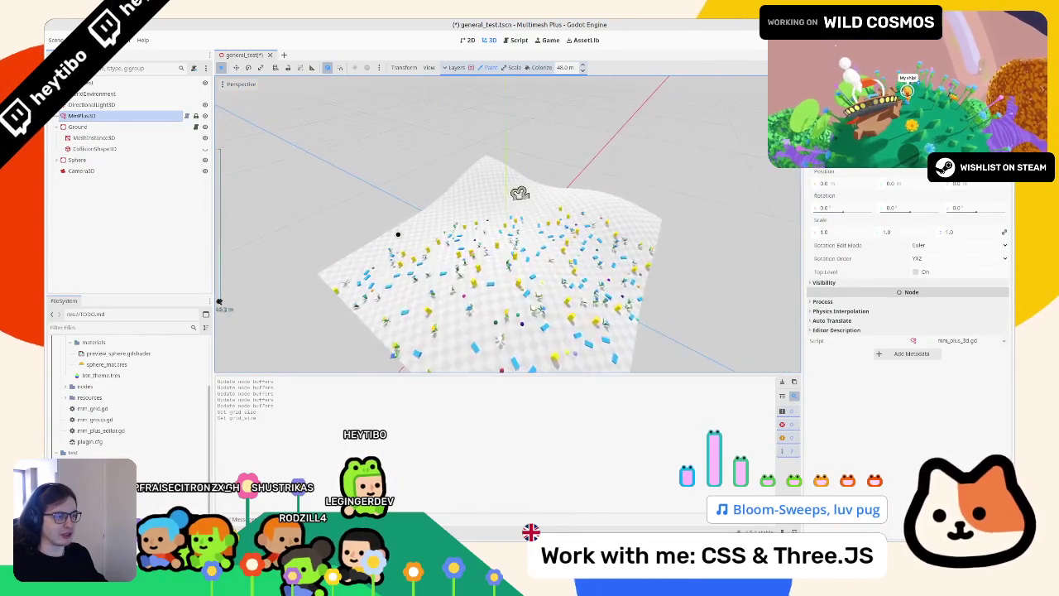
{"action": "scroll", "coordinate": [520, 193], "scroll_direction": "up", "scroll_amount": 3}
{"action": "scroll", "coordinate": [518, 197], "scroll_direction": "down", "scroll_amount": 4}
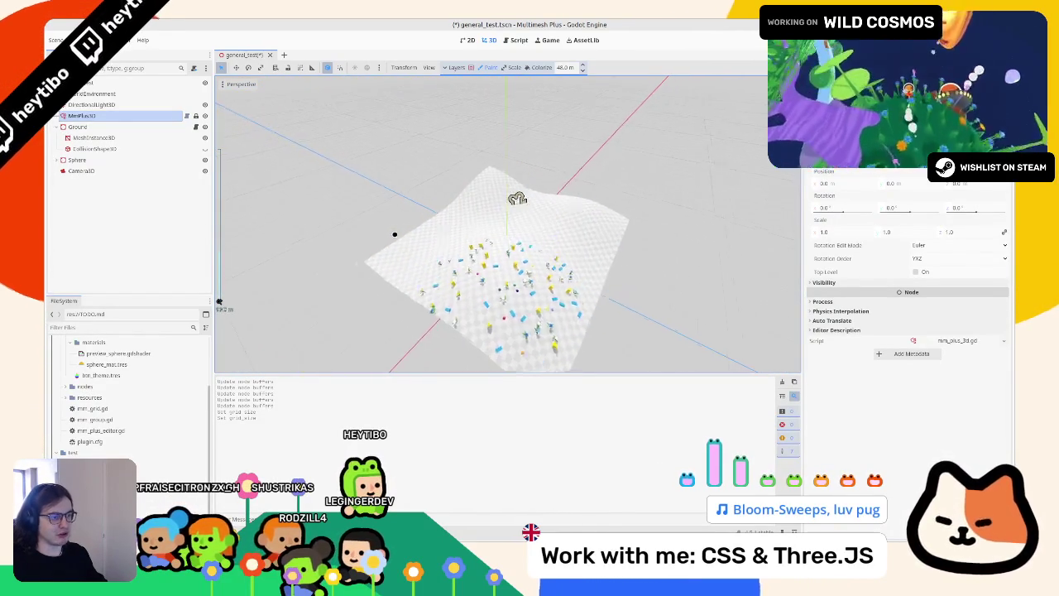
{"action": "scroll", "coordinate": [517, 198], "scroll_direction": "up", "scroll_amount": 3}
{"action": "scroll", "coordinate": [518, 196], "scroll_direction": "down", "scroll_amount": 2}
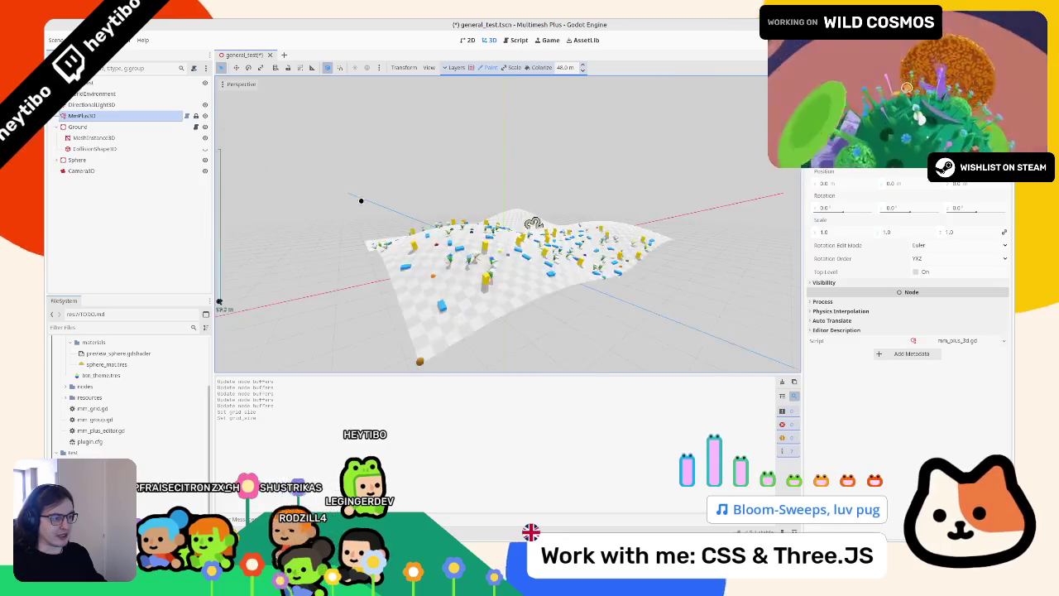
{"action": "scroll", "coordinate": [533, 224], "scroll_direction": "up", "scroll_amount": 3}
{"action": "scroll", "coordinate": [528, 222], "scroll_direction": "down", "scroll_amount": 4}
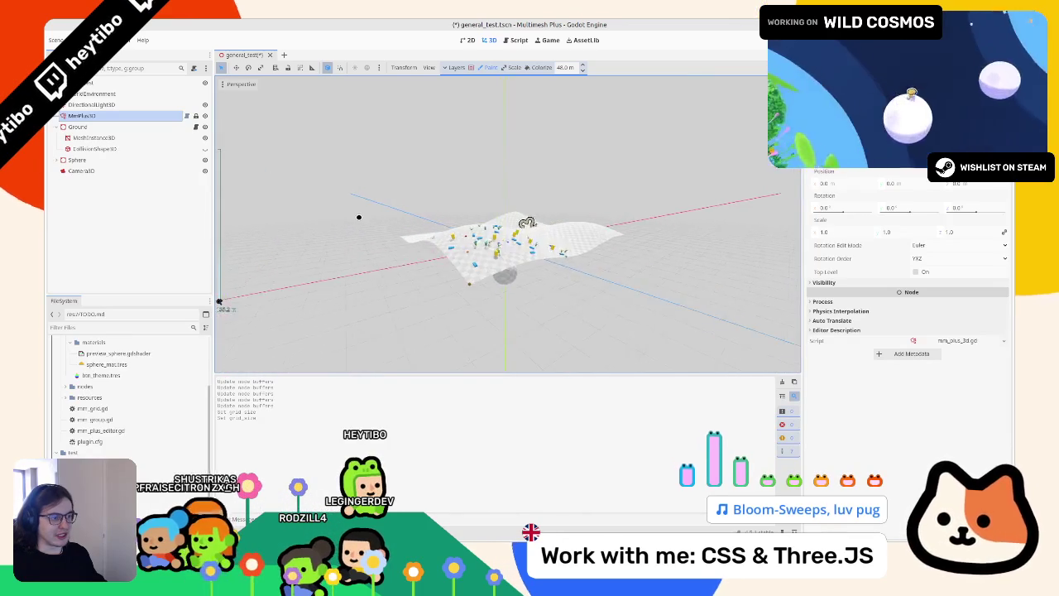
{"action": "scroll", "coordinate": [527, 223], "scroll_direction": "up", "scroll_amount": 4}
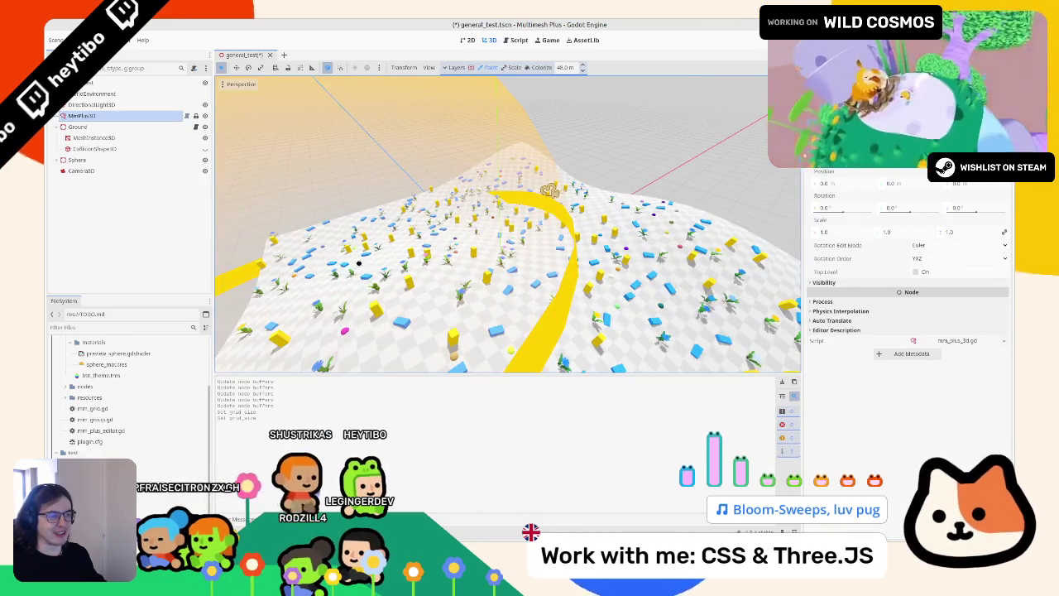
{"action": "scroll", "coordinate": [534, 201], "scroll_direction": "down", "scroll_amount": 5}
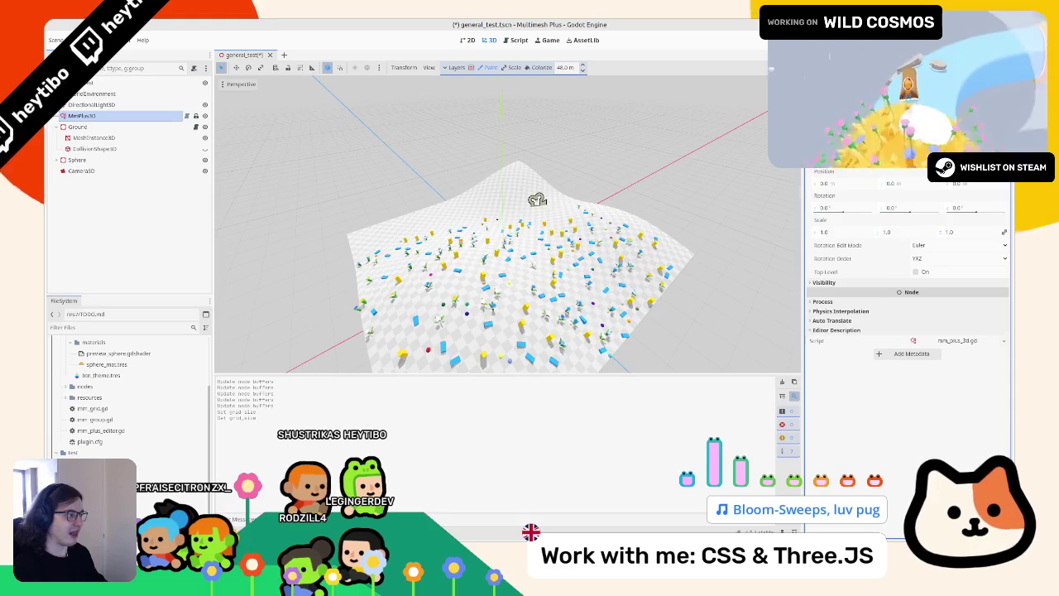
{"action": "scroll", "coordinate": [535, 201], "scroll_direction": "down", "scroll_amount": 2}
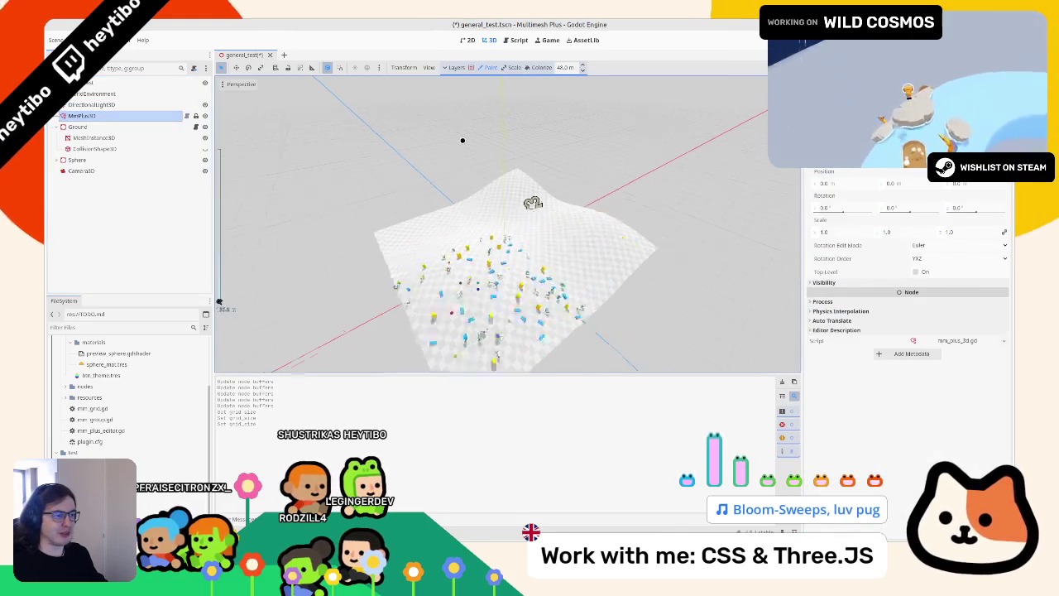
{"action": "scroll", "coordinate": [440, 147], "scroll_direction": "down", "scroll_amount": 3}
{"action": "scroll", "coordinate": [437, 149], "scroll_direction": "up", "scroll_amount": 4}
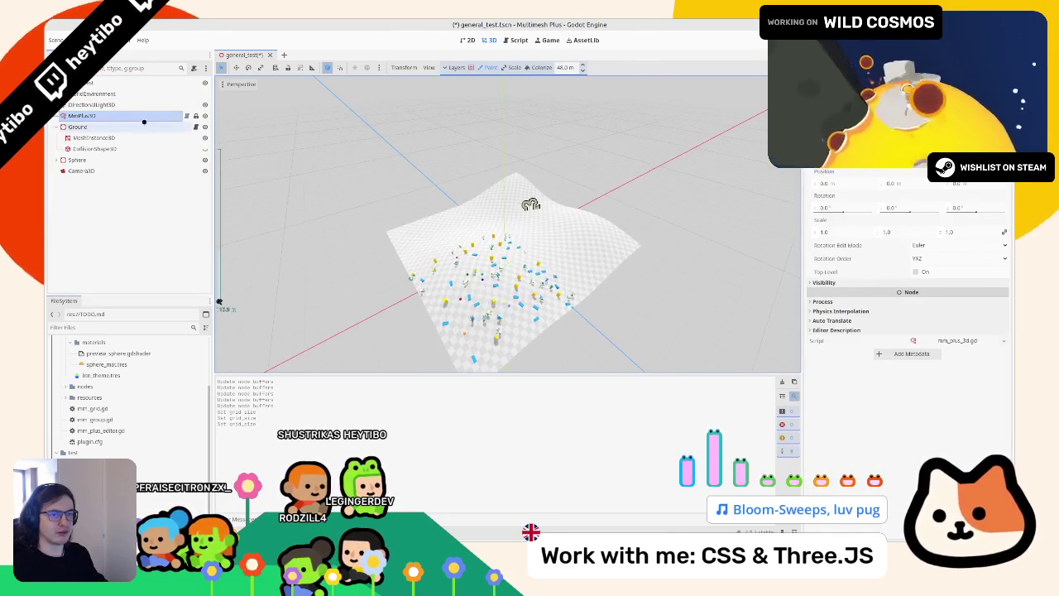
Reload the multimesh node by selecting WorldEnvironment and then the multimesh node again
{"action": "left_click", "coordinate": [93, 94]}
{"action": "left_click", "coordinate": [120, 117]}
{"action": "scroll", "coordinate": [419, 188], "scroll_direction": "down", "scroll_amount": 2}
{"action": "scroll", "coordinate": [419, 188], "scroll_direction": "up", "scroll_amount": 6}
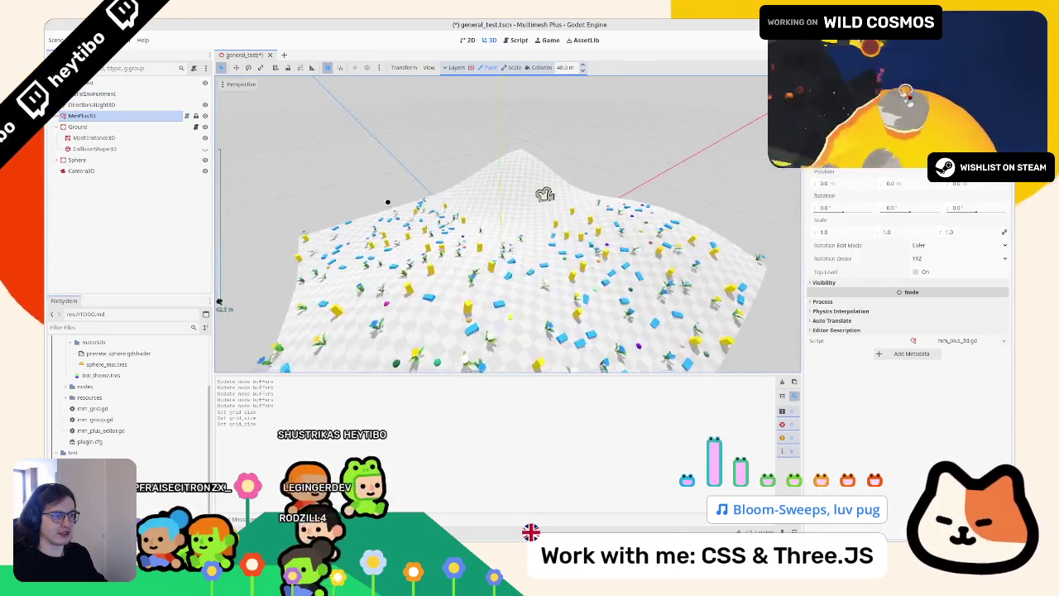
{"action": "scroll", "coordinate": [431, 207], "scroll_direction": "down", "scroll_amount": 3}
{"action": "scroll", "coordinate": [438, 212], "scroll_direction": "up", "scroll_amount": 5}
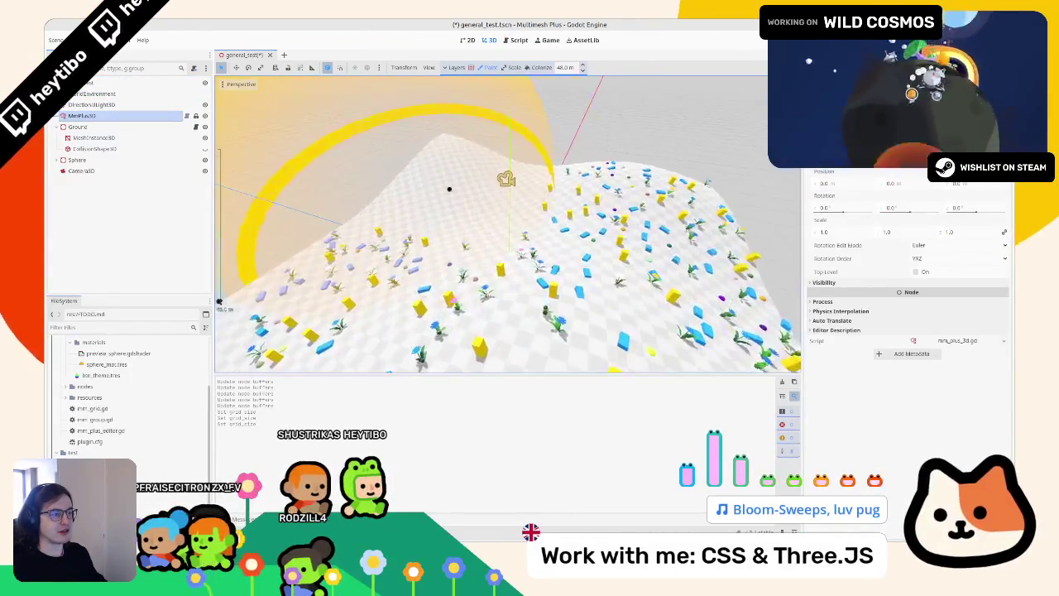
{"action": "scroll", "coordinate": [504, 163], "scroll_direction": "down", "scroll_amount": 5}
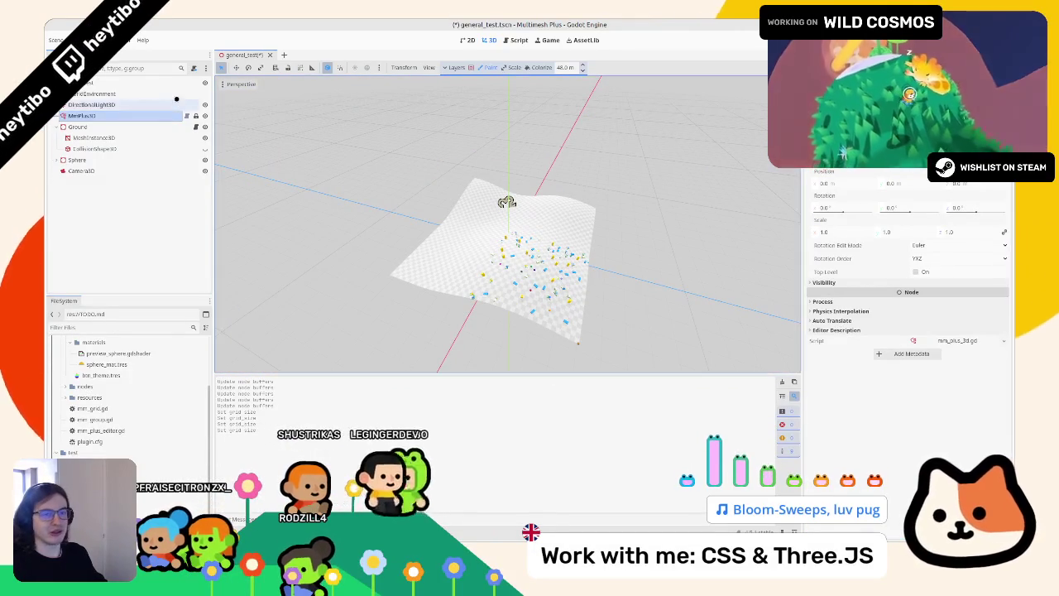
{"action": "left_click", "coordinate": [147, 115]}
{"action": "scroll", "coordinate": [507, 202], "scroll_direction": "up", "scroll_amount": 5}
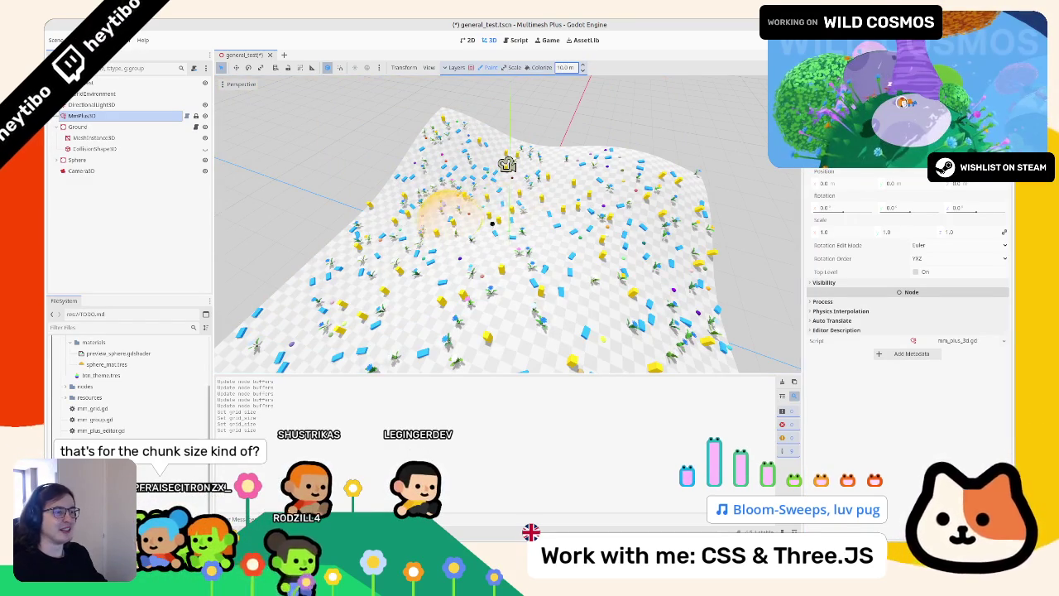
{"action": "scroll", "coordinate": [492, 223], "scroll_direction": "down", "scroll_amount": 5}
Paint more instances across the whole terrain, orbiting to check coverage
{"action": "left_click_drag", "start_coordinate": [566, 262], "coordinate": [496, 165]}
{"action": "scroll", "coordinate": [465, 127], "scroll_direction": "up", "scroll_amount": 5}
{"action": "mouse_move", "coordinate": [532, 232]}
{"action": "left_mouse_down"}
{"action": "mouse_move", "coordinate": [527, 82]}
{"action": "mouse_move", "coordinate": [513, 147]}
{"action": "mouse_move", "coordinate": [497, 166]}
{"action": "mouse_move", "coordinate": [558, 180]}
{"action": "mouse_move", "coordinate": [558, 218]}
{"action": "mouse_move", "coordinate": [579, 256]}
{"action": "mouse_move", "coordinate": [546, 240]}
{"action": "mouse_move", "coordinate": [542, 260]}
{"action": "mouse_move", "coordinate": [526, 231]}
{"action": "mouse_move", "coordinate": [533, 180]}
{"action": "mouse_move", "coordinate": [566, 168]}
{"action": "mouse_move", "coordinate": [495, 341]}
{"action": "mouse_move", "coordinate": [410, 238]}
{"action": "mouse_move", "coordinate": [355, 320]}
{"action": "mouse_move", "coordinate": [492, 222]}
{"action": "mouse_move", "coordinate": [535, 165]}
{"action": "mouse_move", "coordinate": [350, 182]}
{"action": "mouse_move", "coordinate": [549, 229]}
{"action": "left_mouse_up"}
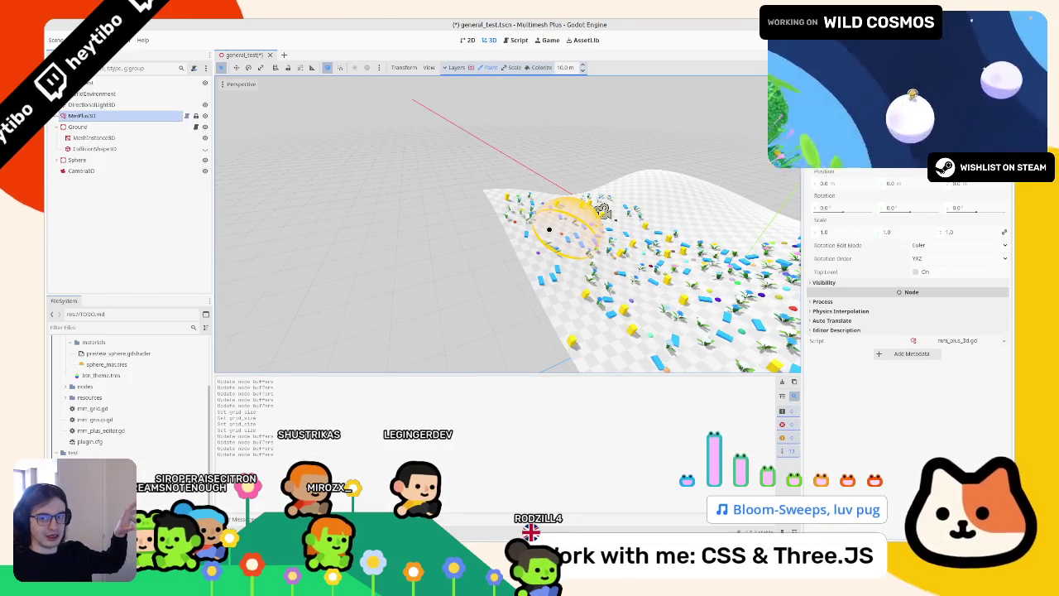
{"action": "mouse_move", "coordinate": [602, 212]}
{"action": "left_mouse_down"}
{"action": "mouse_move", "coordinate": [386, 274]}
{"action": "mouse_move", "coordinate": [472, 232]}
{"action": "mouse_move", "coordinate": [442, 246]}
{"action": "mouse_move", "coordinate": [496, 254]}
{"action": "mouse_move", "coordinate": [499, 279]}
{"action": "left_mouse_up"}
{"action": "scroll", "coordinate": [499, 280], "scroll_direction": "up", "scroll_amount": 5}
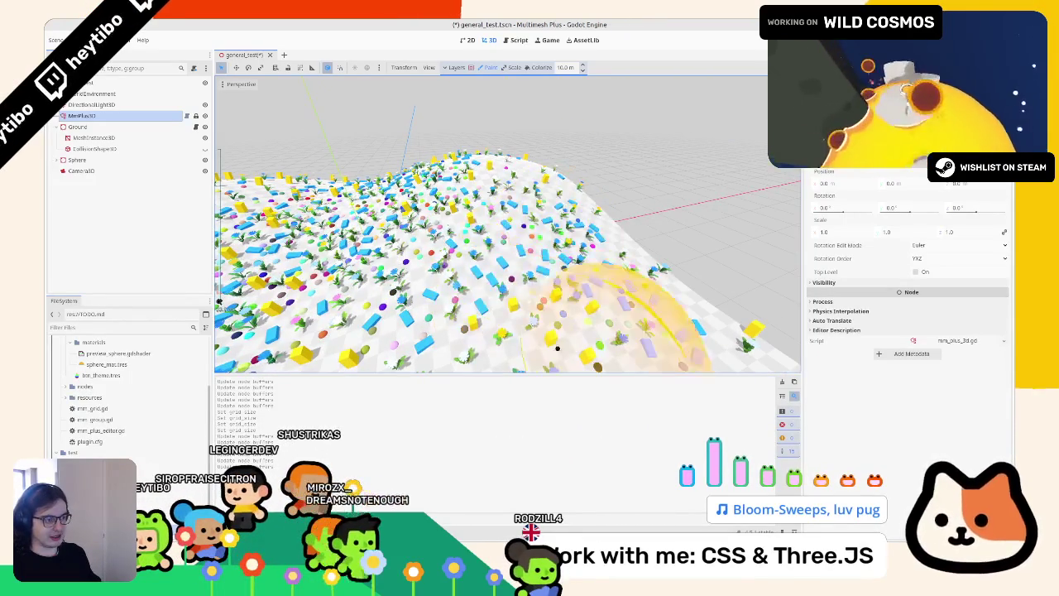
{"action": "scroll", "coordinate": [504, 216], "scroll_direction": "down", "scroll_amount": 6}
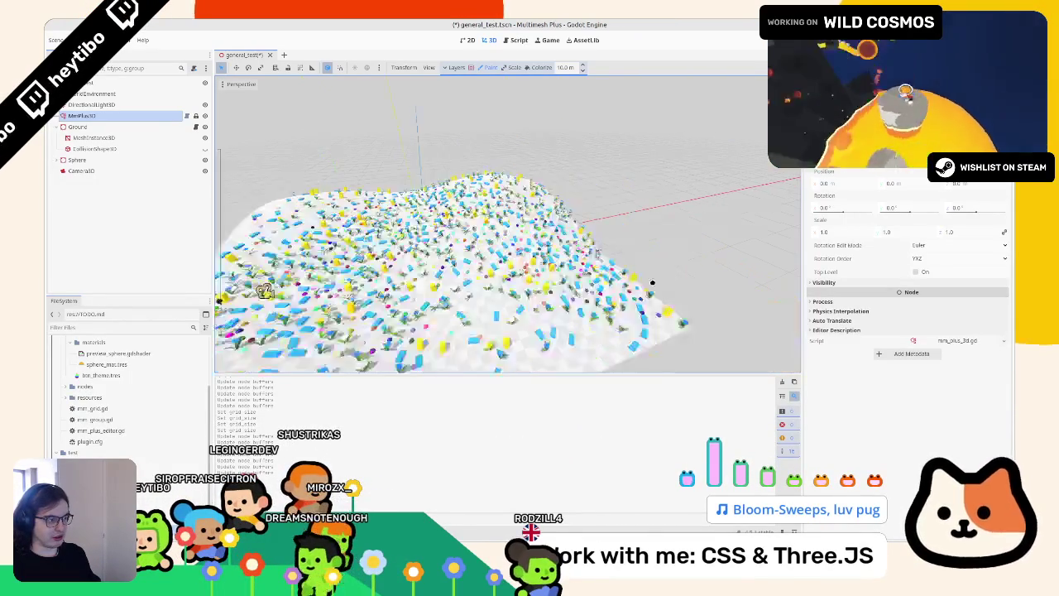
{"action": "mouse_move", "coordinate": [426, 284]}
{"action": "left_mouse_down"}
{"action": "mouse_move", "coordinate": [476, 240]}
{"action": "mouse_move", "coordinate": [354, 229]}
{"action": "mouse_move", "coordinate": [367, 213]}
{"action": "mouse_move", "coordinate": [570, 238]}
{"action": "left_mouse_up"}
{"action": "scroll", "coordinate": [576, 240], "scroll_direction": "up", "scroll_amount": 5}
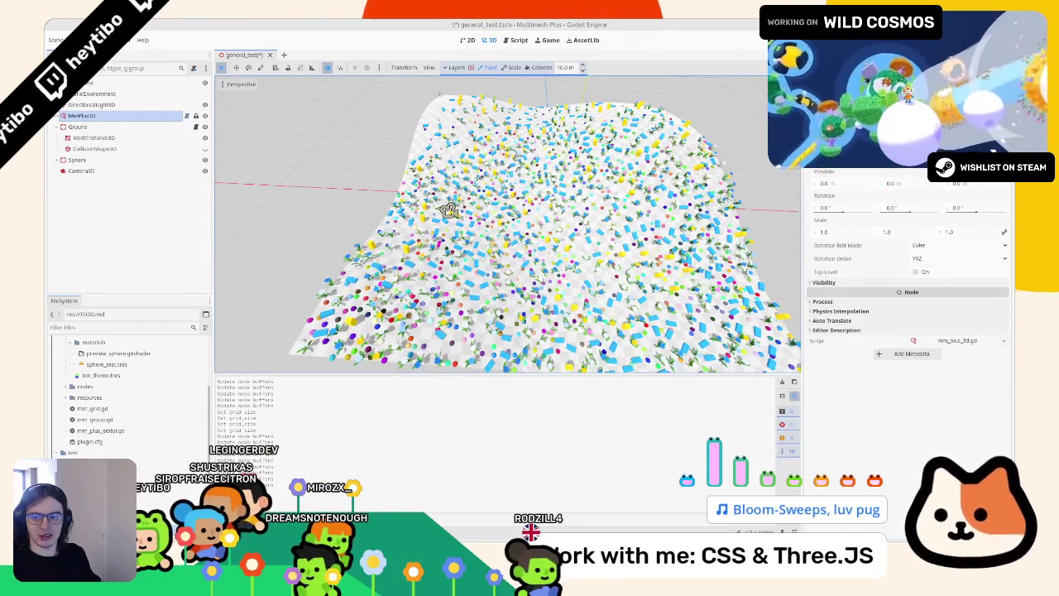
Switch to the browser showing the multimesh-plus GitHub repository
{"action": "key", "text": "alt+Tab"}
{"action": "scroll", "coordinate": [530, 290], "scroll_direction": "down", "scroll_amount": 2}
{"action": "scroll", "coordinate": [579, 94], "scroll_direction": "up", "scroll_amount": 5}
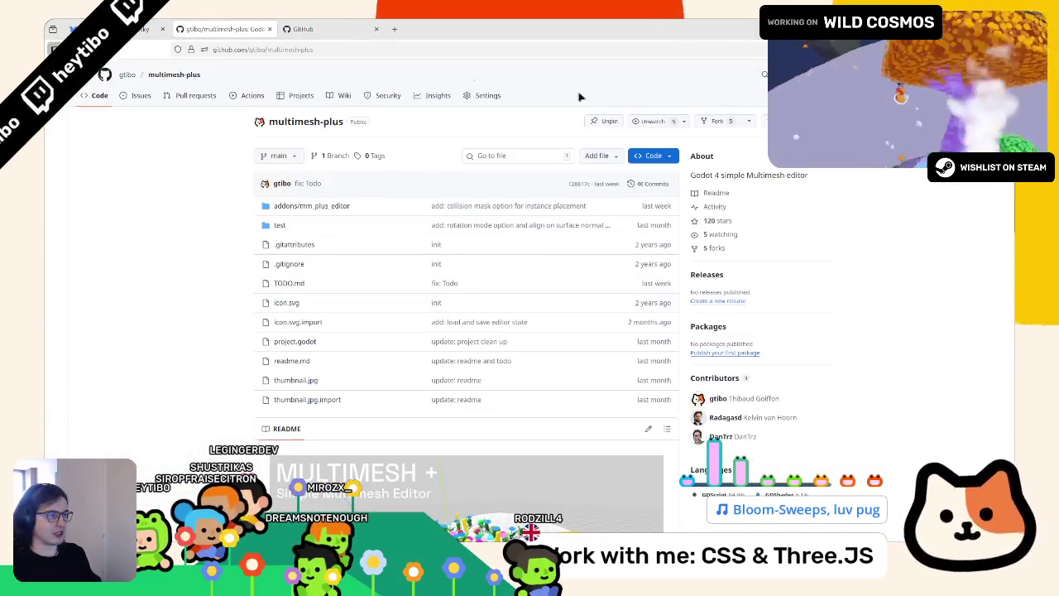
Select the repo URL and scroll through the multimesh-plus README, then return to Godot
{"action": "left_click", "coordinate": [314, 49]}
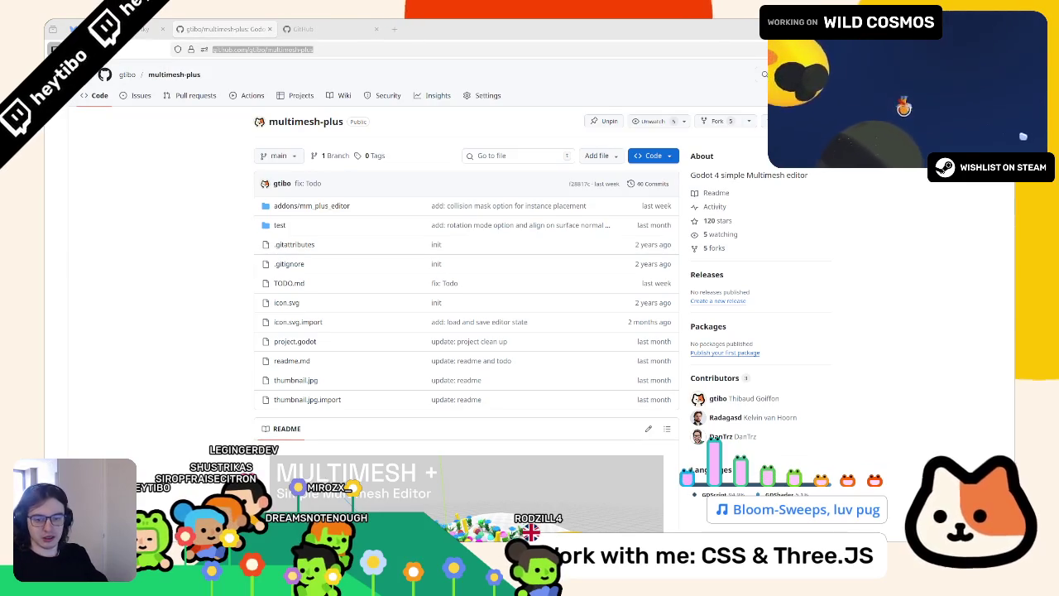
{"action": "scroll", "coordinate": [404, 273], "scroll_direction": "down", "scroll_amount": 10}
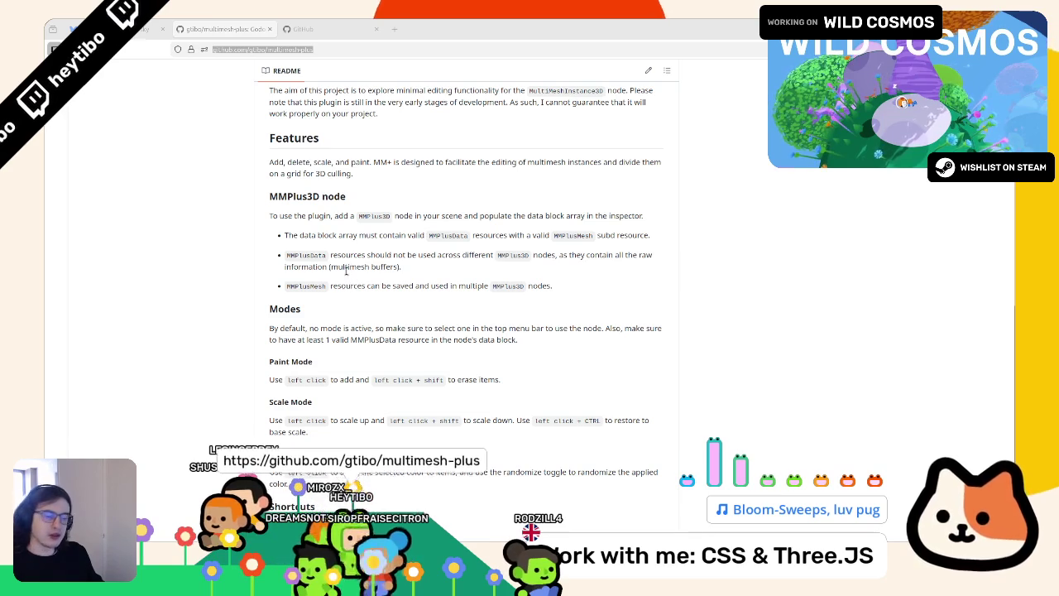
{"action": "scroll", "coordinate": [453, 347], "scroll_direction": "down", "scroll_amount": 2}
{"action": "scroll", "coordinate": [454, 347], "scroll_direction": "up", "scroll_amount": 10}
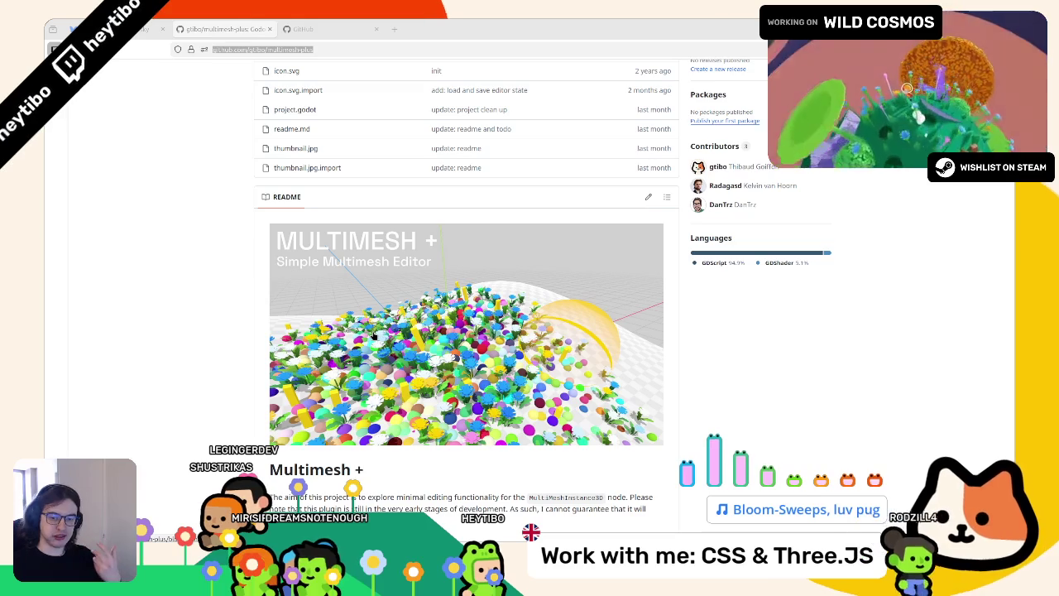
{"action": "key", "text": "alt+Tab"}
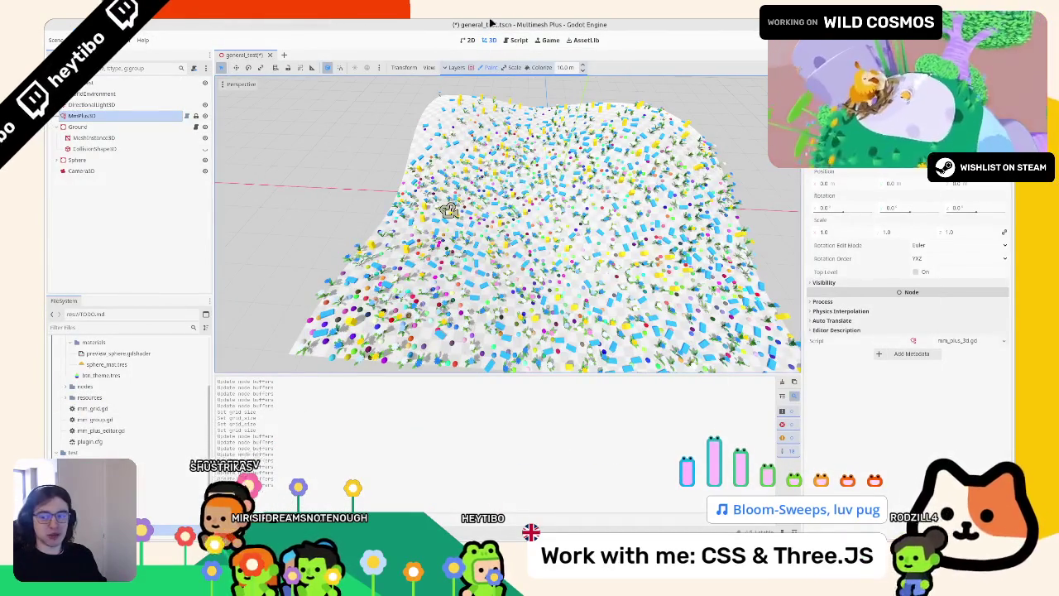
Orbit closer to the terrain and erase instances along a path across it
{"action": "scroll", "coordinate": [580, 240], "scroll_direction": "down", "scroll_amount": 5}
{"action": "scroll", "coordinate": [497, 232], "scroll_direction": "up", "scroll_amount": 8}
{"action": "mouse_move", "coordinate": [555, 220]}
{"action": "left_mouse_down"}
{"action": "mouse_move", "coordinate": [447, 248]}
{"action": "mouse_move", "coordinate": [438, 239]}
{"action": "left_mouse_up"}
{"action": "left_click_drag", "start_coordinate": [361, 329], "coordinate": [430, 303]}
{"action": "scroll", "coordinate": [449, 265], "scroll_direction": "down", "scroll_amount": 4}
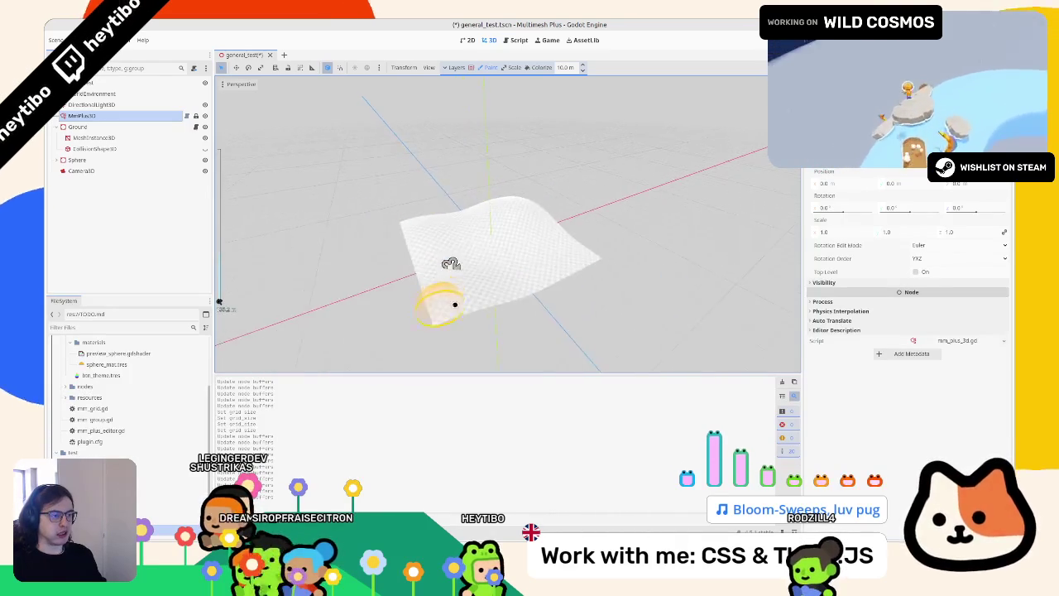
{"action": "scroll", "coordinate": [449, 265], "scroll_direction": "up", "scroll_amount": 4}
{"action": "scroll", "coordinate": [424, 276], "scroll_direction": "down", "scroll_amount": 2}
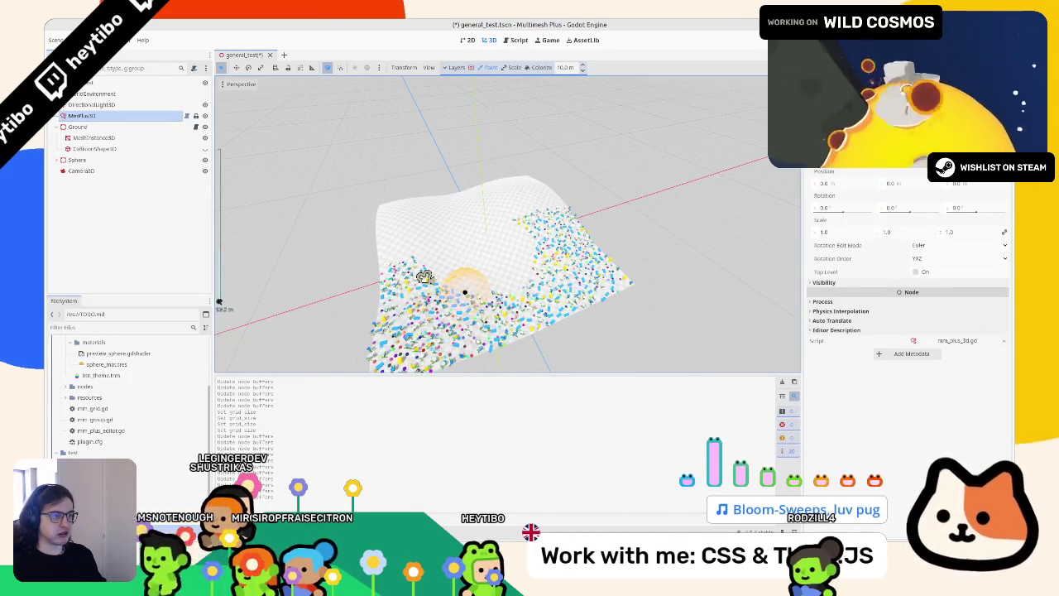
{"action": "scroll", "coordinate": [424, 277], "scroll_direction": "up", "scroll_amount": 3}
{"action": "scroll", "coordinate": [431, 273], "scroll_direction": "down", "scroll_amount": 3}
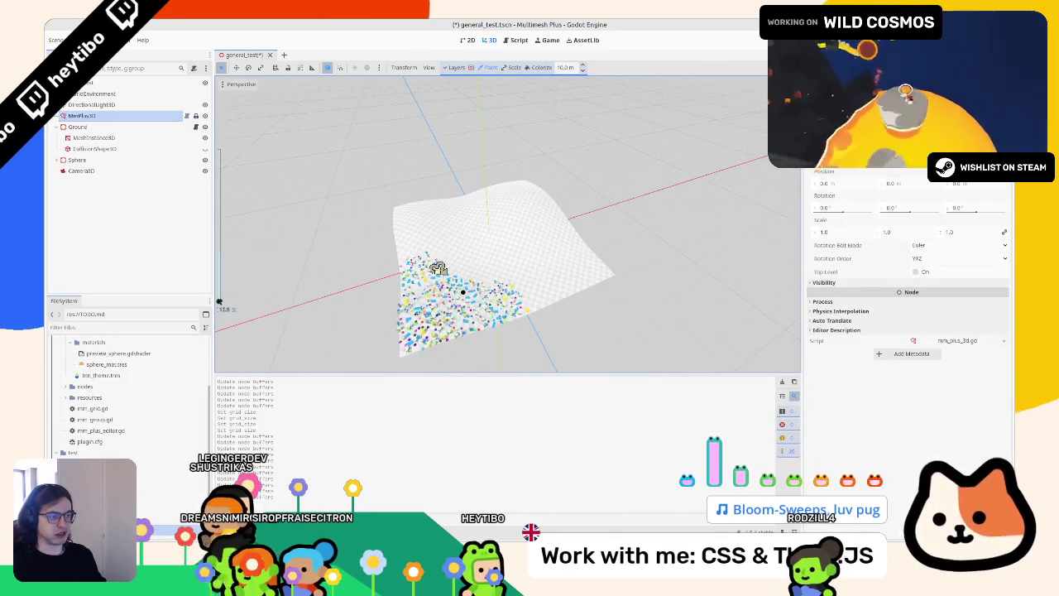
{"action": "scroll", "coordinate": [392, 301], "scroll_direction": "up", "scroll_amount": 3}
{"action": "left_click_drag", "start_coordinate": [392, 301], "coordinate": [368, 314]}
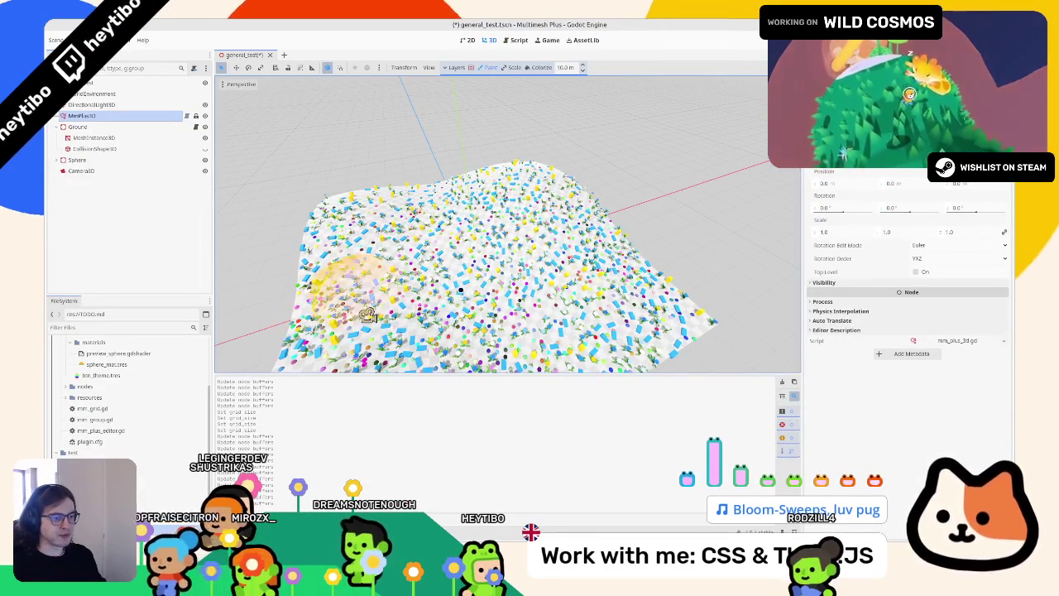
{"action": "scroll", "coordinate": [426, 279], "scroll_direction": "down", "scroll_amount": 5}
{"action": "scroll", "coordinate": [487, 284], "scroll_direction": "up", "scroll_amount": 6}
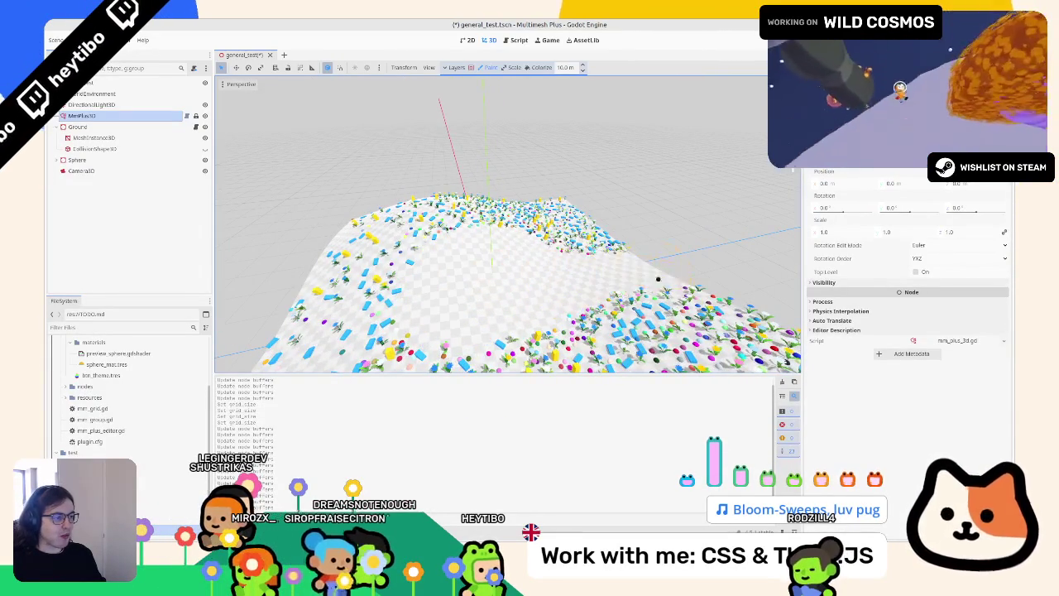
{"action": "left_click_drag", "start_coordinate": [658, 279], "coordinate": [422, 288]}
{"action": "left_click_drag", "start_coordinate": [577, 286], "coordinate": [568, 307]}
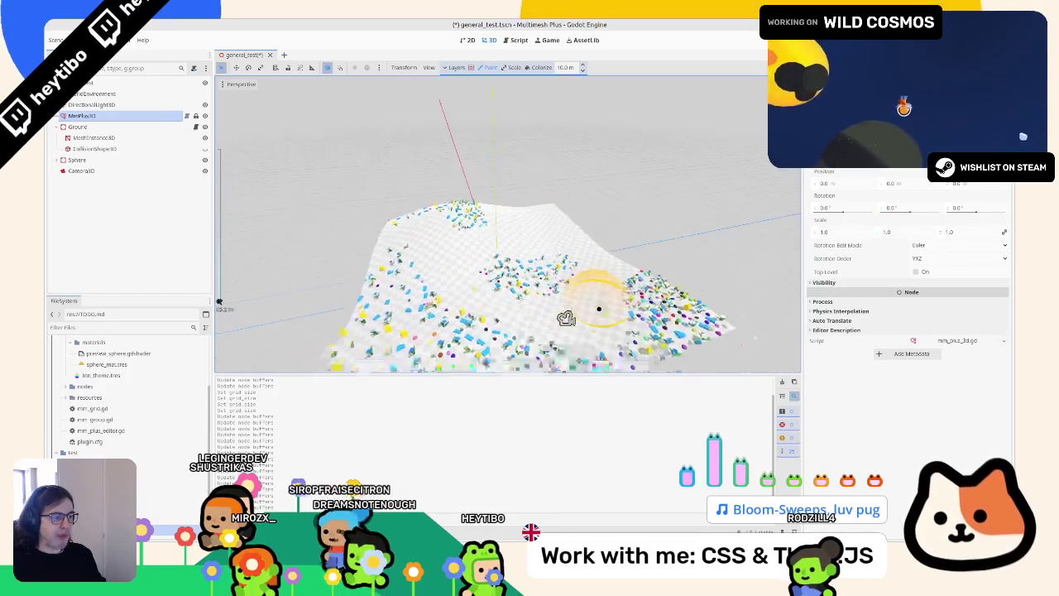
Undo and redo the erase strokes, then reselect the multimesh node to reload it
{"action": "key", "text": "ctrl+z"}
{"action": "key", "text": "ctrl+z"}
{"action": "key", "text": "ctrl+shift+z"}
{"action": "key", "text": "ctrl+shift+z"}
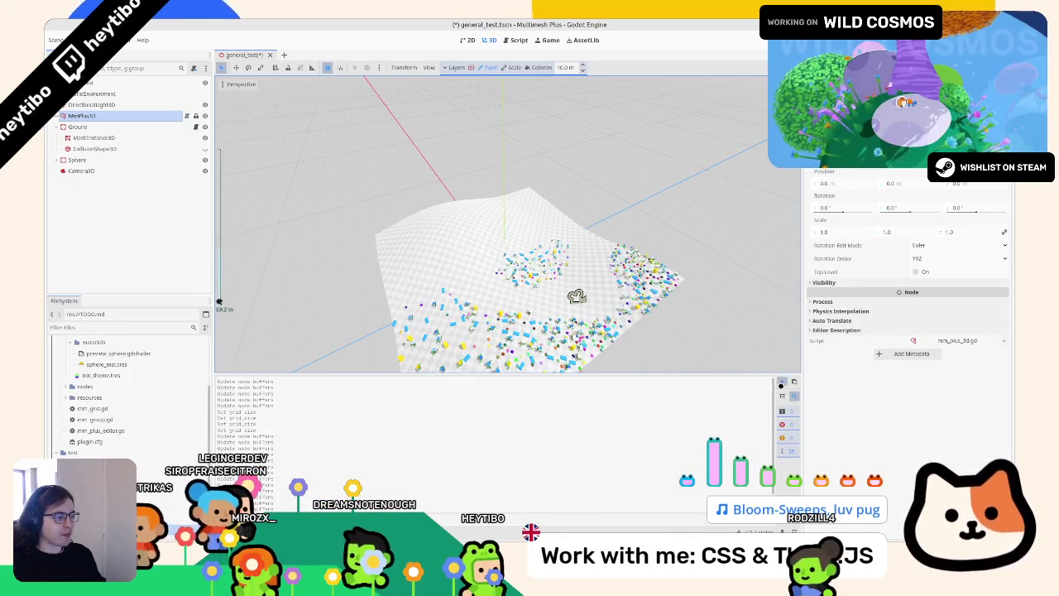
{"action": "scroll", "coordinate": [577, 296], "scroll_direction": "up", "scroll_amount": 4}
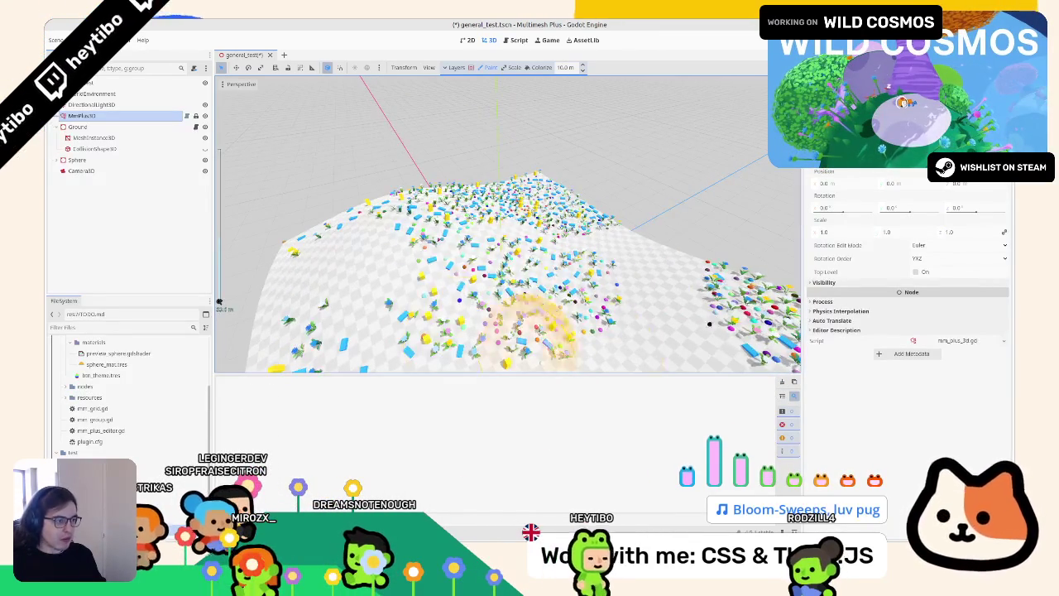
{"action": "left_click", "coordinate": [131, 95]}
{"action": "left_click", "coordinate": [128, 115]}
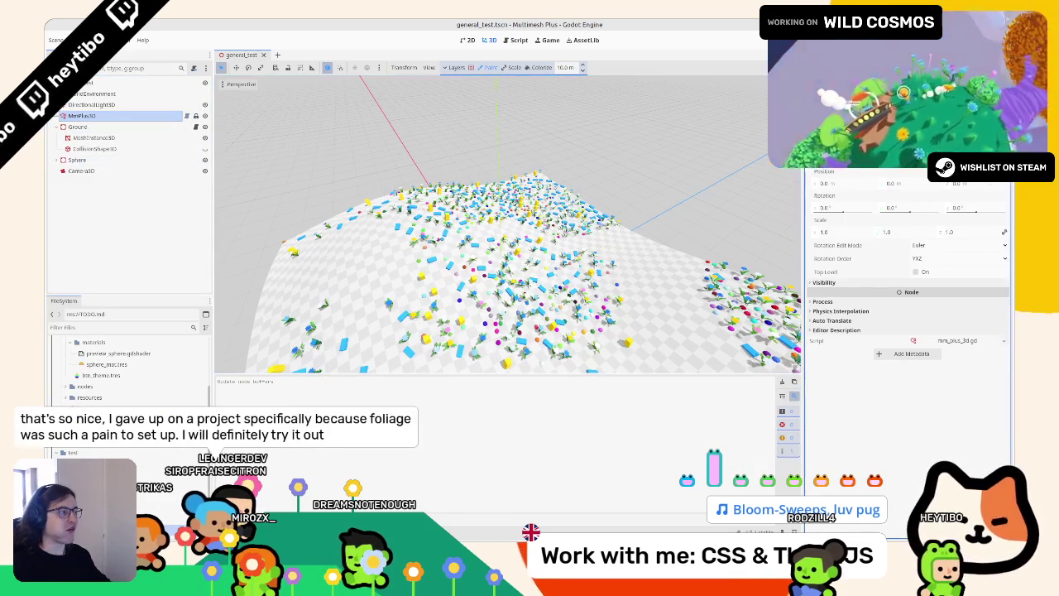
{"action": "scroll", "coordinate": [905, 181], "scroll_direction": "up", "scroll_amount": 3}
Delete all transforms, check Mesh Data and layer options, and paint a circle of flowers
{"action": "left_click", "coordinate": [902, 235]}
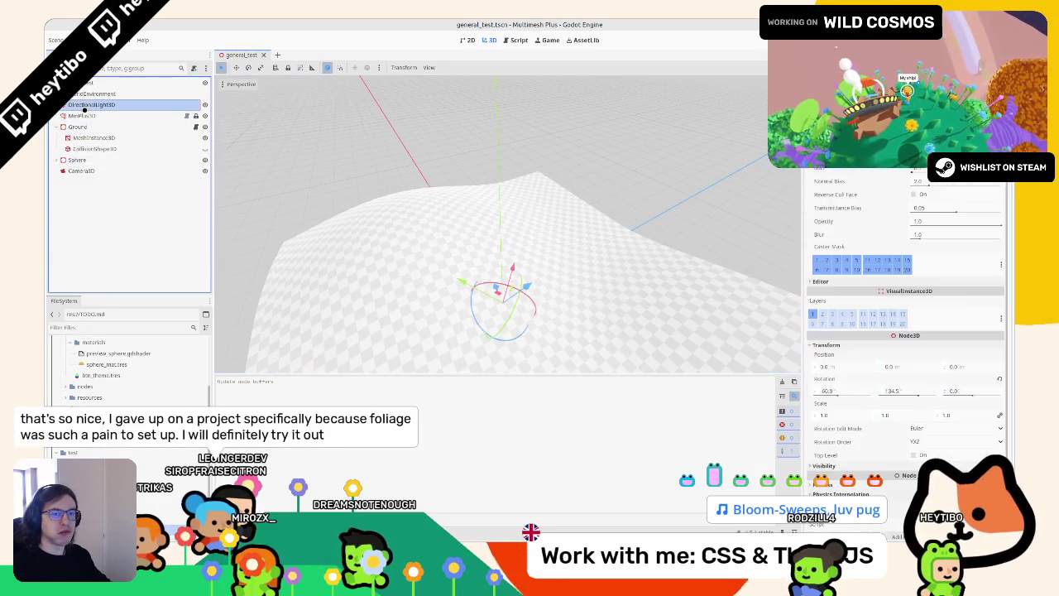
{"action": "left_click", "coordinate": [935, 199]}
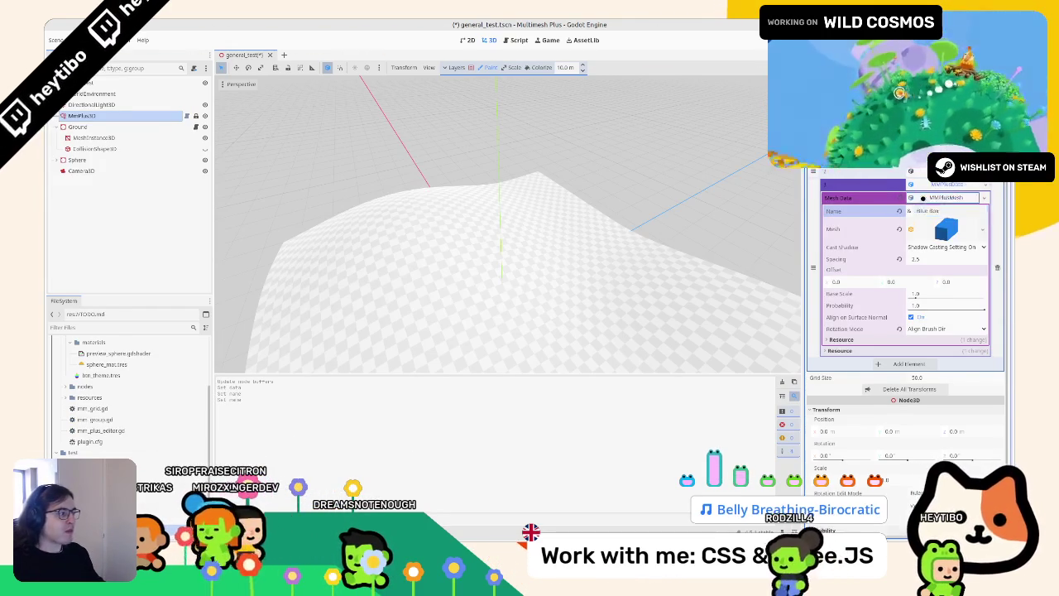
{"action": "left_click", "coordinate": [861, 184]}
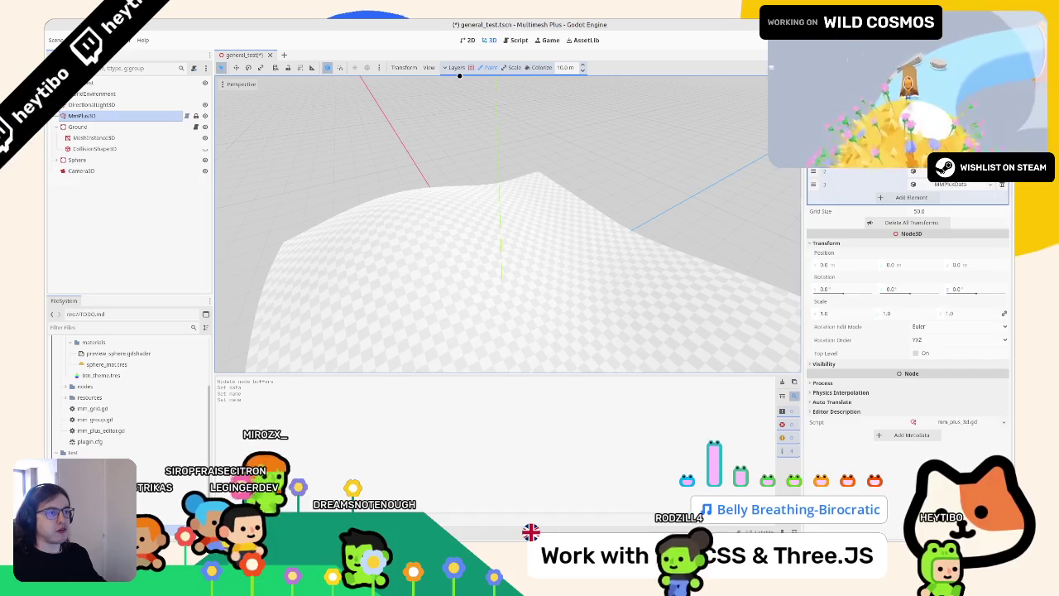
{"action": "left_click", "coordinate": [455, 67]}
{"action": "left_click", "coordinate": [454, 67]}
{"action": "left_click_drag", "start_coordinate": [427, 227], "coordinate": [431, 301]}
{"action": "scroll", "coordinate": [431, 301], "scroll_direction": "down", "scroll_amount": 5}
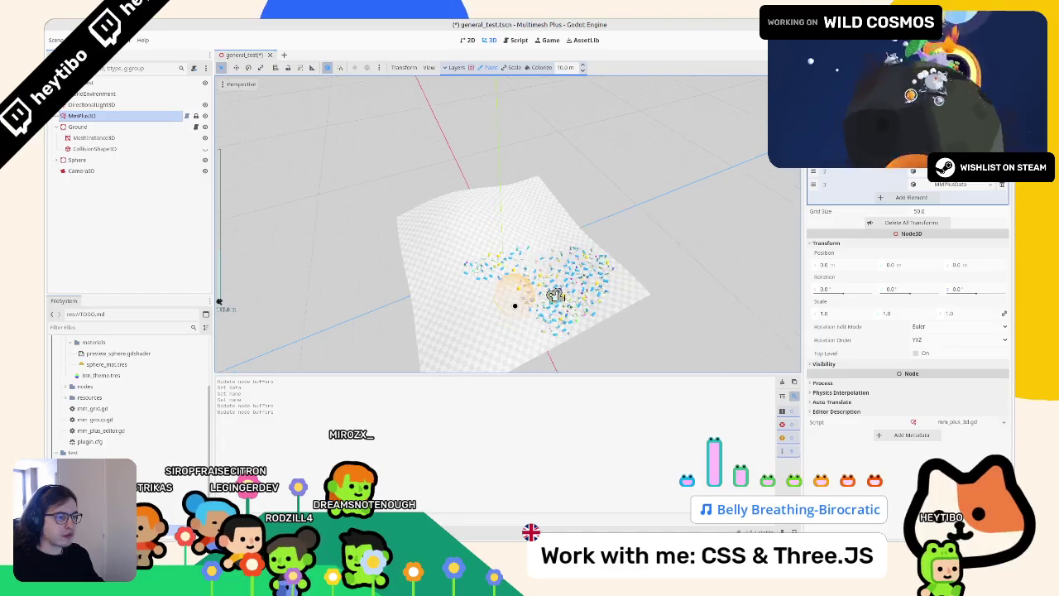
{"action": "scroll", "coordinate": [554, 295], "scroll_direction": "up", "scroll_amount": 5}
Set Grid Size to 10, paint more foliage on the left side, and save the scene
{"action": "left_click", "coordinate": [940, 215]}
{"action": "type", "text": "10"}
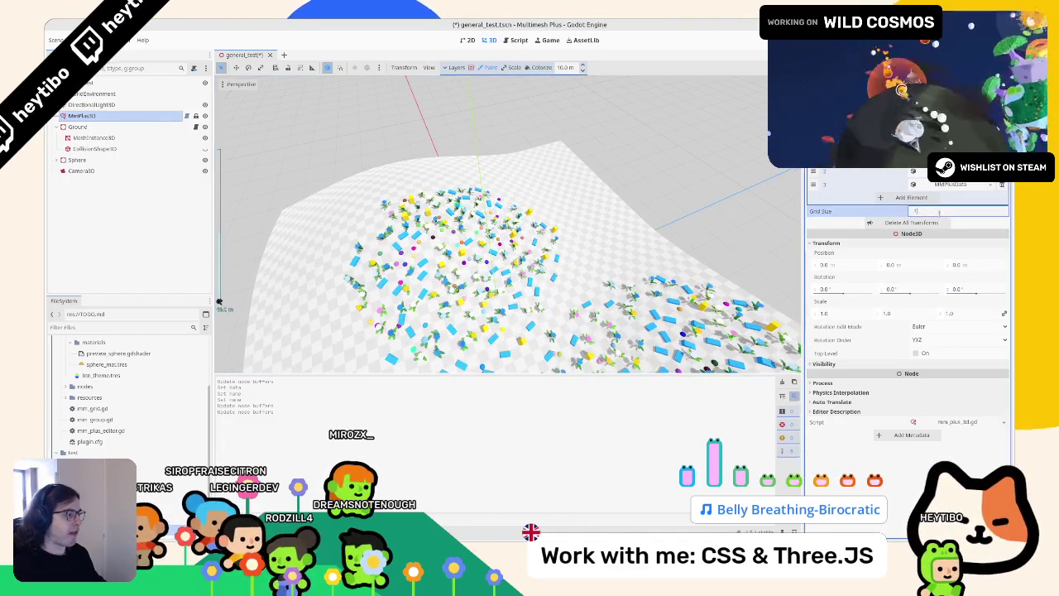
{"action": "key", "text": "Return"}
{"action": "scroll", "coordinate": [402, 237], "scroll_direction": "down", "scroll_amount": 5}
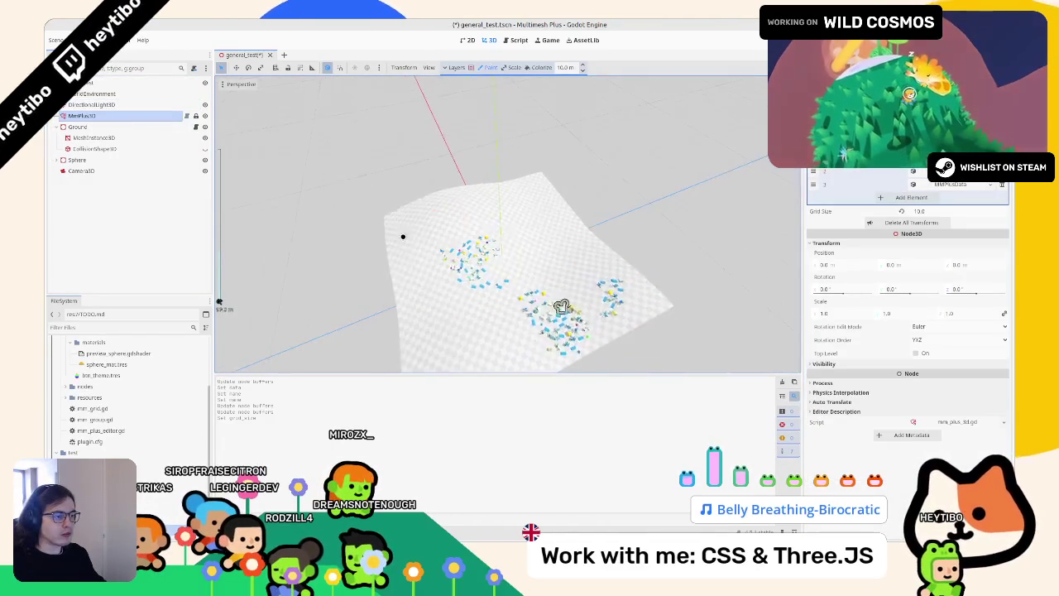
{"action": "scroll", "coordinate": [402, 237], "scroll_direction": "up", "scroll_amount": 5}
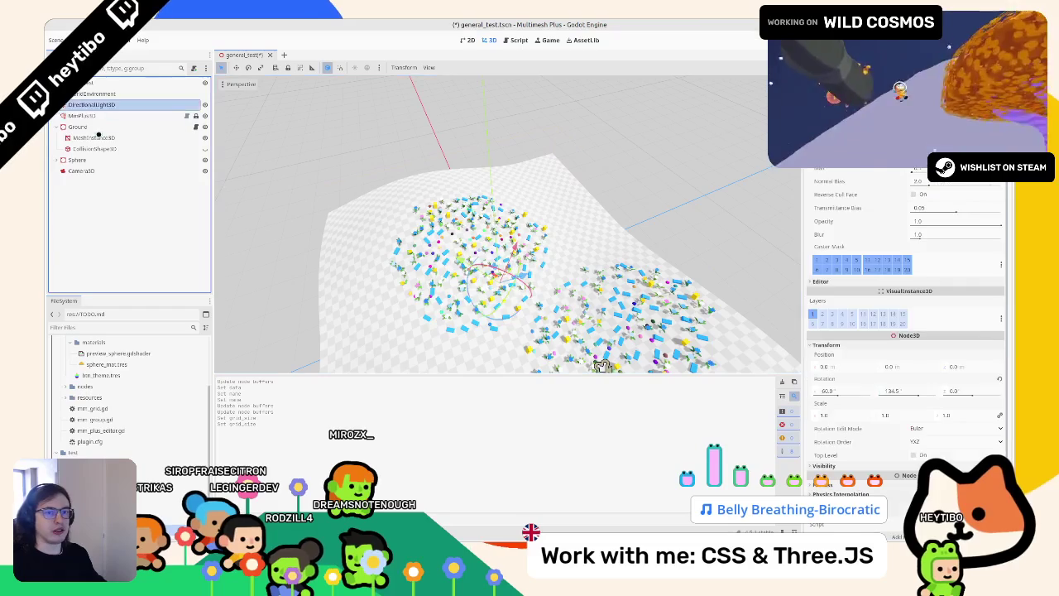
{"action": "mouse_move", "coordinate": [389, 273]}
{"action": "left_mouse_down"}
{"action": "mouse_move", "coordinate": [414, 303]}
{"action": "mouse_move", "coordinate": [406, 315]}
{"action": "mouse_move", "coordinate": [449, 224]}
{"action": "mouse_move", "coordinate": [468, 267]}
{"action": "mouse_move", "coordinate": [651, 315]}
{"action": "mouse_move", "coordinate": [402, 166]}
{"action": "left_mouse_up"}
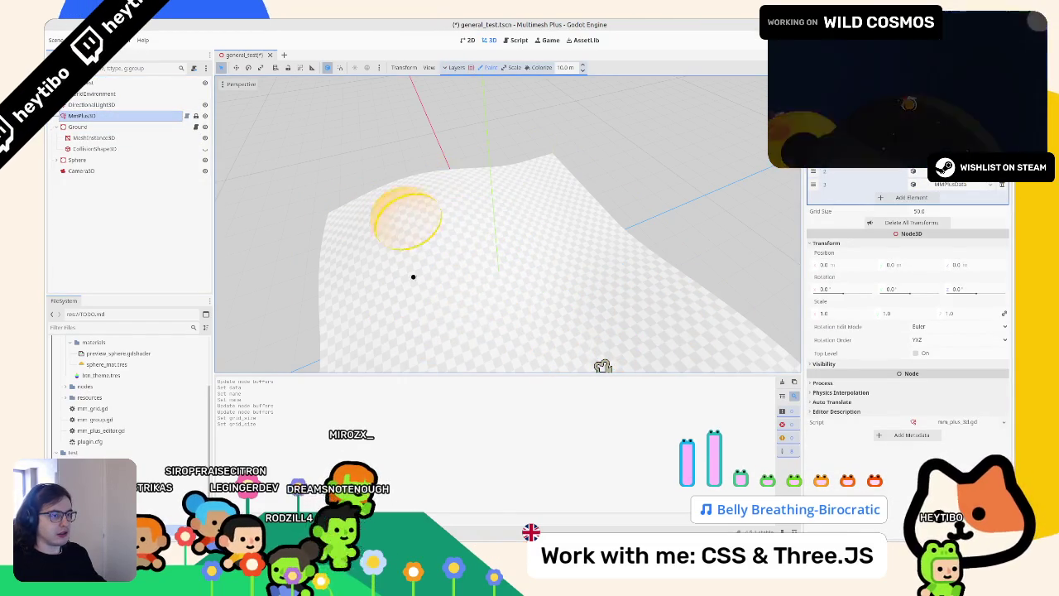
{"action": "scroll", "coordinate": [401, 167], "scroll_direction": "down", "scroll_amount": 5}
{"action": "scroll", "coordinate": [456, 261], "scroll_direction": "up", "scroll_amount": 5}
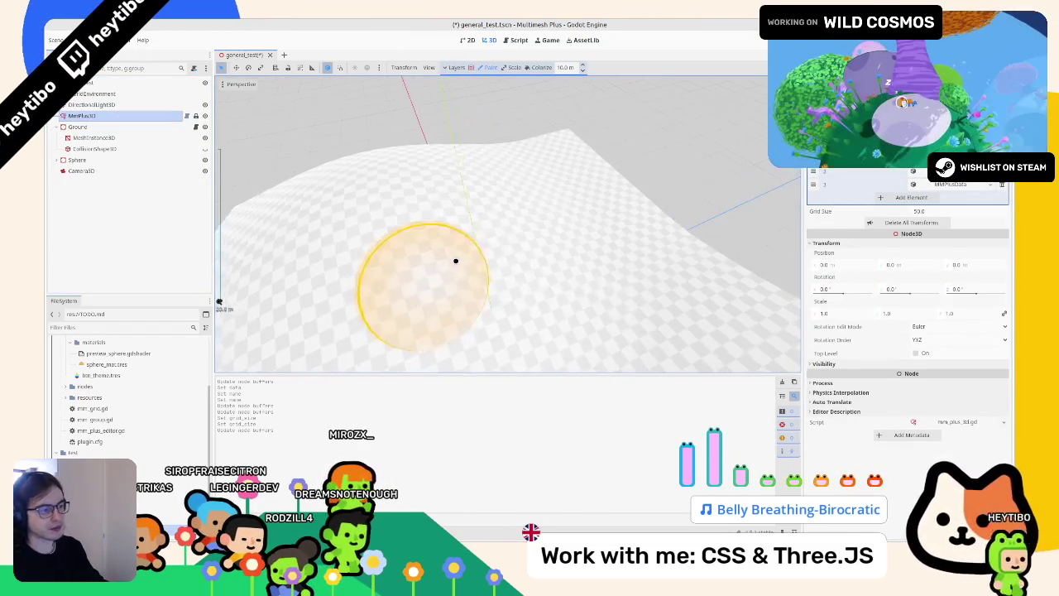
{"action": "key", "text": "ctrl+s"}
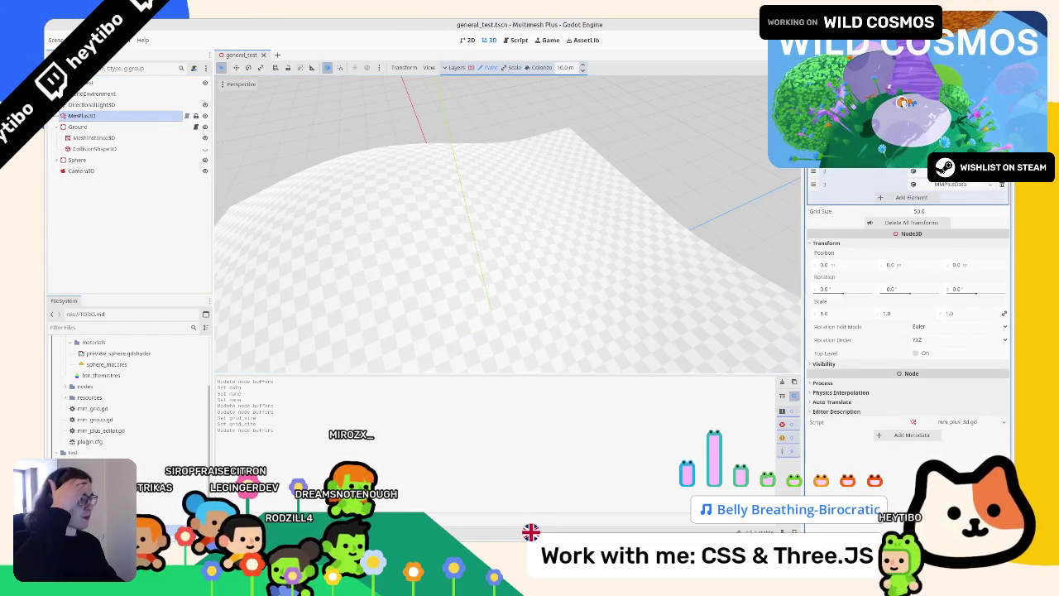
{"action": "left_click", "coordinate": [519, 40]}
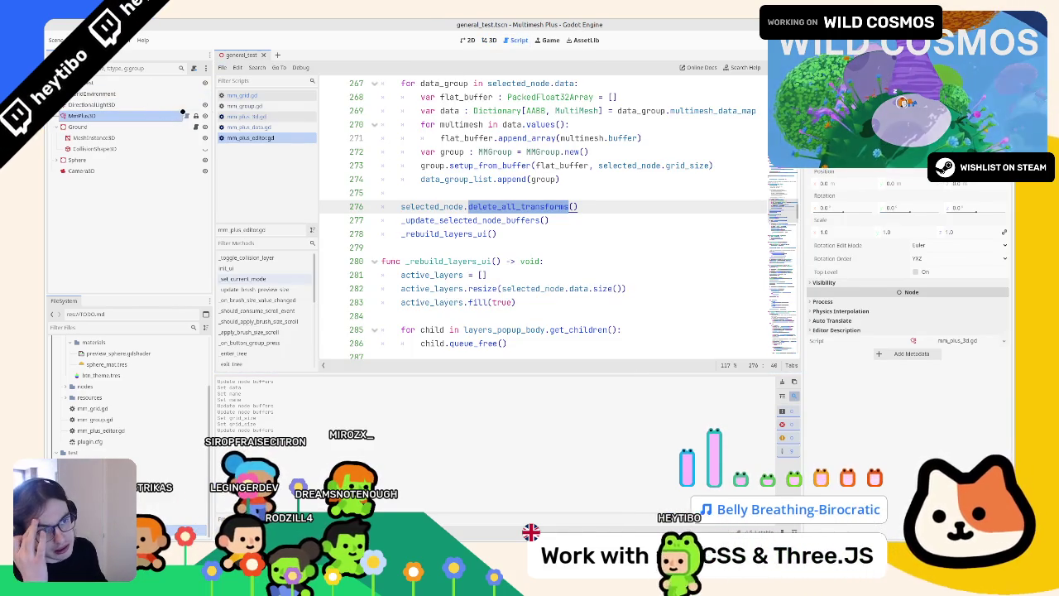
{"action": "left_click", "coordinate": [513, 207], "text": "ctrl"}
{"action": "scroll", "coordinate": [513, 215], "scroll_direction": "down", "scroll_amount": 3}
{"action": "scroll", "coordinate": [513, 215], "scroll_direction": "up", "scroll_amount": 4}
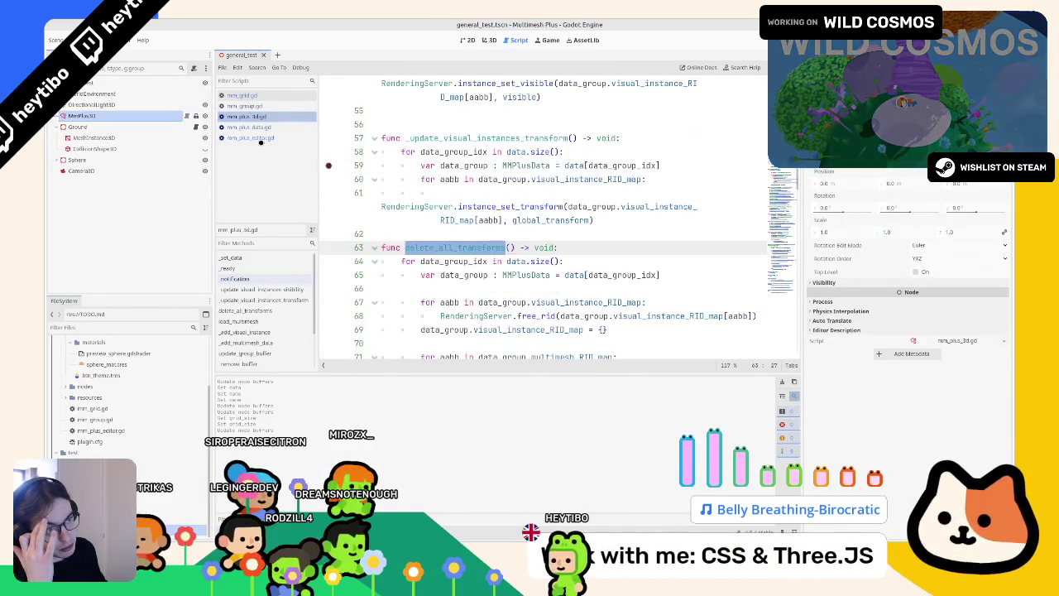
{"action": "left_click", "coordinate": [222, 98]}
{"action": "left_click", "coordinate": [223, 106]}
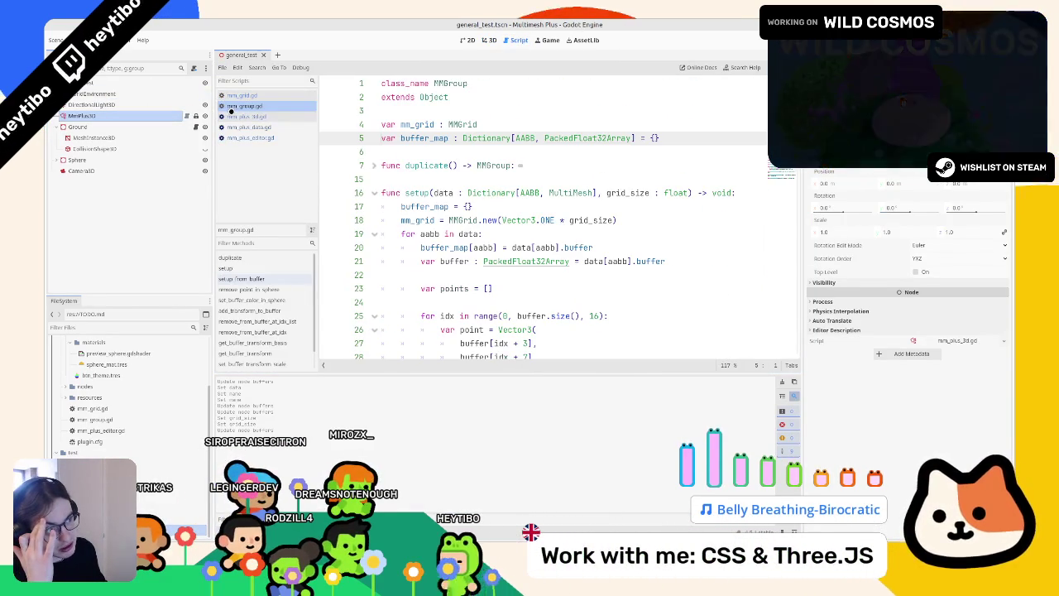
{"action": "left_click", "coordinate": [232, 115]}
{"action": "left_click", "coordinate": [232, 107]}
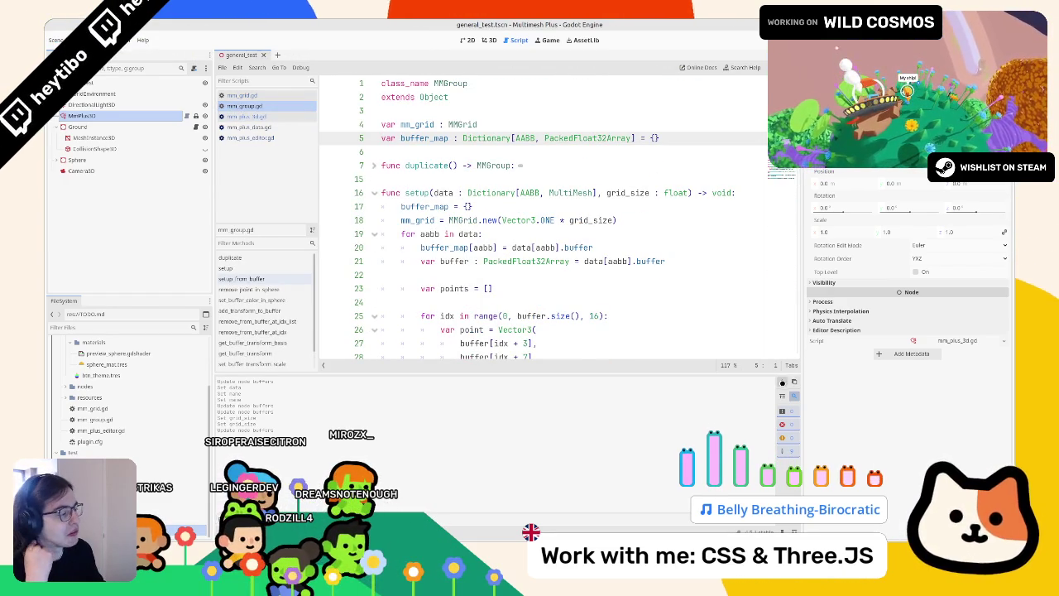
{"action": "left_click", "coordinate": [374, 193]}
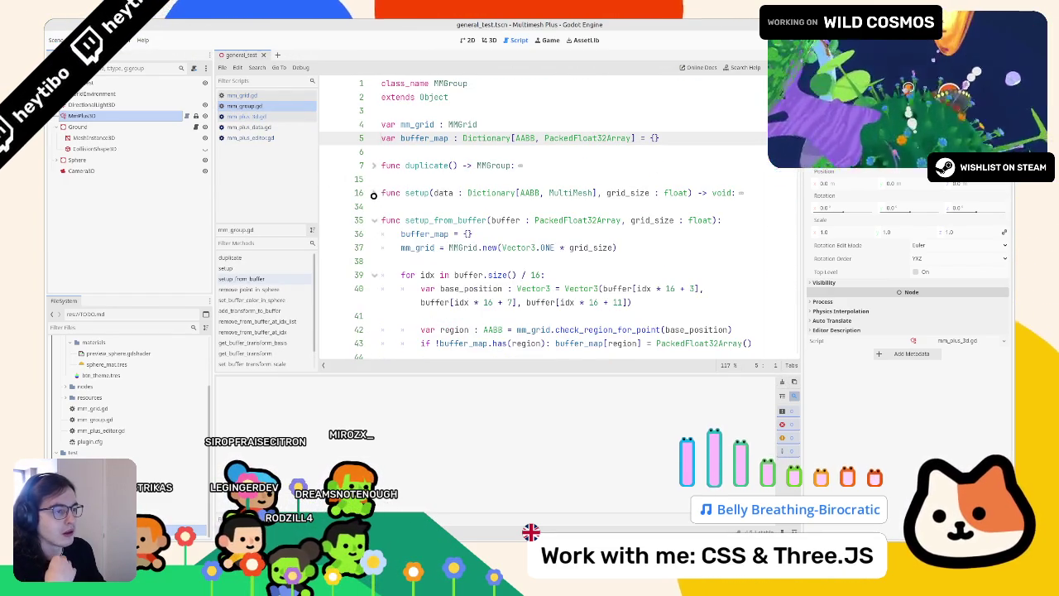
{"action": "left_click", "coordinate": [375, 220]}
{"action": "left_click", "coordinate": [372, 248]}
{"action": "left_click", "coordinate": [377, 282]}
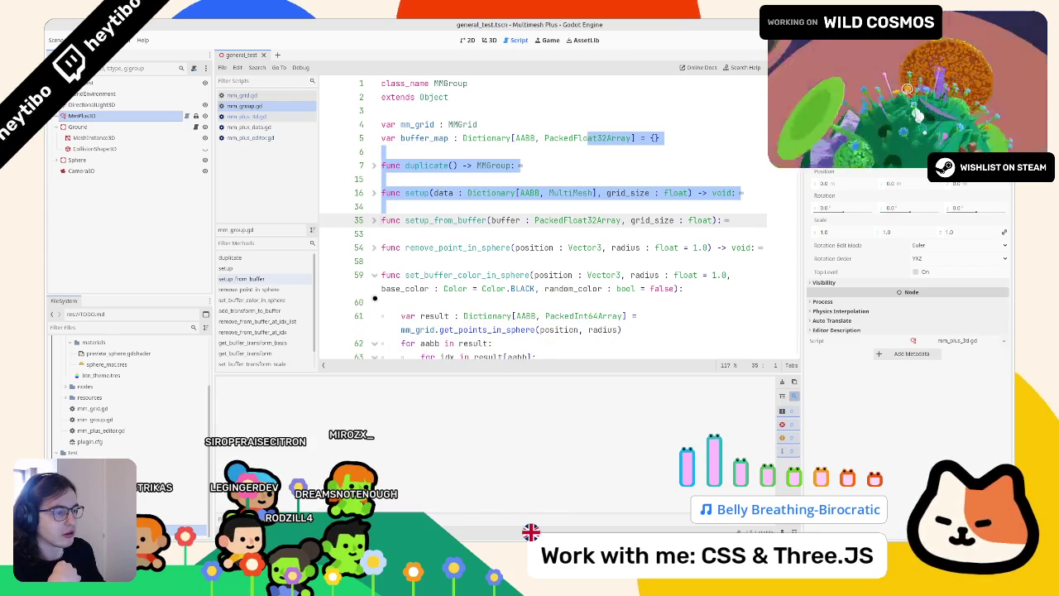
{"action": "left_click", "coordinate": [373, 281]}
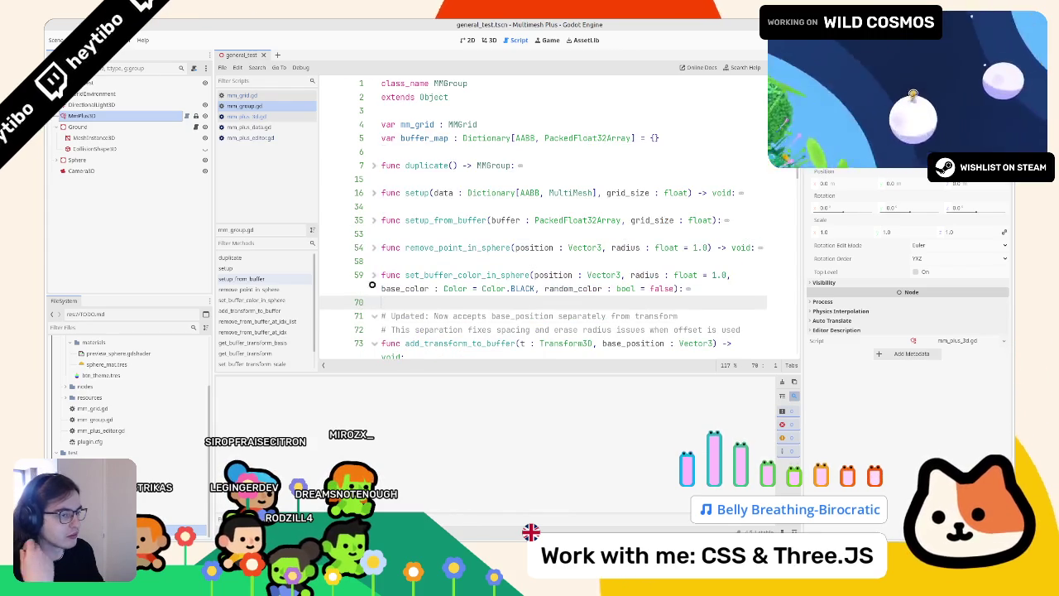
{"action": "left_click", "coordinate": [248, 117]}
{"action": "left_click", "coordinate": [257, 127]}
{"action": "left_click", "coordinate": [486, 39]}
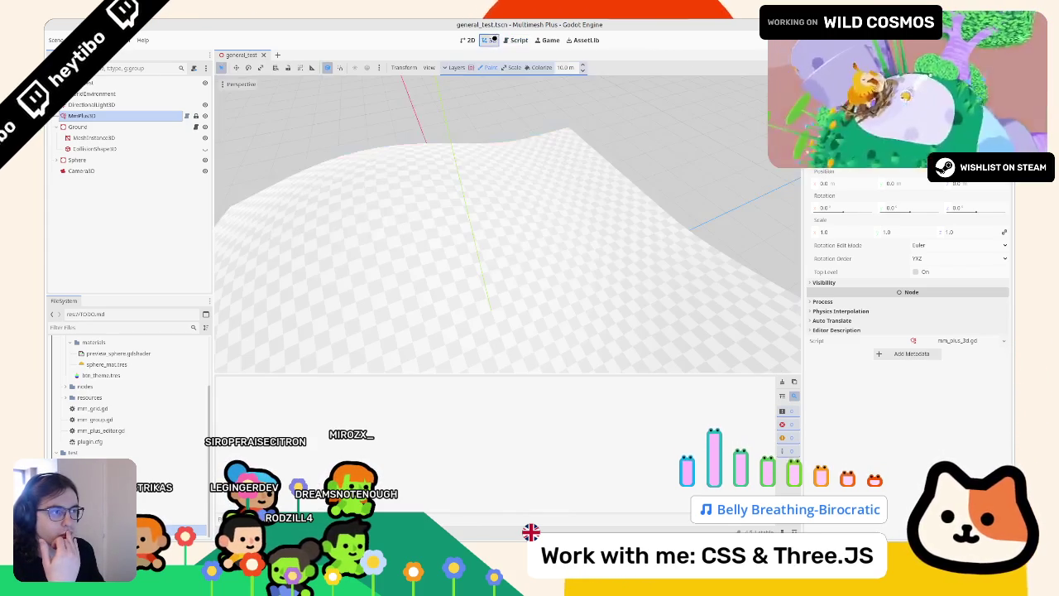
Paint foliage instances onto the terrain in two brush strokes
{"action": "mouse_move", "coordinate": [289, 140]}
{"action": "left_mouse_down"}
{"action": "mouse_move", "coordinate": [425, 190]}
{"action": "mouse_move", "coordinate": [413, 265]}
{"action": "left_mouse_up"}
{"action": "scroll", "coordinate": [466, 204], "scroll_direction": "down", "scroll_amount": 4}
{"action": "scroll", "coordinate": [465, 205], "scroll_direction": "down", "scroll_amount": 3}
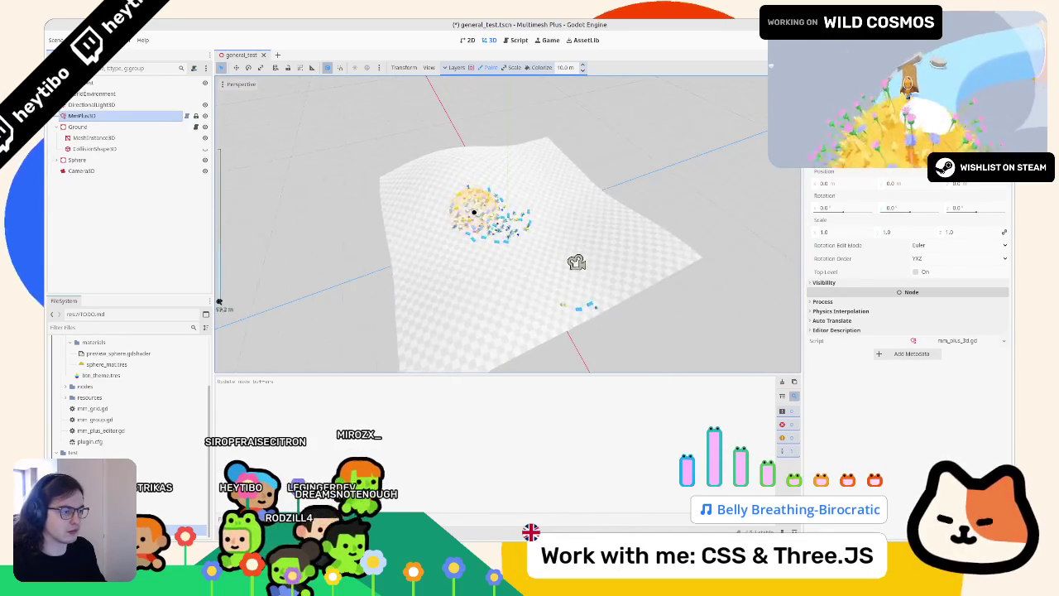
{"action": "scroll", "coordinate": [553, 286], "scroll_direction": "up", "scroll_amount": 2}
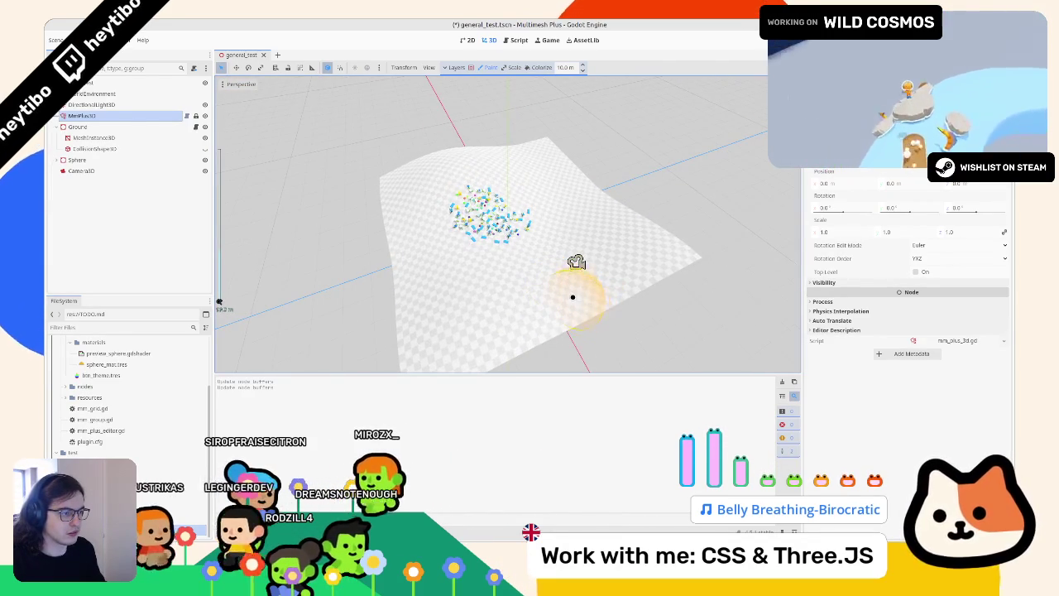
{"action": "scroll", "coordinate": [570, 297], "scroll_direction": "down", "scroll_amount": 4}
{"action": "scroll", "coordinate": [571, 302], "scroll_direction": "up", "scroll_amount": 4}
{"action": "scroll", "coordinate": [568, 309], "scroll_direction": "up", "scroll_amount": 1}
{"action": "left_click_drag", "start_coordinate": [568, 309], "coordinate": [606, 311]}
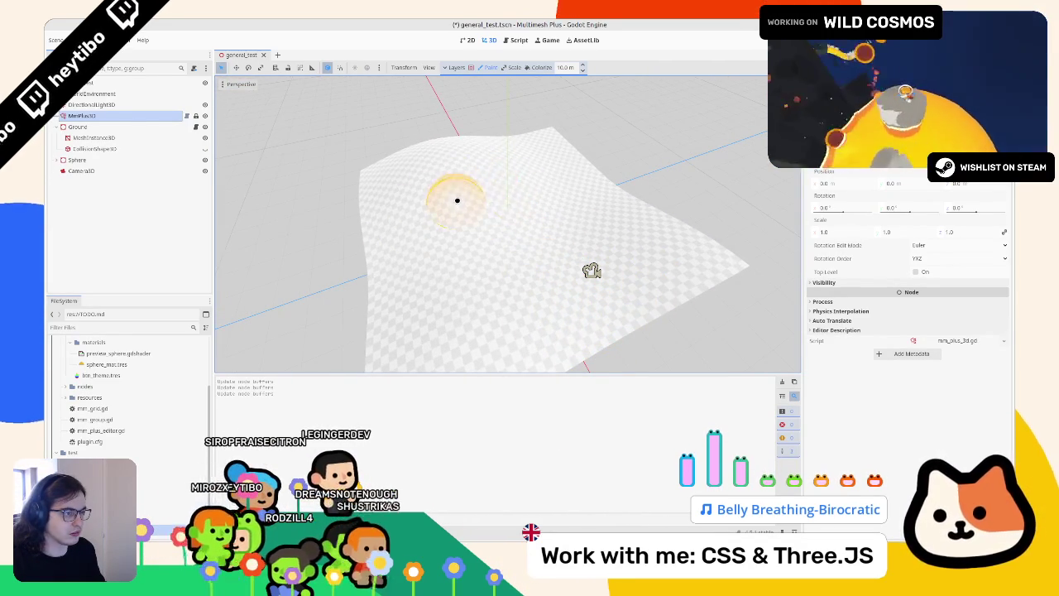
Orbit to the painted plane, erase nearly all instances, and reselect the MmPlus3D node
{"action": "scroll", "coordinate": [553, 246], "scroll_direction": "down", "scroll_amount": 2}
{"action": "scroll", "coordinate": [610, 279], "scroll_direction": "up", "scroll_amount": 2}
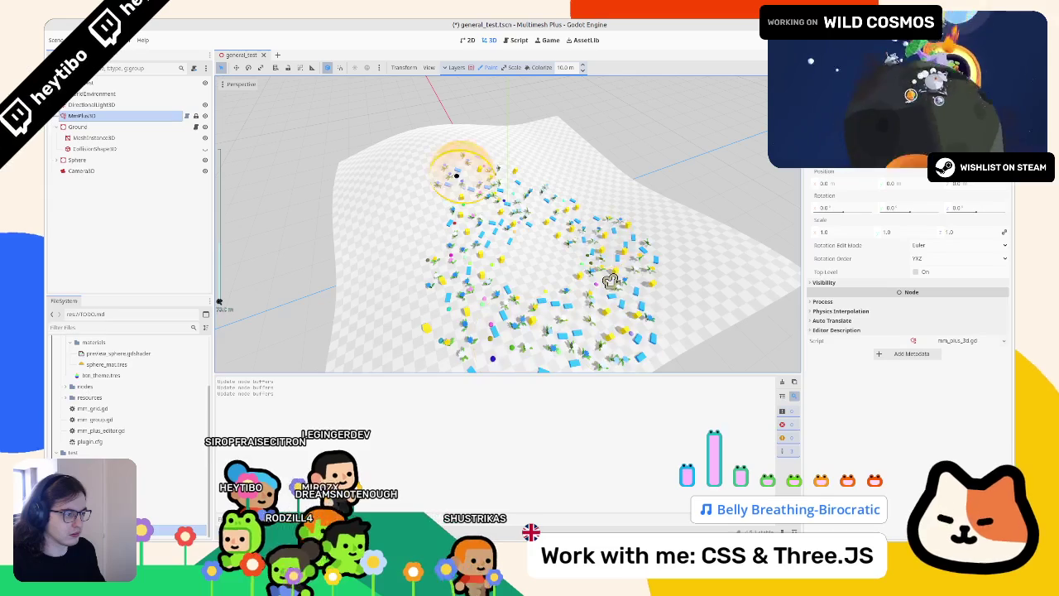
{"action": "scroll", "coordinate": [580, 265], "scroll_direction": "down", "scroll_amount": 3}
{"action": "scroll", "coordinate": [553, 247], "scroll_direction": "up", "scroll_amount": 2}
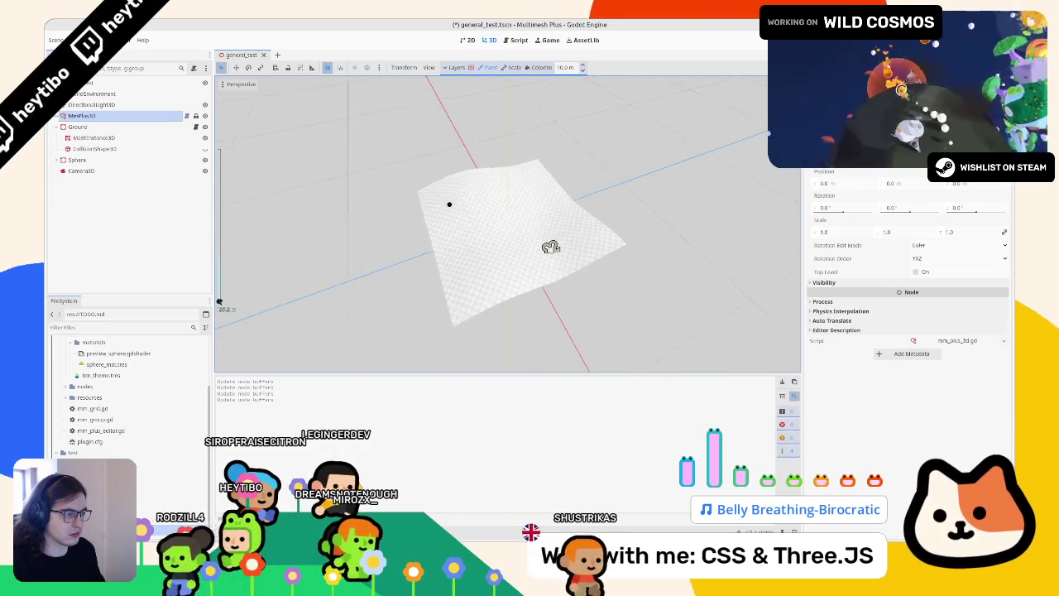
{"action": "left_click_drag", "start_coordinate": [449, 204], "coordinate": [506, 218]}
{"action": "scroll", "coordinate": [568, 224], "scroll_direction": "up", "scroll_amount": 3}
{"action": "mouse_move", "coordinate": [605, 310]}
{"action": "left_mouse_down"}
{"action": "mouse_move", "coordinate": [532, 307]}
{"action": "mouse_move", "coordinate": [508, 220]}
{"action": "mouse_move", "coordinate": [392, 218]}
{"action": "mouse_move", "coordinate": [403, 274]}
{"action": "left_mouse_up"}
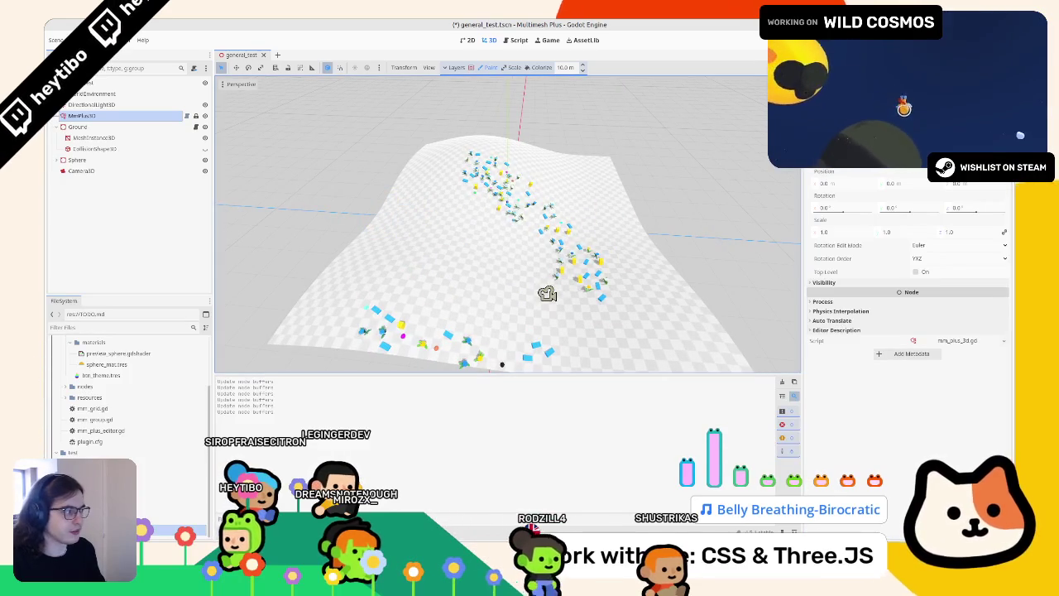
{"action": "left_click", "coordinate": [85, 117]}
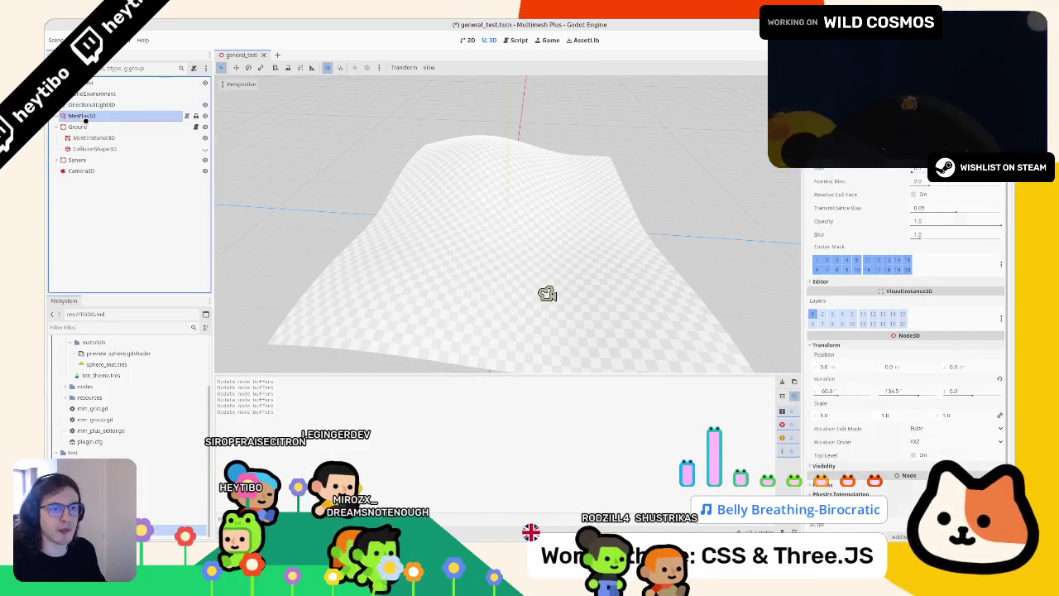
{"action": "key", "text": "ctrl+s"}
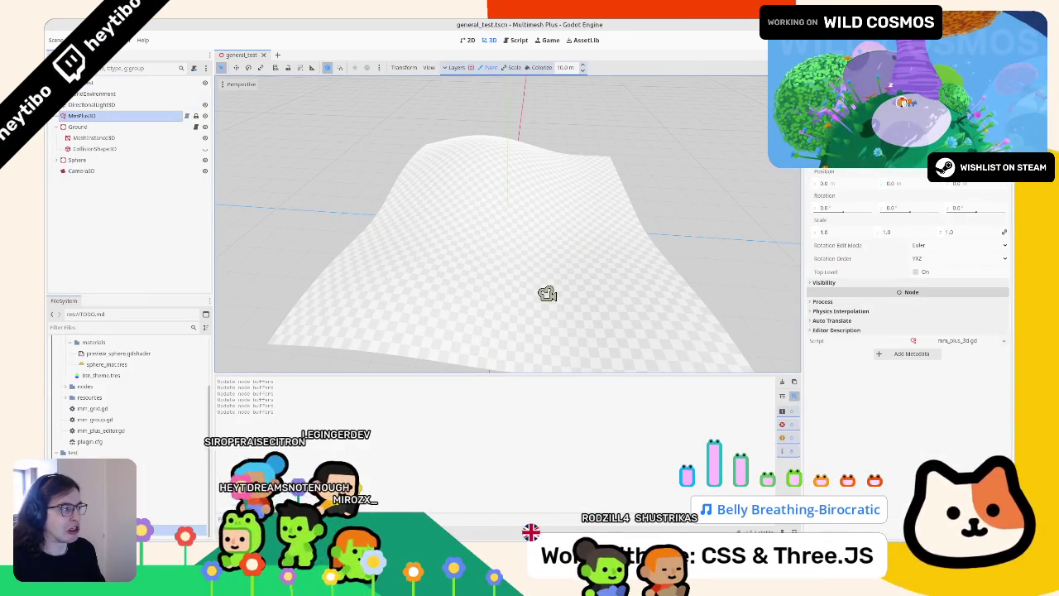
{"action": "left_click", "coordinate": [528, 40]}
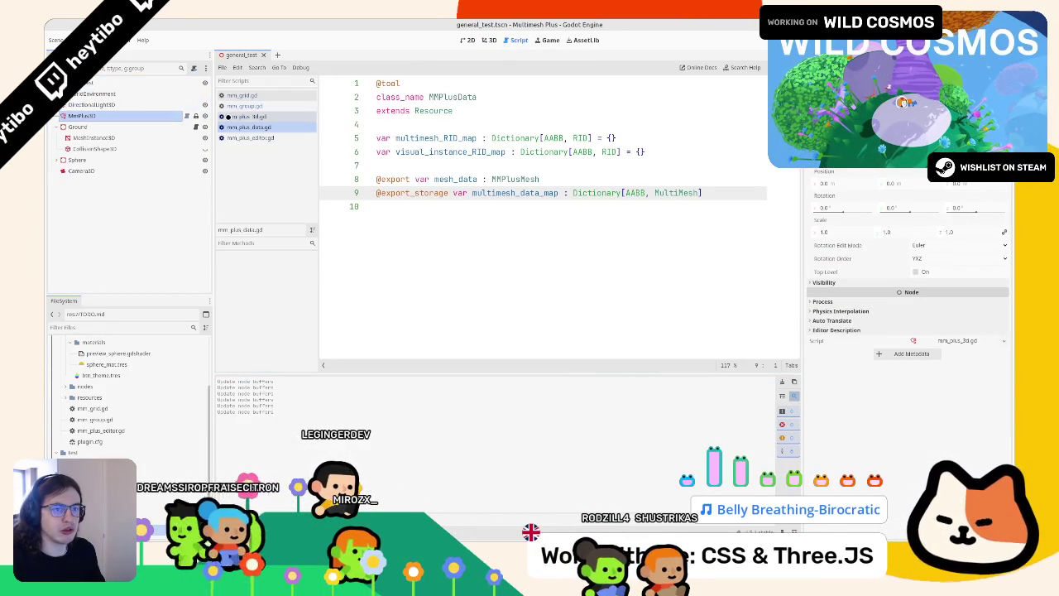
{"action": "left_click", "coordinate": [246, 116]}
{"action": "scroll", "coordinate": [484, 165], "scroll_direction": "up", "scroll_amount": 10}
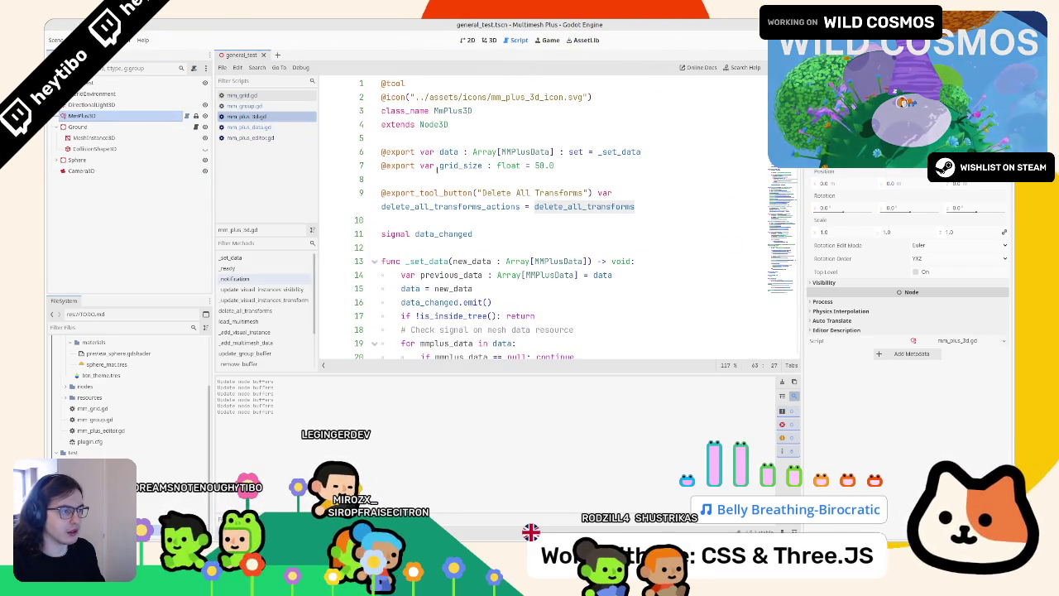
{"action": "left_click", "coordinate": [415, 166]}
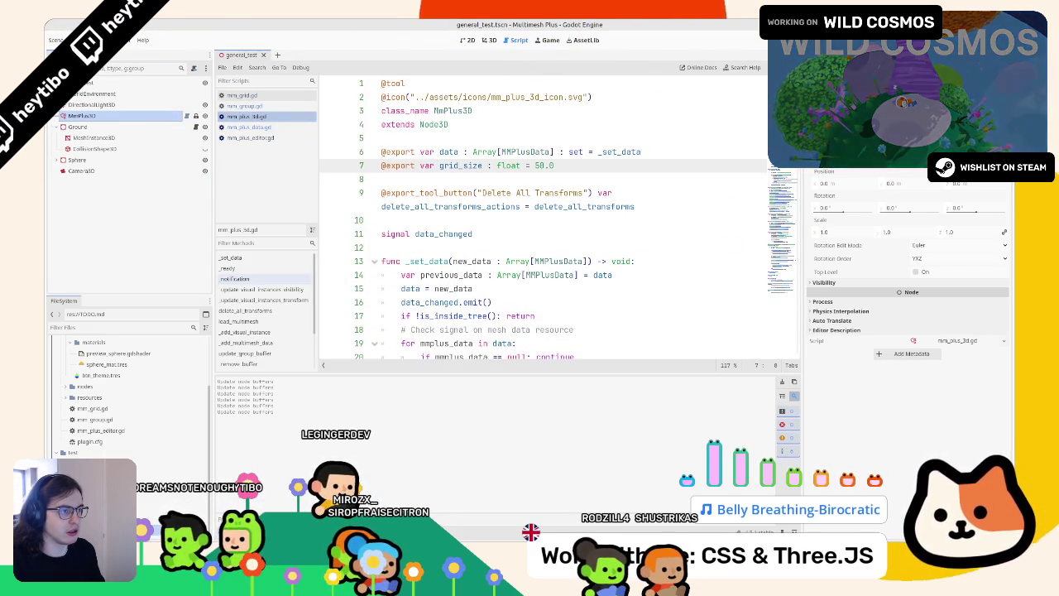
{"action": "double_click", "coordinate": [497, 192]}
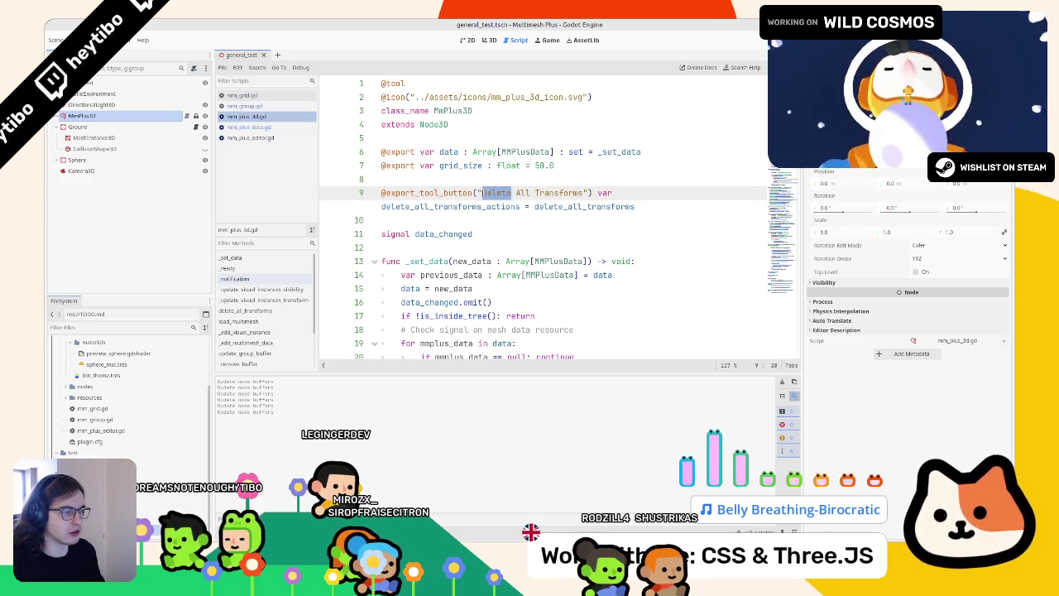
{"action": "left_click_drag", "start_coordinate": [381, 178], "coordinate": [429, 220]}
{"action": "key", "text": "Delete"}
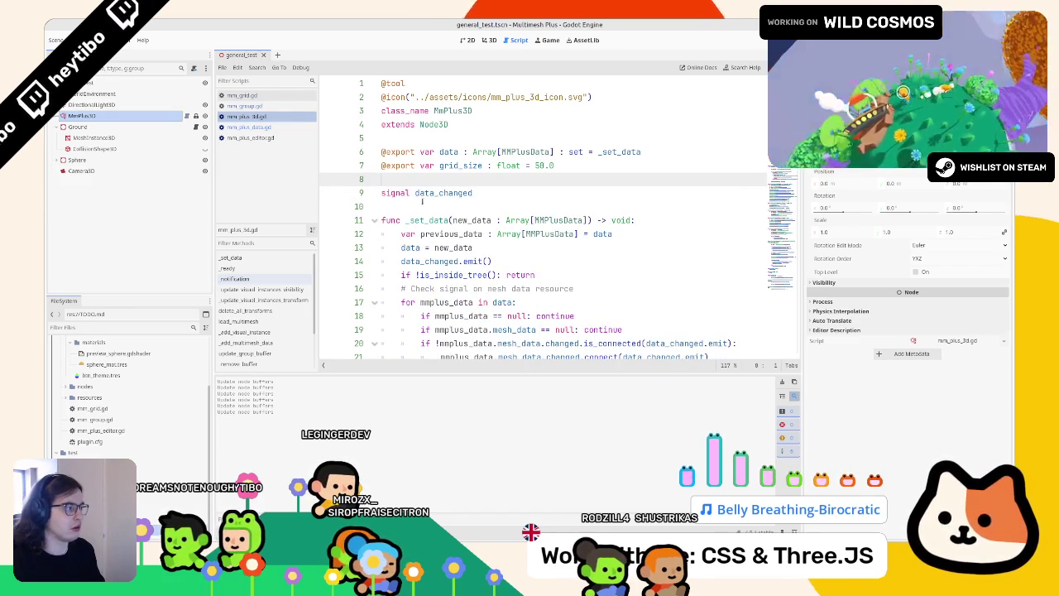
{"action": "left_click", "coordinate": [73, 116]}
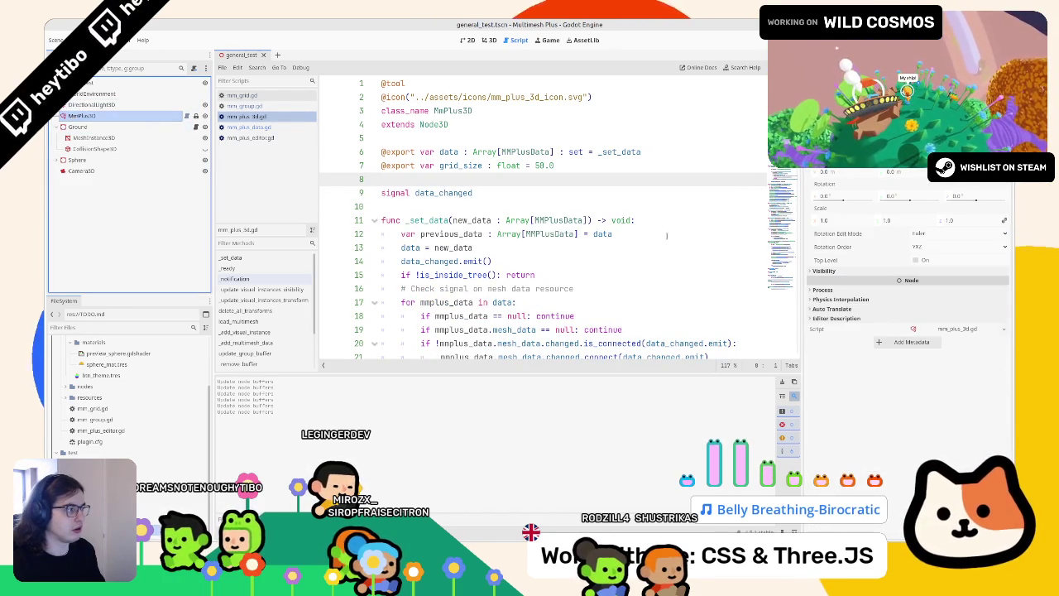
{"action": "left_click_drag", "start_coordinate": [803, 247], "coordinate": [873, 247]}
{"action": "left_click", "coordinate": [489, 40]}
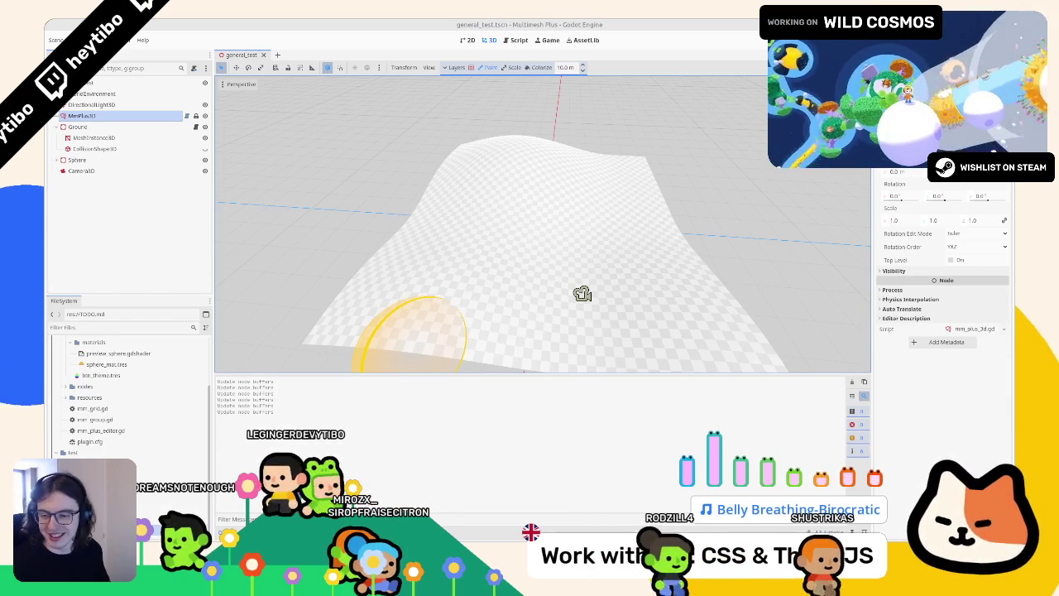
Paint mesh instances onto the hill, then erase them across the slope
{"action": "mouse_move", "coordinate": [520, 246]}
{"action": "left_mouse_down"}
{"action": "mouse_move", "coordinate": [472, 273]}
{"action": "mouse_move", "coordinate": [560, 230]}
{"action": "left_mouse_up"}
{"action": "key", "text": "ctrl+z"}
{"action": "left_click_drag", "start_coordinate": [455, 194], "coordinate": [608, 161]}
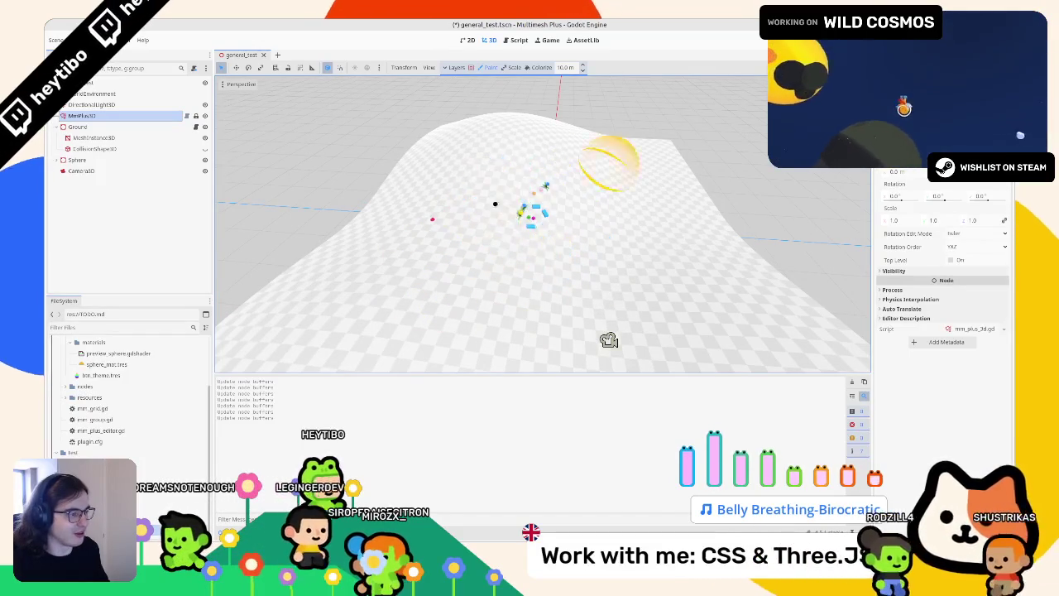
Set the brush size to 15 m, choose Colorize mode, and return to the scripts
{"action": "scroll", "coordinate": [608, 161], "scroll_direction": "up", "scroll_amount": 5}
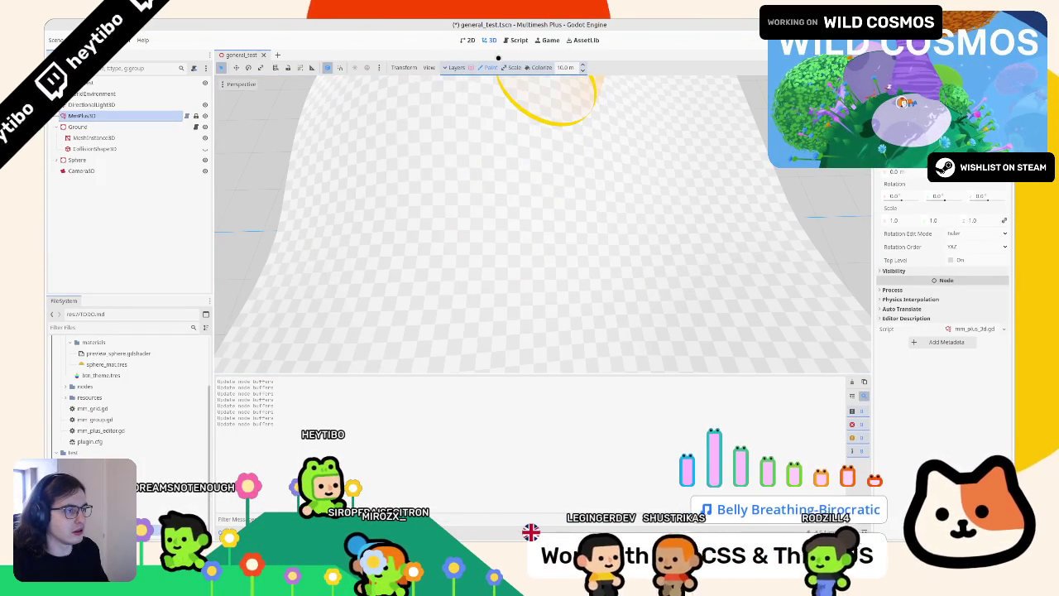
{"action": "scroll", "coordinate": [533, 67], "scroll_direction": "up", "scroll_amount": 5}
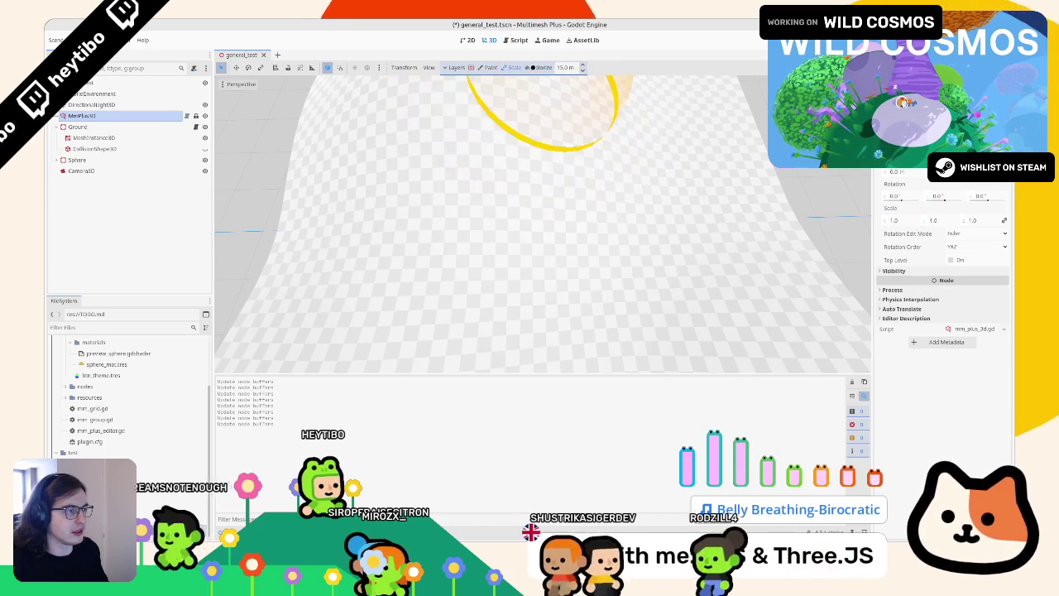
{"action": "left_click", "coordinate": [538, 67]}
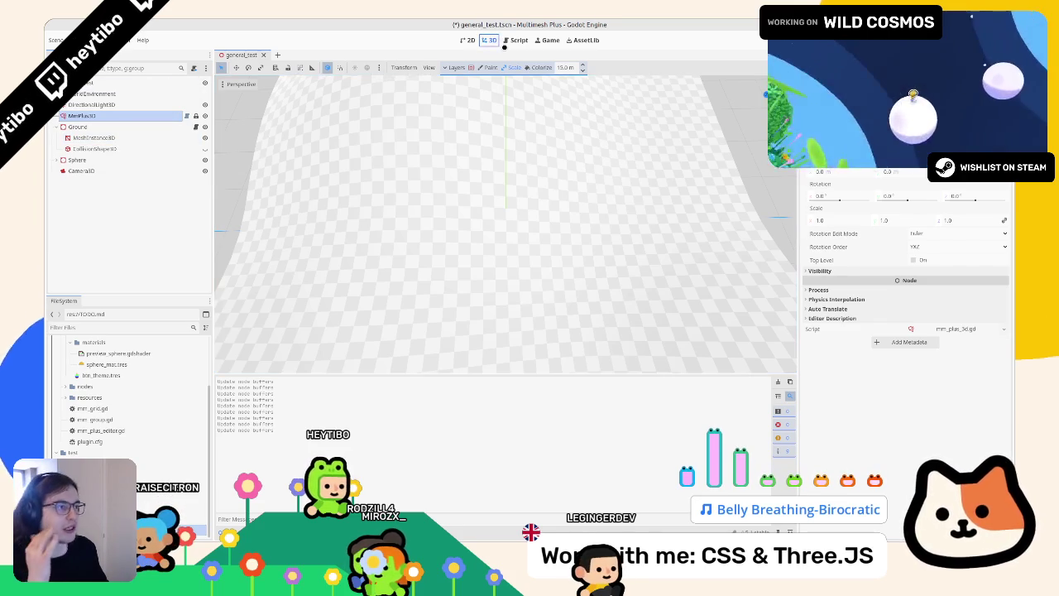
{"action": "left_click", "coordinate": [503, 40]}
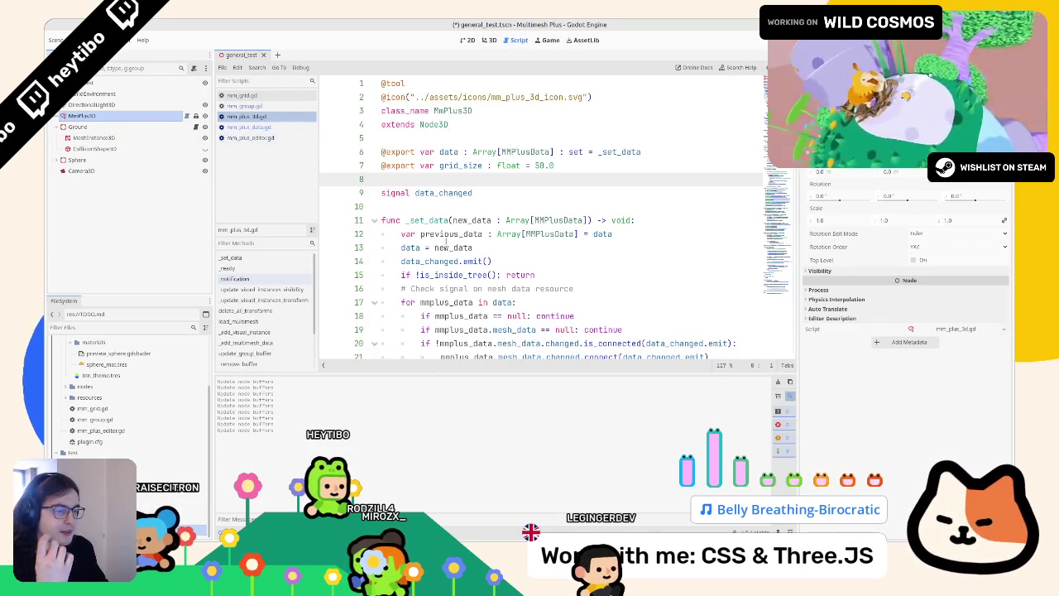
In mm_plus_editor.gd, insert a blank line after line 277's _update_selected_node_buffers() call
{"action": "left_click", "coordinate": [273, 126]}
{"action": "left_click", "coordinate": [263, 137]}
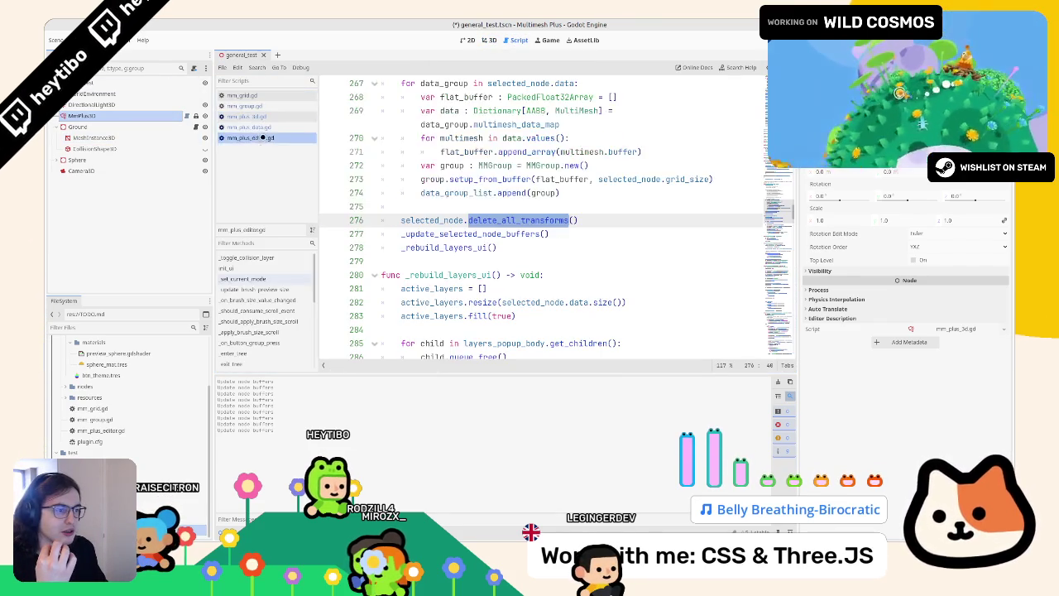
{"action": "scroll", "coordinate": [459, 206], "scroll_direction": "up", "scroll_amount": 3}
{"action": "left_click_drag", "start_coordinate": [381, 180], "coordinate": [383, 288]}
{"action": "mouse_move", "coordinate": [530, 275]}
{"action": "left_mouse_down"}
{"action": "mouse_move", "coordinate": [531, 299]}
{"action": "mouse_move", "coordinate": [570, 274]}
{"action": "mouse_move", "coordinate": [497, 233]}
{"action": "mouse_move", "coordinate": [479, 275]}
{"action": "left_mouse_up"}
{"action": "left_click", "coordinate": [570, 274]}
{"action": "key", "text": "Return"}
Follow _update_selected_node_buffers to update_group_buffer and _update_buffer in mm_plus_3d.gd
{"action": "double_click", "coordinate": [478, 275]}
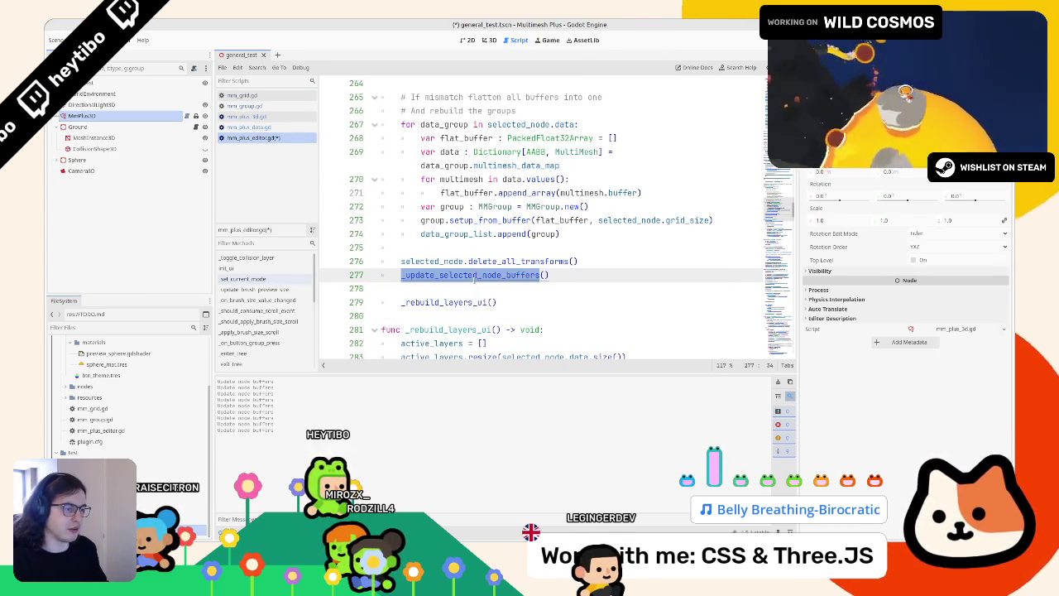
{"action": "left_click", "coordinate": [478, 275], "text": "ctrl"}
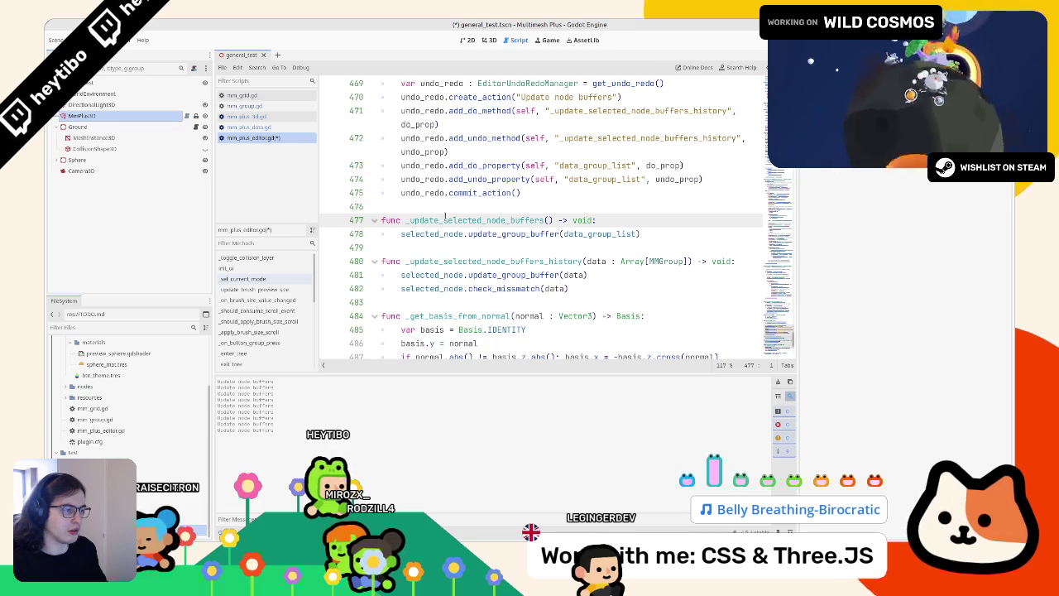
{"action": "left_click", "coordinate": [503, 234], "text": "ctrl"}
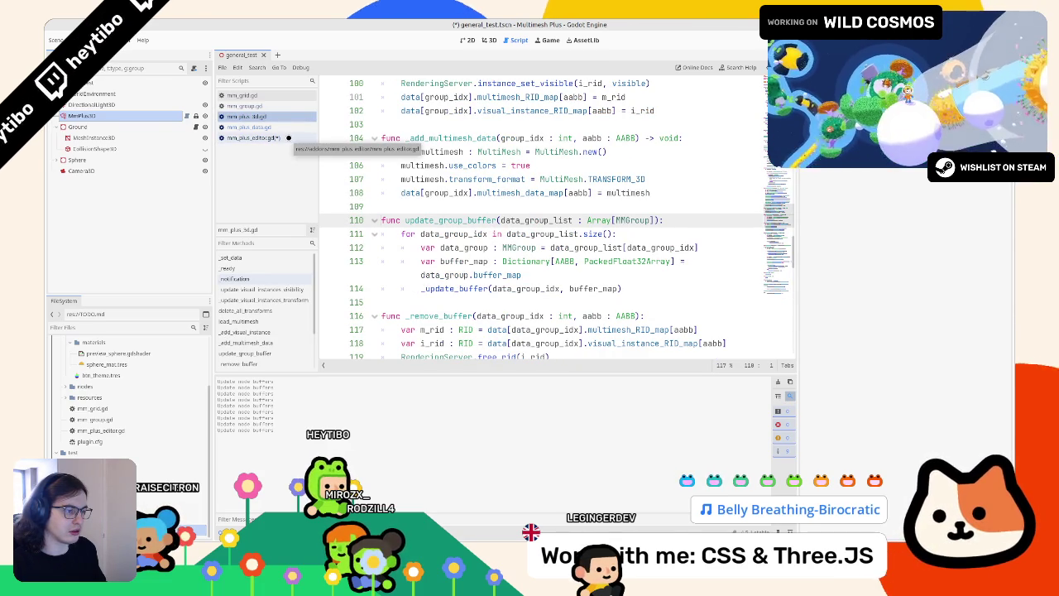
{"action": "left_click", "coordinate": [448, 288], "text": "ctrl"}
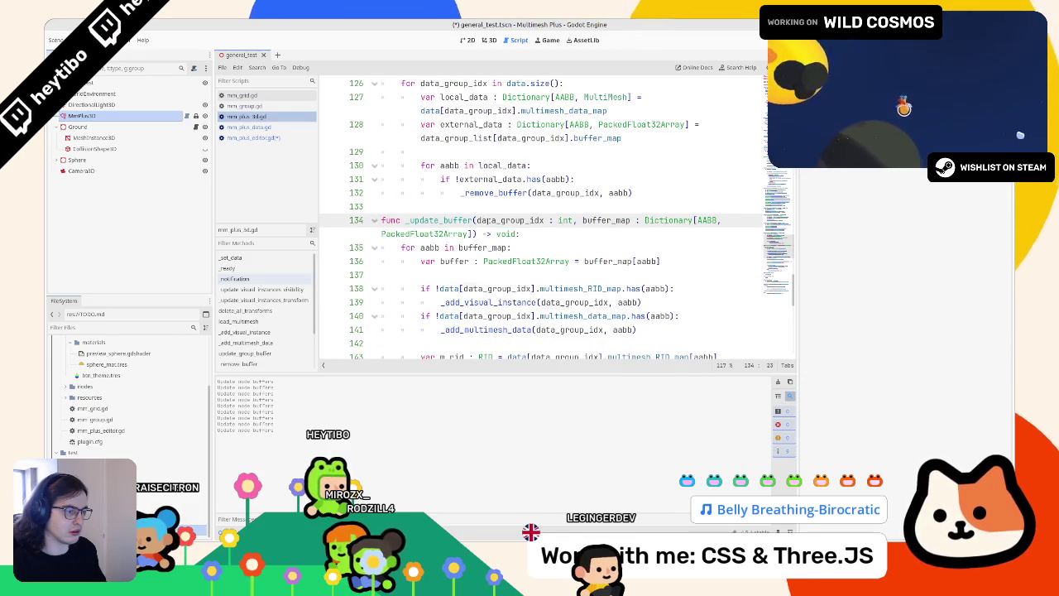
{"action": "double_click", "coordinate": [488, 220]}
{"action": "mouse_move", "coordinate": [646, 289]}
{"action": "left_mouse_down"}
{"action": "mouse_move", "coordinate": [670, 289]}
{"action": "mouse_move", "coordinate": [600, 302]}
{"action": "mouse_move", "coordinate": [674, 289]}
{"action": "mouse_move", "coordinate": [641, 303]}
{"action": "left_mouse_up"}
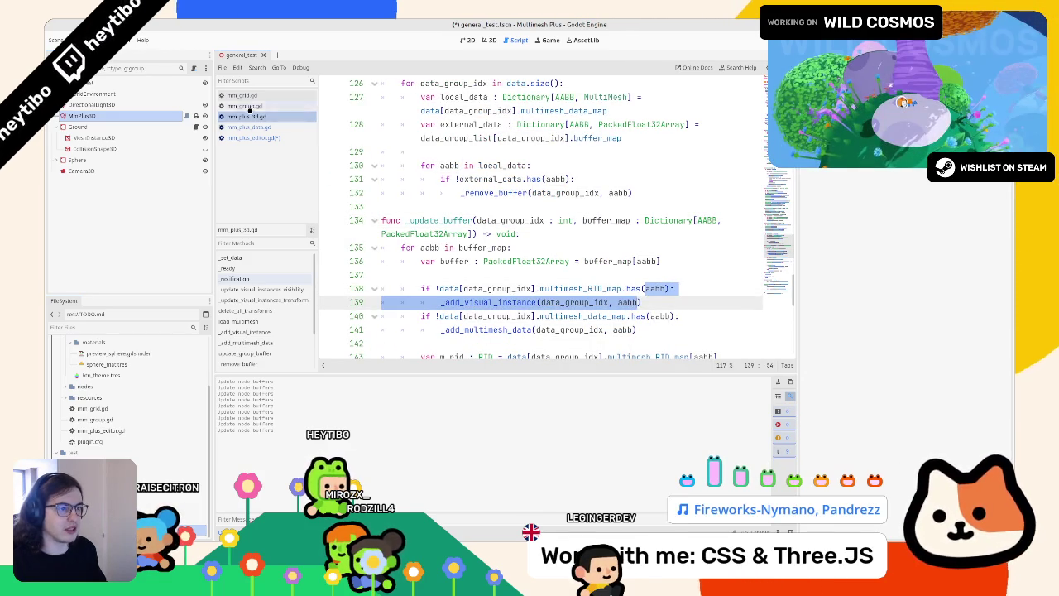
Go back to mm_plus_editor.gd and save the script
{"action": "left_click", "coordinate": [252, 138]}
{"action": "left_click", "coordinate": [597, 220]}
{"action": "key", "text": "ctrl+z"}
{"action": "scroll", "coordinate": [590, 222], "scroll_direction": "up", "scroll_amount": 4}
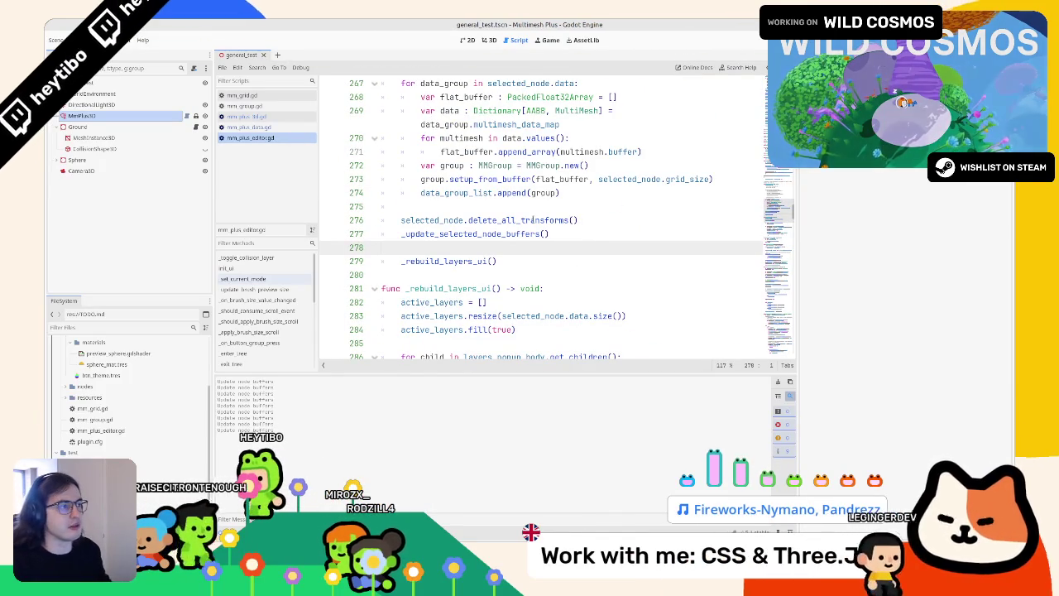
Drag the editor/Inspector split right so long code lines fit
{"action": "scroll", "coordinate": [590, 222], "scroll_direction": "up", "scroll_amount": 4}
{"action": "scroll", "coordinate": [500, 234], "scroll_direction": "up", "scroll_amount": 3}
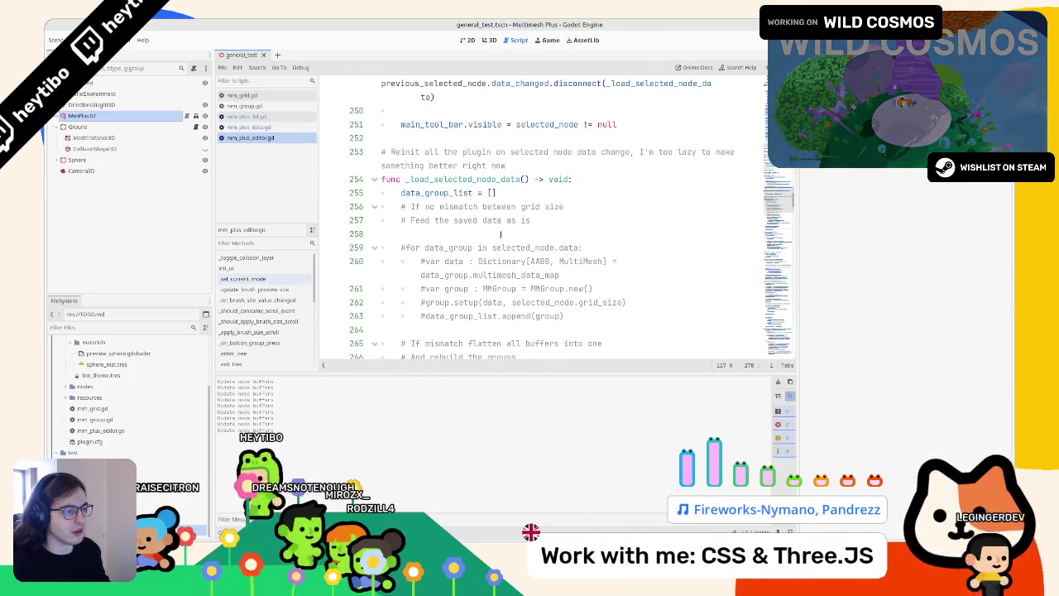
{"action": "left_click", "coordinate": [500, 234]}
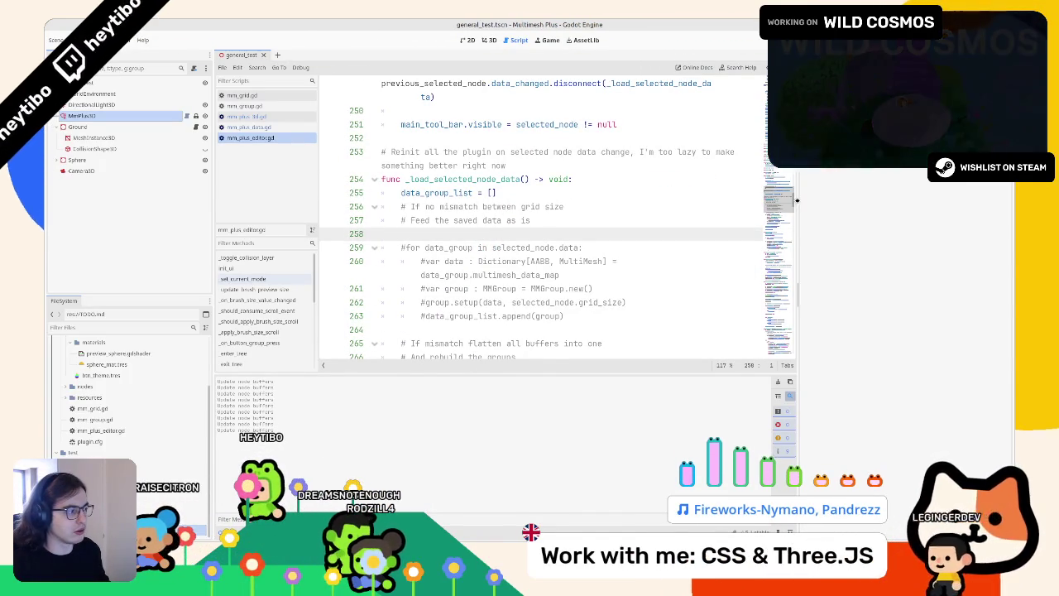
{"action": "left_click_drag", "start_coordinate": [797, 200], "coordinate": [896, 200]}
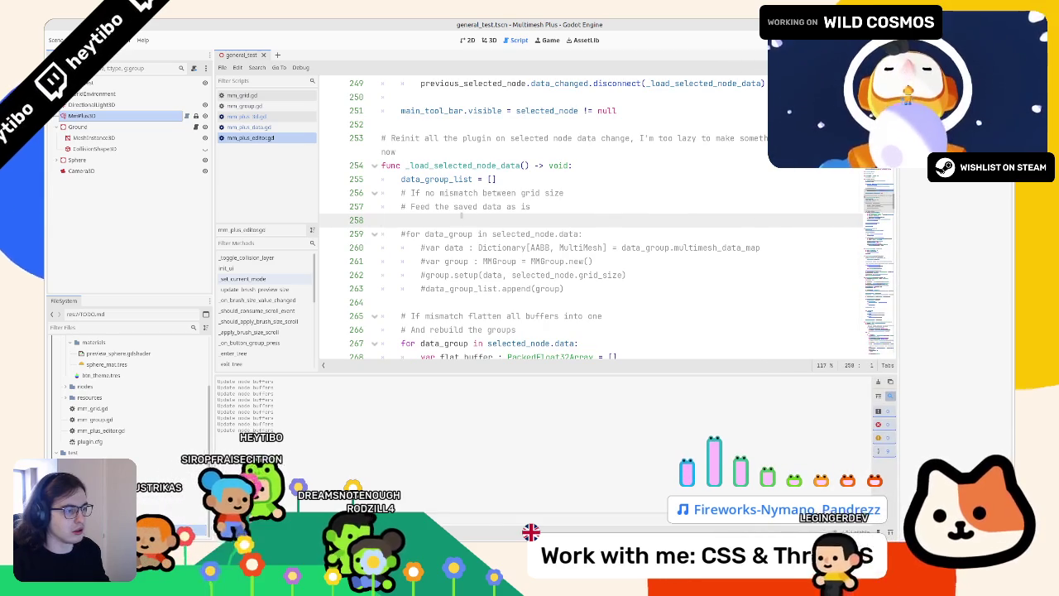
{"action": "scroll", "coordinate": [458, 215], "scroll_direction": "down", "scroll_amount": 2}
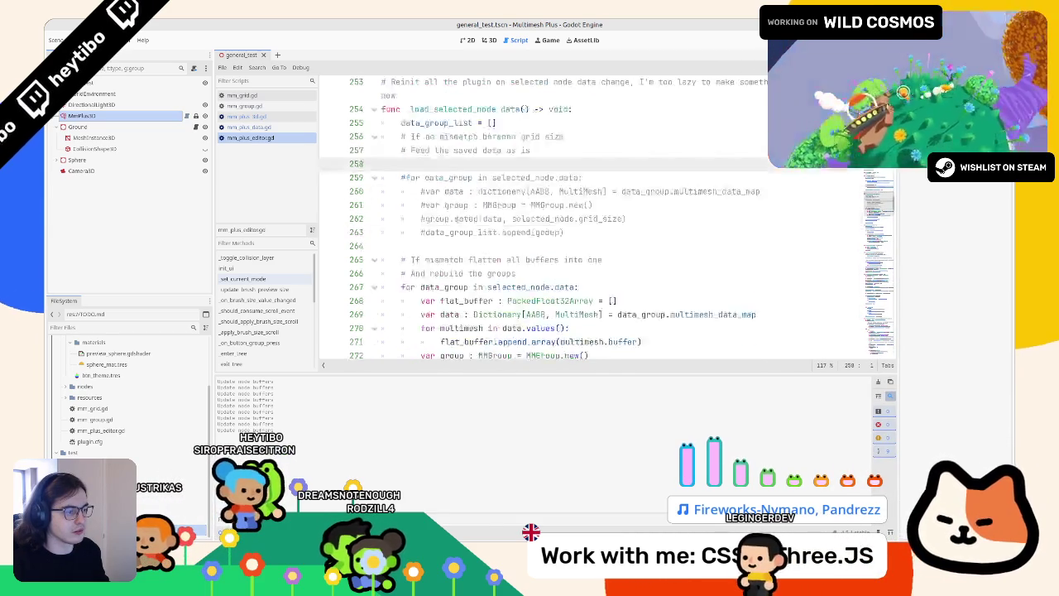
{"action": "scroll", "coordinate": [457, 219], "scroll_direction": "up", "scroll_amount": 2}
{"action": "scroll", "coordinate": [455, 223], "scroll_direction": "down", "scroll_amount": 3}
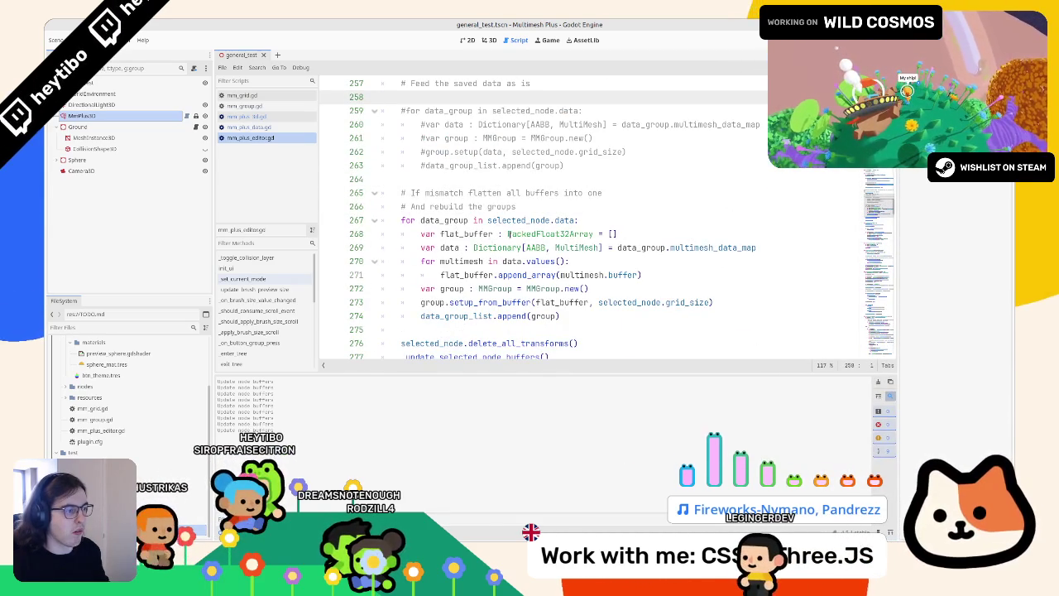
Select MmPlus3D and show mm_plus_3d.gd from the top, caret on the grid_size export
{"action": "left_click", "coordinate": [77, 113]}
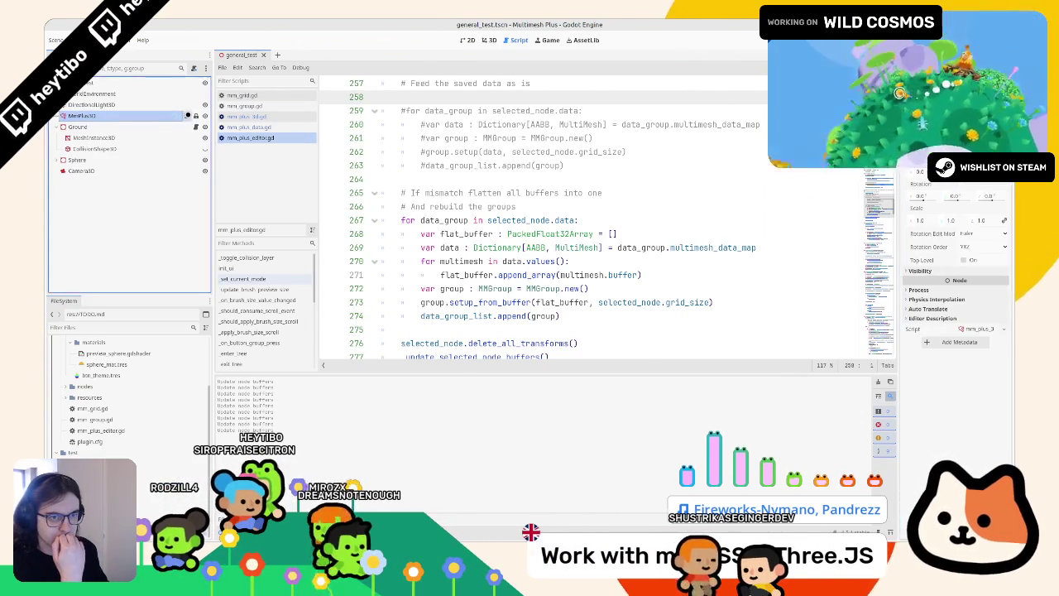
{"action": "left_click", "coordinate": [187, 116]}
{"action": "scroll", "coordinate": [580, 220], "scroll_direction": "up", "scroll_amount": 20}
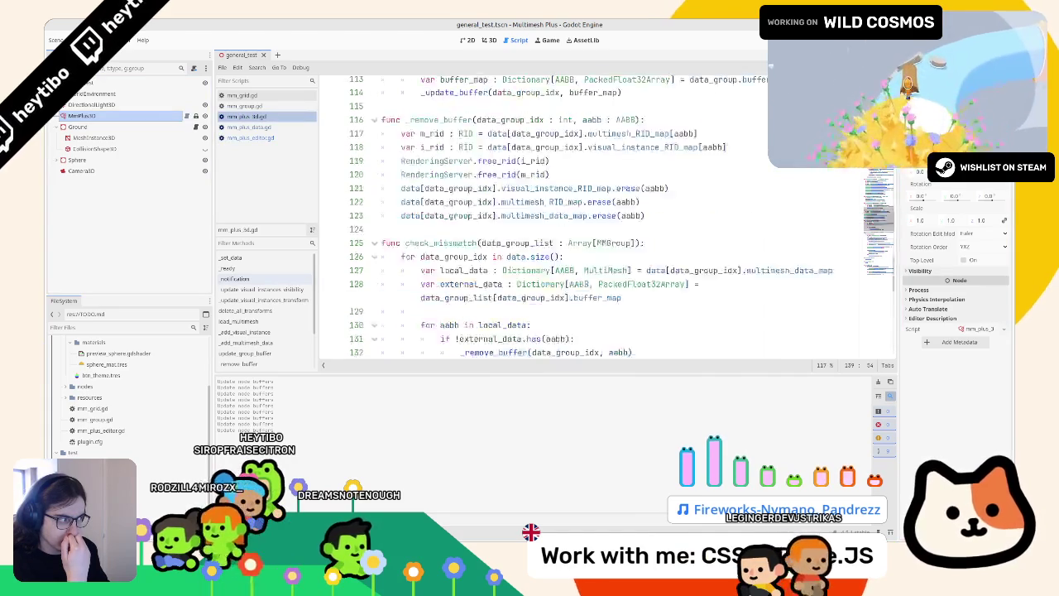
{"action": "left_click", "coordinate": [457, 163]}
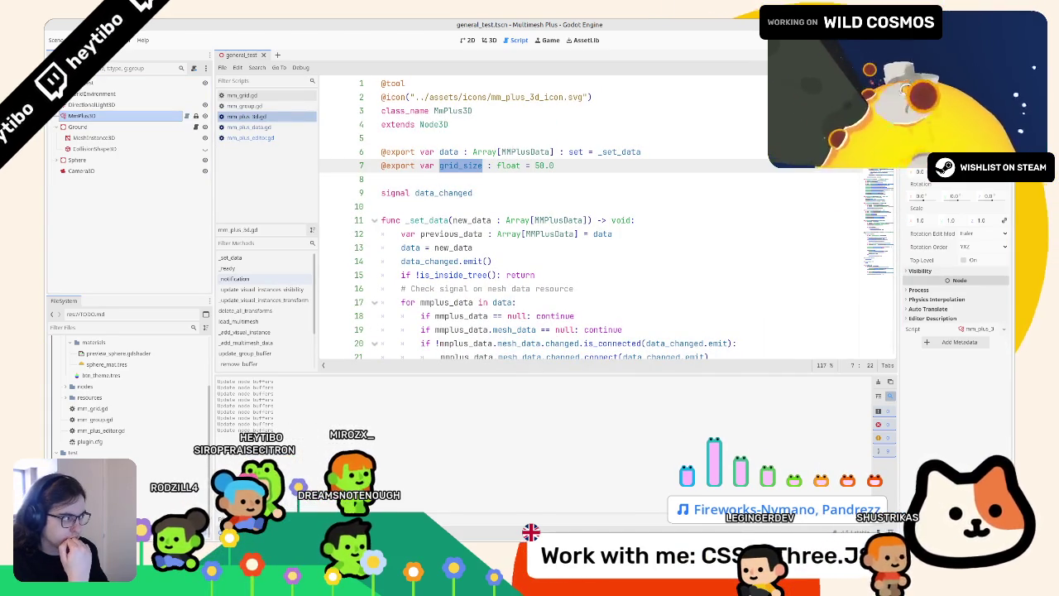
Copy the grid_size export line from mm_plus_3d.gd into the MMPlusData script
{"action": "left_click", "coordinate": [521, 151], "text": "ctrl"}
{"action": "left_click", "coordinate": [289, 119]}
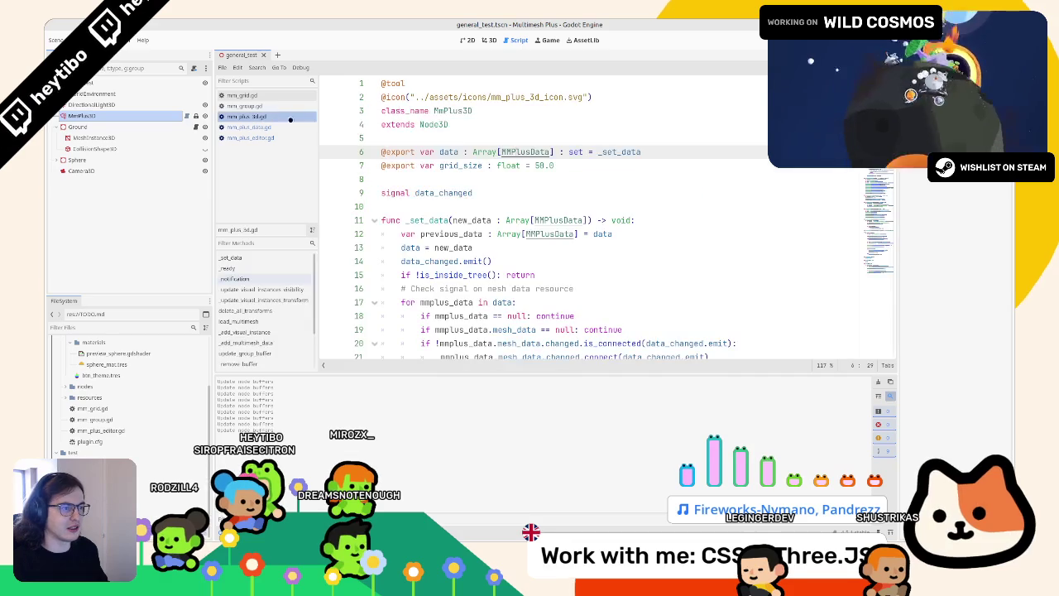
{"action": "triple_click", "coordinate": [455, 165]}
{"action": "key", "text": "ctrl+c"}
{"action": "left_click", "coordinate": [288, 128]}
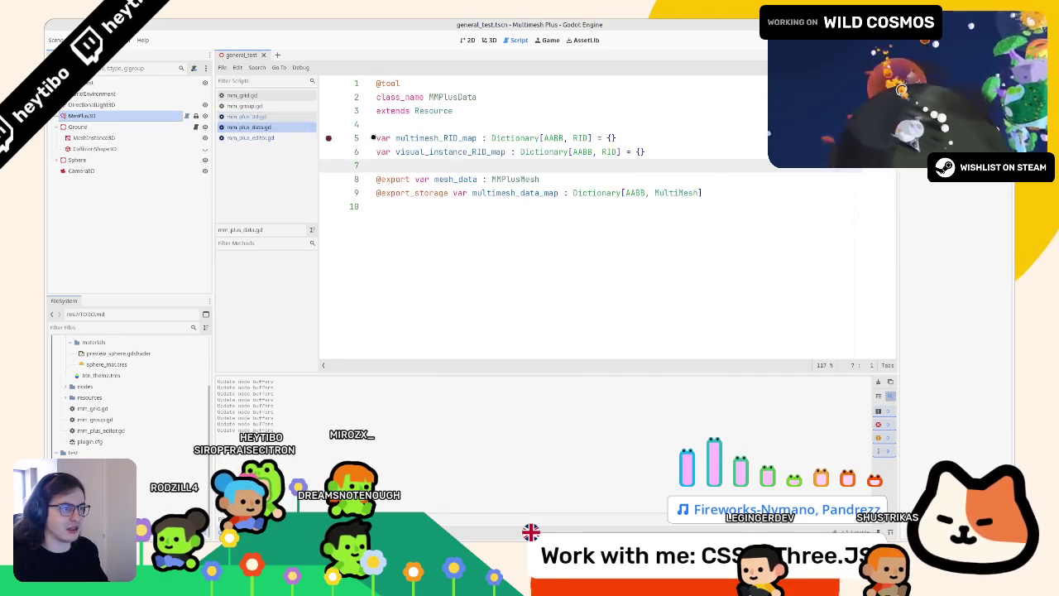
{"action": "key", "text": "Return"}
{"action": "key", "text": "ctrl+v"}
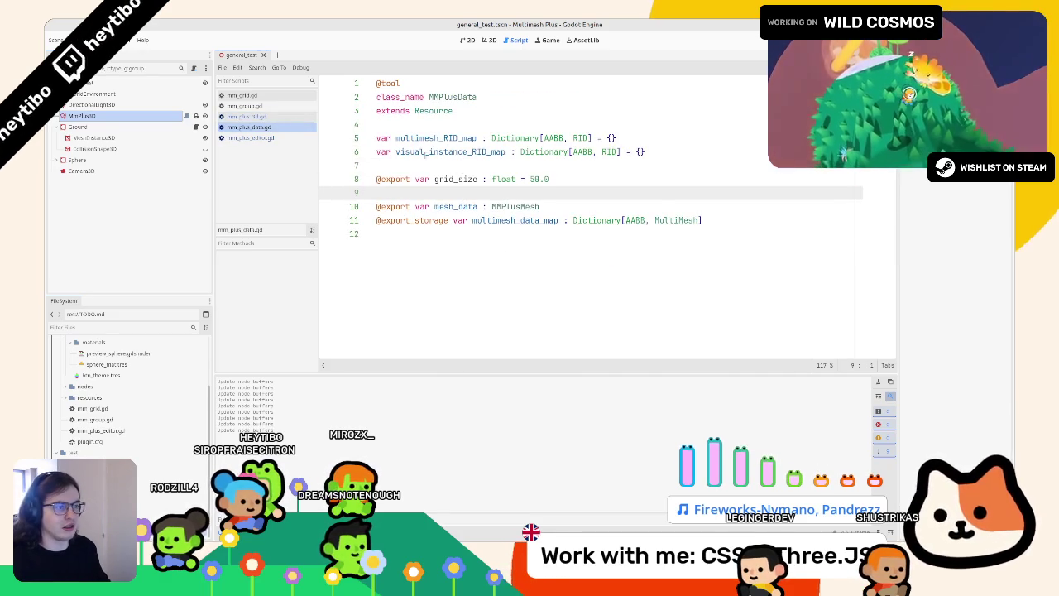
{"action": "key", "text": "alt+Left"}
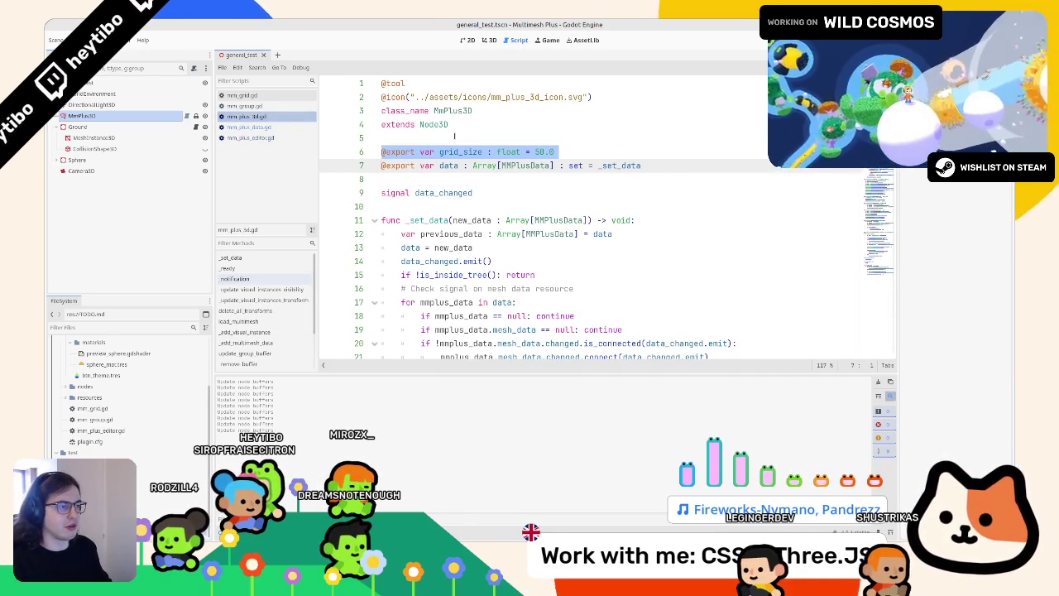
Expand the data elements in the Inspector, save with Ctrl+S, and select grid_size on line 8
{"action": "left_click", "coordinate": [289, 126]}
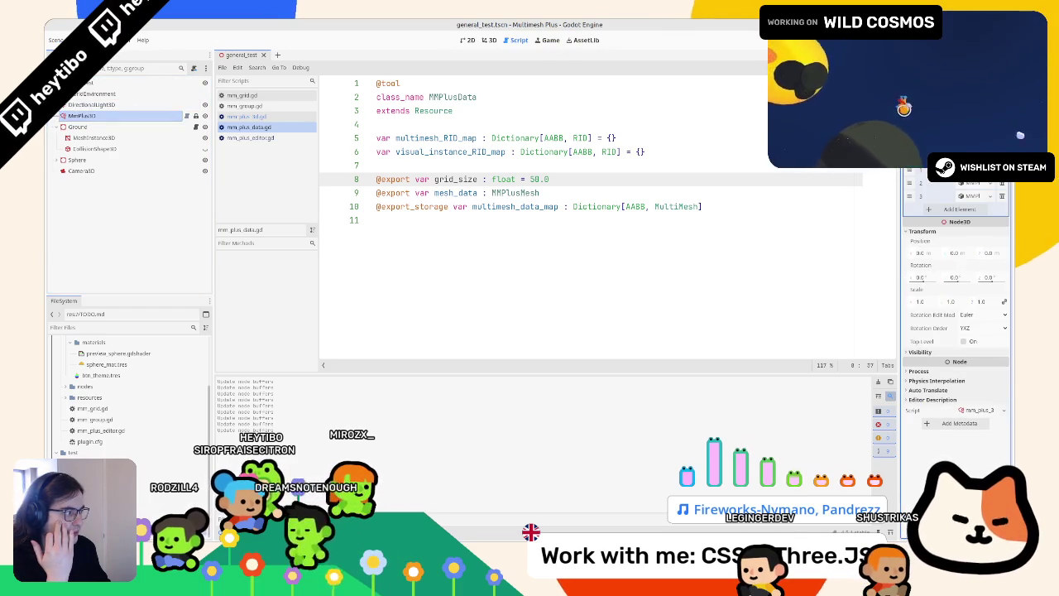
{"action": "scroll", "coordinate": [956, 249], "scroll_direction": "up", "scroll_amount": 1}
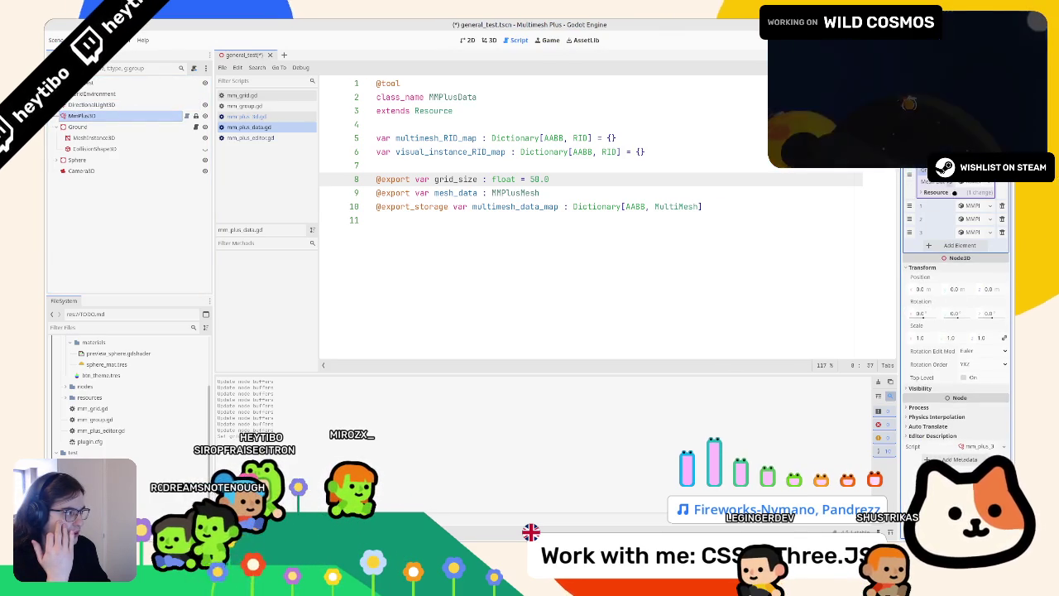
{"action": "left_click", "coordinate": [969, 232]}
{"action": "left_click", "coordinate": [968, 218]}
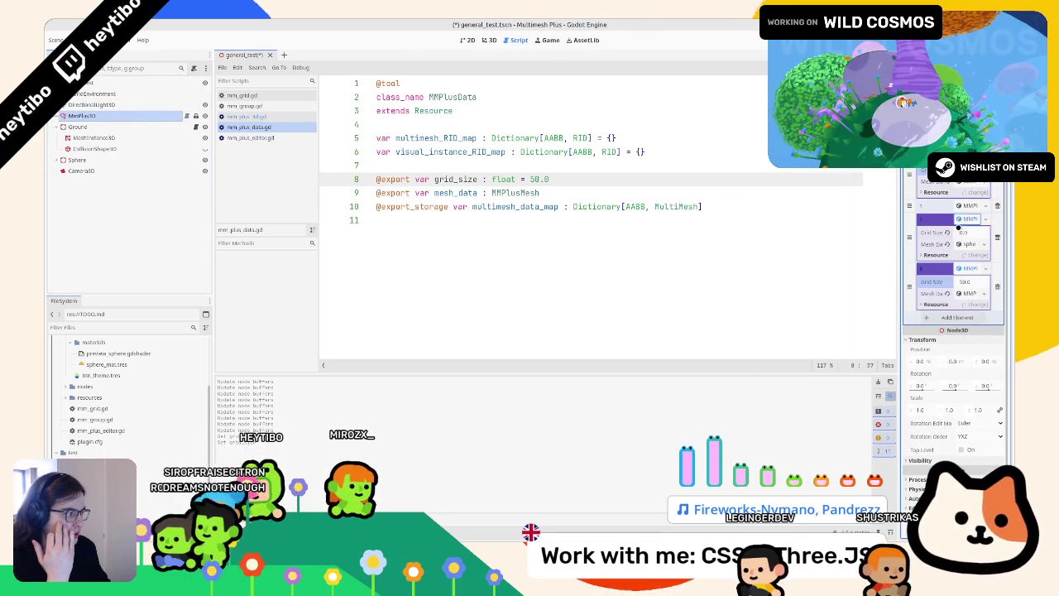
{"action": "left_click", "coordinate": [968, 205]}
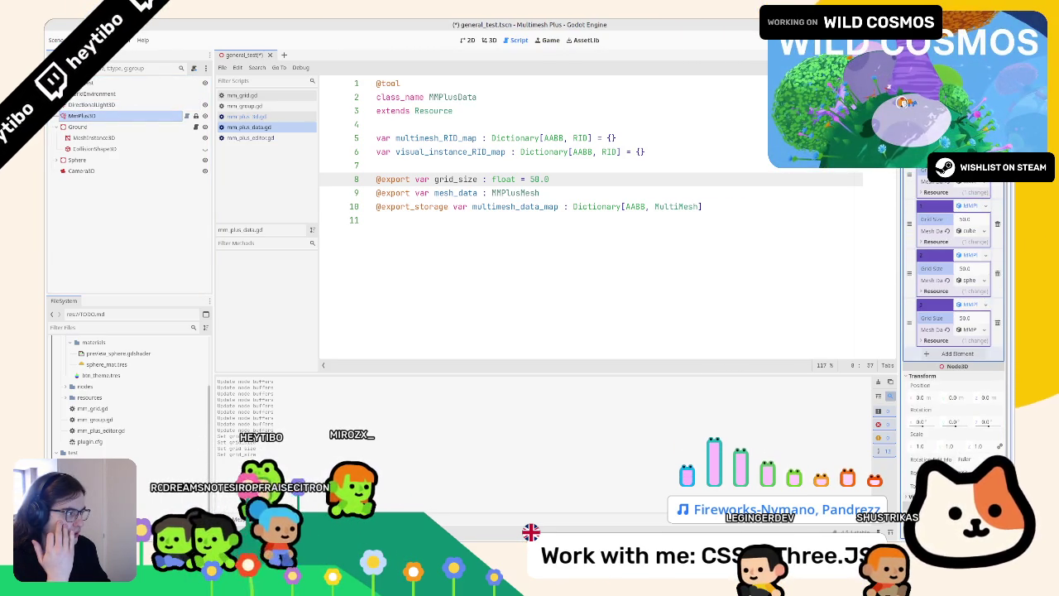
{"action": "scroll", "coordinate": [956, 289], "scroll_direction": "down", "scroll_amount": 4}
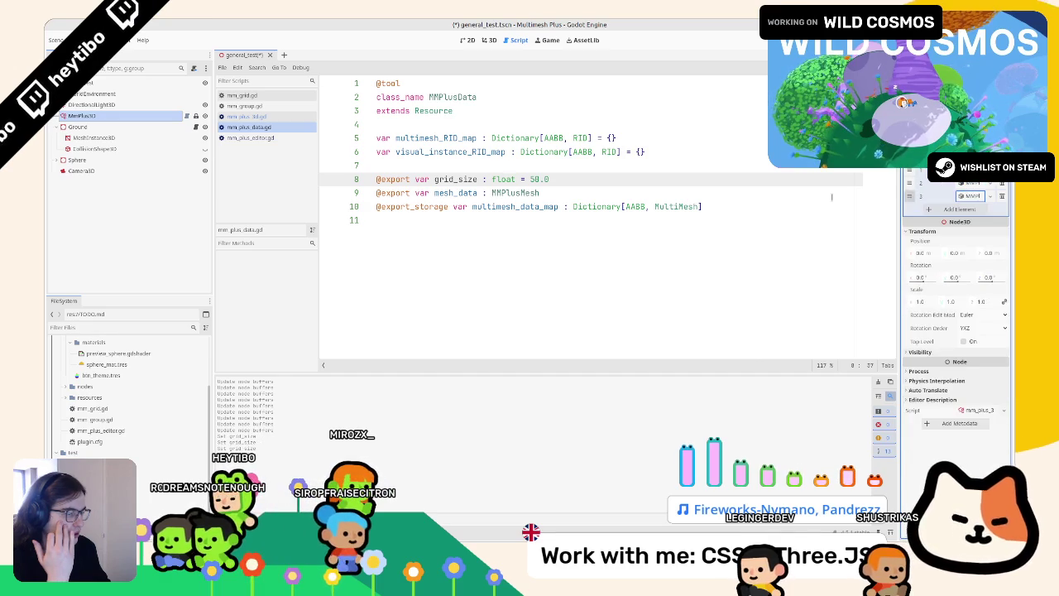
{"action": "key", "text": "ctrl+s"}
{"action": "double_click", "coordinate": [455, 179]}
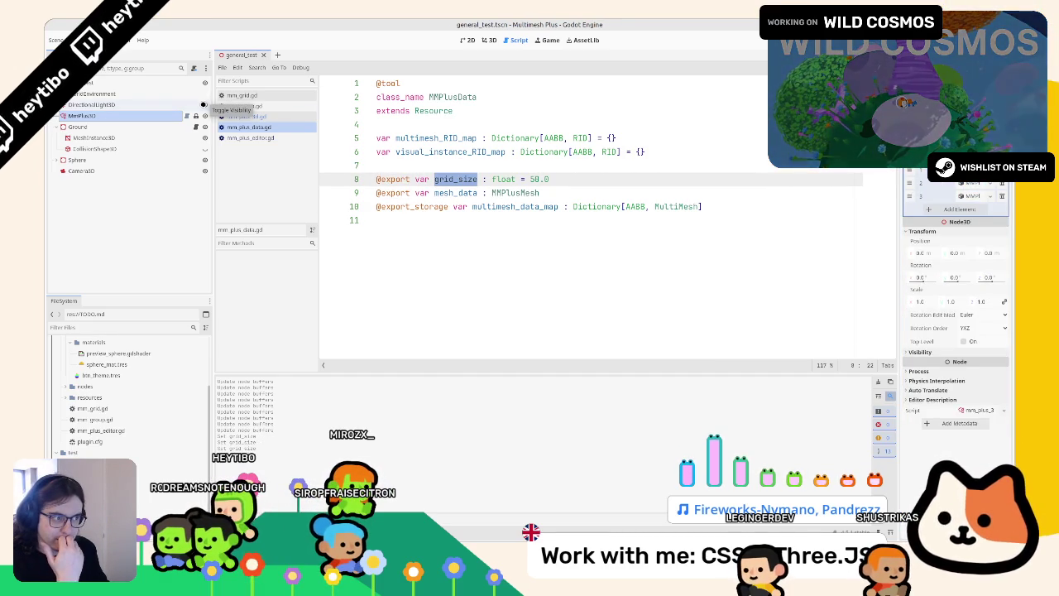
Look through mm_group.gd and mm_grid.gd, then select grid_size on line 6 of mm_plus_3d.gd
{"action": "left_click", "coordinate": [244, 117]}
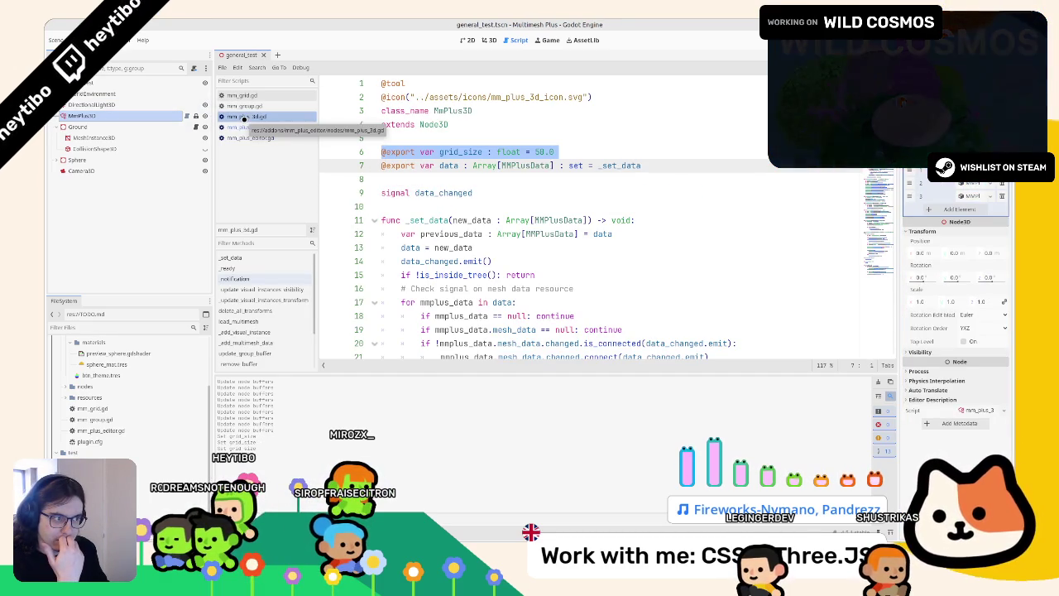
{"action": "left_click", "coordinate": [245, 106]}
{"action": "left_click", "coordinate": [245, 96]}
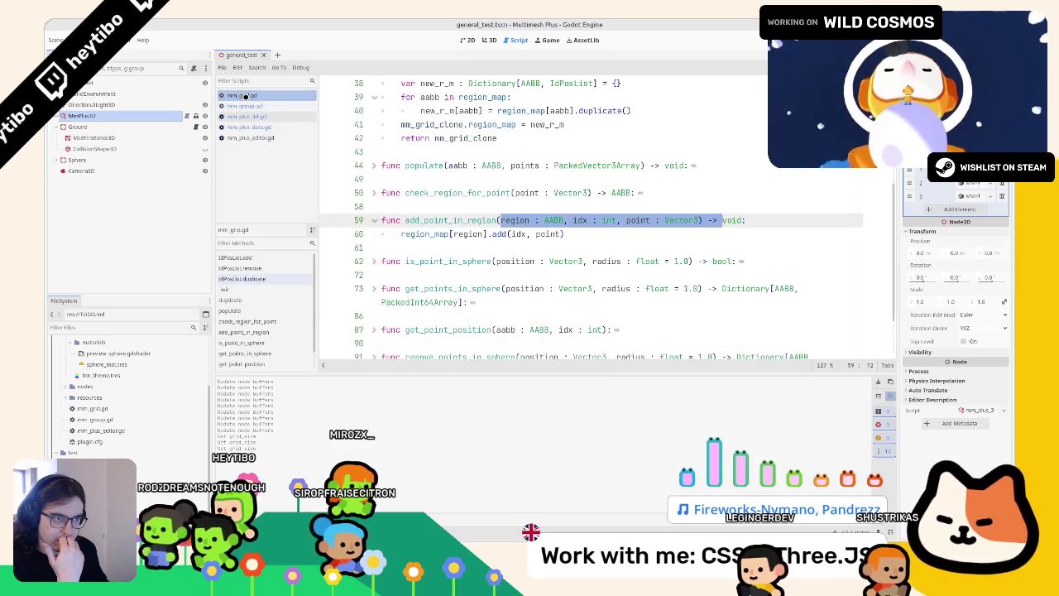
{"action": "left_click", "coordinate": [245, 107]}
{"action": "left_click", "coordinate": [235, 116]}
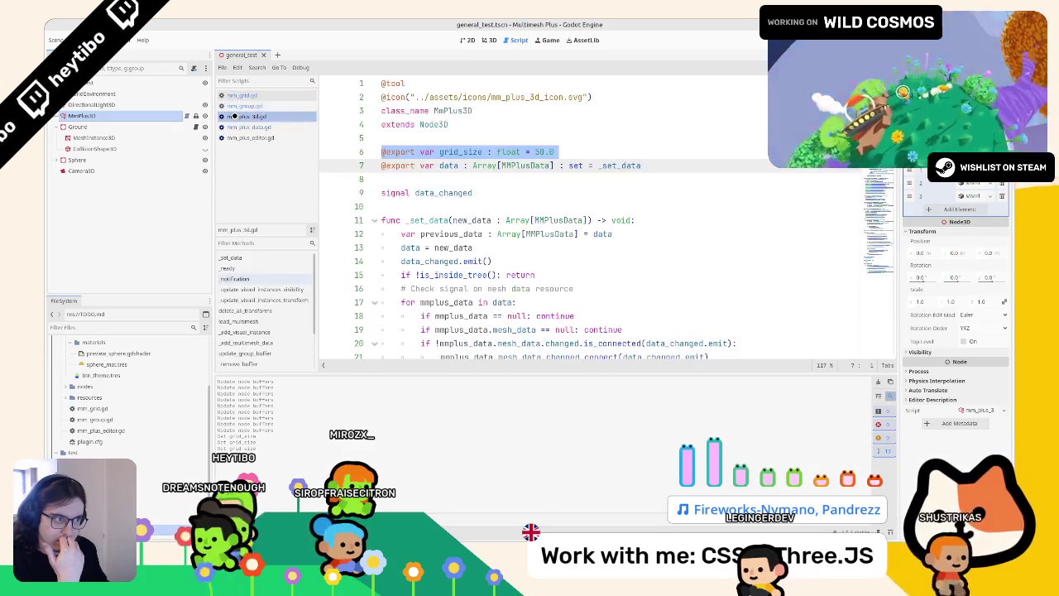
{"action": "double_click", "coordinate": [460, 152]}
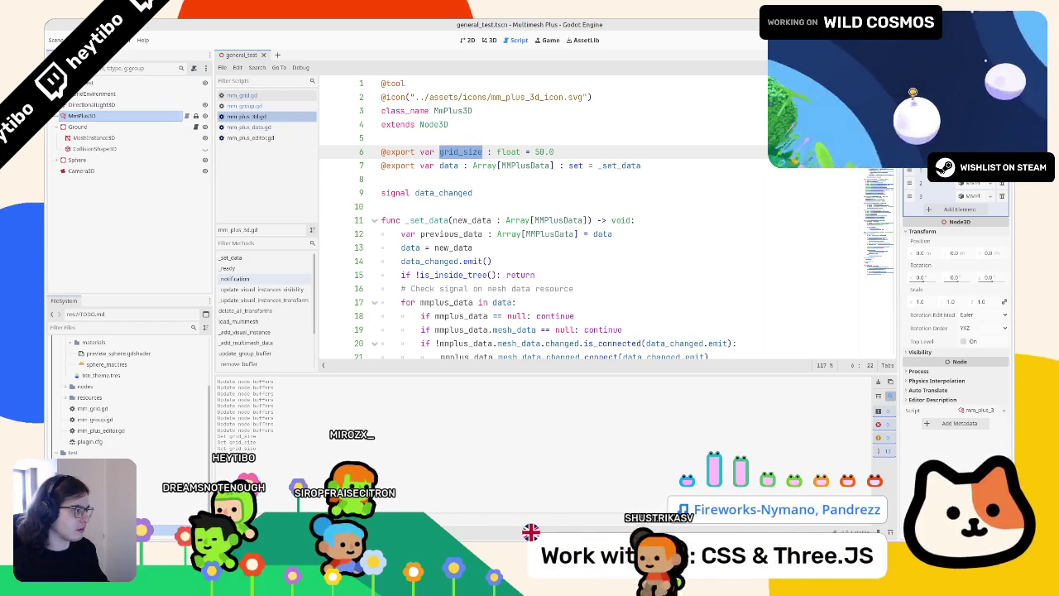
Widen the Inspector and scroll mm_plus_3d.gd to the previous_data check in _set_data
{"action": "left_click_drag", "start_coordinate": [900, 99], "coordinate": [797, 99]}
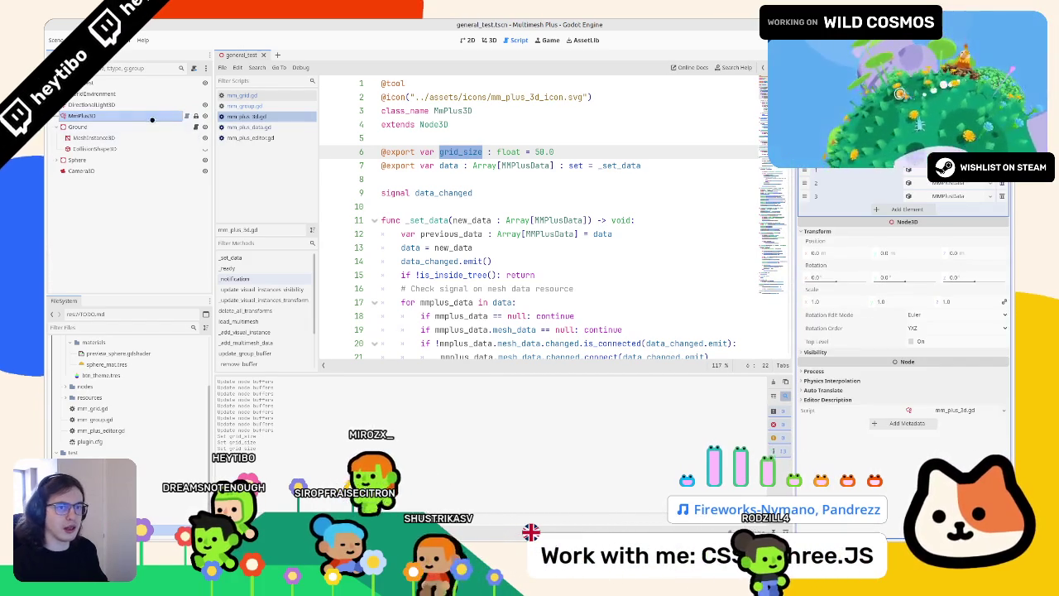
{"action": "left_click", "coordinate": [182, 114]}
{"action": "left_click", "coordinate": [241, 95]}
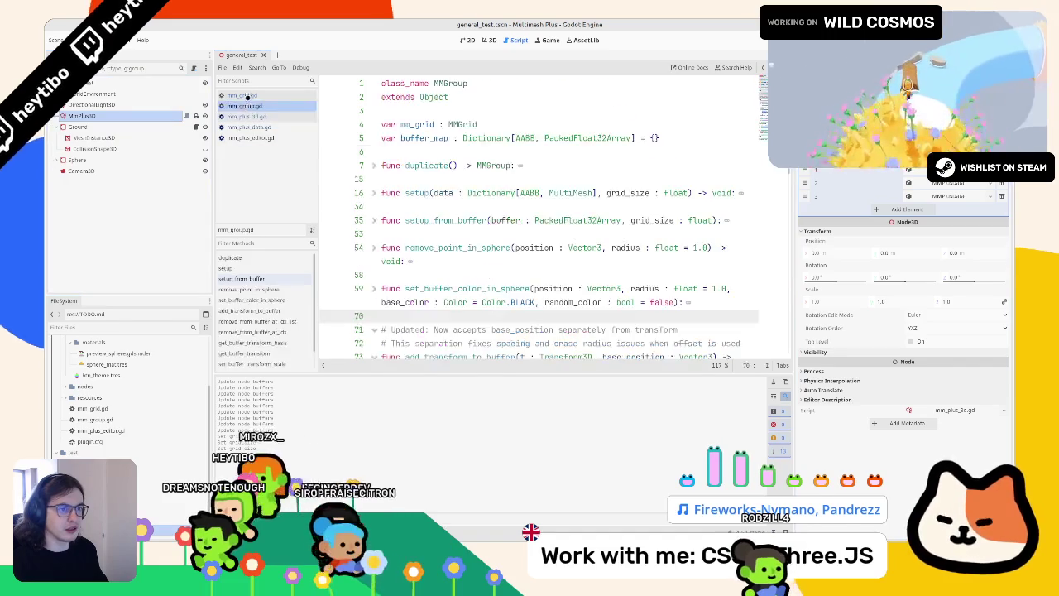
{"action": "left_click", "coordinate": [177, 115]}
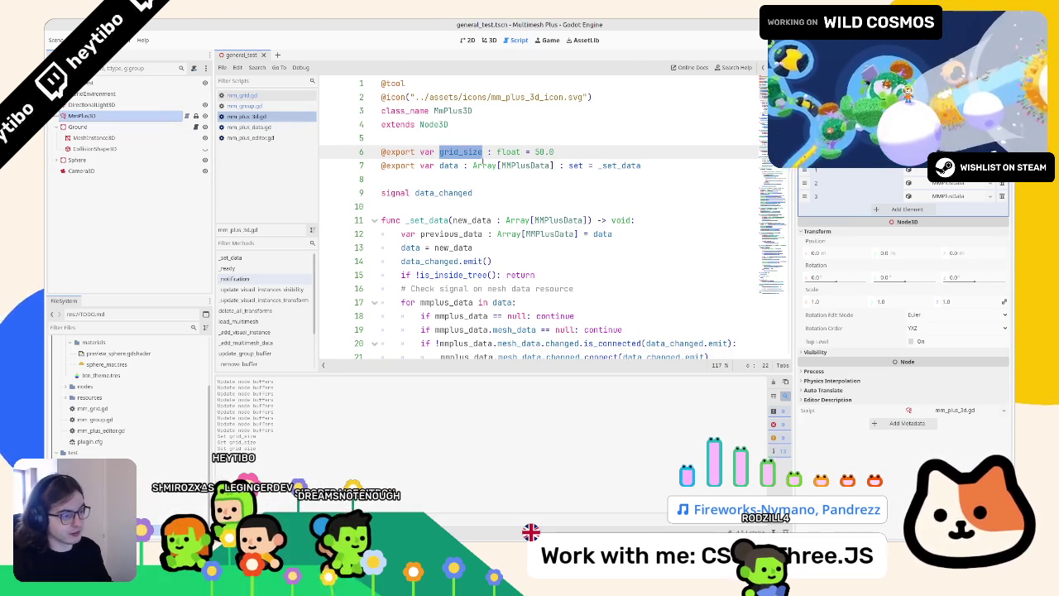
{"action": "scroll", "coordinate": [465, 196], "scroll_direction": "down", "scroll_amount": 4}
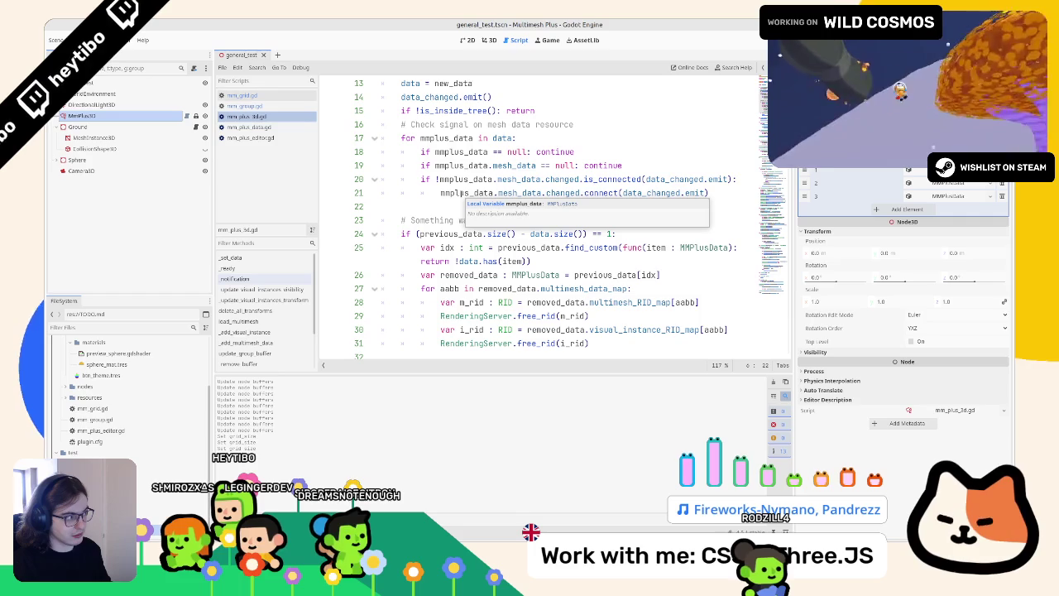
{"action": "scroll", "coordinate": [429, 179], "scroll_direction": "up", "scroll_amount": 2}
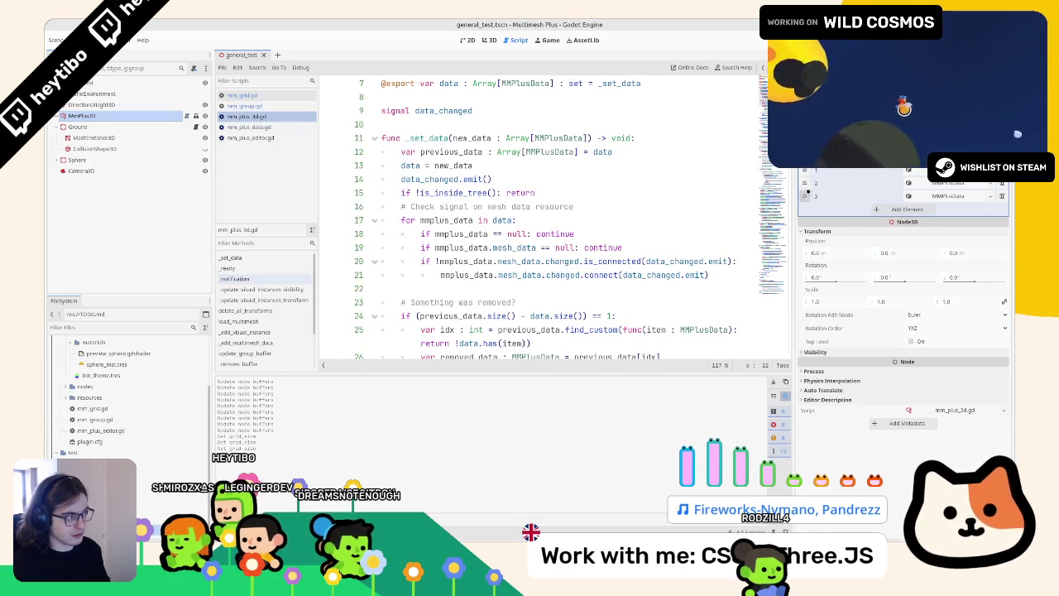
{"action": "scroll", "coordinate": [571, 192], "scroll_direction": "up", "scroll_amount": 2}
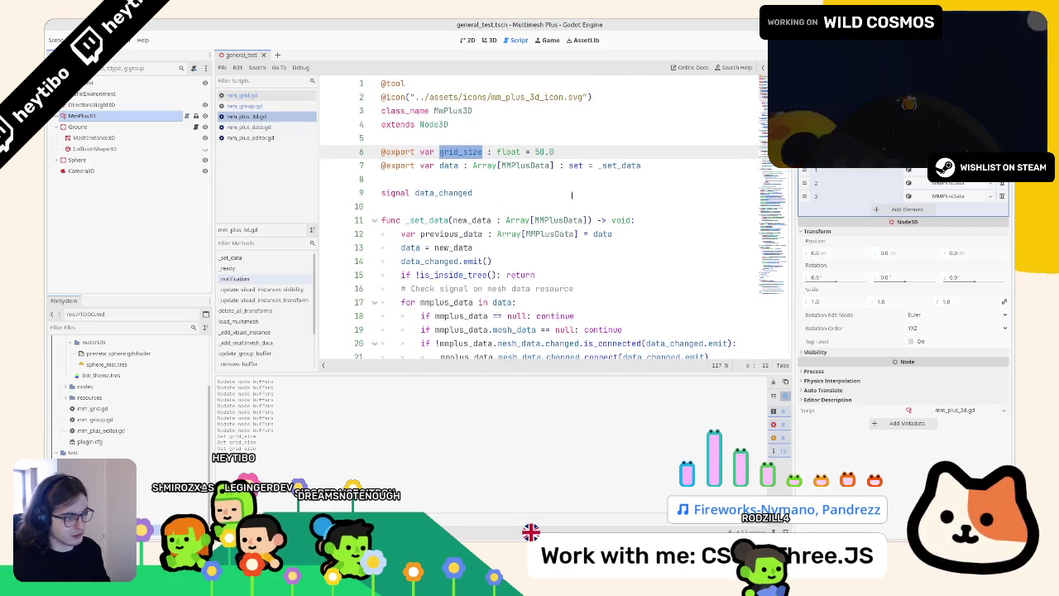
{"action": "scroll", "coordinate": [572, 192], "scroll_direction": "down", "scroll_amount": 5}
{"action": "scroll", "coordinate": [553, 179], "scroll_direction": "down", "scroll_amount": 1}
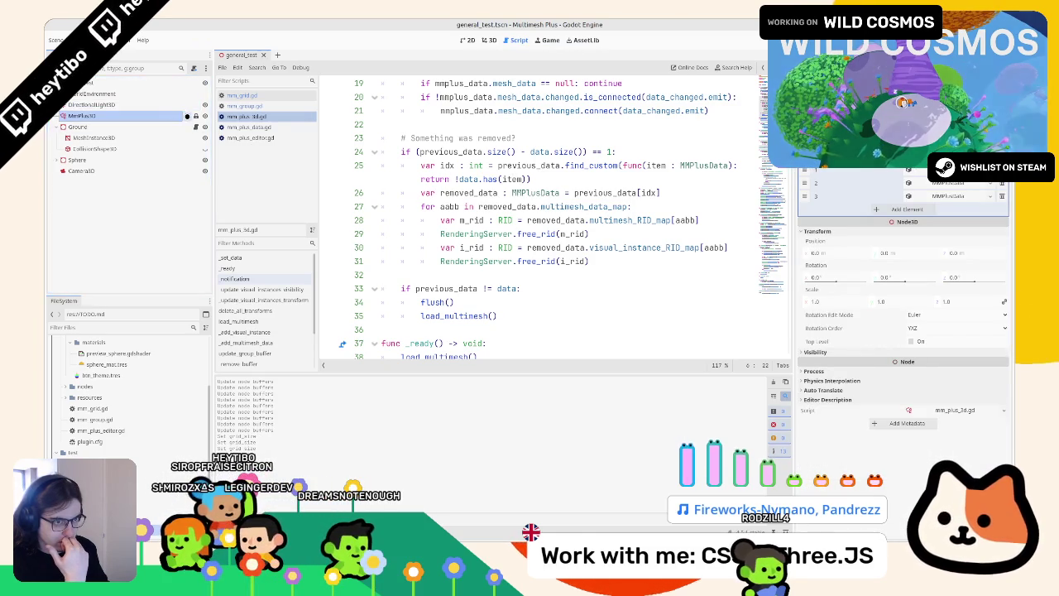
In mm_plus_editor.gd, inspect data_group_list and data_group, undoing an accidental text move
{"action": "left_click", "coordinate": [248, 126]}
{"action": "left_click", "coordinate": [249, 137]}
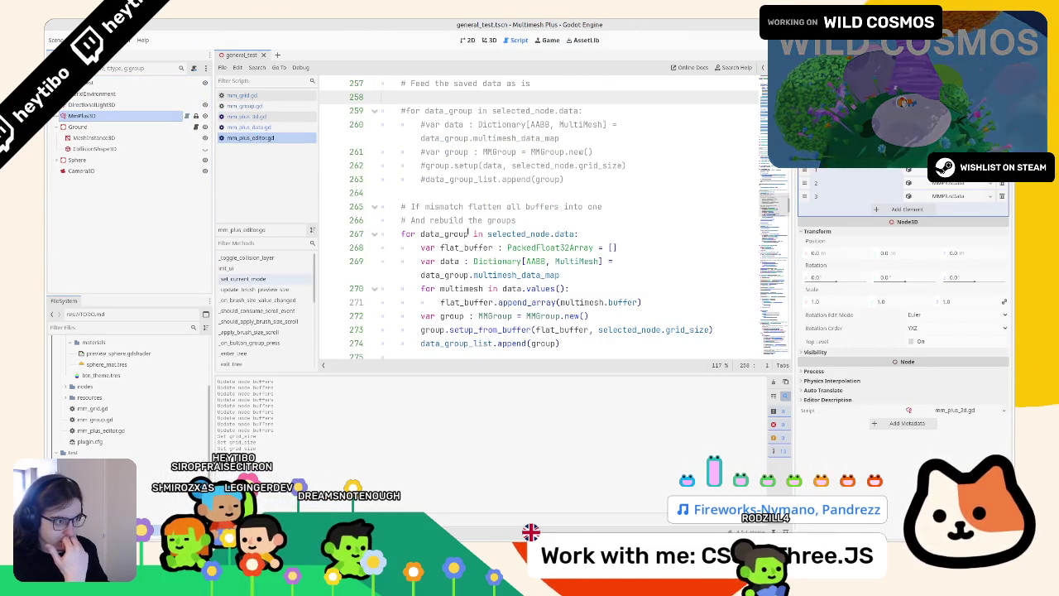
{"action": "scroll", "coordinate": [462, 225], "scroll_direction": "up", "scroll_amount": 2}
{"action": "double_click", "coordinate": [460, 137]}
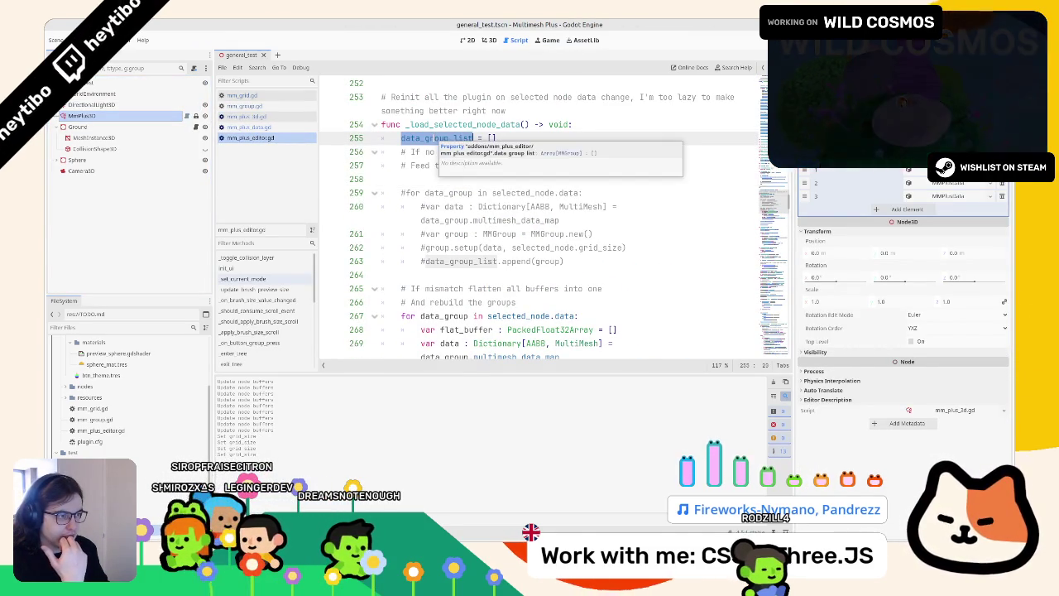
{"action": "scroll", "coordinate": [460, 138], "scroll_direction": "down", "scroll_amount": 2}
{"action": "double_click", "coordinate": [444, 234]}
{"action": "left_click_drag", "start_coordinate": [443, 233], "coordinate": [539, 220]}
{"action": "key", "text": "ctrl+z"}
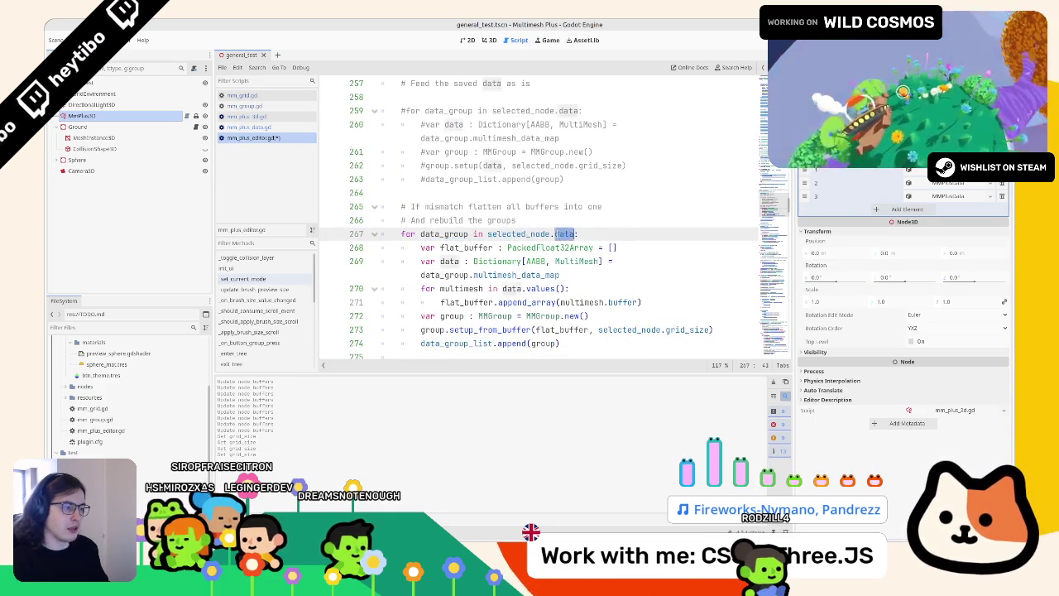
{"action": "scroll", "coordinate": [496, 190], "scroll_direction": "up", "scroll_amount": 2}
On line 258, write an if comparing selected_node's grid_size with selected_node.data.grid_size using ==
{"action": "left_click", "coordinate": [490, 165]}
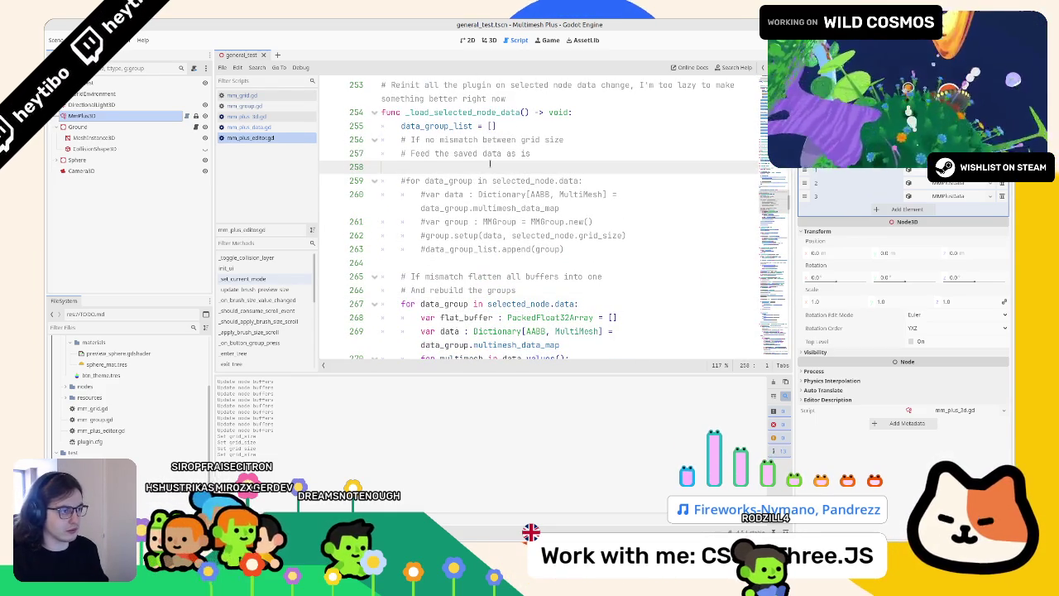
{"action": "type", "text": "if "}
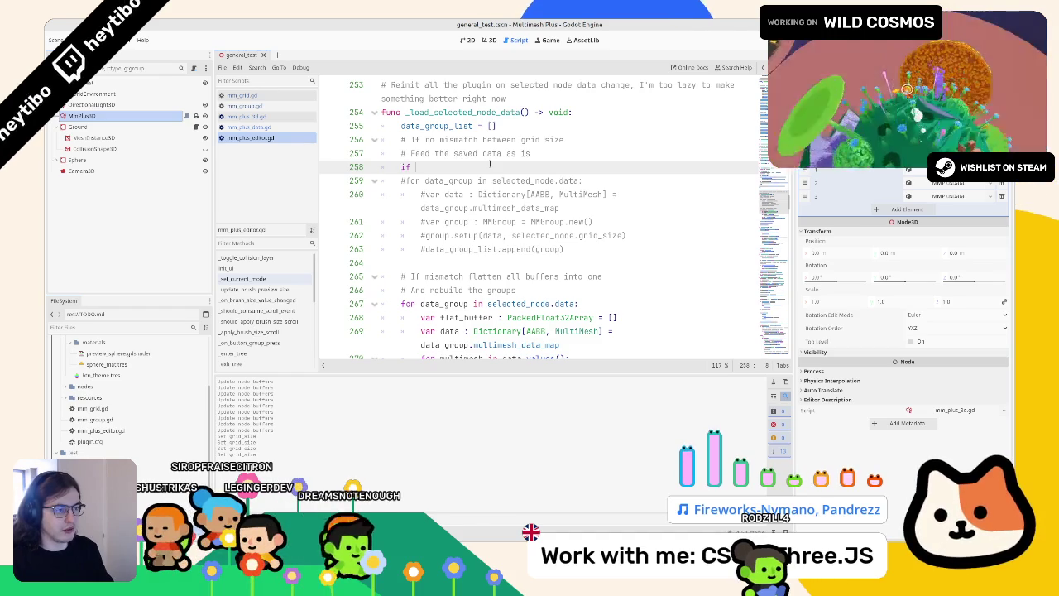
{"action": "type", "text": "selected_node.data"}
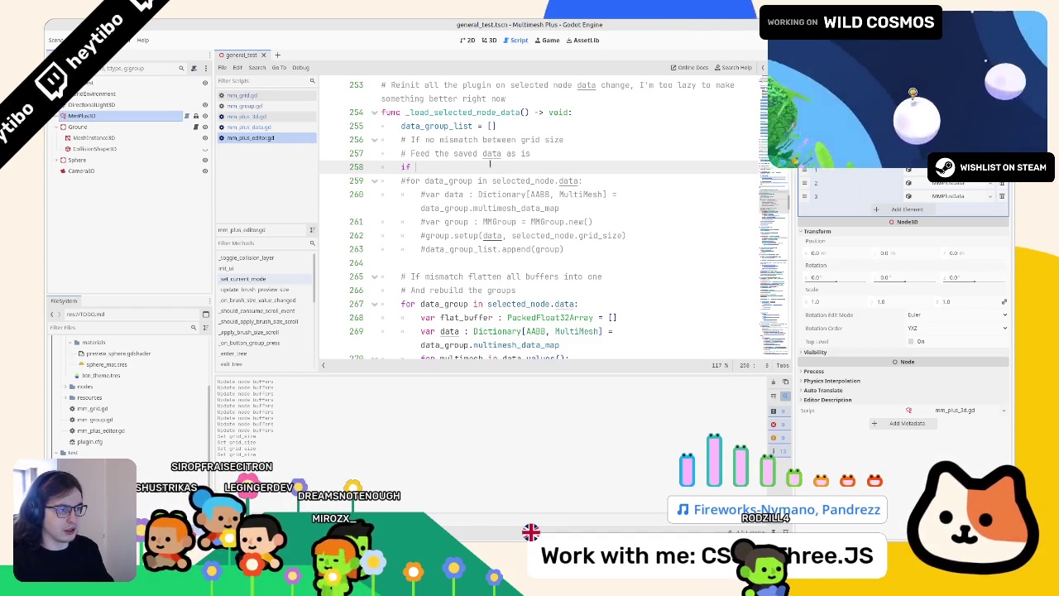
{"action": "type", "text": "cted_node.grid_size !"}
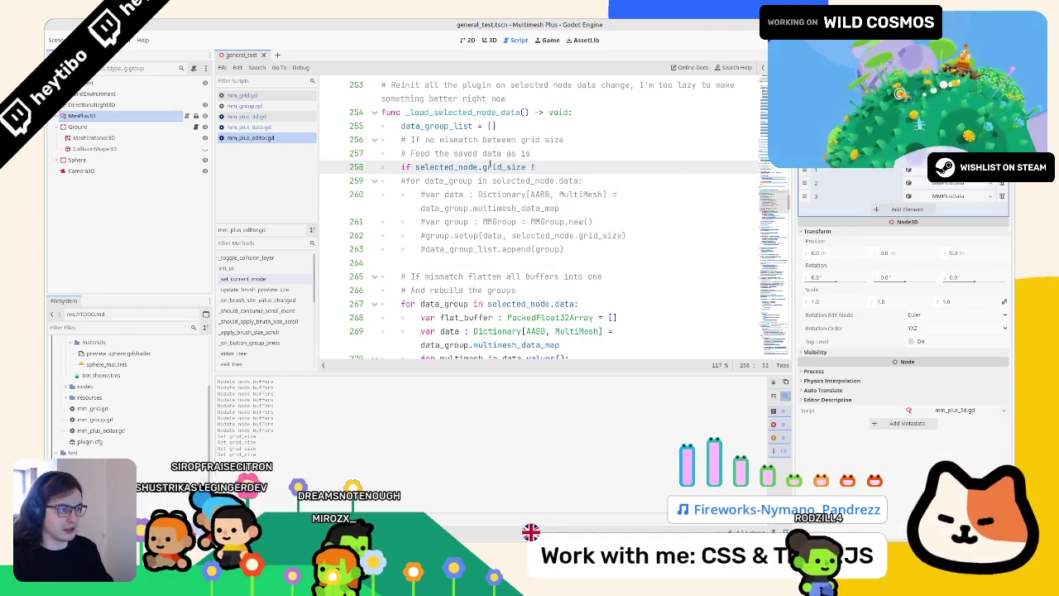
{"action": "type", "text": "= selected_node.data"}
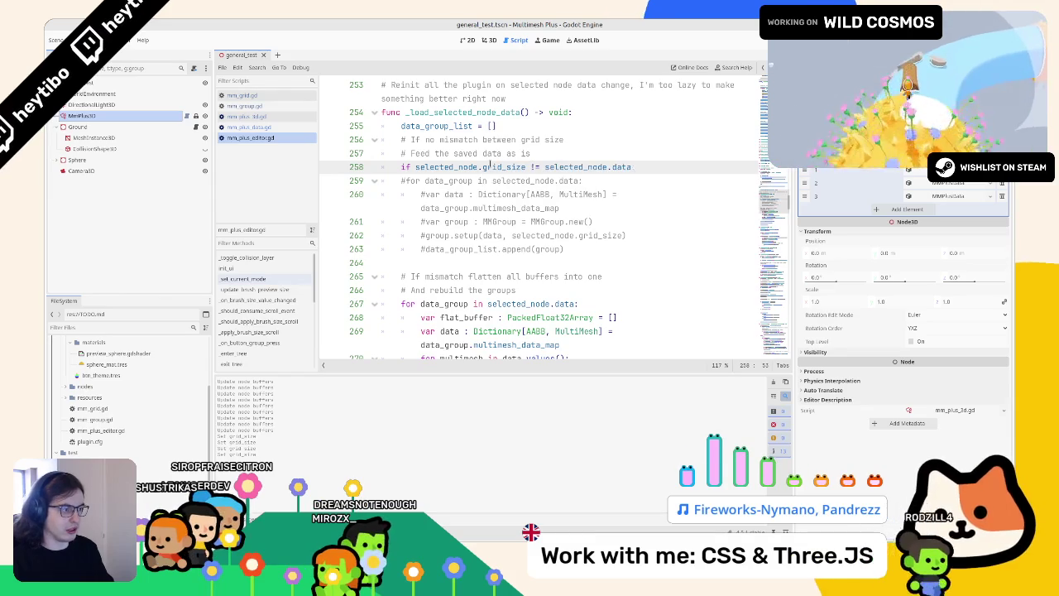
{"action": "type", "text": "::"}
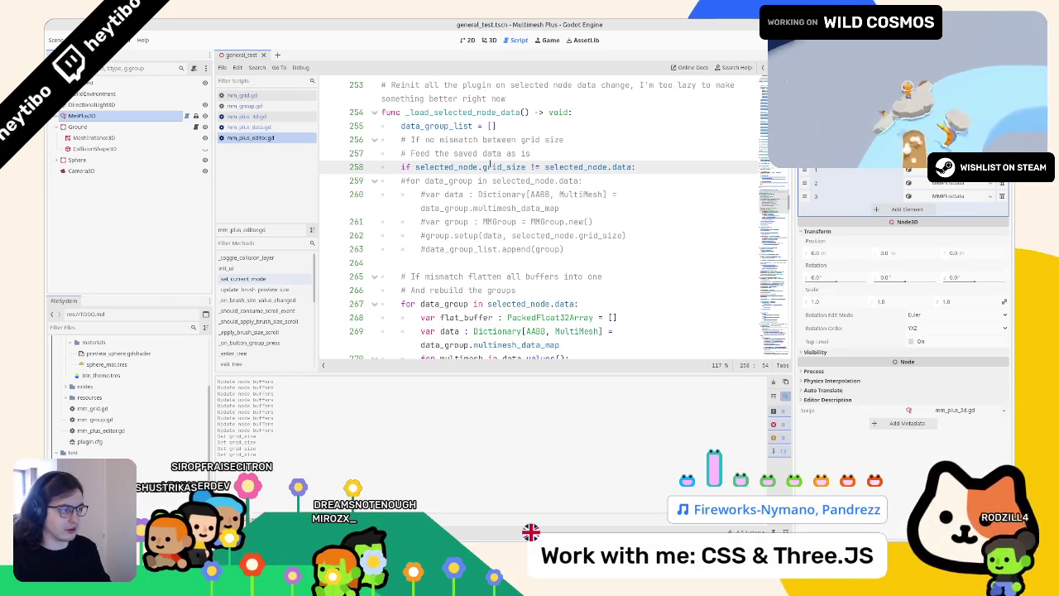
{"action": "key", "text": "Left"}
{"action": "type", "text": "."}
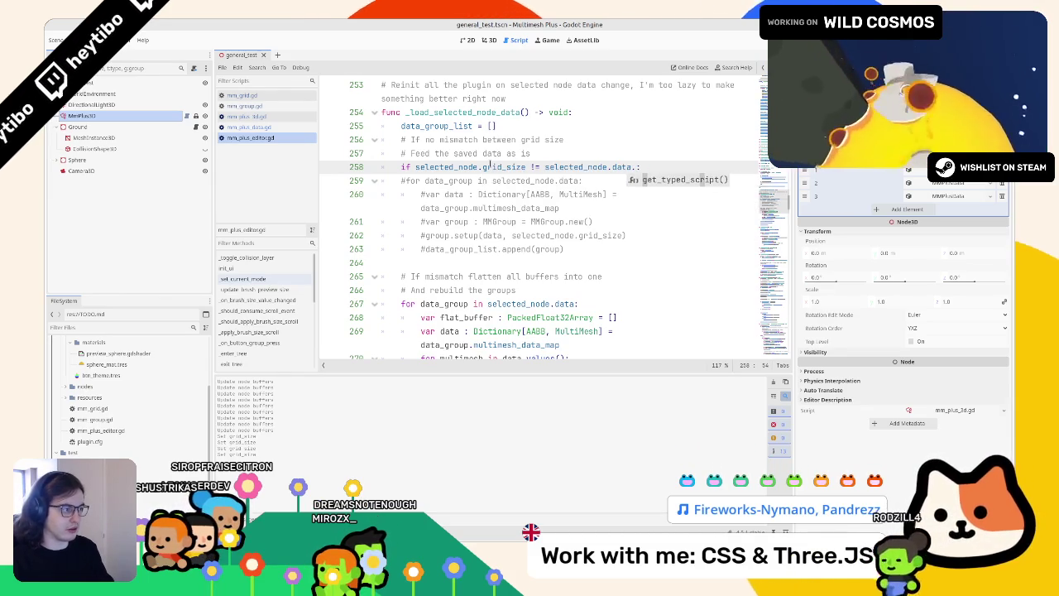
{"action": "type", "text": "grid_size"}
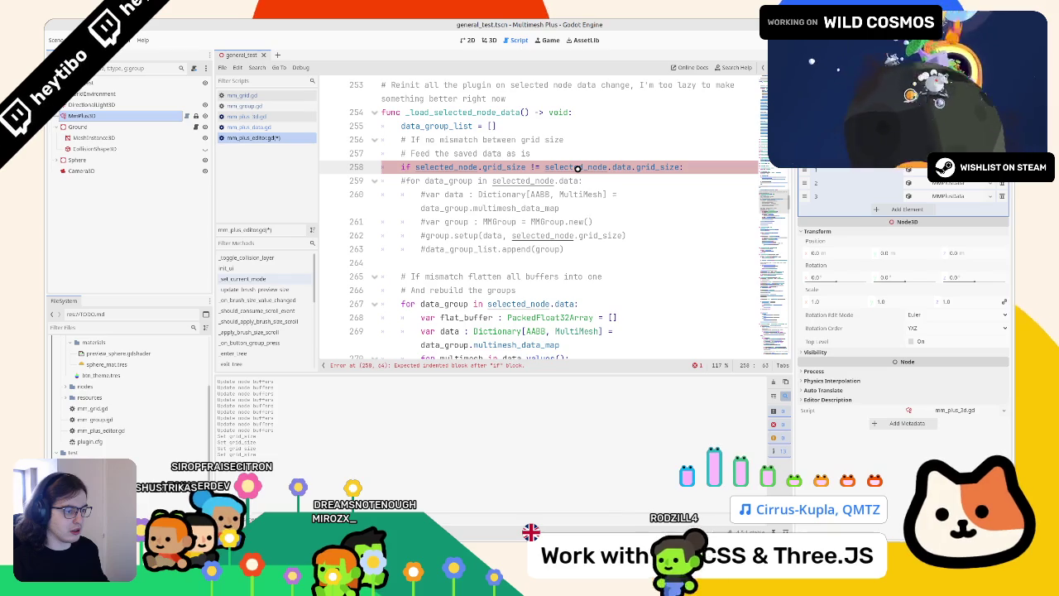
{"action": "left_click", "coordinate": [534, 166]}
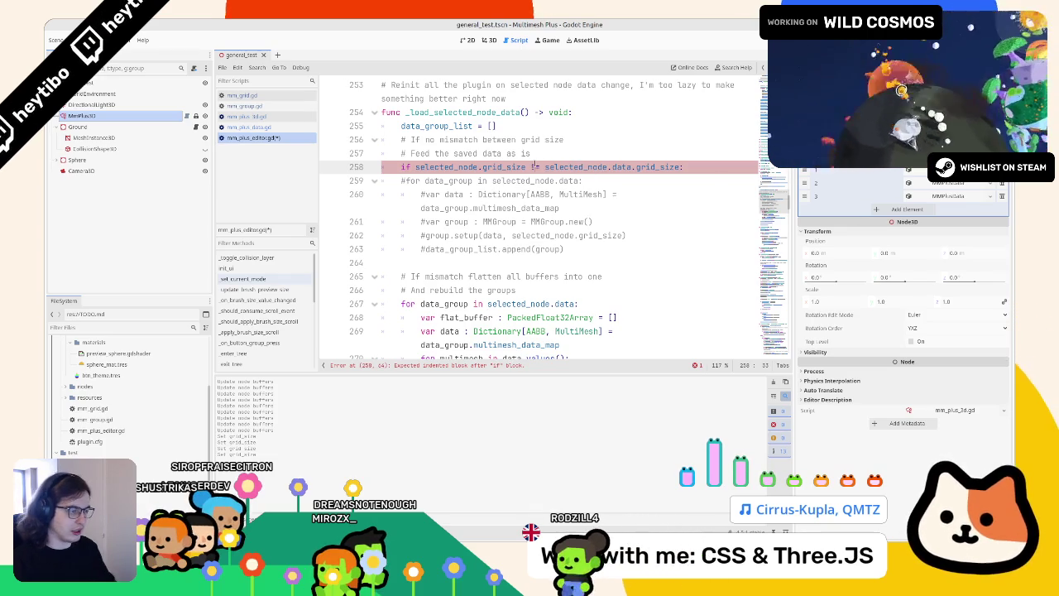
{"action": "key", "text": "BackSpace"}
{"action": "type", "text": "="}
Uncomment lines 259–263 under the if and indent lines 265–274 under the else
{"action": "double_click", "coordinate": [455, 194]}
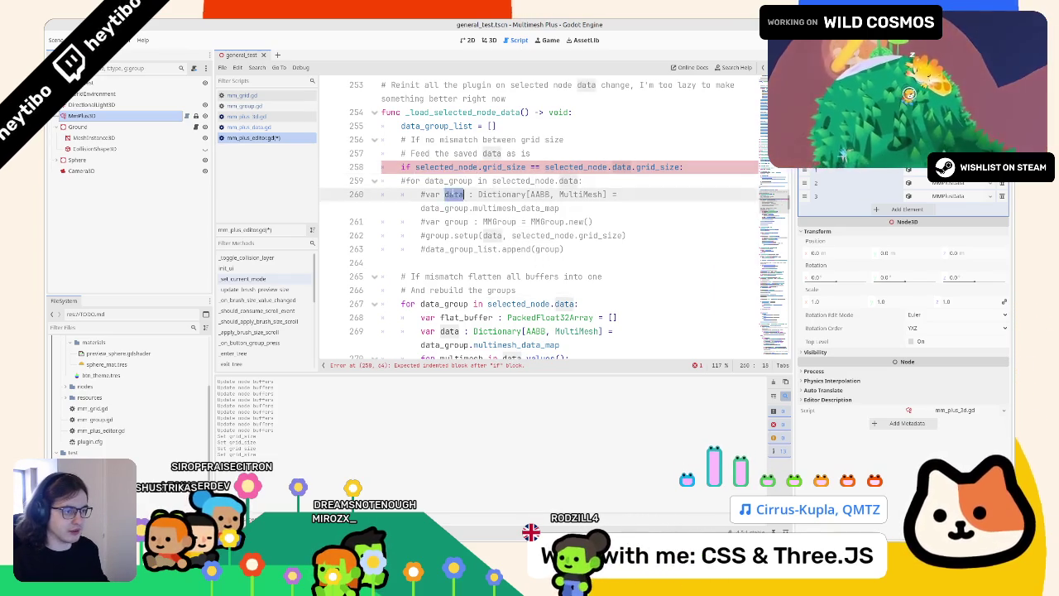
{"action": "mouse_move", "coordinate": [564, 250]}
{"action": "left_mouse_down"}
{"action": "mouse_move", "coordinate": [472, 185]}
{"action": "mouse_move", "coordinate": [462, 189]}
{"action": "mouse_move", "coordinate": [453, 259]}
{"action": "left_mouse_up"}
{"action": "key", "text": "ctrl+k"}
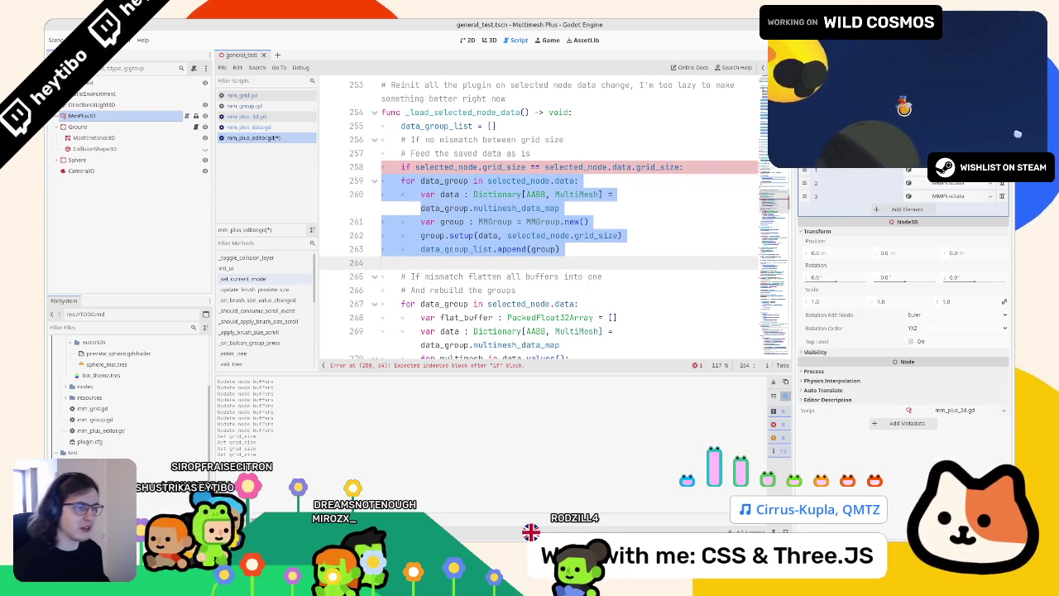
{"action": "key", "text": "Tab"}
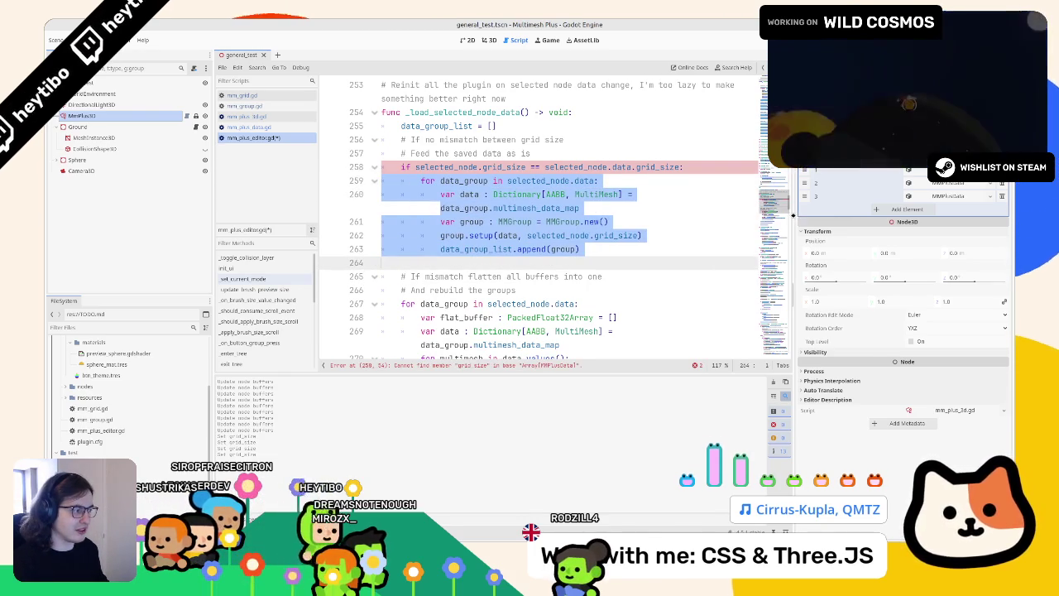
{"action": "left_click", "coordinate": [447, 265]}
{"action": "type", "text": "else:"}
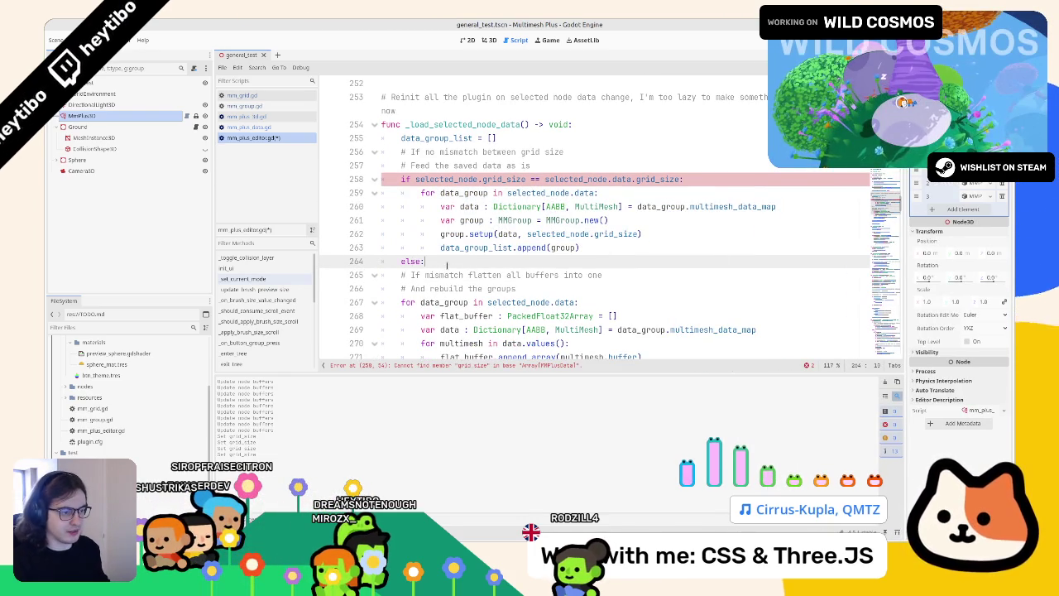
{"action": "scroll", "coordinate": [446, 265], "scroll_direction": "down", "scroll_amount": 1}
{"action": "mouse_move", "coordinate": [382, 256]}
{"action": "left_mouse_down"}
{"action": "mouse_move", "coordinate": [463, 256]}
{"action": "mouse_move", "coordinate": [579, 281]}
{"action": "mouse_move", "coordinate": [384, 264]}
{"action": "mouse_move", "coordinate": [563, 298]}
{"action": "left_mouse_up"}
{"action": "key", "text": "Tab"}
{"action": "left_click_drag", "start_coordinate": [518, 187], "coordinate": [382, 174]}
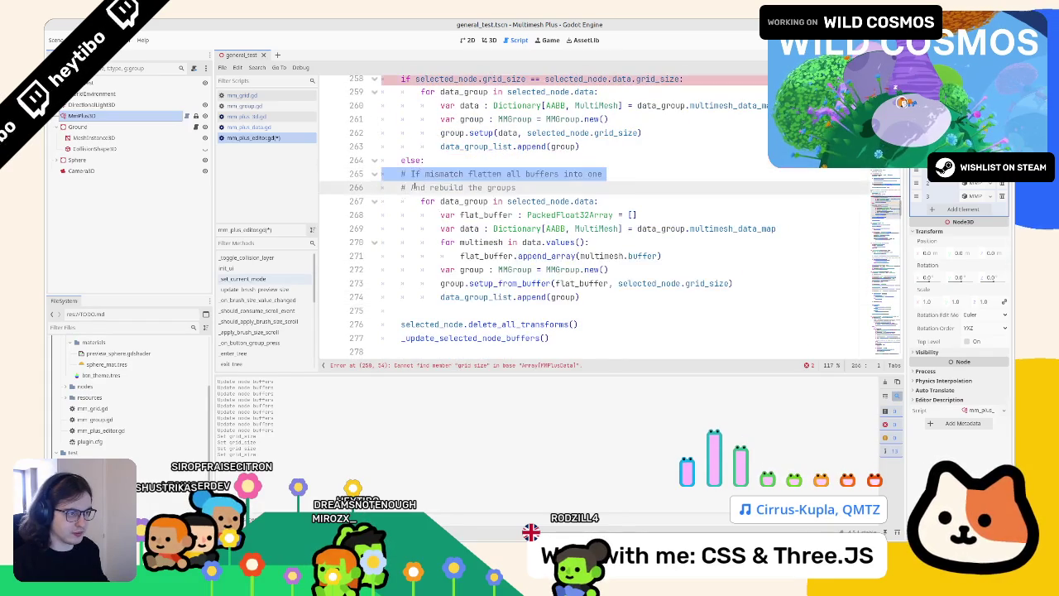
{"action": "key", "text": "Tab"}
{"action": "scroll", "coordinate": [416, 187], "scroll_direction": "up", "scroll_amount": 3}
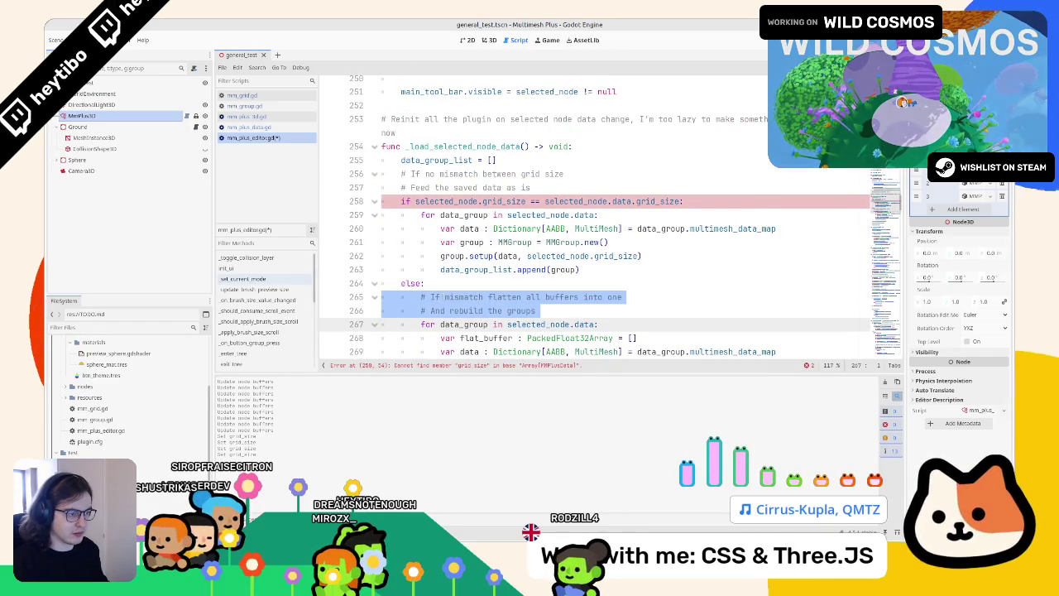
{"action": "left_click", "coordinate": [443, 296]}
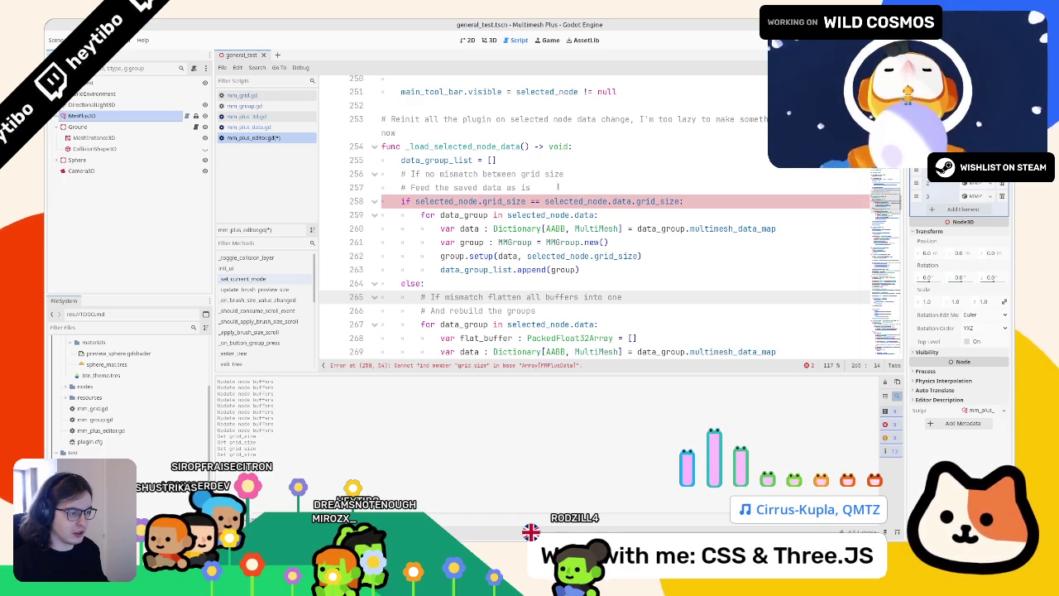
Follow data on line 258 to its declaration, then into the MMPlusData class
{"action": "left_click", "coordinate": [561, 215]}
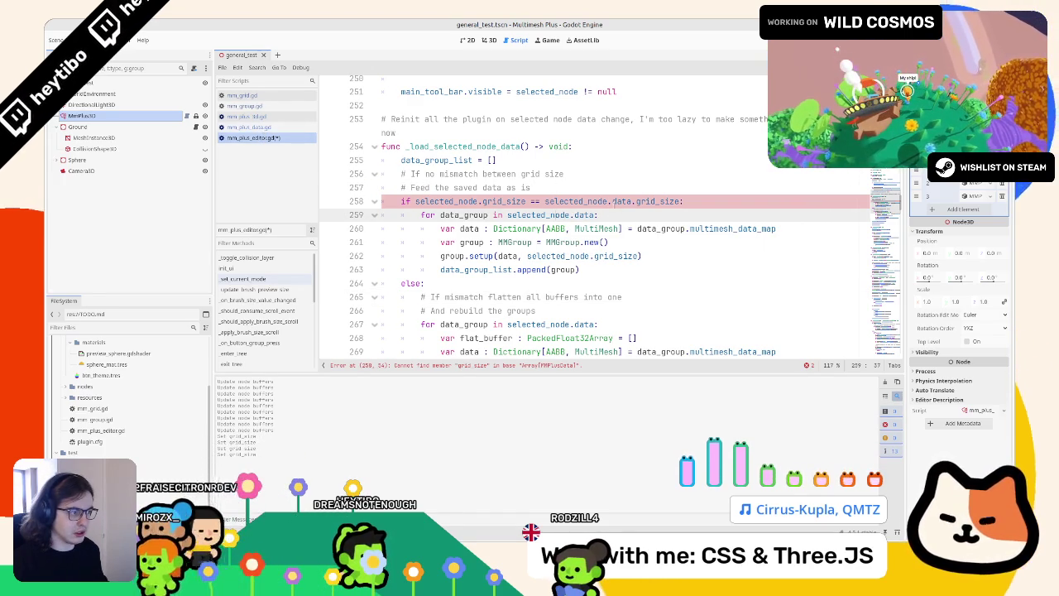
{"action": "double_click", "coordinate": [613, 202]}
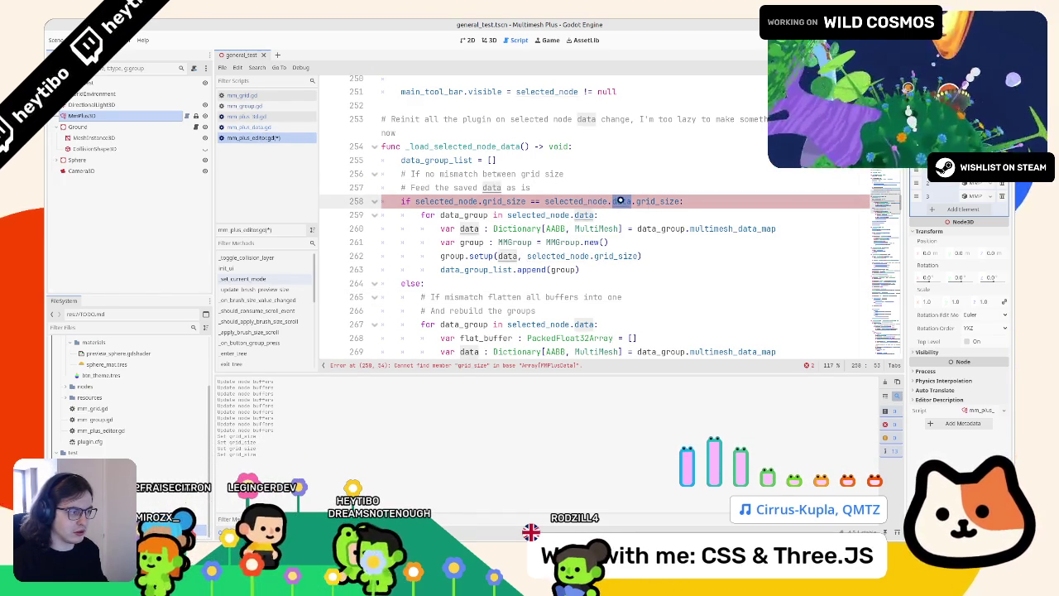
{"action": "left_click", "coordinate": [619, 201], "text": "ctrl"}
{"action": "left_click", "coordinate": [524, 168], "text": "ctrl"}
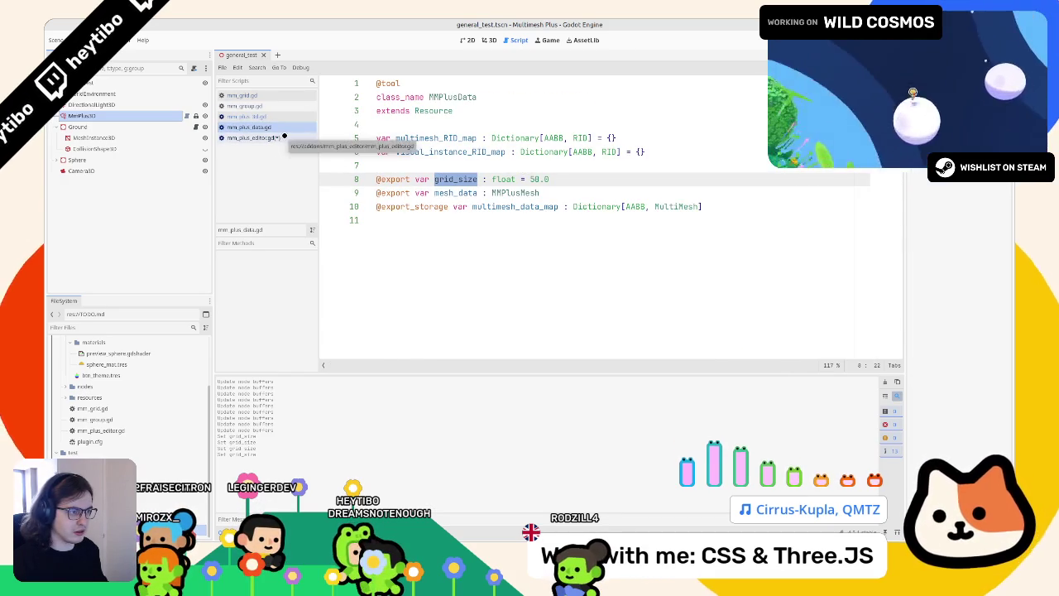
Recheck the data declaration and the grid_size property in the MMPlusData script
{"action": "left_click", "coordinate": [253, 137]}
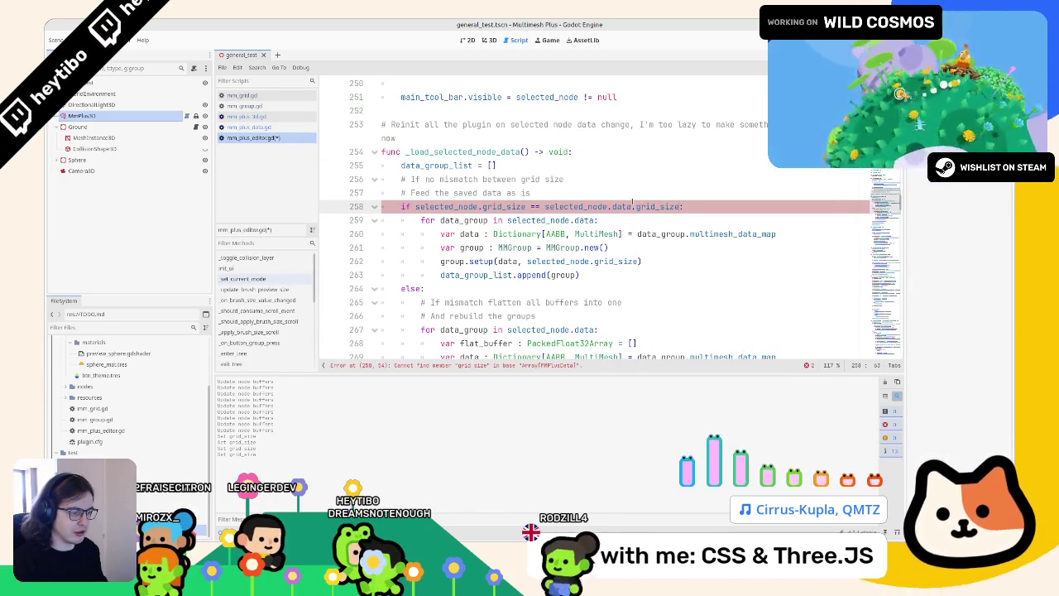
{"action": "mouse_move", "coordinate": [632, 204]}
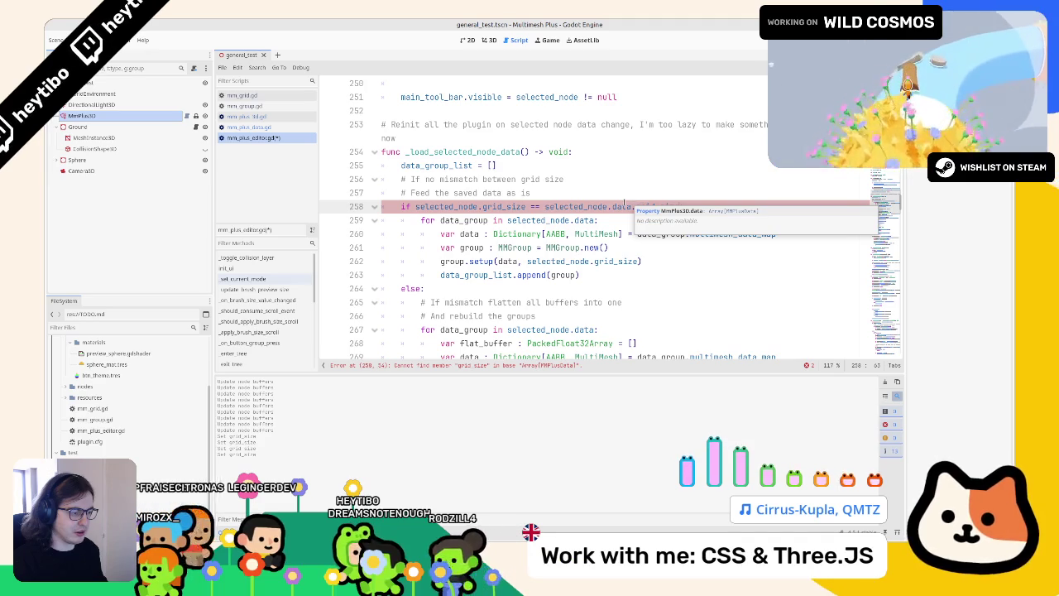
{"action": "left_click", "coordinate": [620, 206], "text": "ctrl"}
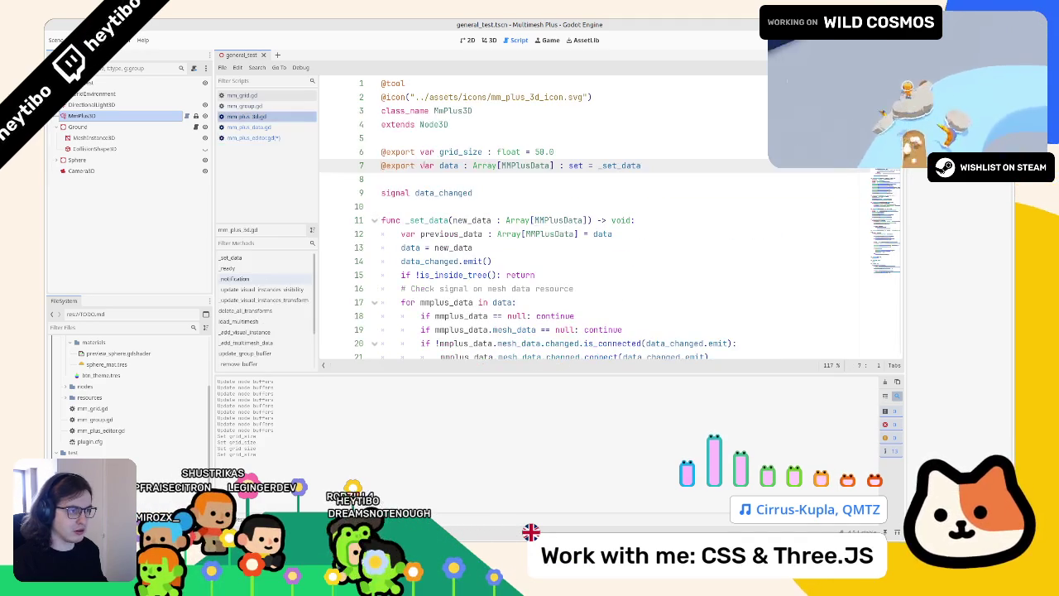
{"action": "left_click", "coordinate": [509, 165], "text": "ctrl"}
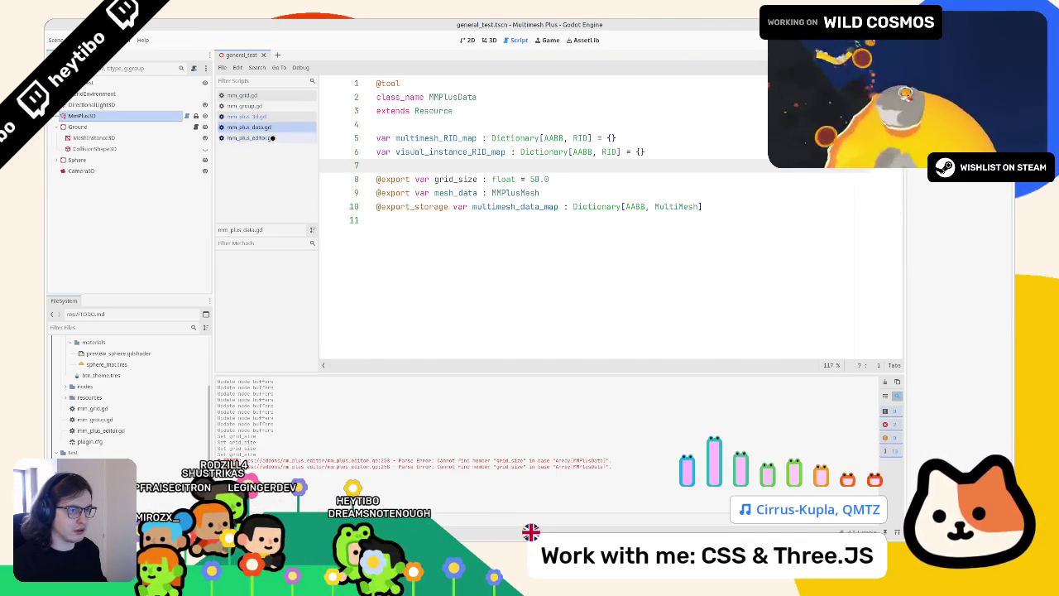
{"action": "left_click", "coordinate": [291, 137]}
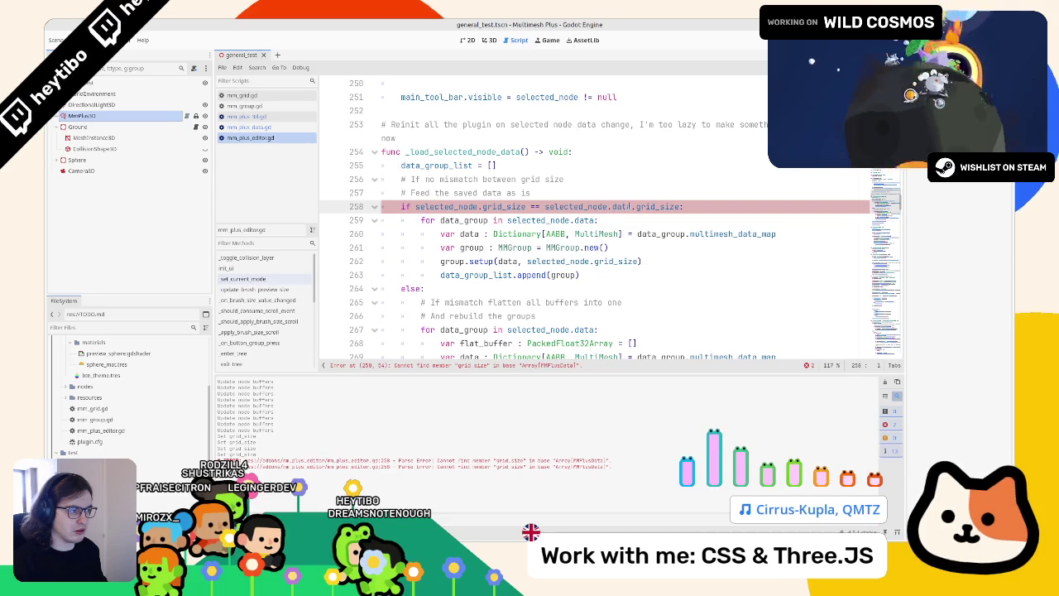
{"action": "left_click", "coordinate": [294, 128]}
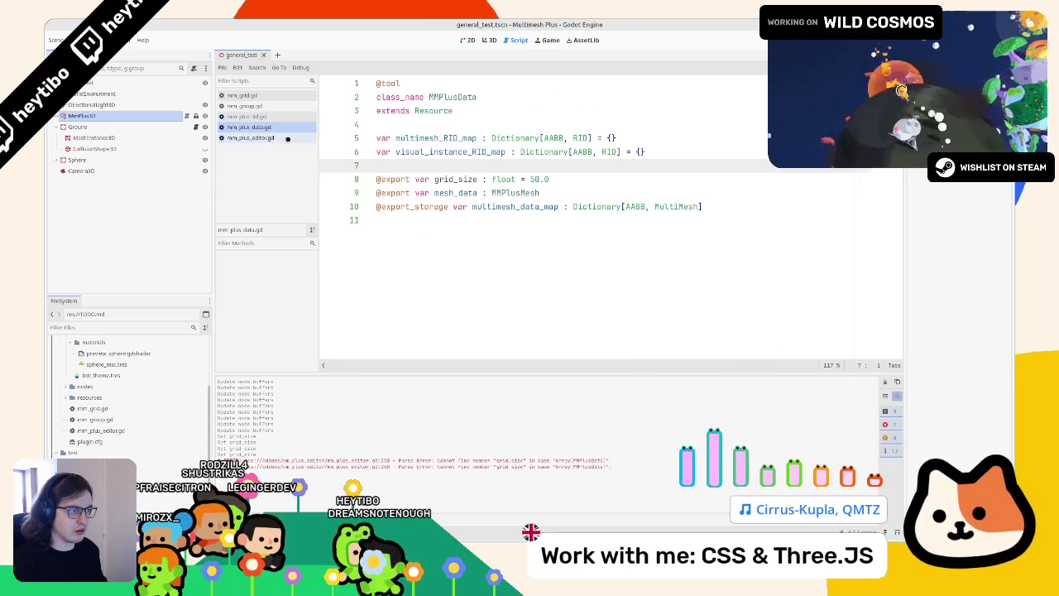
{"action": "double_click", "coordinate": [455, 179]}
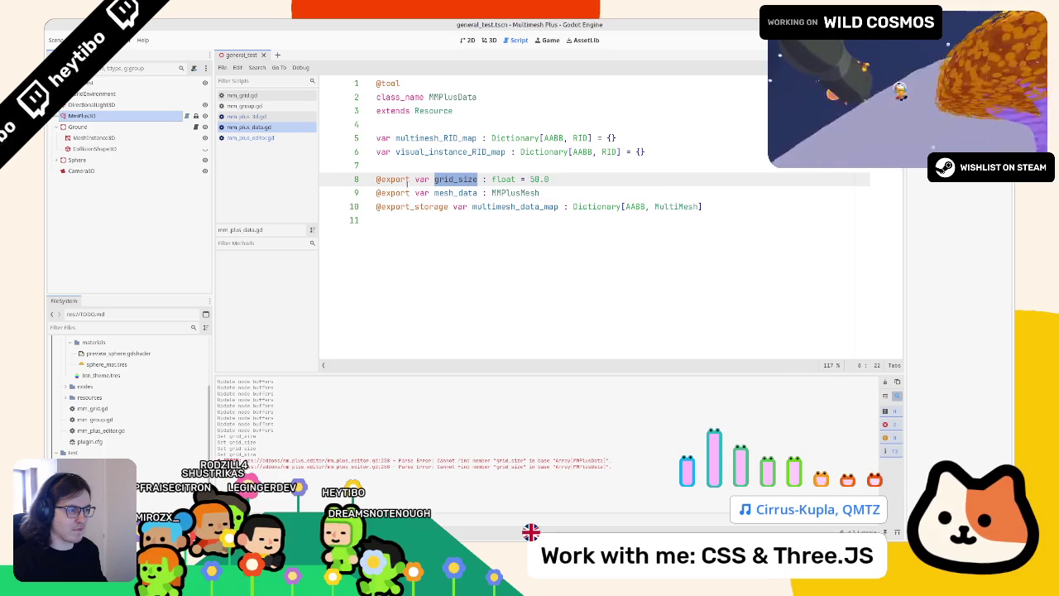
Select selected_node.data.grid_size on line 258 and show the MmPlus3D node in the Inspector
{"action": "left_click", "coordinate": [257, 138]}
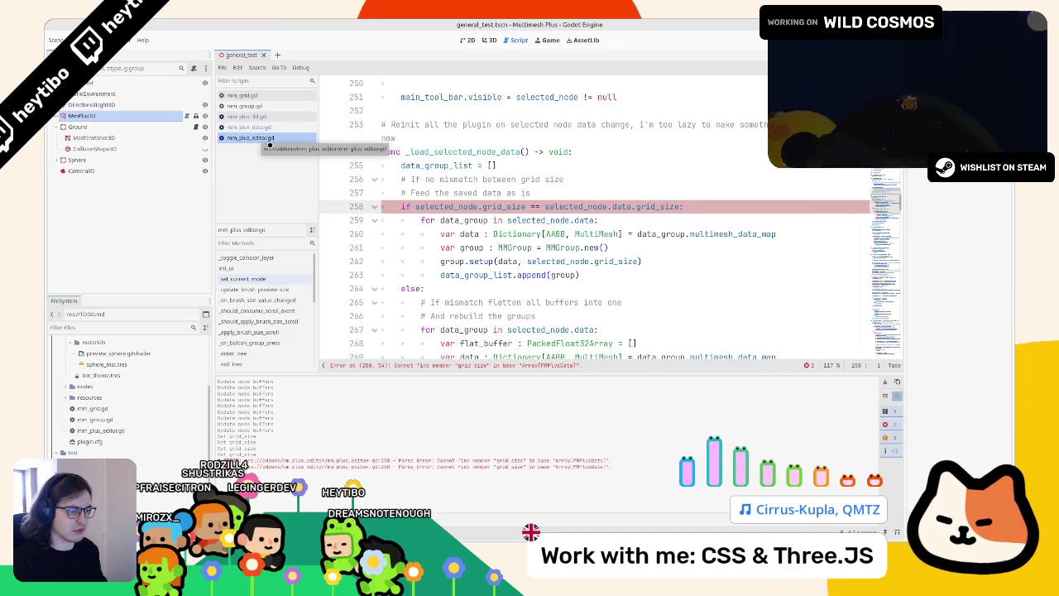
{"action": "key", "text": "alt+Left"}
{"action": "left_click", "coordinate": [277, 138]}
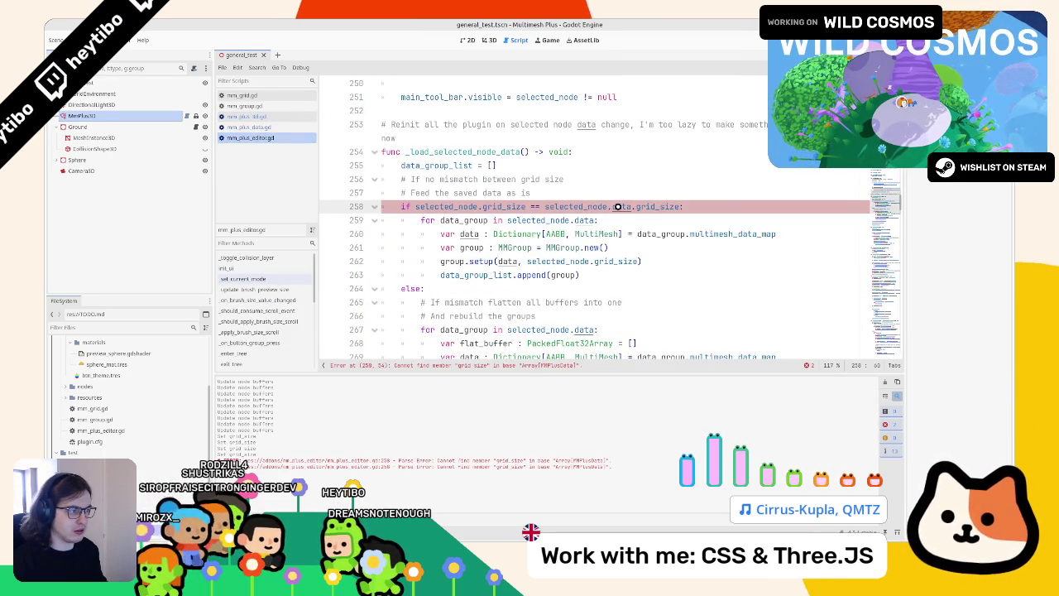
{"action": "left_click", "coordinate": [619, 206], "text": "ctrl"}
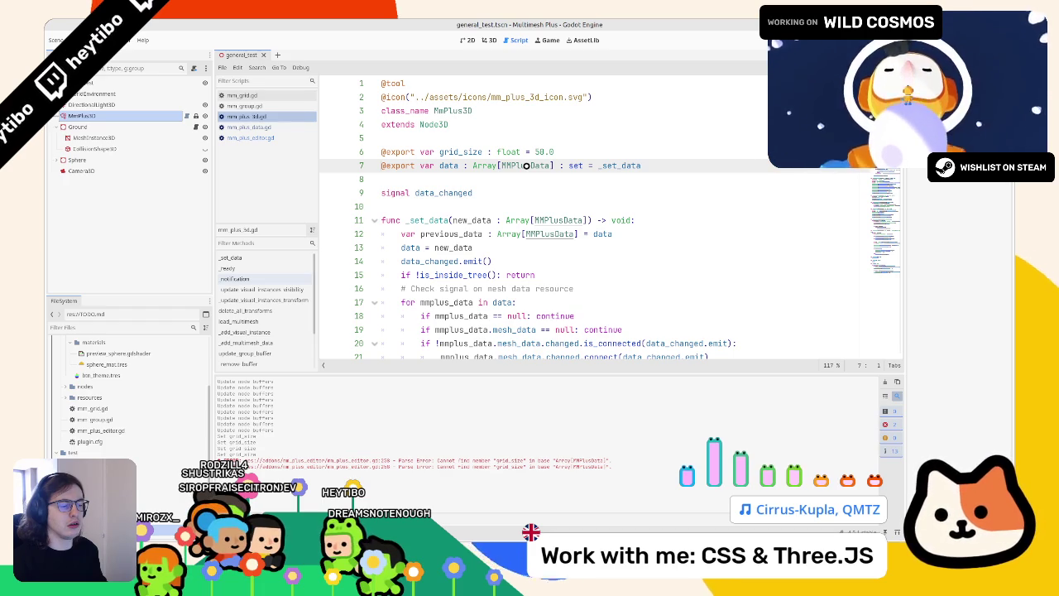
{"action": "left_click", "coordinate": [526, 165], "text": "ctrl"}
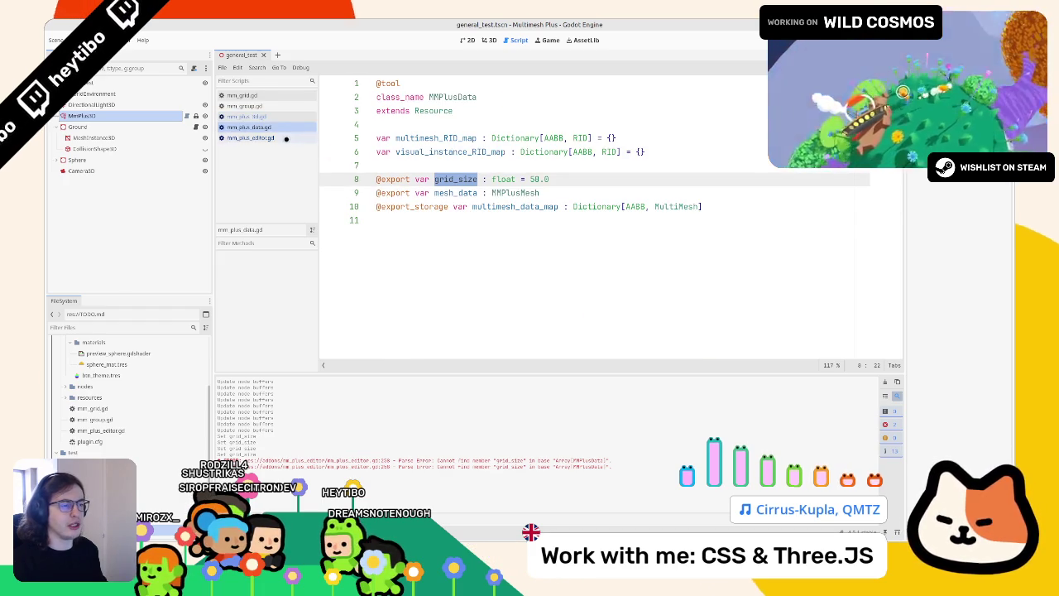
{"action": "left_click", "coordinate": [285, 138]}
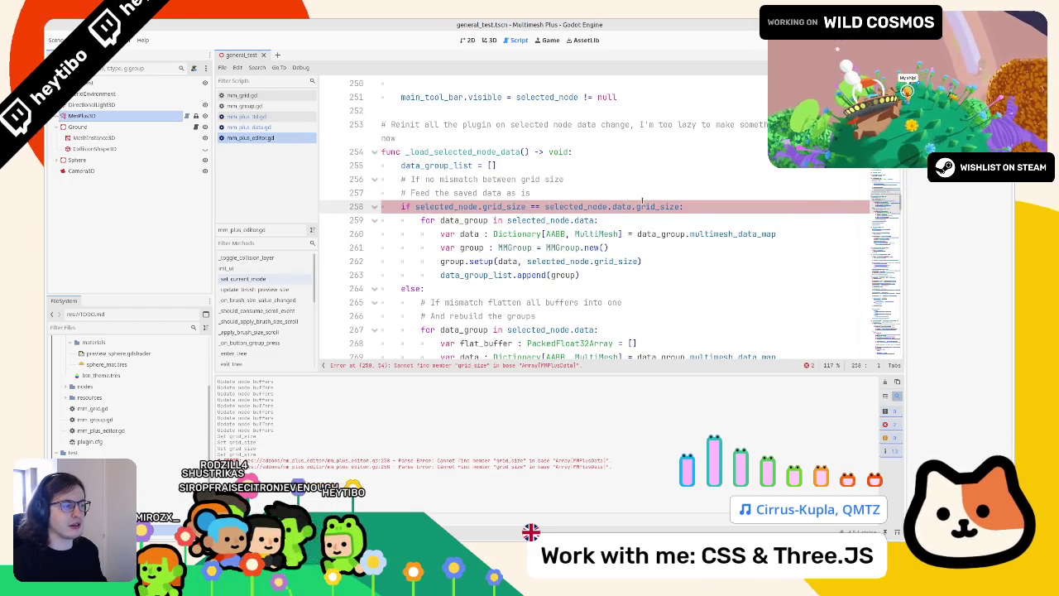
{"action": "left_click_drag", "start_coordinate": [682, 206], "coordinate": [545, 206]}
{"action": "left_click", "coordinate": [122, 115]}
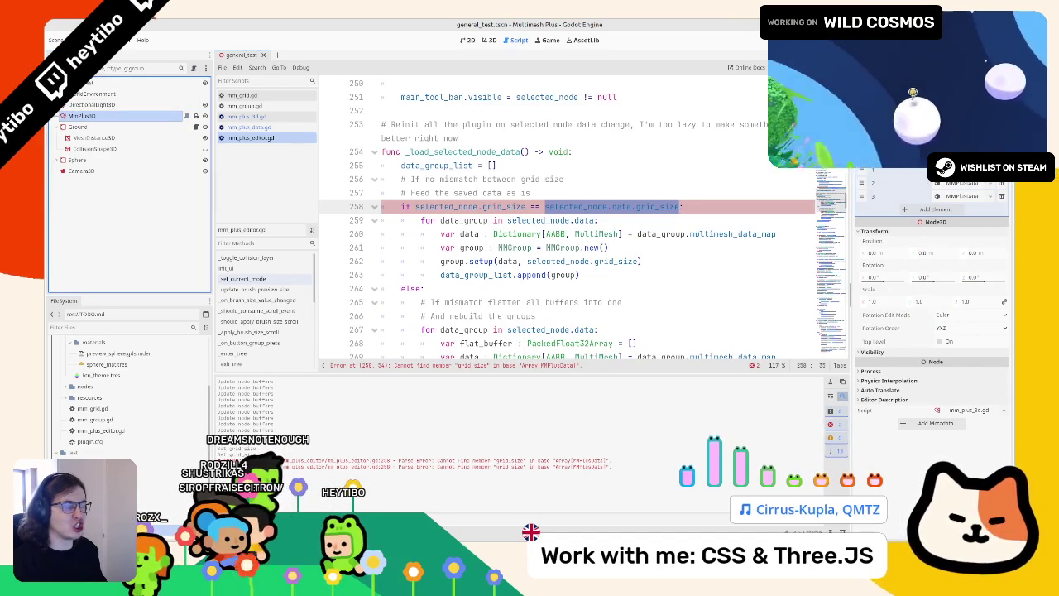
Indent the transform-clearing and buffer-update calls on lines 276–277 by one level
{"action": "scroll", "coordinate": [931, 331], "scroll_direction": "down", "scroll_amount": 3}
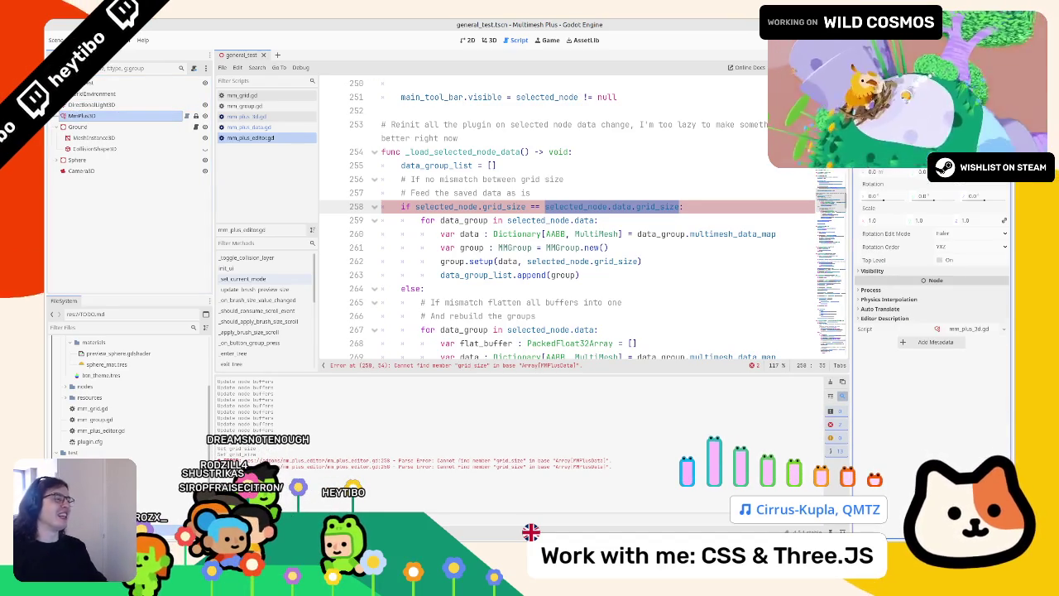
{"action": "mouse_move", "coordinate": [944, 141]}
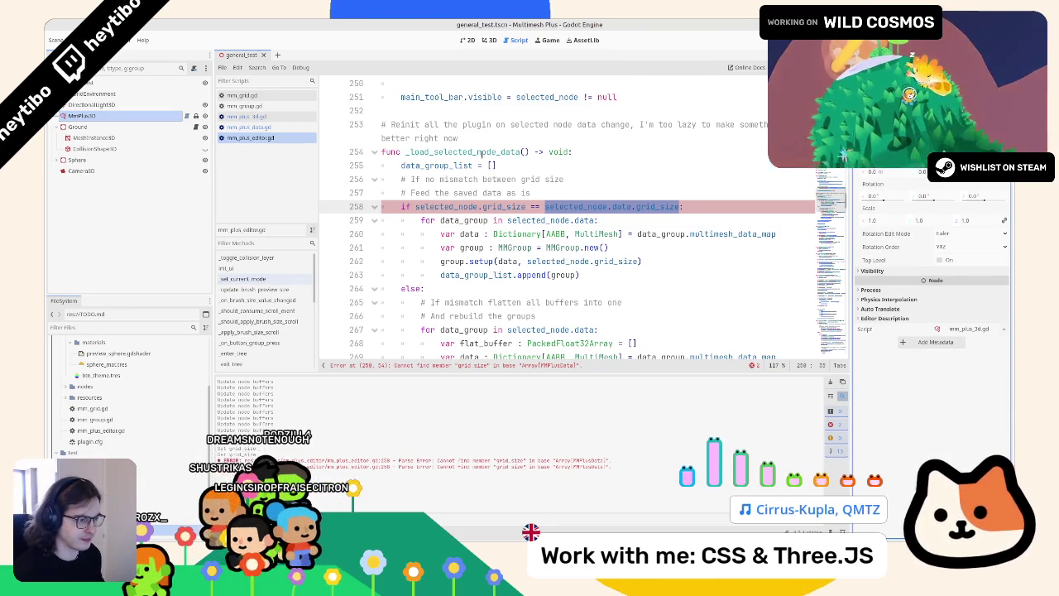
{"action": "scroll", "coordinate": [480, 154], "scroll_direction": "down", "scroll_amount": 1}
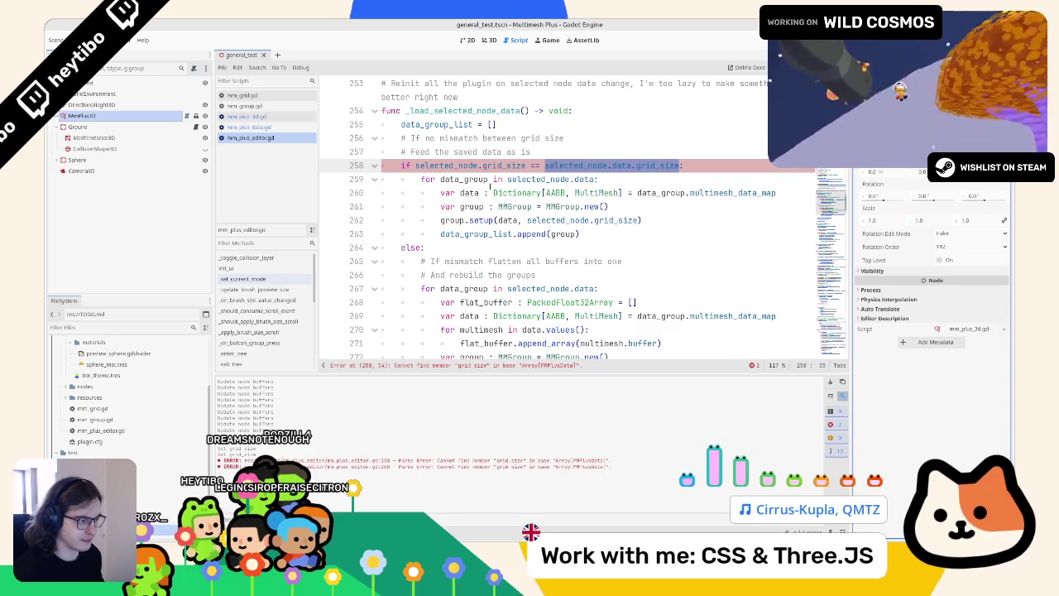
{"action": "mouse_move", "coordinate": [776, 193]}
{"action": "left_mouse_down"}
{"action": "mouse_move", "coordinate": [430, 179]}
{"action": "mouse_move", "coordinate": [440, 193]}
{"action": "left_mouse_up"}
{"action": "scroll", "coordinate": [441, 193], "scroll_direction": "down", "scroll_amount": 1}
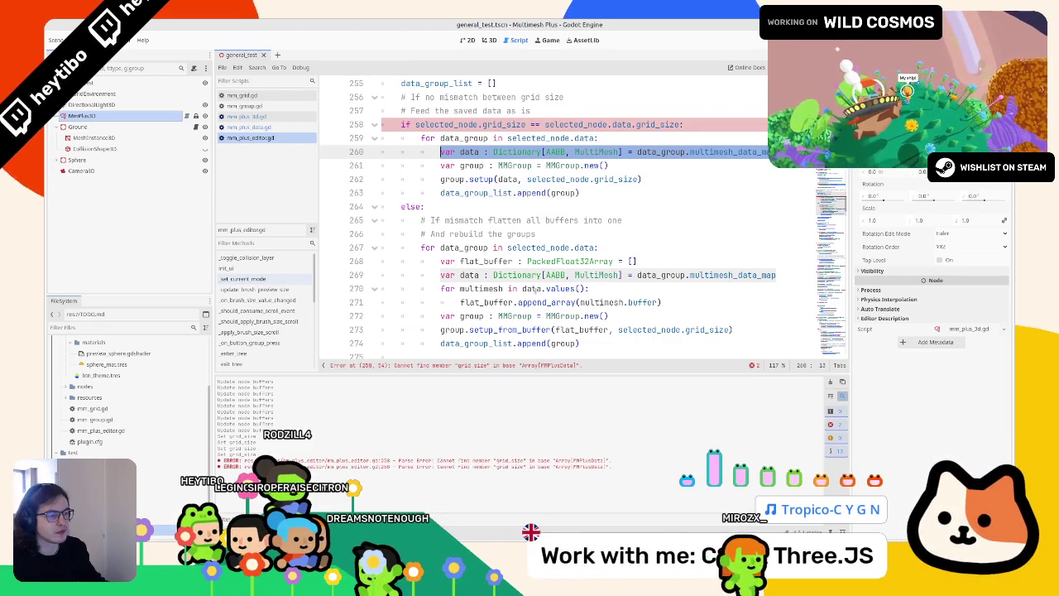
{"action": "scroll", "coordinate": [514, 295], "scroll_direction": "down", "scroll_amount": 3}
{"action": "mouse_move", "coordinate": [549, 261]}
{"action": "left_mouse_down"}
{"action": "mouse_move", "coordinate": [521, 279]}
{"action": "mouse_move", "coordinate": [520, 246]}
{"action": "mouse_move", "coordinate": [550, 262]}
{"action": "left_mouse_up"}
{"action": "left_click", "coordinate": [520, 245]}
{"action": "triple_click", "coordinate": [519, 247]}
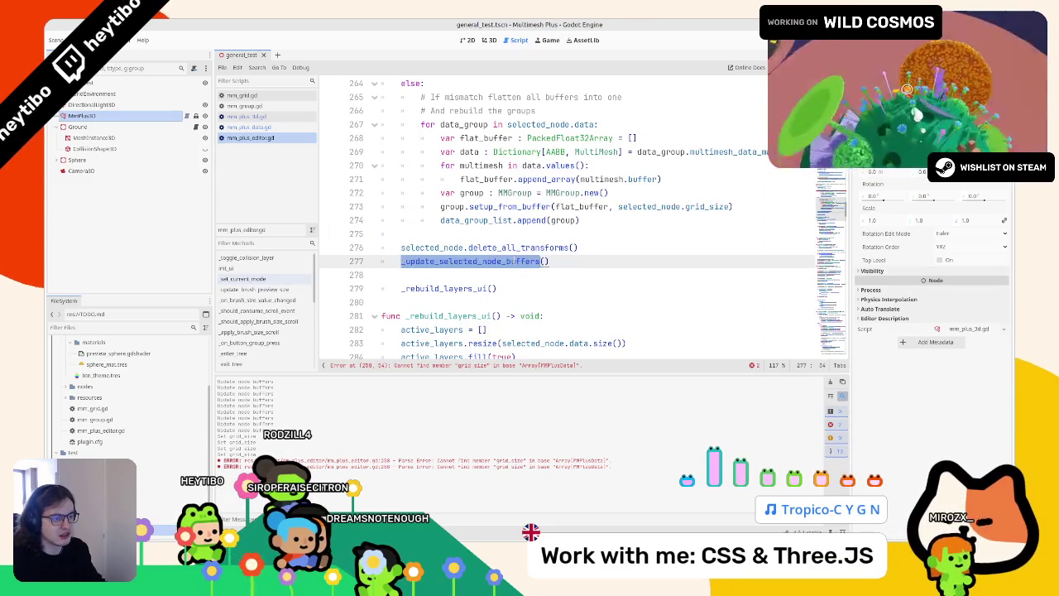
{"action": "key", "text": "Tab"}
{"action": "left_click", "coordinate": [515, 236]}
Remove the grid_size export line from mm_plus_data.gd
{"action": "scroll", "coordinate": [514, 236], "scroll_direction": "up", "scroll_amount": 5}
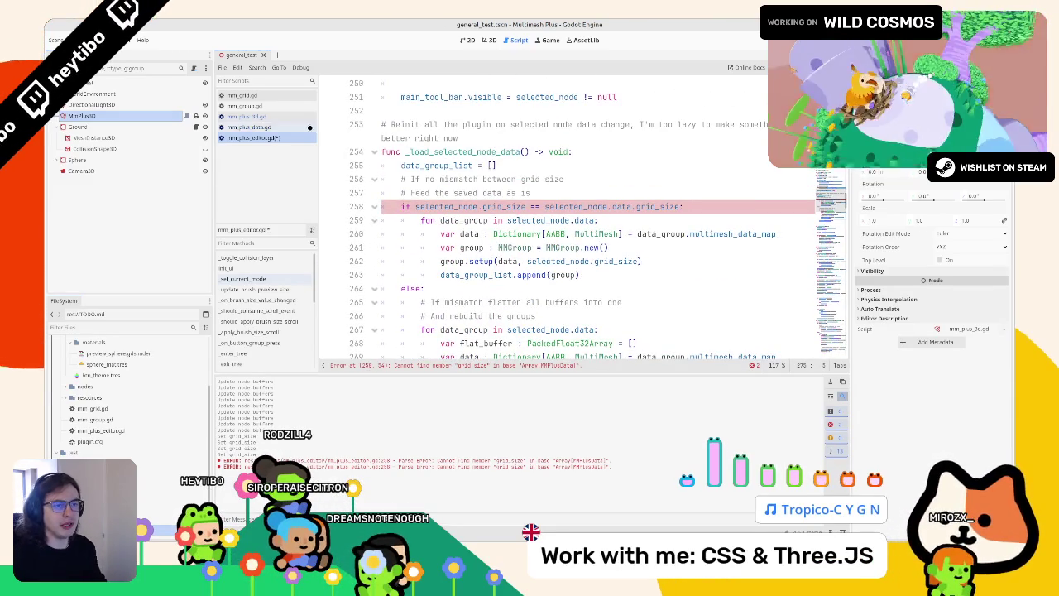
{"action": "left_click", "coordinate": [505, 206], "text": "ctrl"}
{"action": "triple_click", "coordinate": [455, 179]}
{"action": "key", "text": "ctrl+x"}
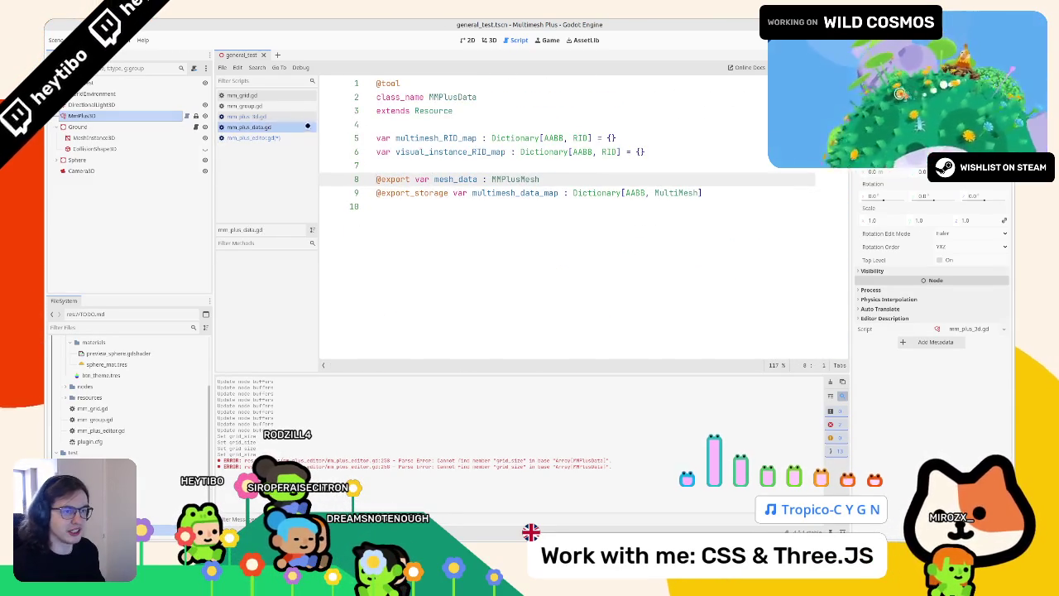
Add a previous_grid_size export of 50.0 beside grid_size in mm_plus_3d.gd and save it
{"action": "left_click", "coordinate": [247, 116]}
{"action": "left_click", "coordinate": [450, 151]}
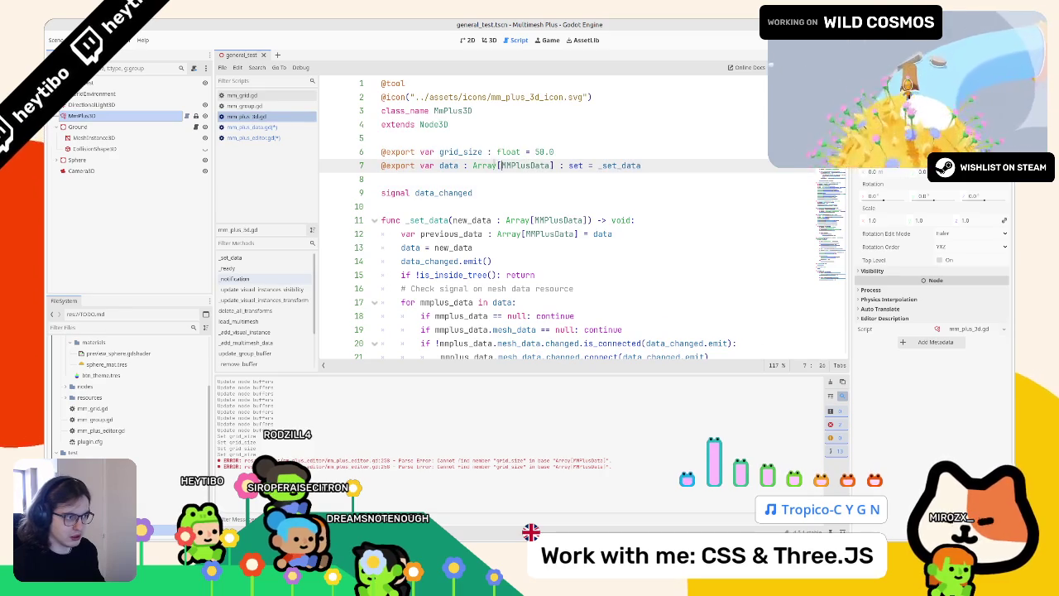
{"action": "key", "text": "ctrl+v"}
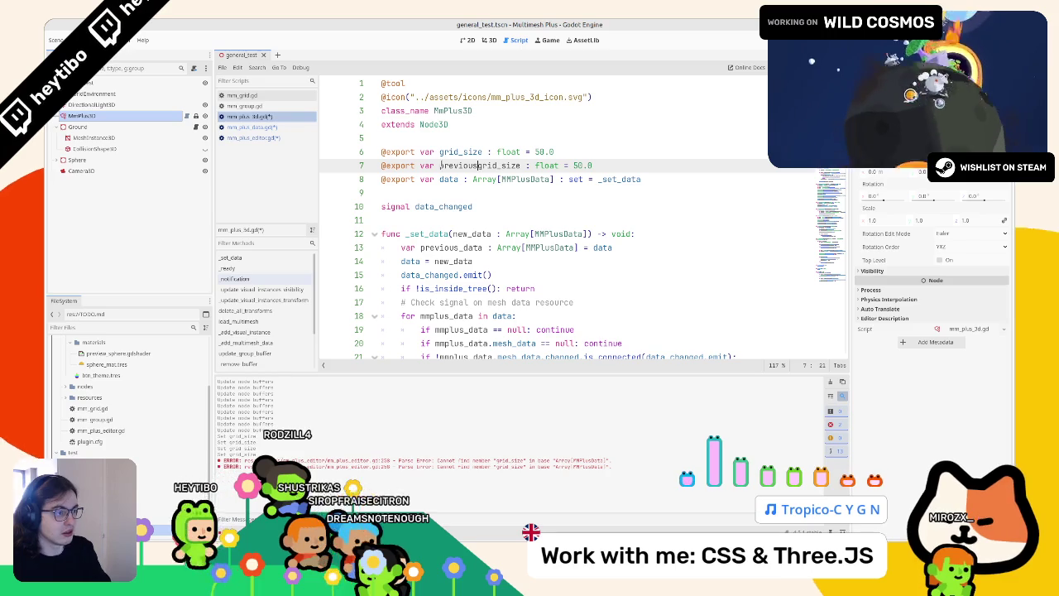
{"action": "type", "text": "_"}
{"action": "key", "text": "ctrl+s"}
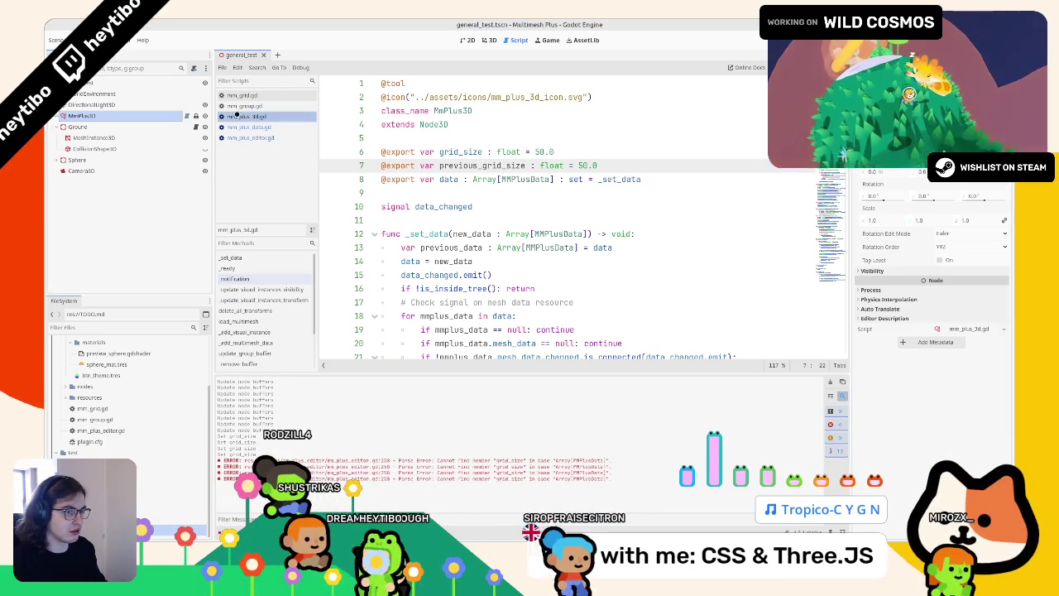
{"action": "key", "text": "ctrl+d"}
{"action": "left_click", "coordinate": [281, 137]}
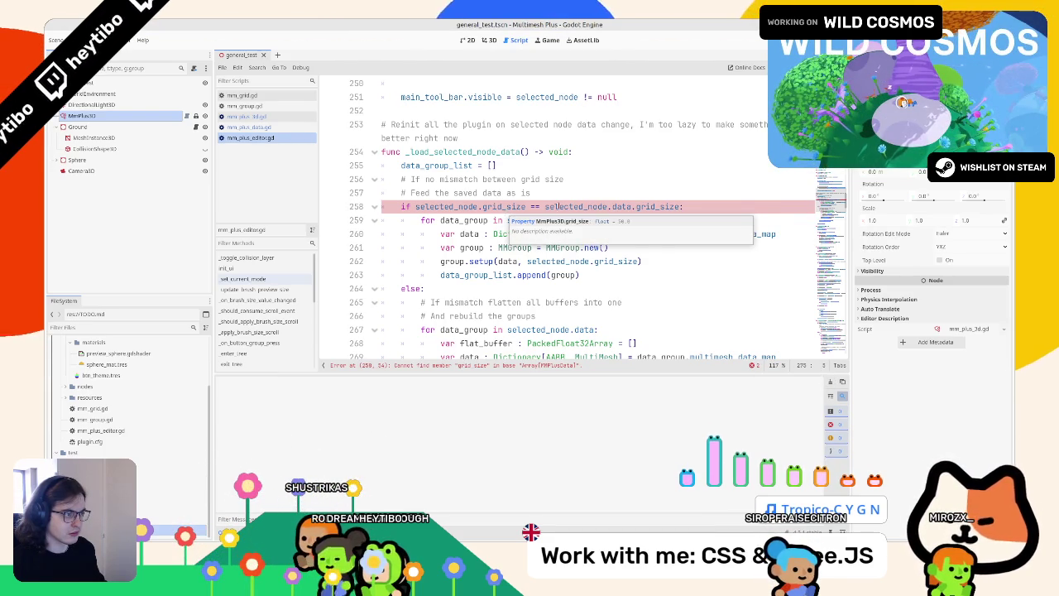
Change line 258's comparison to use selected_node.previous_grid_size, dropping 'data.'
{"action": "left_click", "coordinate": [653, 207]}
{"action": "type", "text": "previous_"}
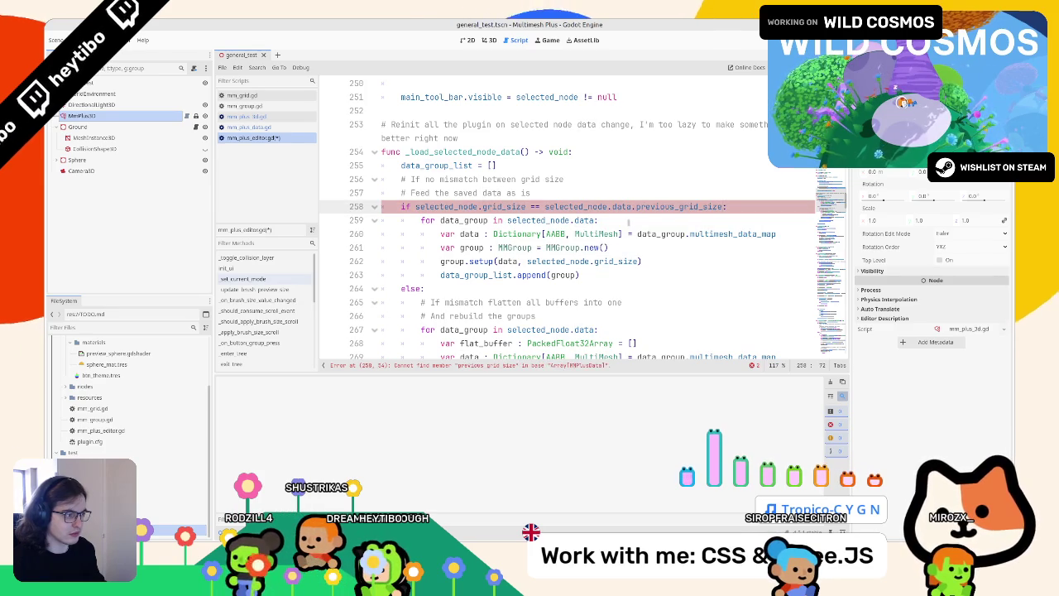
{"action": "double_click", "coordinate": [625, 206]}
{"action": "key", "text": "BackSpace"}
{"action": "key", "text": "Delete"}
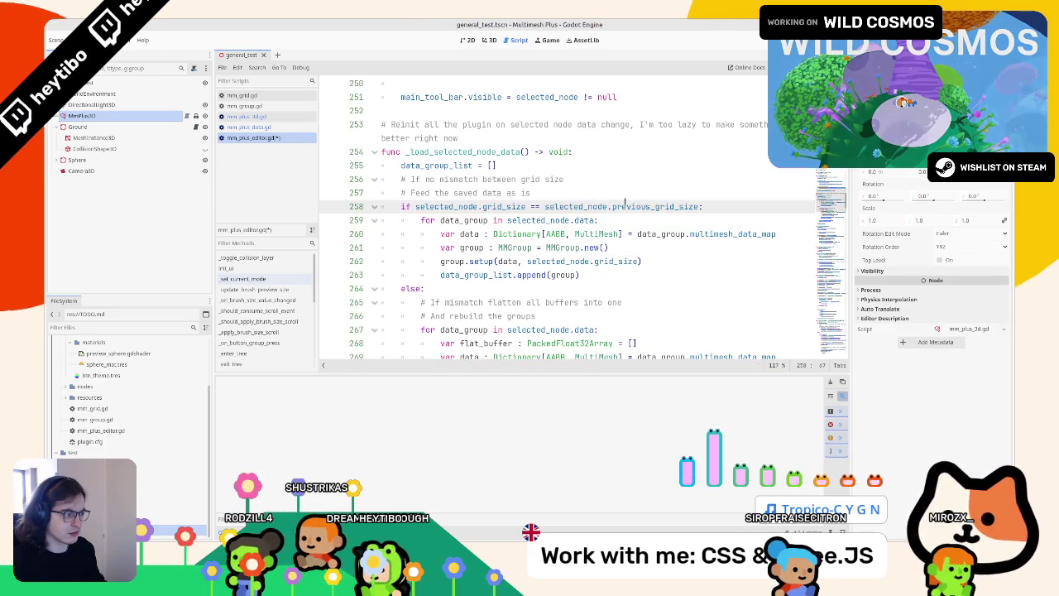
{"action": "left_click_drag", "start_coordinate": [525, 206], "coordinate": [416, 206]}
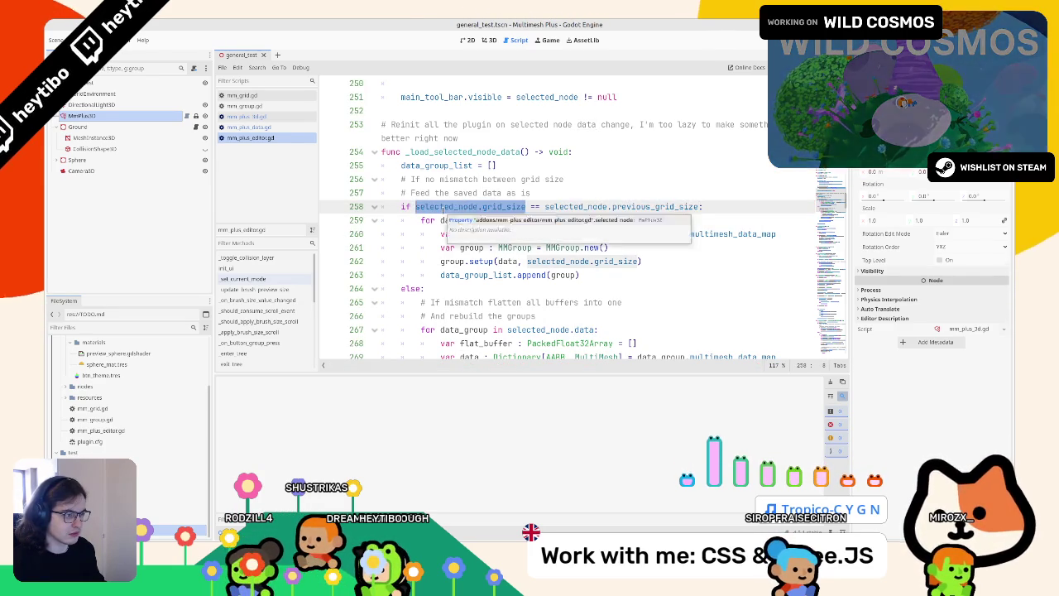
{"action": "scroll", "coordinate": [442, 210], "scroll_direction": "down", "scroll_amount": 2}
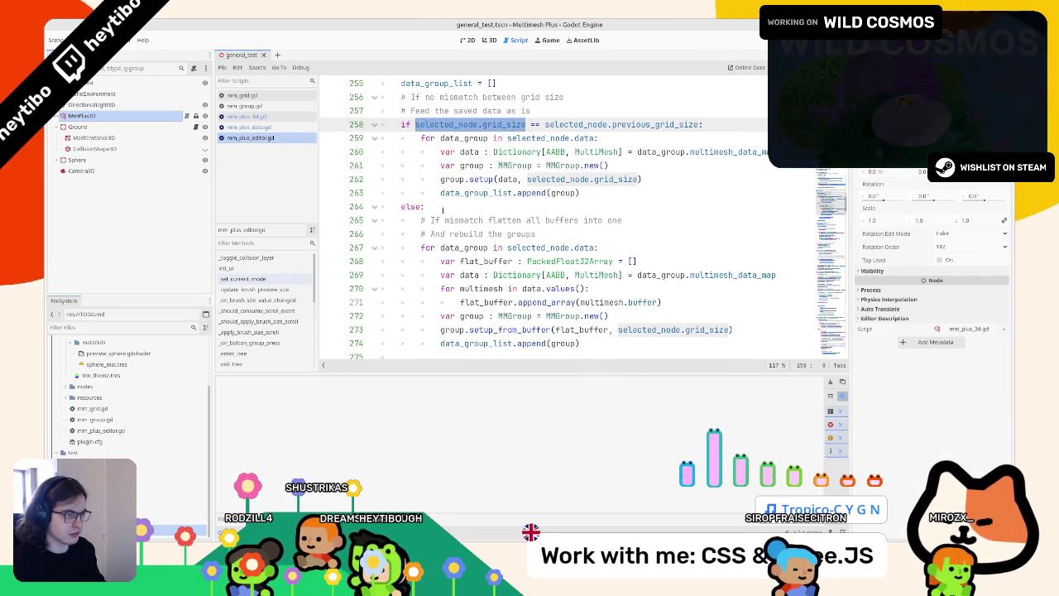
{"action": "scroll", "coordinate": [443, 210], "scroll_direction": "down", "scroll_amount": 2}
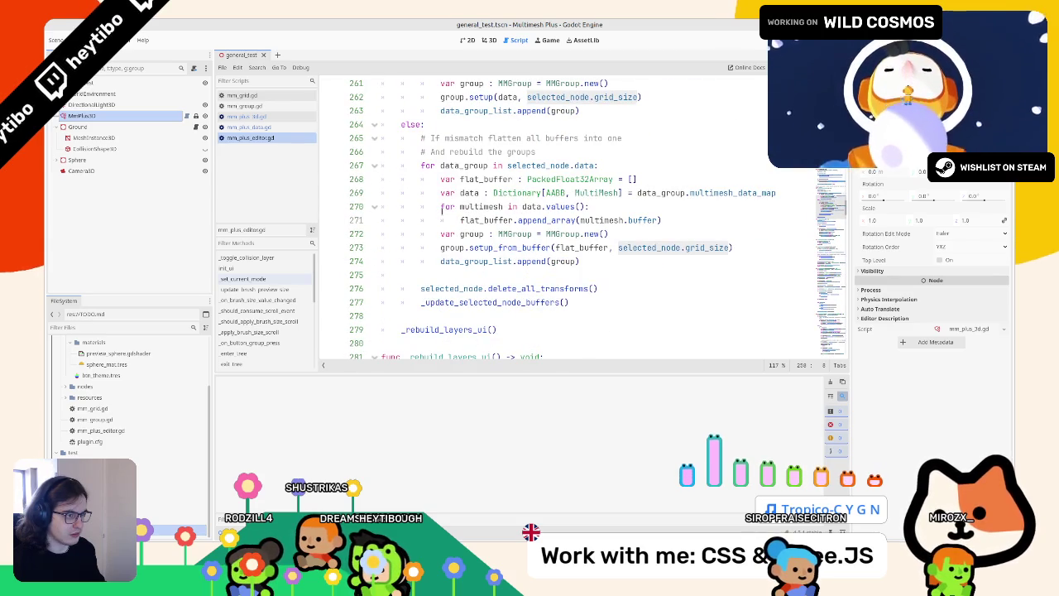
{"action": "scroll", "coordinate": [443, 211], "scroll_direction": "up", "scroll_amount": 2}
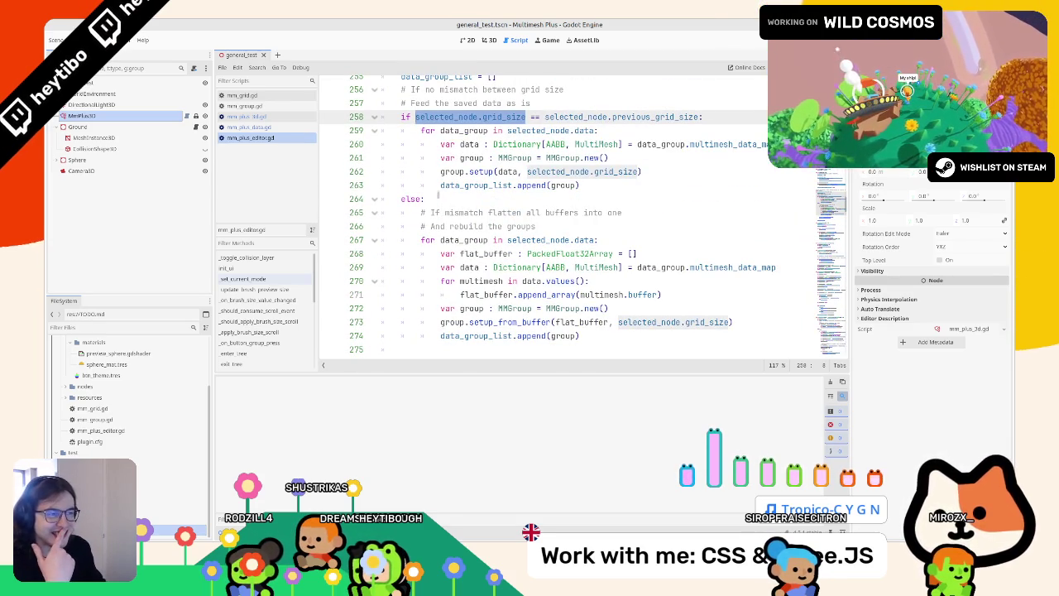
{"action": "scroll", "coordinate": [440, 203], "scroll_direction": "up", "scroll_amount": 1}
Browse mm_plus_data.gd, the 3D scene and then mm_grid.gd's add_point_in_region
{"action": "left_click", "coordinate": [253, 127]}
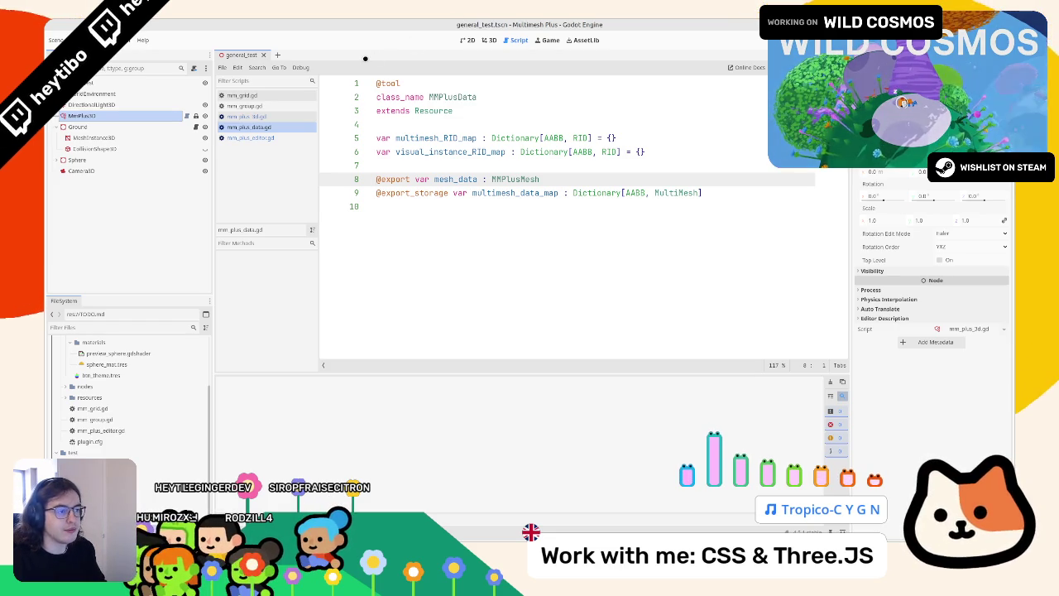
{"action": "left_click", "coordinate": [496, 43]}
{"action": "left_click", "coordinate": [513, 38]}
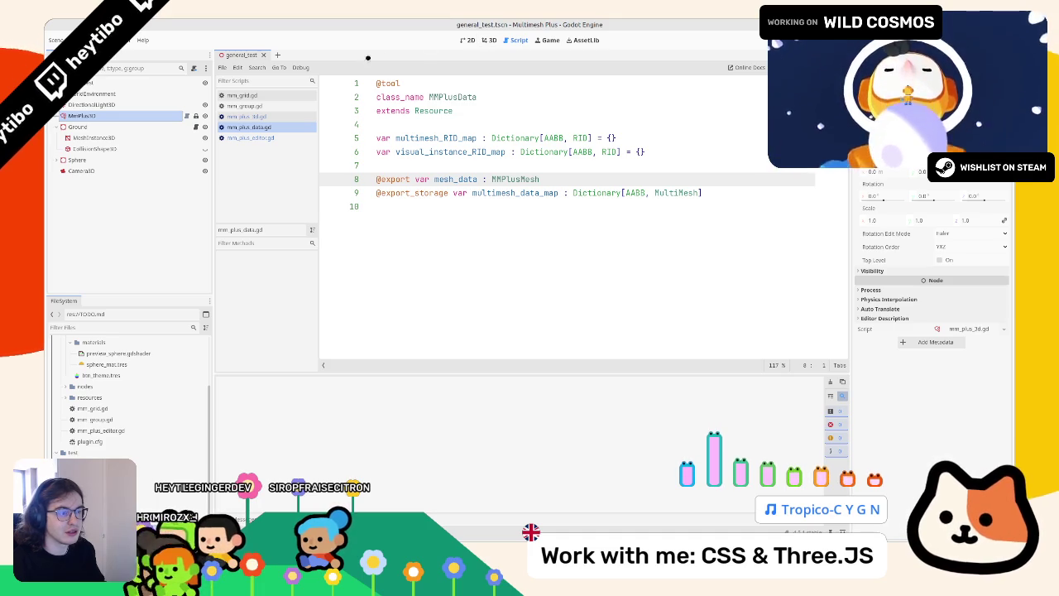
{"action": "left_click", "coordinate": [137, 116]}
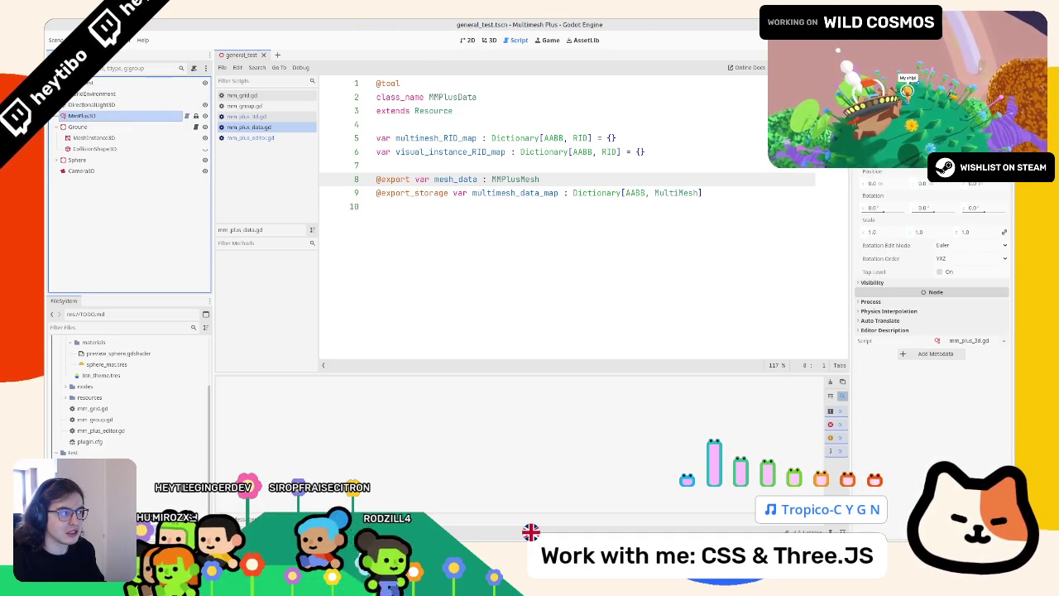
{"action": "left_click", "coordinate": [224, 95]}
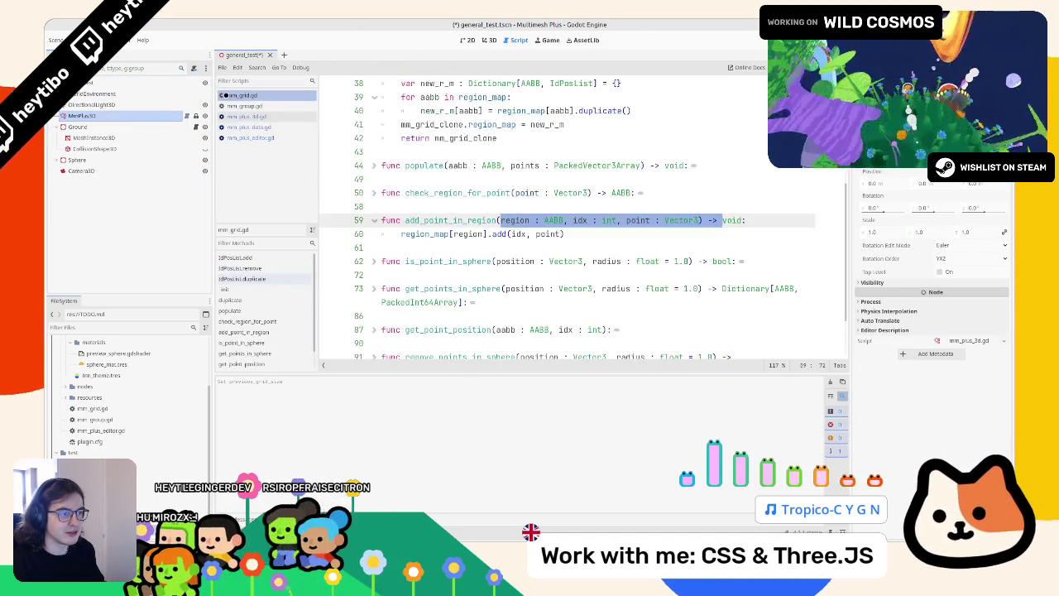
Review the previous_grid_size export in mm_plus_3d.gd
{"action": "left_click", "coordinate": [245, 127]}
{"action": "left_click", "coordinate": [167, 114]}
{"action": "left_click", "coordinate": [186, 115]}
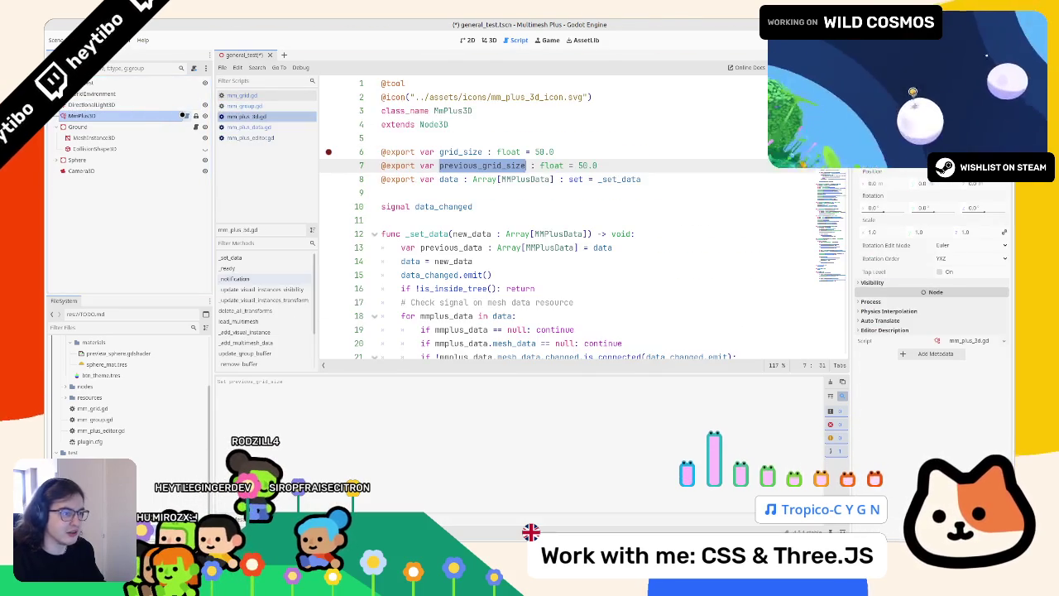
{"action": "scroll", "coordinate": [496, 178], "scroll_direction": "down", "scroll_amount": 3}
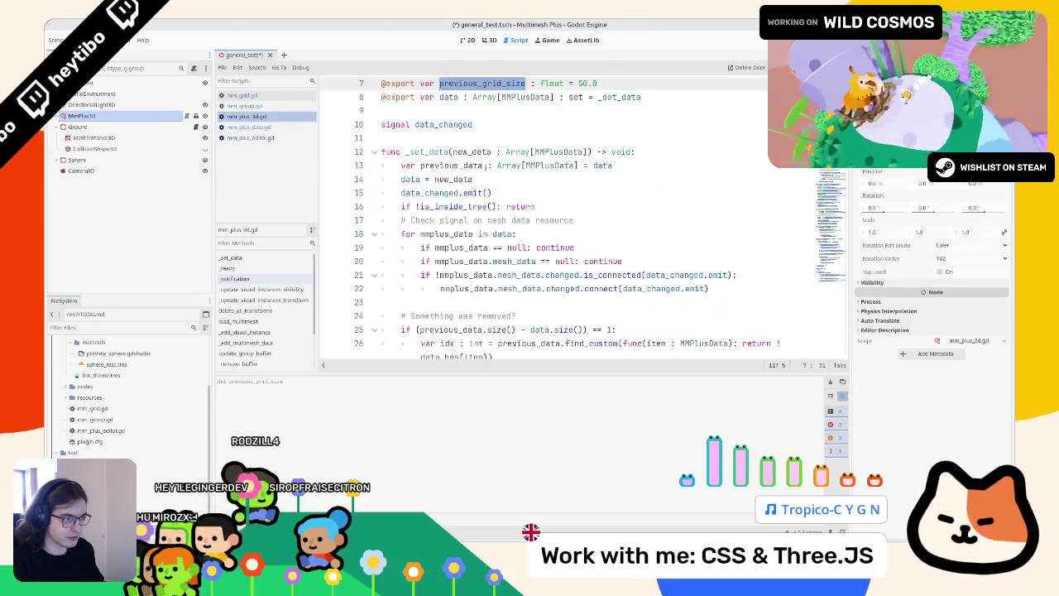
{"action": "scroll", "coordinate": [486, 167], "scroll_direction": "down", "scroll_amount": 3}
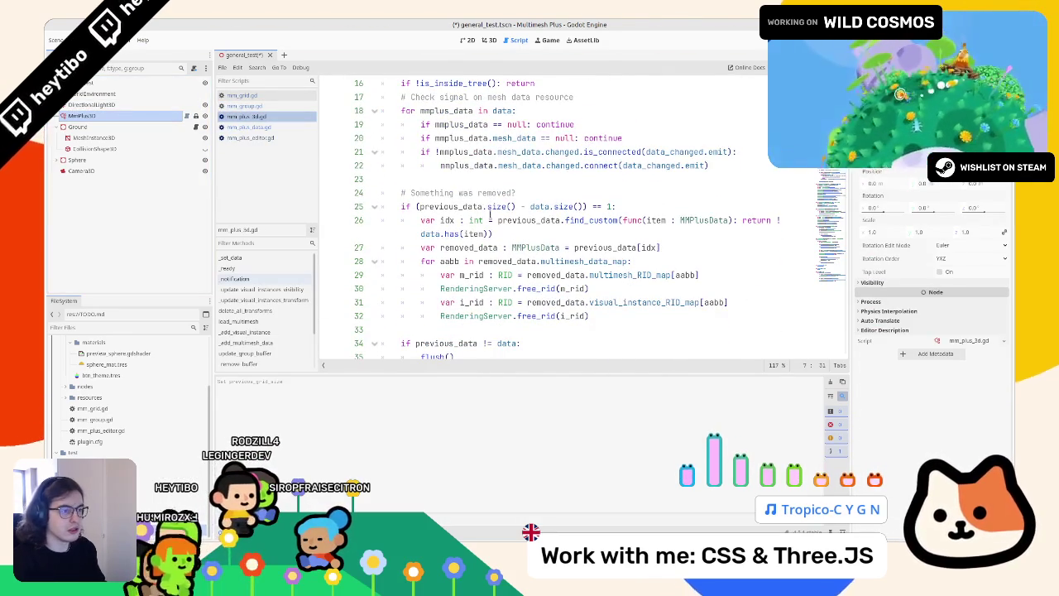
{"action": "scroll", "coordinate": [490, 220], "scroll_direction": "up", "scroll_amount": 3}
{"action": "scroll", "coordinate": [490, 220], "scroll_direction": "up", "scroll_amount": 3}
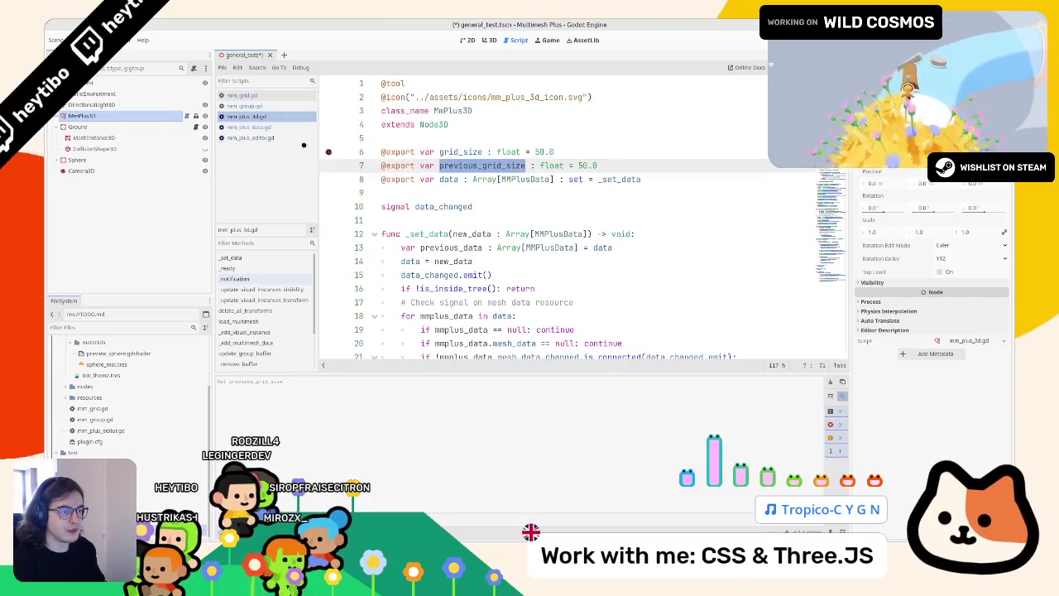
Add 'selected_node.previous_grid_size = selected_node.grid_size' after _update_selected_node_buffers() in mm_plus_editor.gd
{"action": "left_click", "coordinate": [252, 137]}
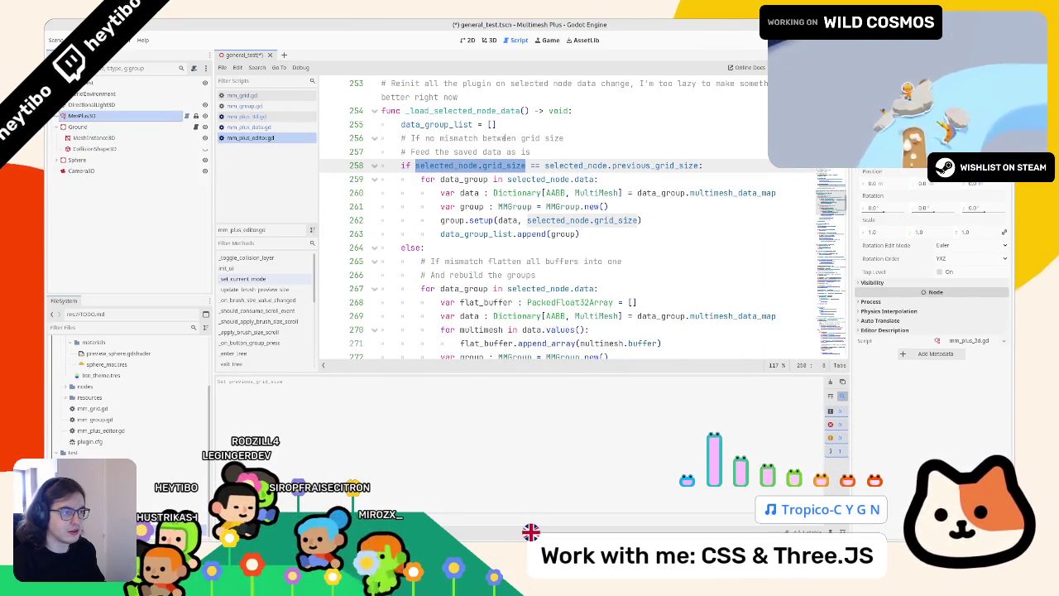
{"action": "left_click_drag", "start_coordinate": [702, 166], "coordinate": [545, 165]}
{"action": "left_click", "coordinate": [478, 249]}
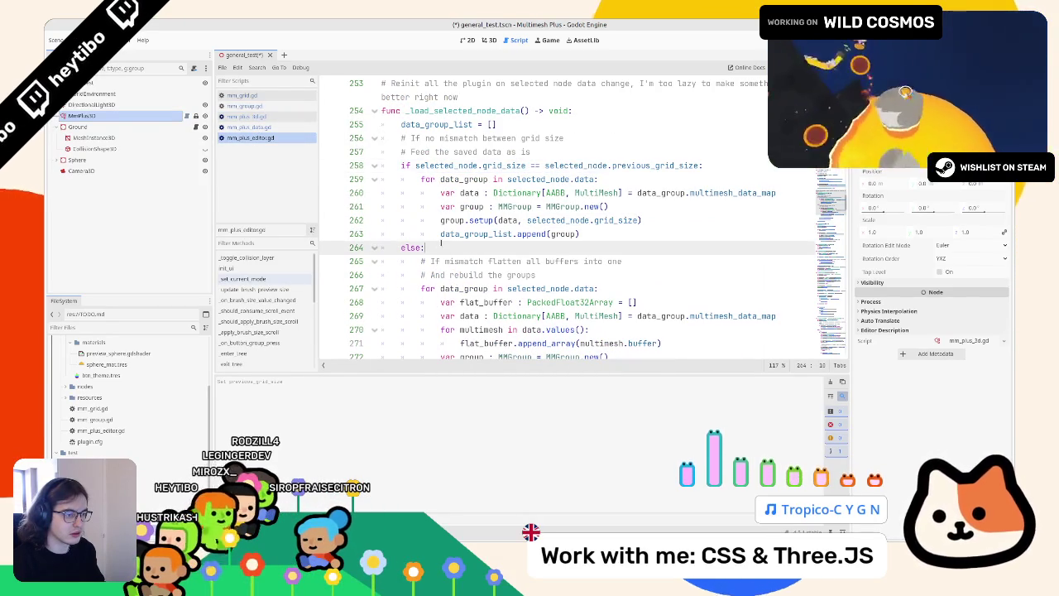
{"action": "scroll", "coordinate": [441, 243], "scroll_direction": "down", "scroll_amount": 2}
{"action": "left_click", "coordinate": [374, 229]}
{"action": "left_click", "coordinate": [605, 269]}
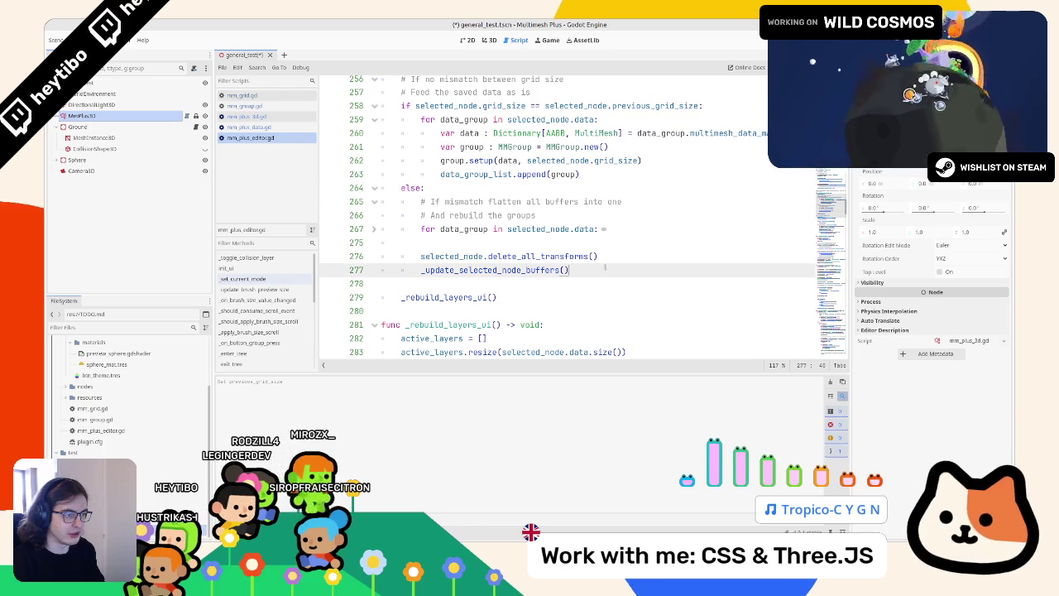
{"action": "key", "text": "Return"}
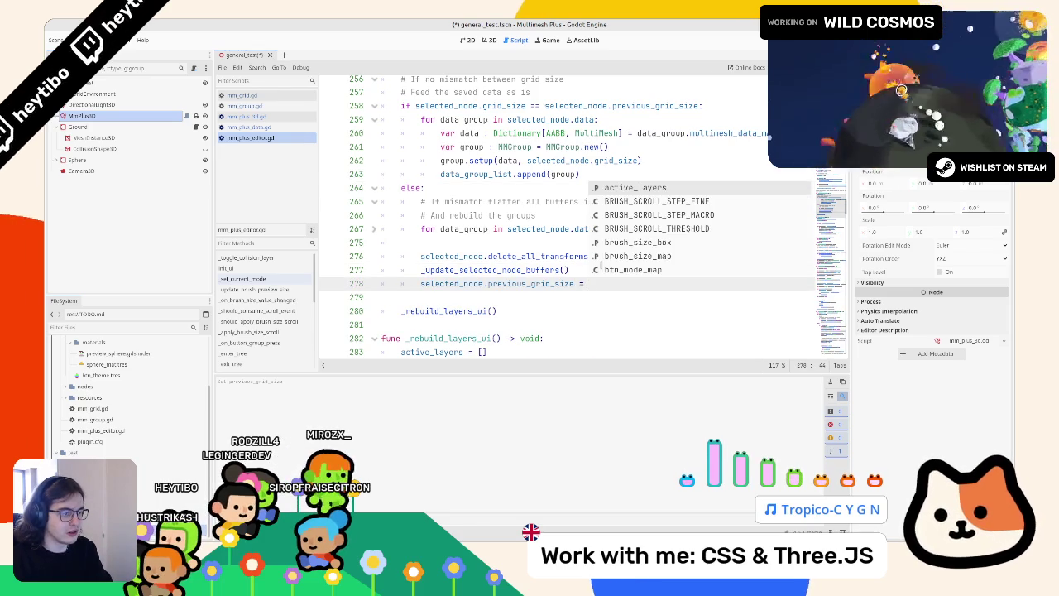
{"action": "type", "text": "selected_node."}
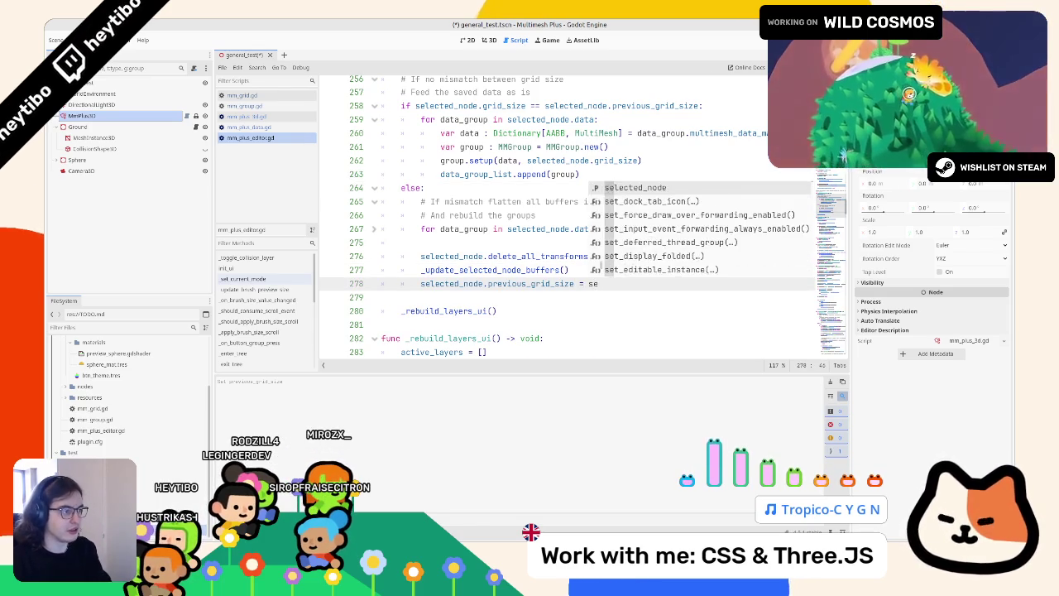
{"action": "type", "text": "grid"}
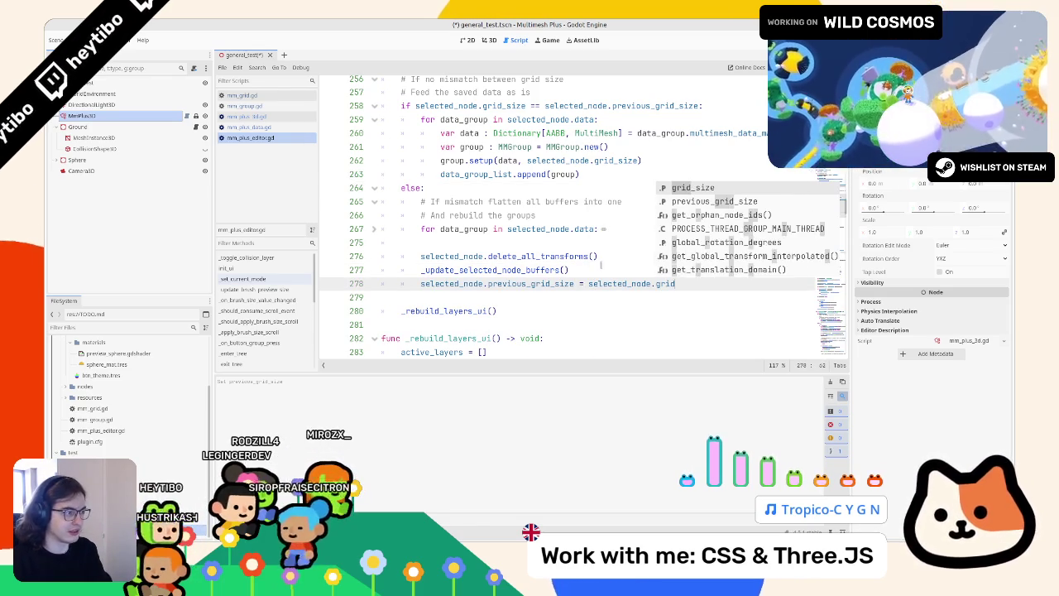
{"action": "key", "text": "Return"}
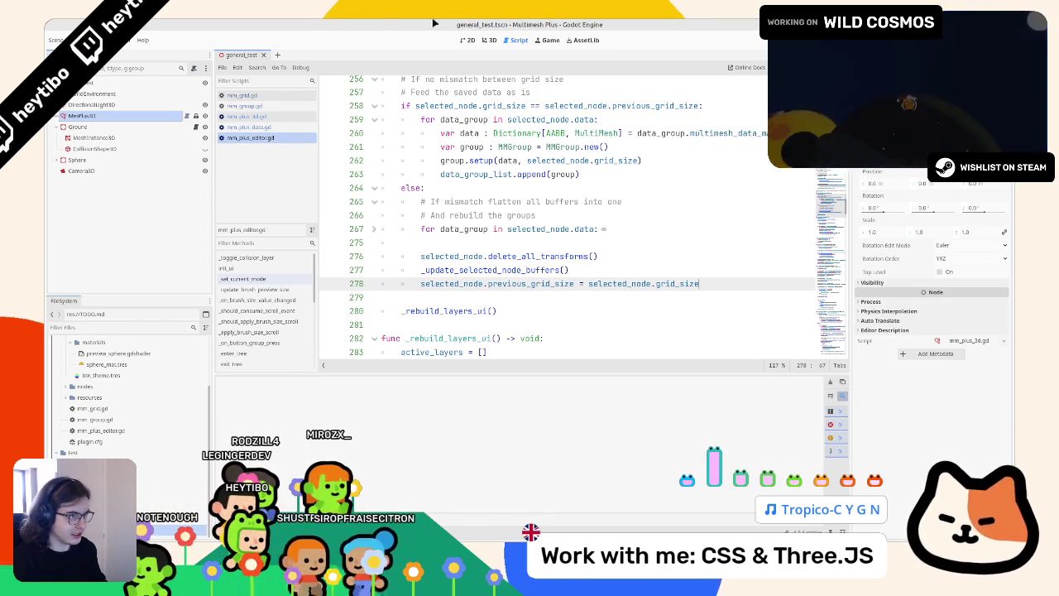
{"action": "scroll", "coordinate": [572, 215], "scroll_direction": "up", "scroll_amount": 1}
{"action": "scroll", "coordinate": [714, 183], "scroll_direction": "up", "scroll_amount": 1}
{"action": "left_click", "coordinate": [714, 182]}
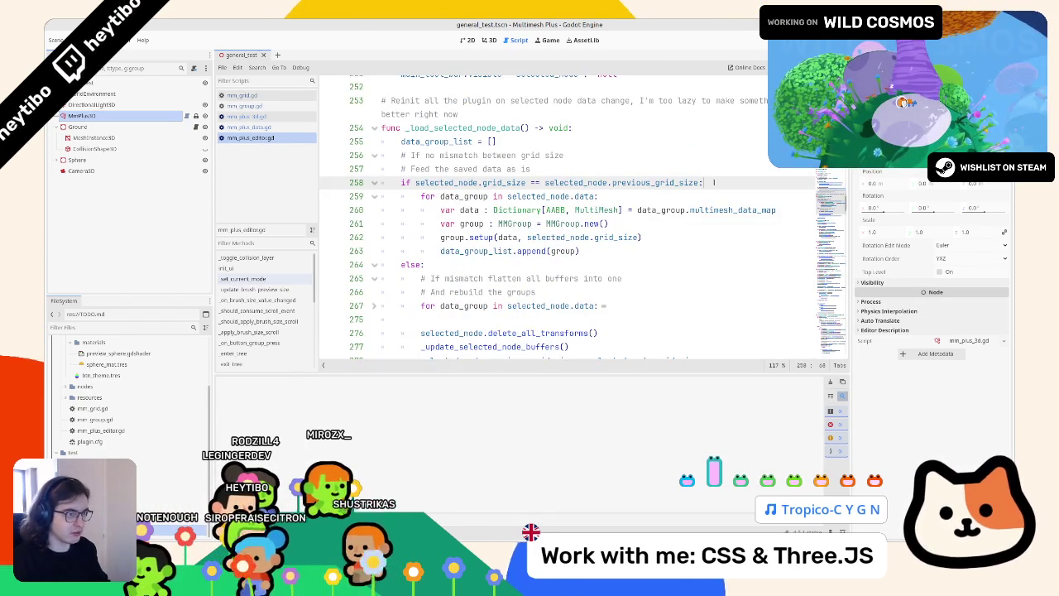
Edit the print message on line 259, adding 'based on saved data' and replacing 'node' with 'editor'
{"action": "key", "text": "Return"}
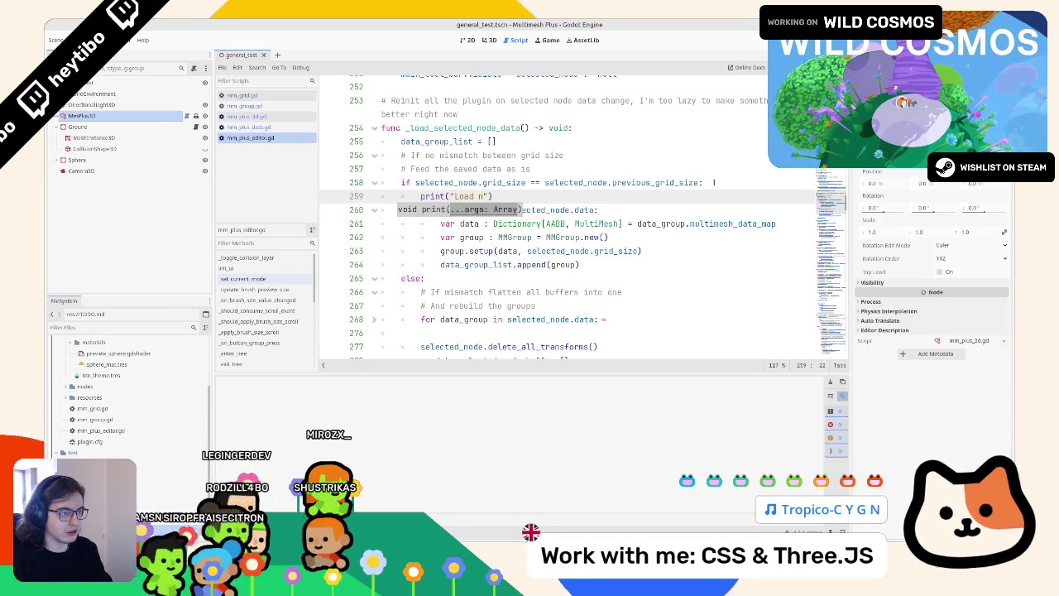
{"action": "type", "text": "ode based o"}
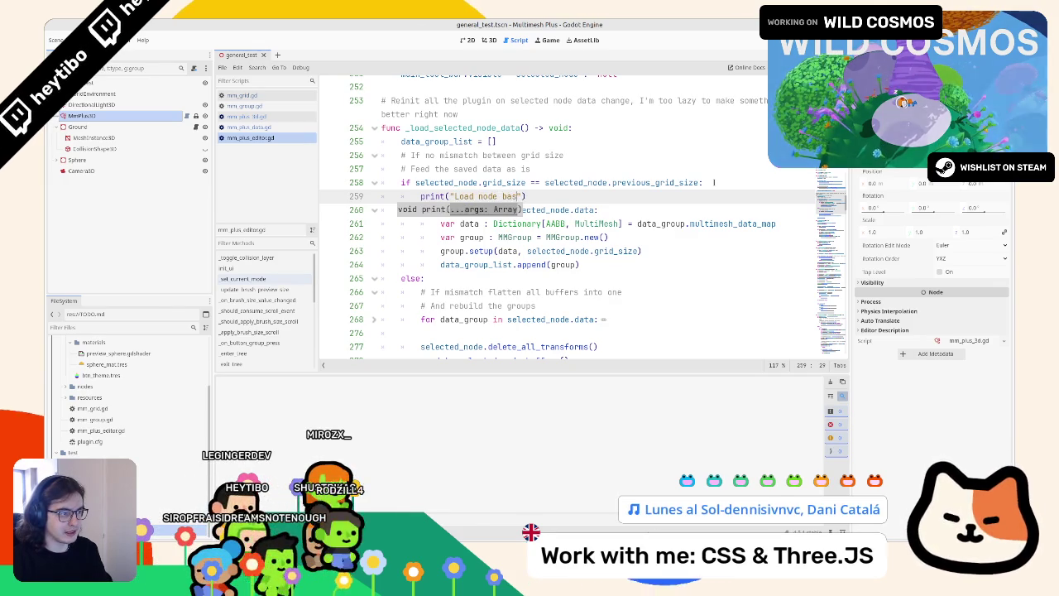
{"action": "type", "text": "n saved dat"}
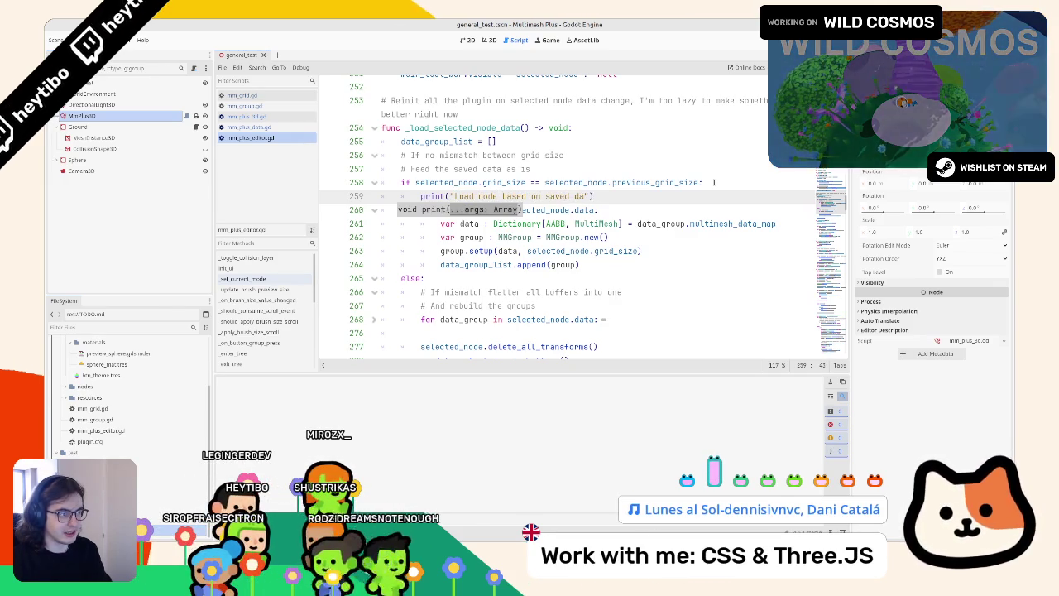
{"action": "type", "text": "a"}
{"action": "double_click", "coordinate": [489, 196]}
{"action": "type", "text": "editor"}
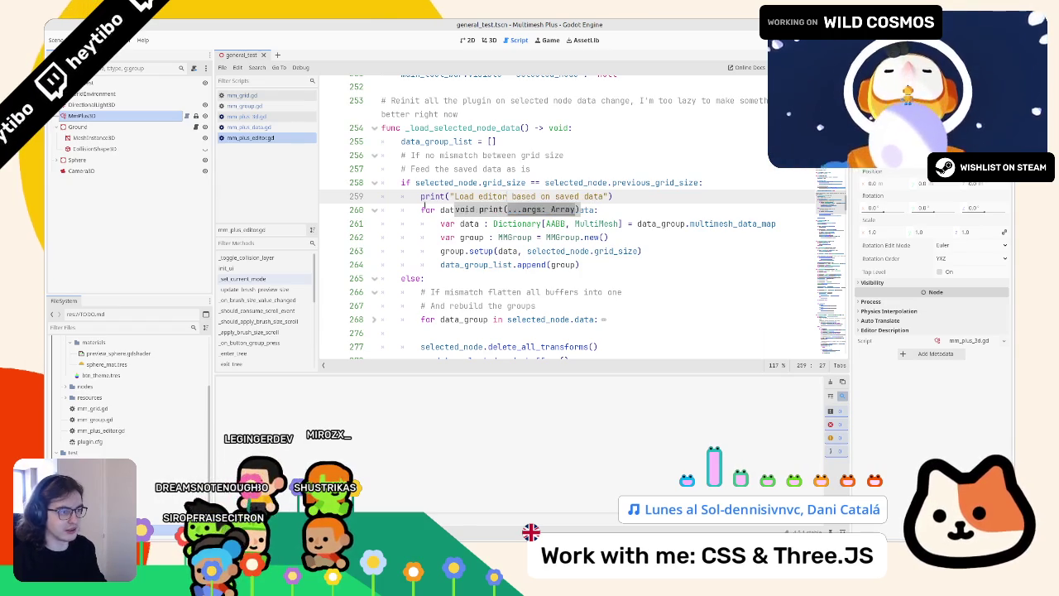
{"action": "left_click_drag", "start_coordinate": [421, 196], "coordinate": [698, 202]}
Move that print statement out of line 259 into the grid-size mismatch branch
{"action": "left_click", "coordinate": [507, 279]}
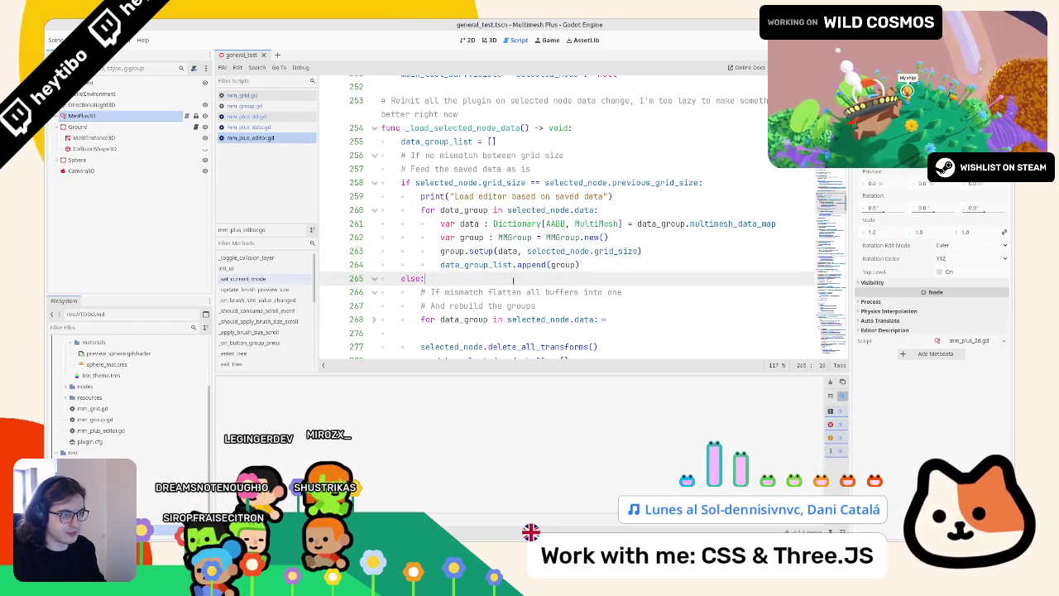
{"action": "mouse_move", "coordinate": [454, 196]}
{"action": "left_mouse_down"}
{"action": "mouse_move", "coordinate": [614, 196]}
{"action": "mouse_move", "coordinate": [580, 196]}
{"action": "left_mouse_up"}
{"action": "double_click", "coordinate": [432, 196]}
{"action": "key", "text": "shift+End"}
{"action": "key", "text": "ctrl+c"}
{"action": "key", "text": "BackSpace"}
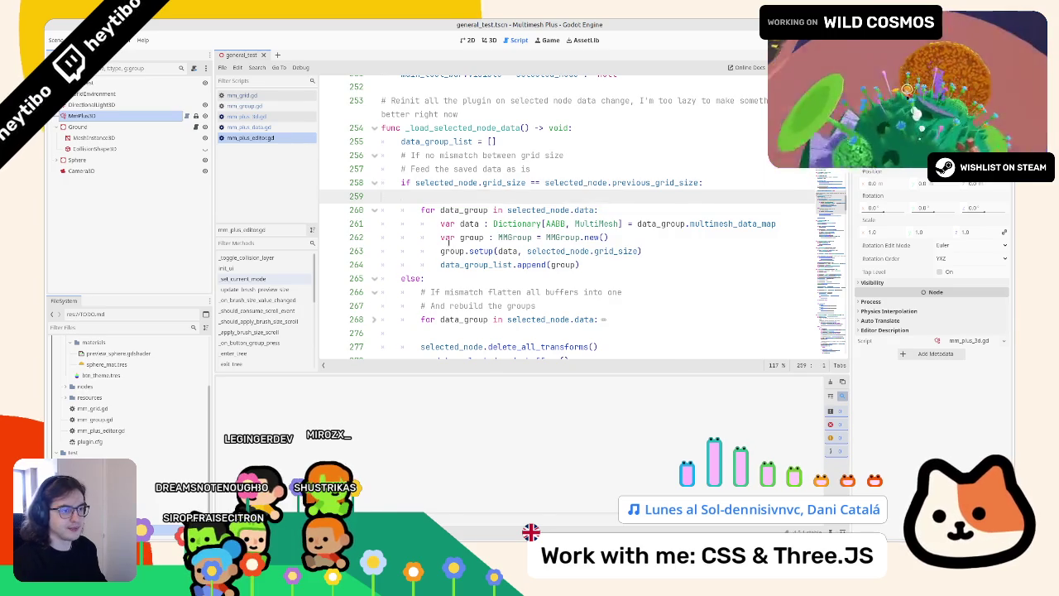
{"action": "key", "text": "BackSpace"}
{"action": "left_click", "coordinate": [547, 265]}
{"action": "key", "text": "ctrl+v"}
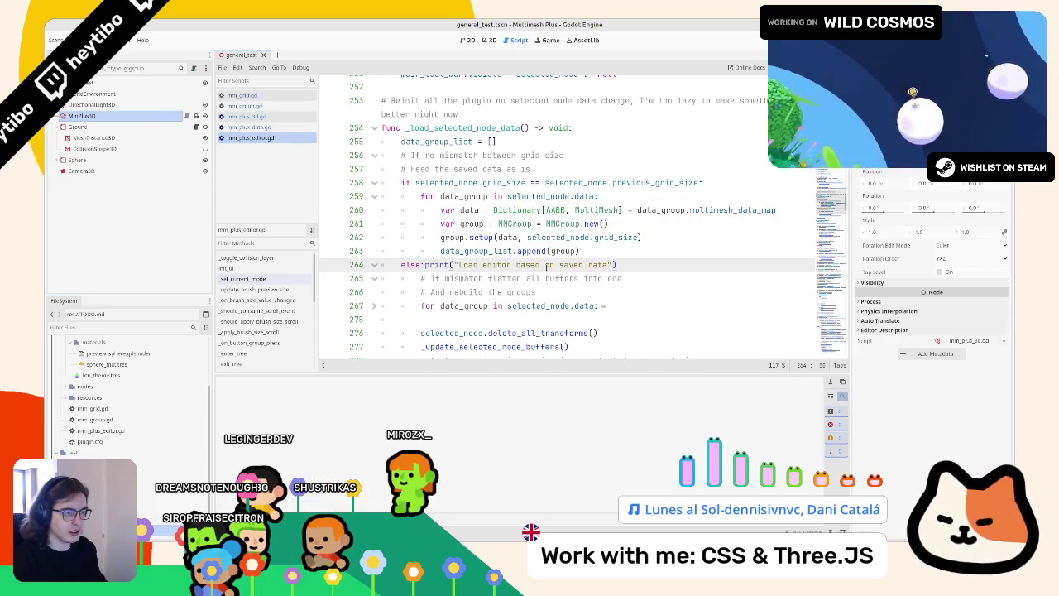
{"action": "key", "text": "ctrl+z"}
{"action": "left_click", "coordinate": [548, 290]}
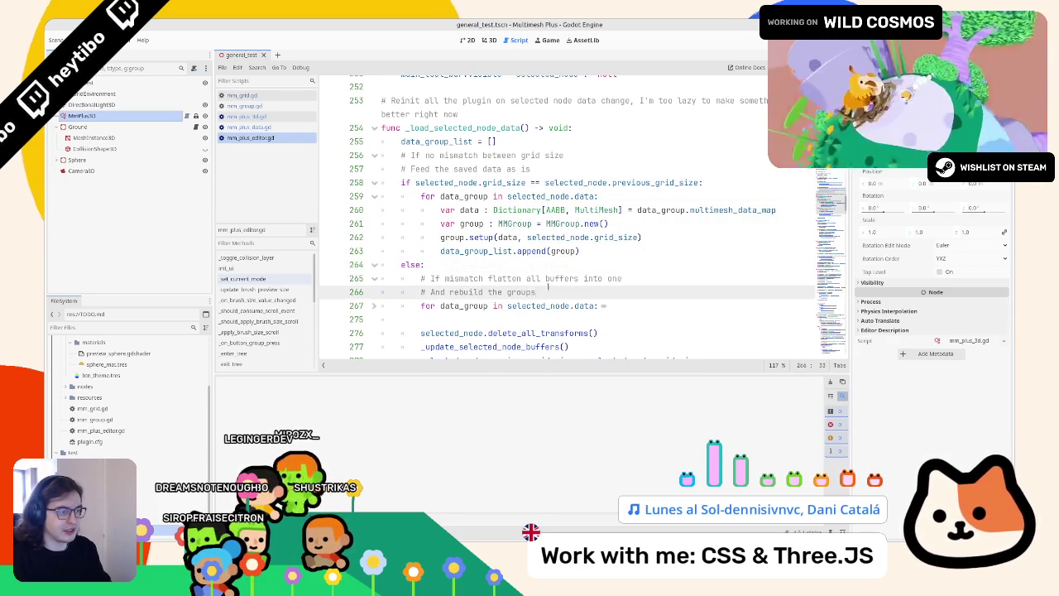
{"action": "key", "text": "ctrl+v"}
Rewrite the moved print's message to "Grid size changed, re-parse all data"
{"action": "left_click_drag", "start_coordinate": [456, 305], "coordinate": [596, 306]}
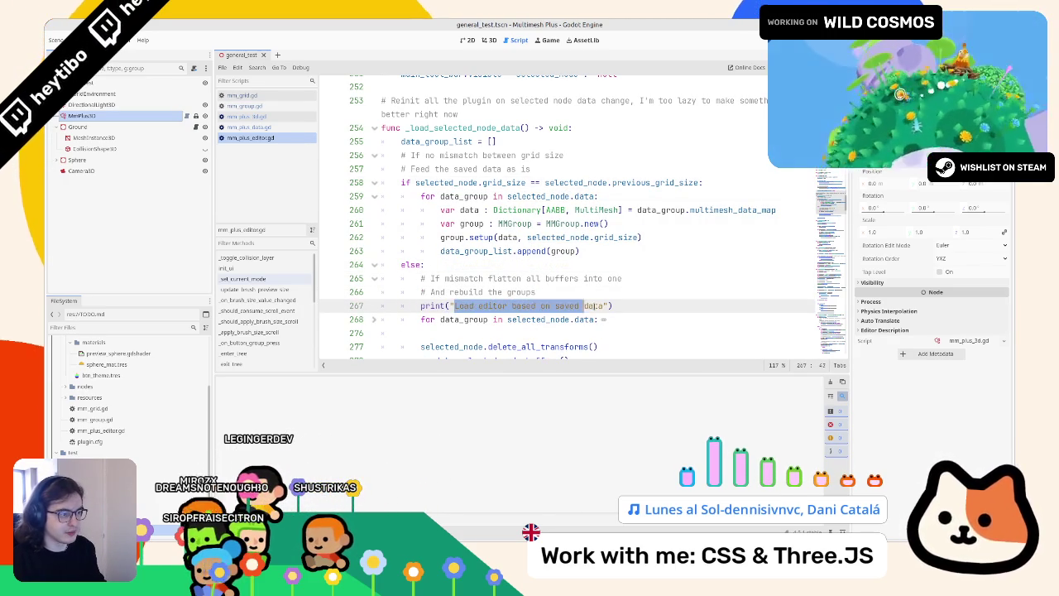
{"action": "key", "text": "BackSpace"}
{"action": "type", "text": "Grou"}
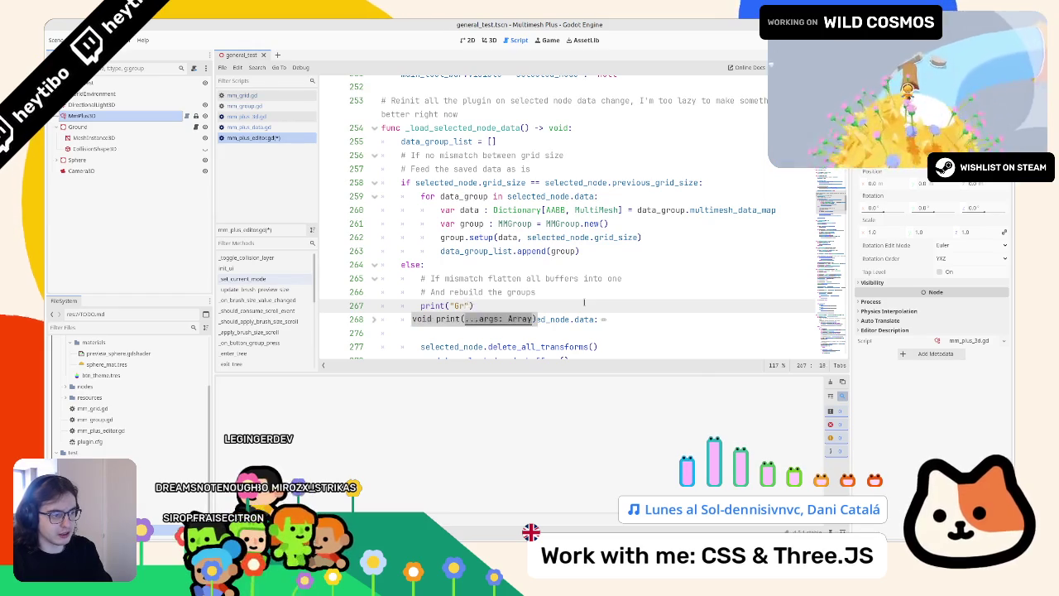
{"action": "type", "text": "changed, "}
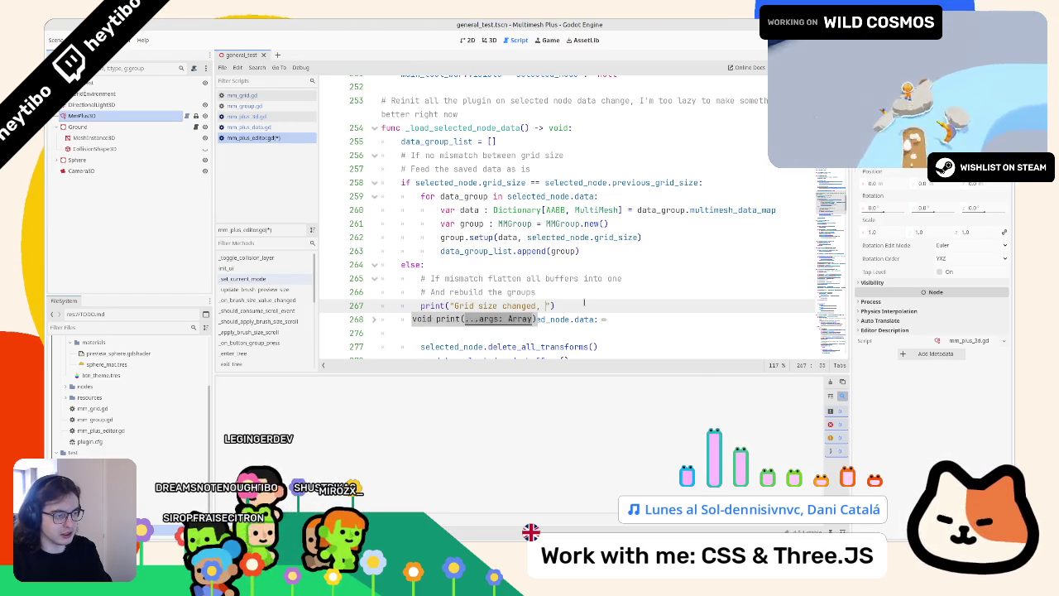
{"action": "type", "text": "oad all data"}
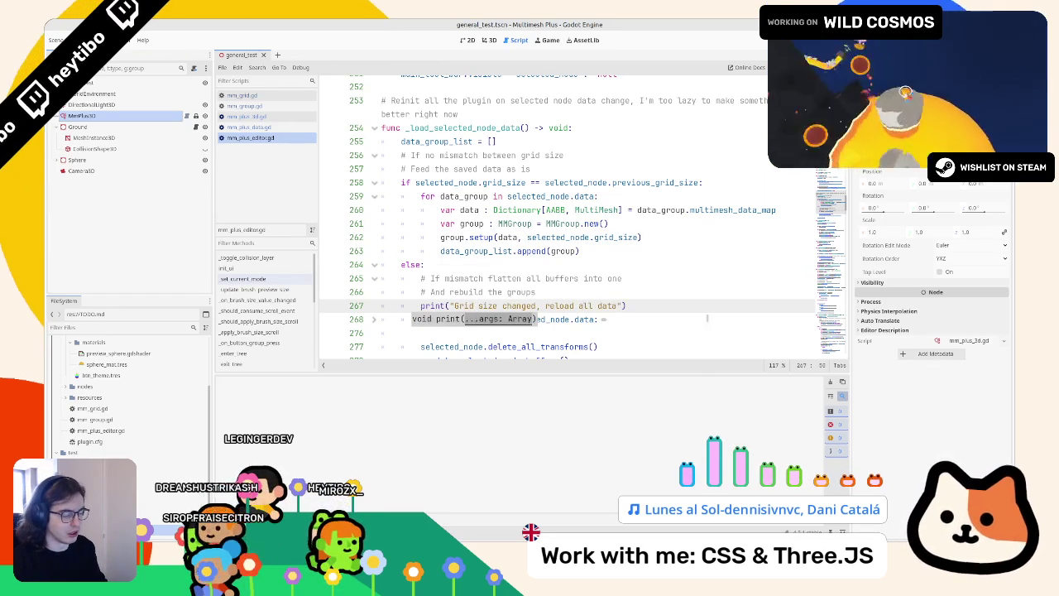
{"action": "double_click", "coordinate": [560, 305]}
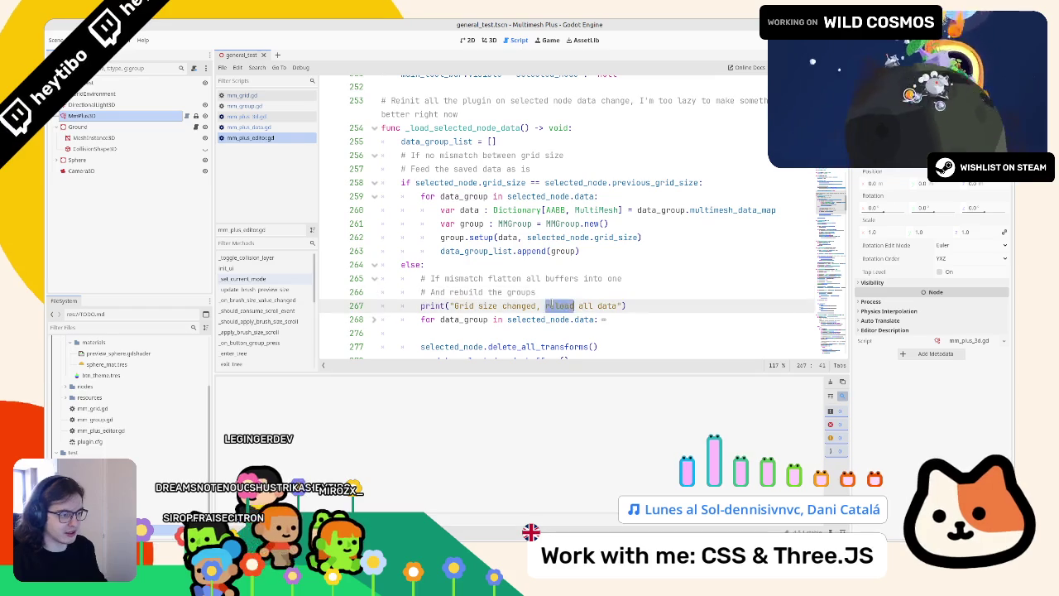
{"action": "type", "text": "parse"}
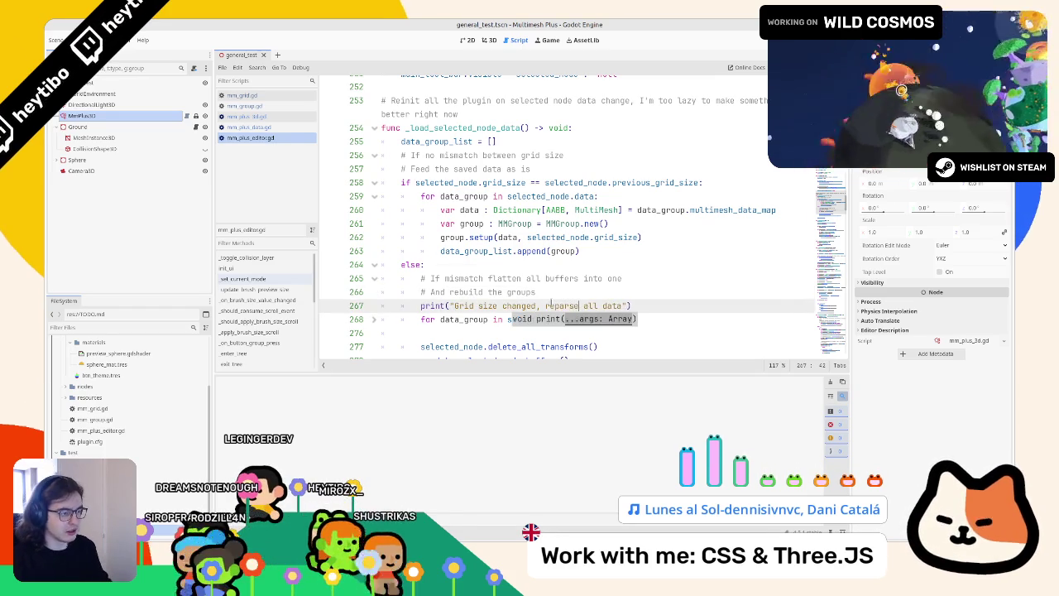
{"action": "left_click", "coordinate": [551, 305]}
{"action": "type", "text": "-"}
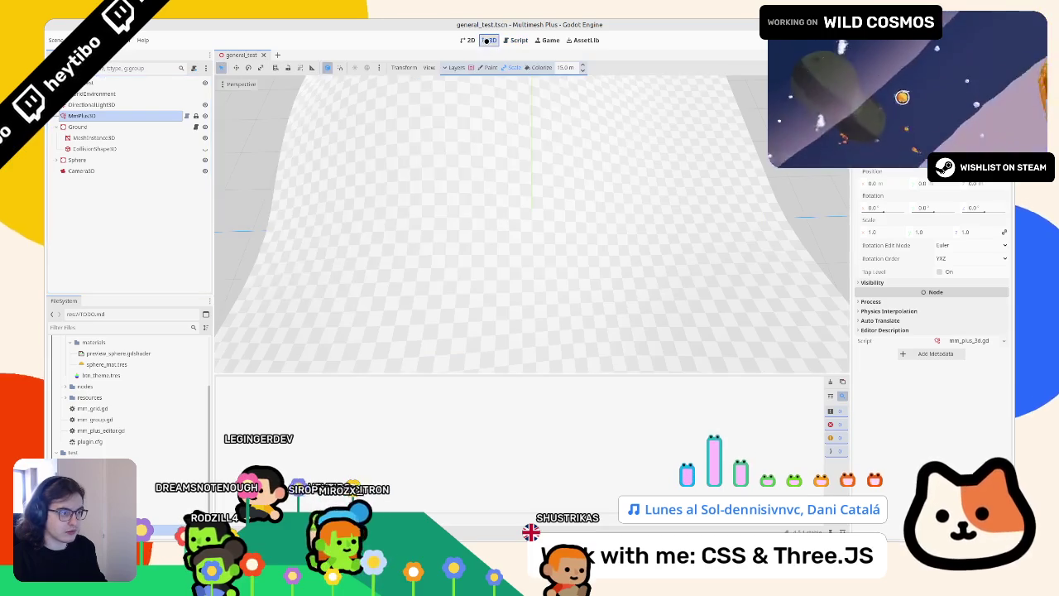
{"action": "left_click", "coordinate": [489, 40]}
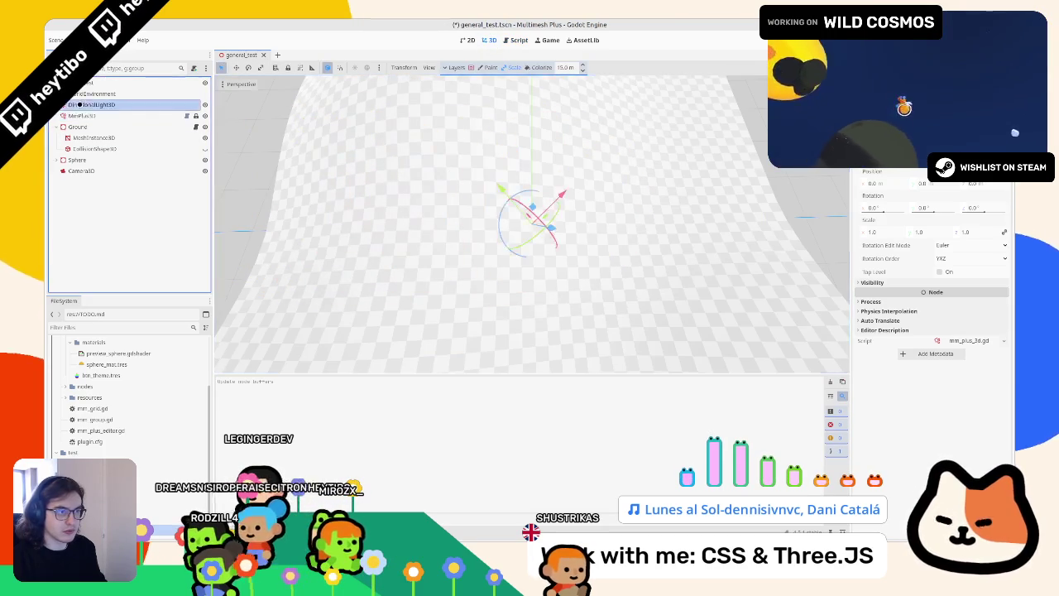
In Paint mode, paint instances, erase a U-shaped swath, and paint toward the terrain's right edge
{"action": "key", "text": "p"}
{"action": "scroll", "coordinate": [496, 207], "scroll_direction": "down", "scroll_amount": 6}
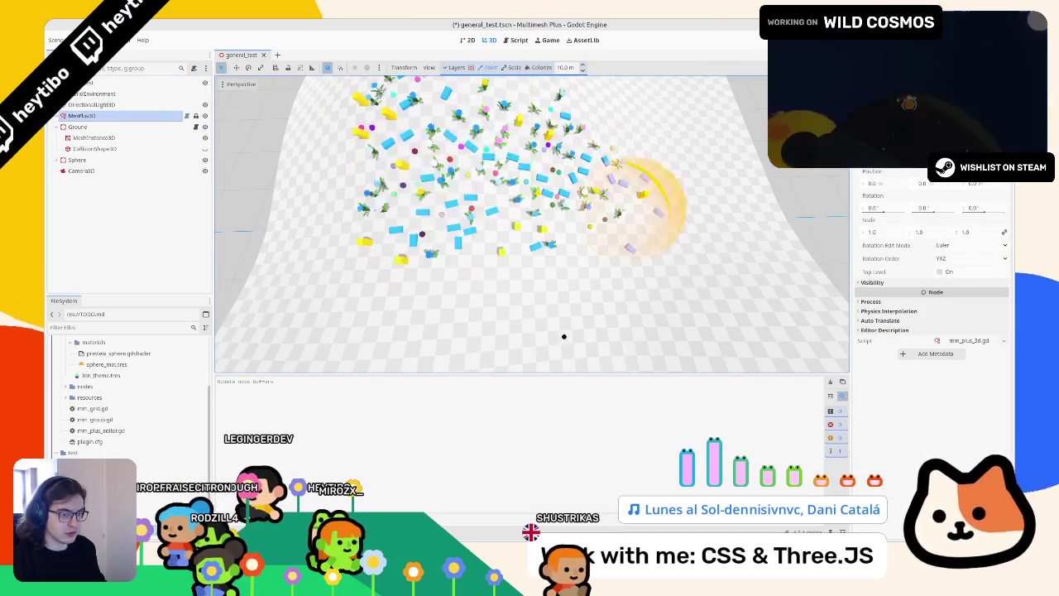
{"action": "left_click", "coordinate": [91, 93]}
{"action": "left_click", "coordinate": [91, 115]}
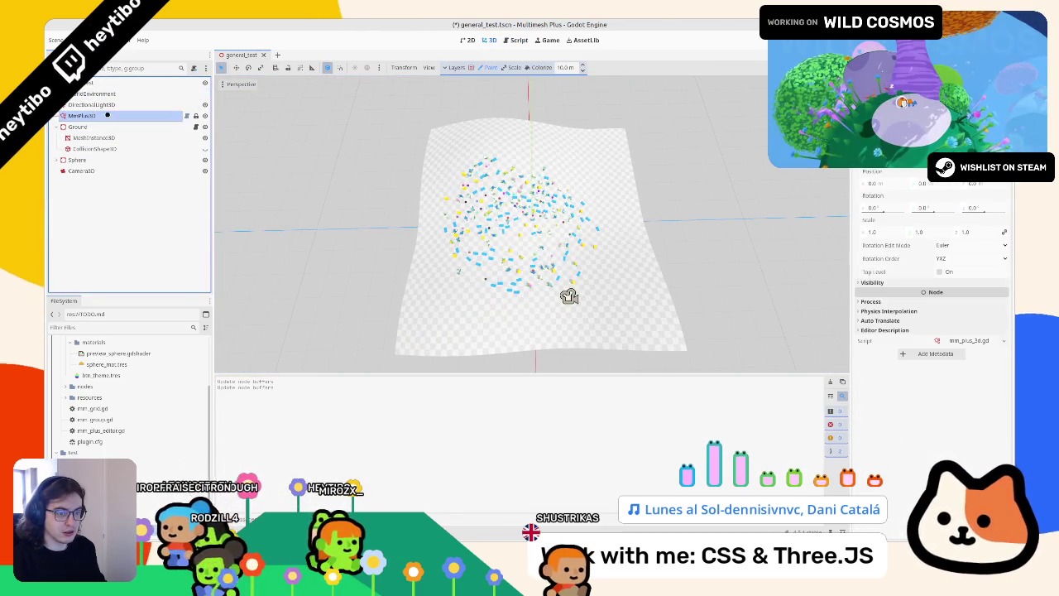
{"action": "scroll", "coordinate": [497, 260], "scroll_direction": "up", "scroll_amount": 2}
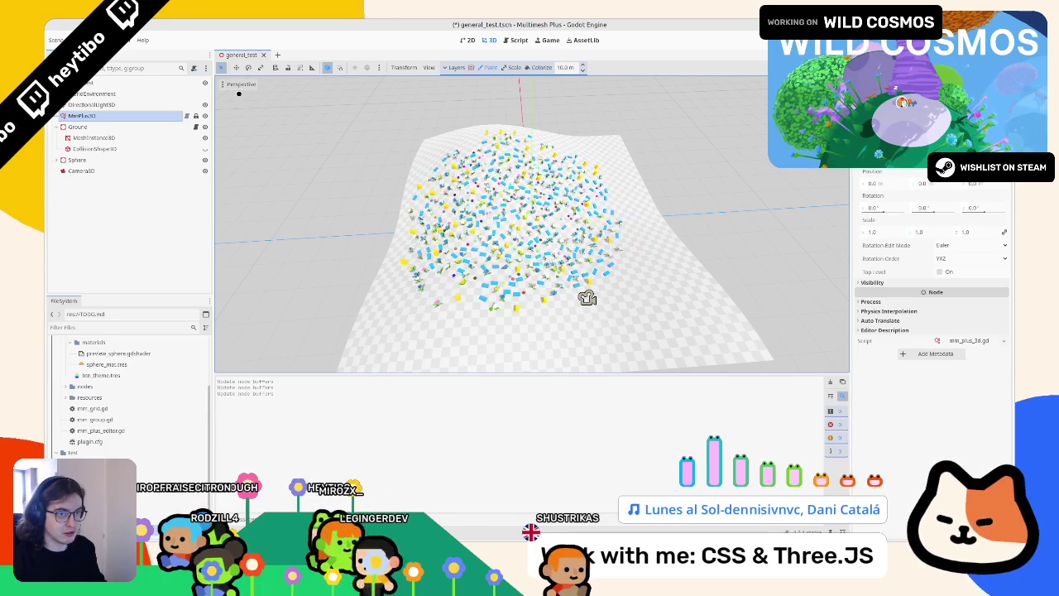
{"action": "left_click", "coordinate": [106, 115]}
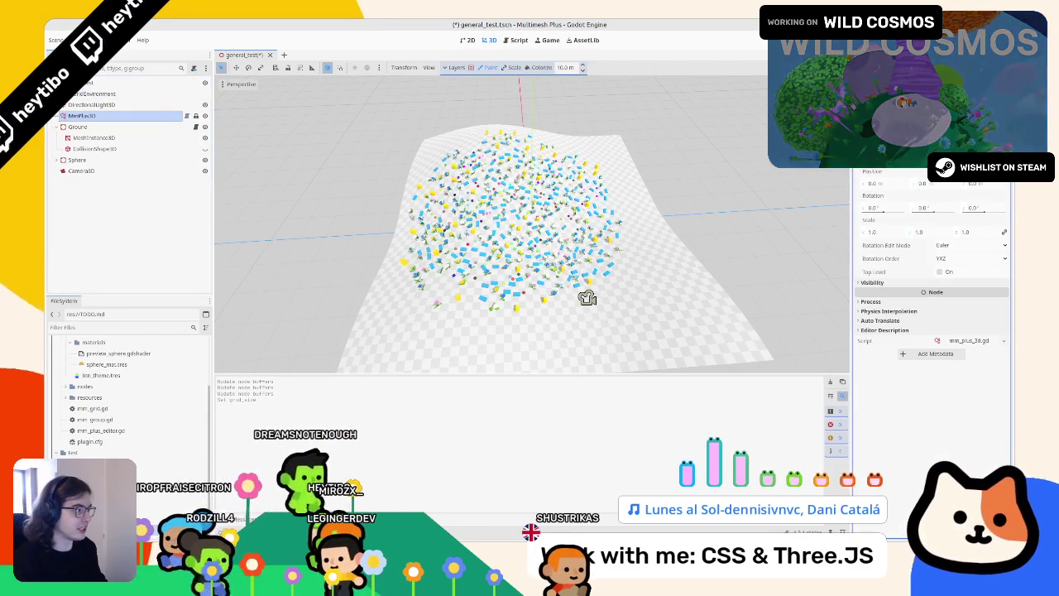
{"action": "left_click", "coordinate": [125, 114]}
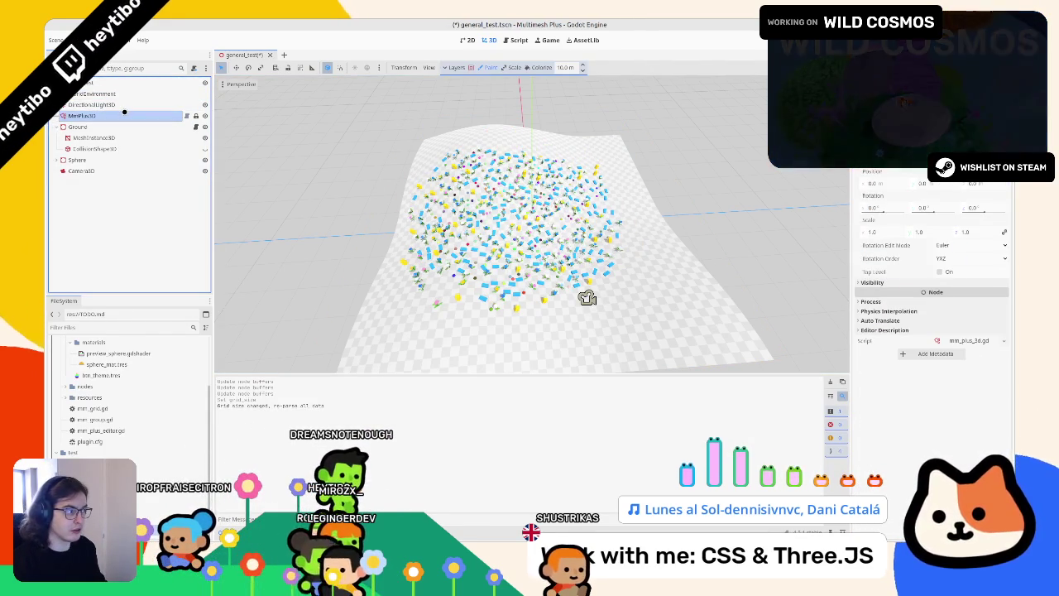
{"action": "mouse_move", "coordinate": [451, 273]}
{"action": "left_mouse_down"}
{"action": "mouse_move", "coordinate": [450, 296]}
{"action": "mouse_move", "coordinate": [503, 354]}
{"action": "mouse_move", "coordinate": [542, 219]}
{"action": "mouse_move", "coordinate": [575, 240]}
{"action": "left_mouse_up"}
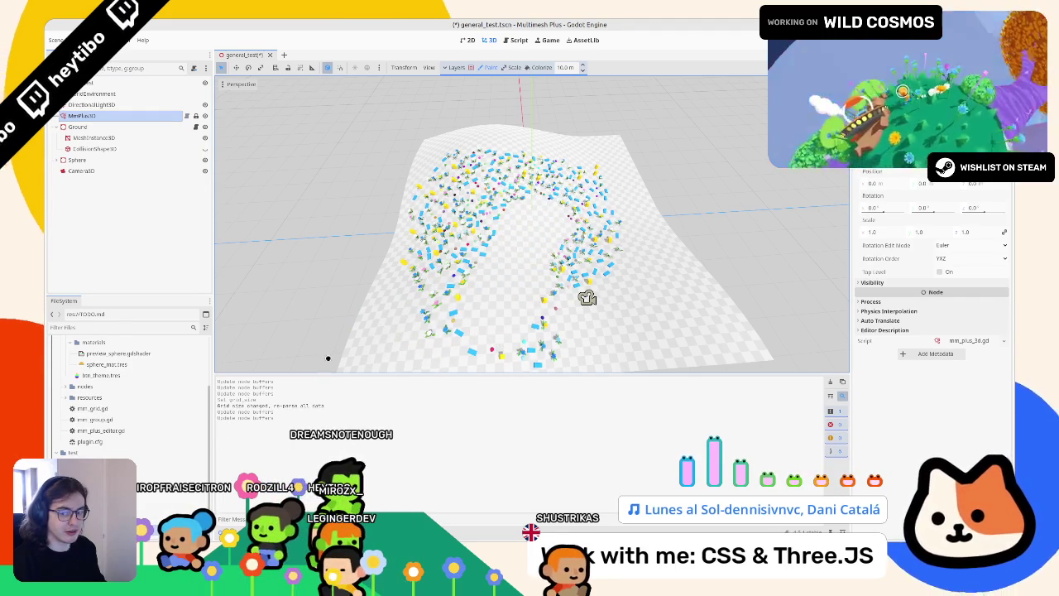
{"action": "scroll", "coordinate": [587, 298], "scroll_direction": "up", "scroll_amount": 3}
{"action": "scroll", "coordinate": [579, 273], "scroll_direction": "down", "scroll_amount": 5}
{"action": "scroll", "coordinate": [603, 272], "scroll_direction": "up", "scroll_amount": 3}
{"action": "scroll", "coordinate": [562, 254], "scroll_direction": "down", "scroll_amount": 2}
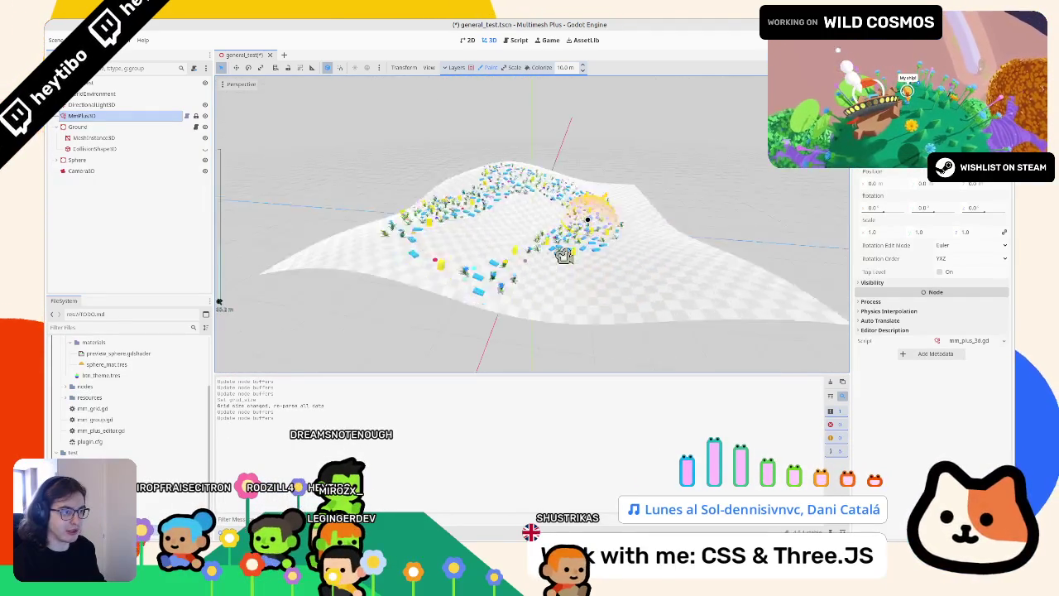
{"action": "scroll", "coordinate": [552, 244], "scroll_direction": "up", "scroll_amount": 3}
{"action": "mouse_move", "coordinate": [481, 207]}
{"action": "left_mouse_down"}
{"action": "mouse_move", "coordinate": [447, 265]}
{"action": "mouse_move", "coordinate": [662, 215]}
{"action": "mouse_move", "coordinate": [704, 190]}
{"action": "mouse_move", "coordinate": [703, 211]}
{"action": "left_mouse_up"}
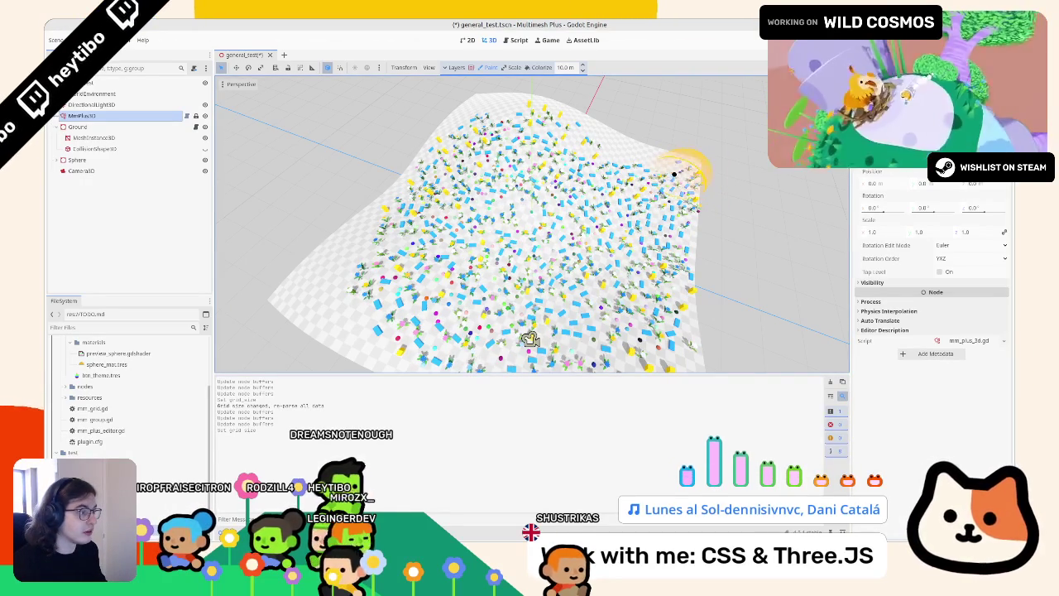
Reselect the MmPlus3D node and clear a large central patch of instances
{"action": "left_click", "coordinate": [117, 126]}
{"action": "left_click", "coordinate": [117, 115]}
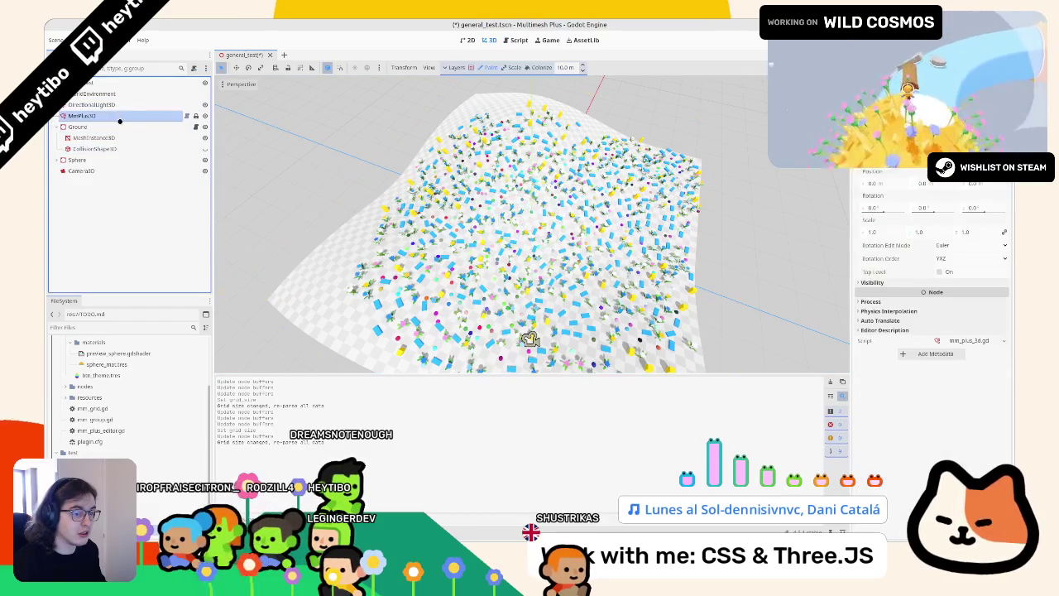
{"action": "mouse_move", "coordinate": [455, 191]}
{"action": "left_mouse_down"}
{"action": "mouse_move", "coordinate": [530, 186]}
{"action": "mouse_move", "coordinate": [484, 177]}
{"action": "mouse_move", "coordinate": [572, 213]}
{"action": "left_mouse_up"}
{"action": "scroll", "coordinate": [566, 335], "scroll_direction": "down", "scroll_amount": 3}
{"action": "scroll", "coordinate": [567, 335], "scroll_direction": "down", "scroll_amount": 3}
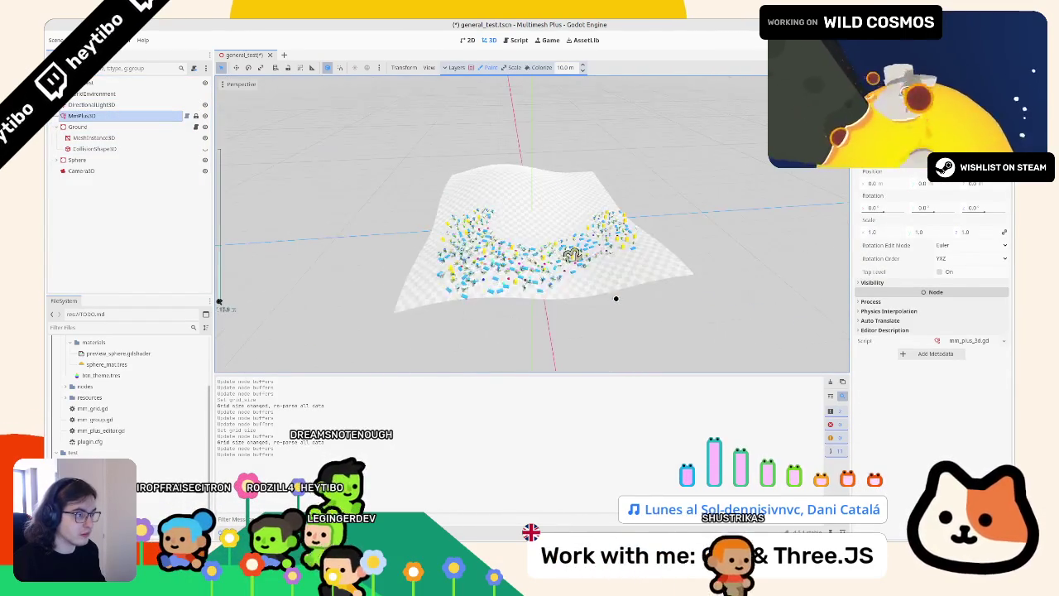
{"action": "scroll", "coordinate": [563, 323], "scroll_direction": "up", "scroll_amount": 5}
{"action": "scroll", "coordinate": [559, 306], "scroll_direction": "down", "scroll_amount": 5}
{"action": "scroll", "coordinate": [555, 292], "scroll_direction": "down", "scroll_amount": 2}
{"action": "scroll", "coordinate": [554, 291], "scroll_direction": "up", "scroll_amount": 6}
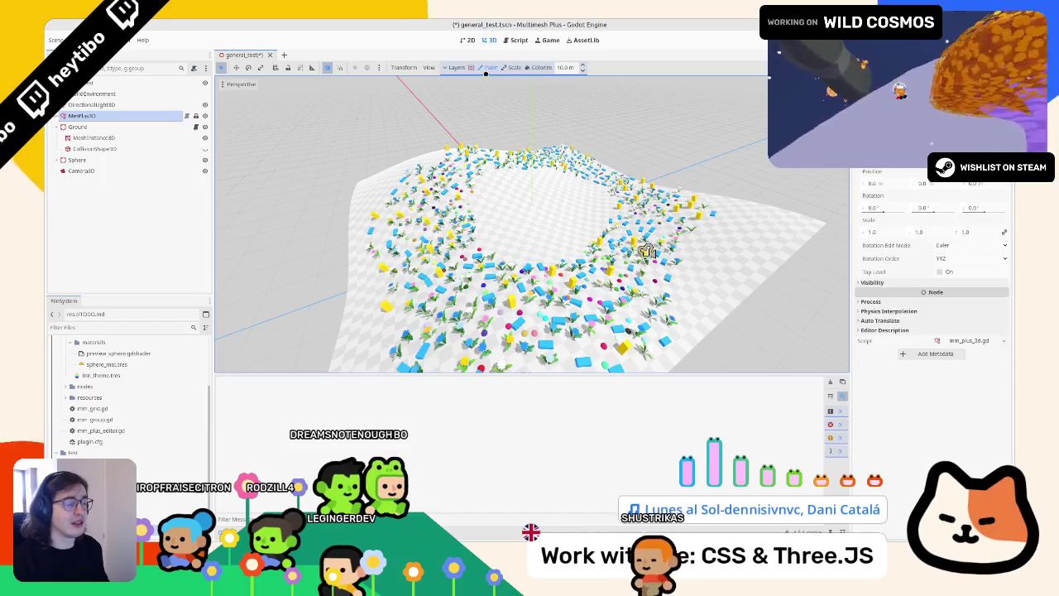
Save the scene and open mm_plus_3d.gd in the script editor
{"action": "key", "text": "ctrl+s"}
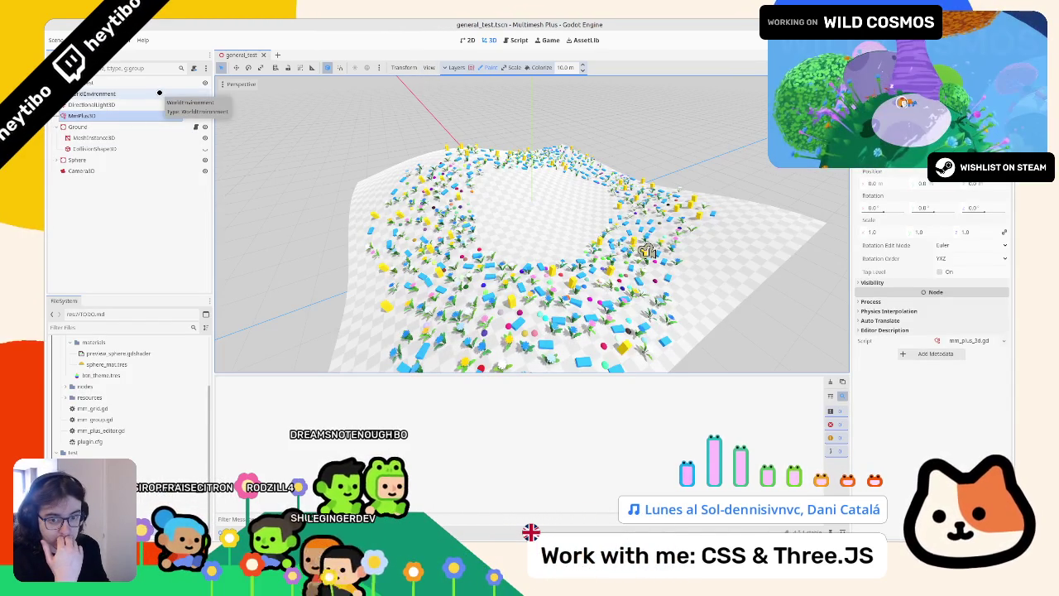
{"action": "left_click", "coordinate": [83, 82]}
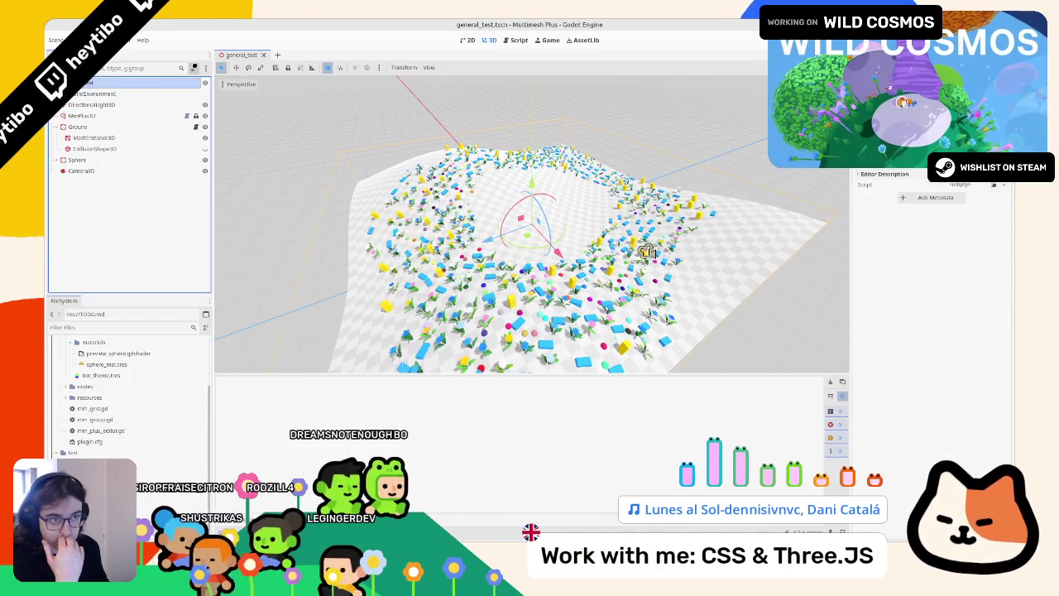
{"action": "left_click", "coordinate": [193, 68]}
{"action": "key", "text": "Escape"}
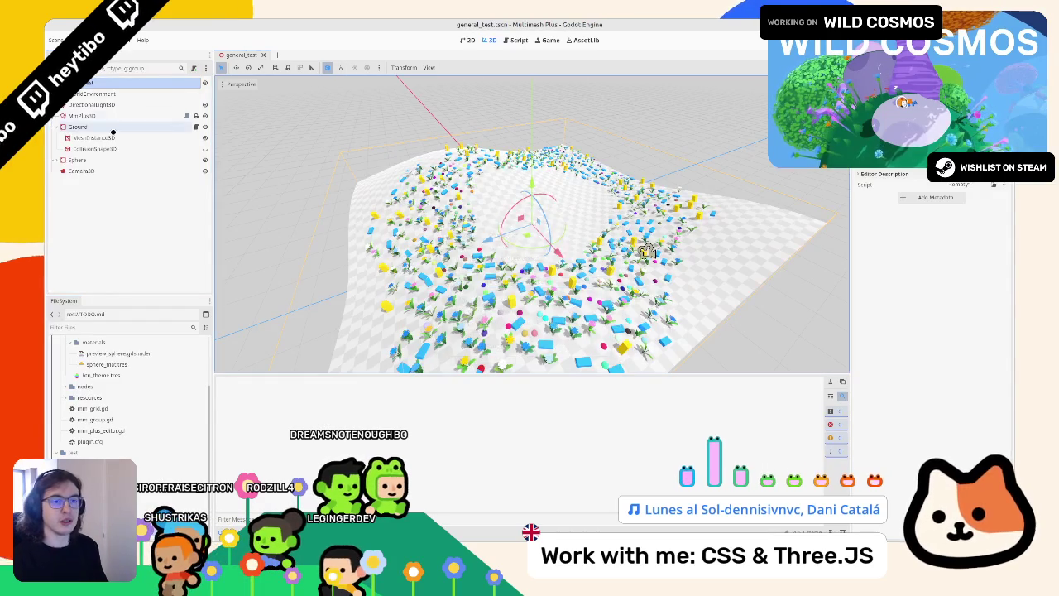
{"action": "key", "text": "Down"}
{"action": "key", "text": "Down"}
{"action": "key", "text": "Down"}
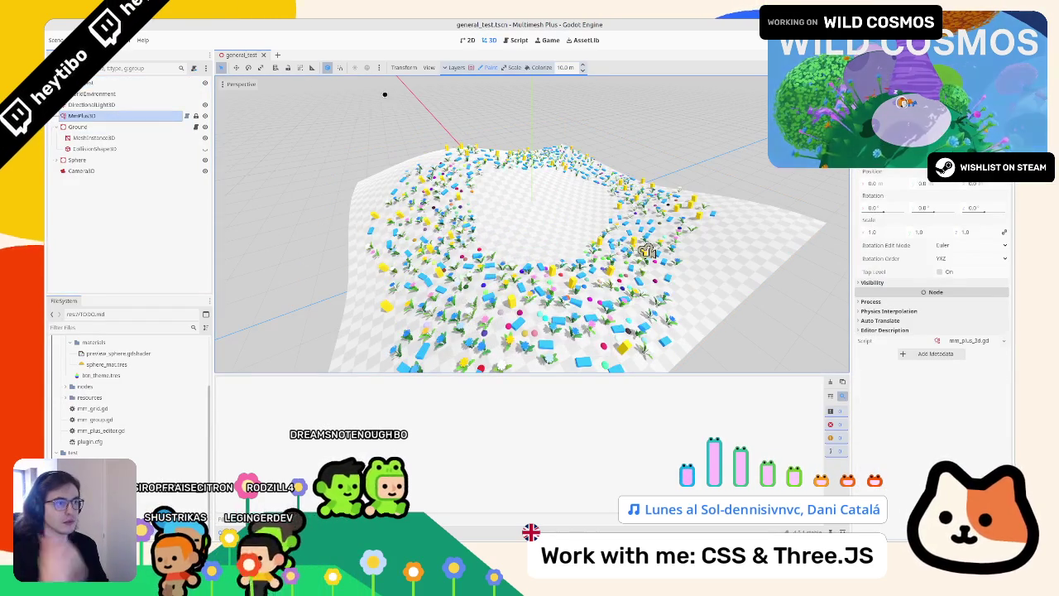
{"action": "left_click", "coordinate": [186, 116]}
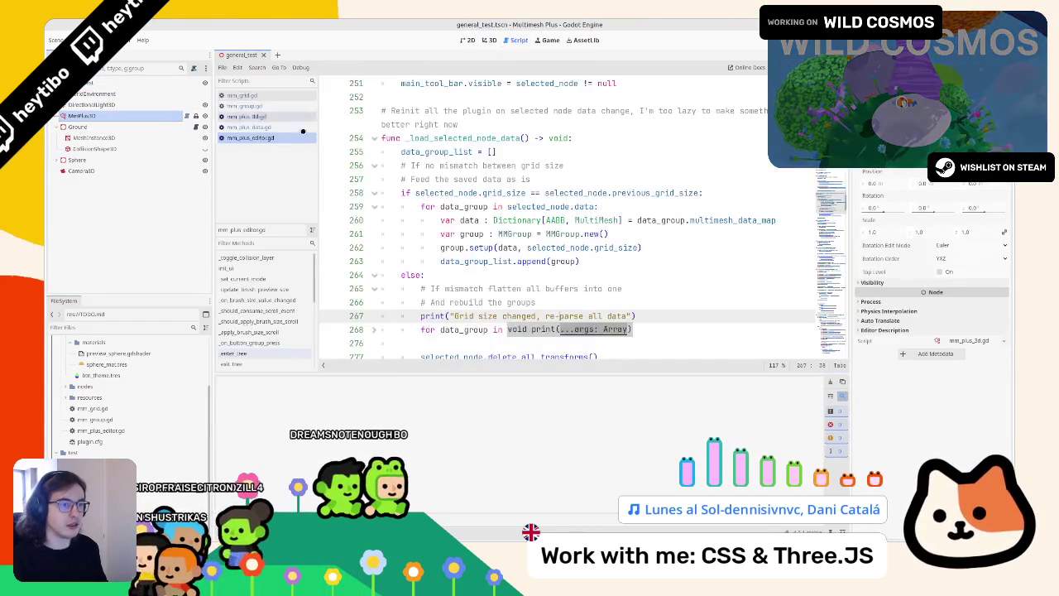
{"action": "left_click", "coordinate": [281, 118]}
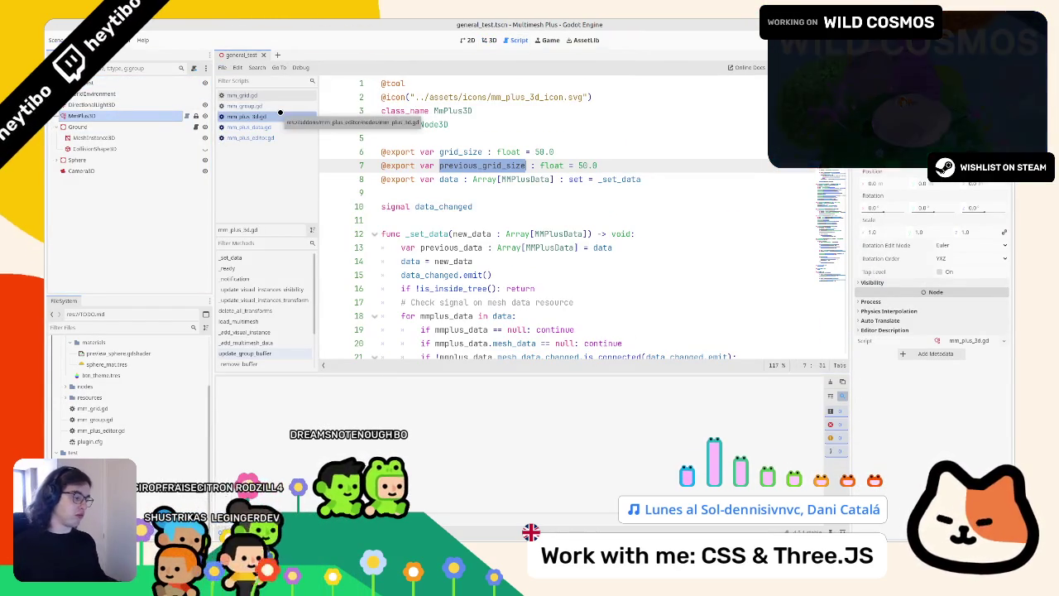
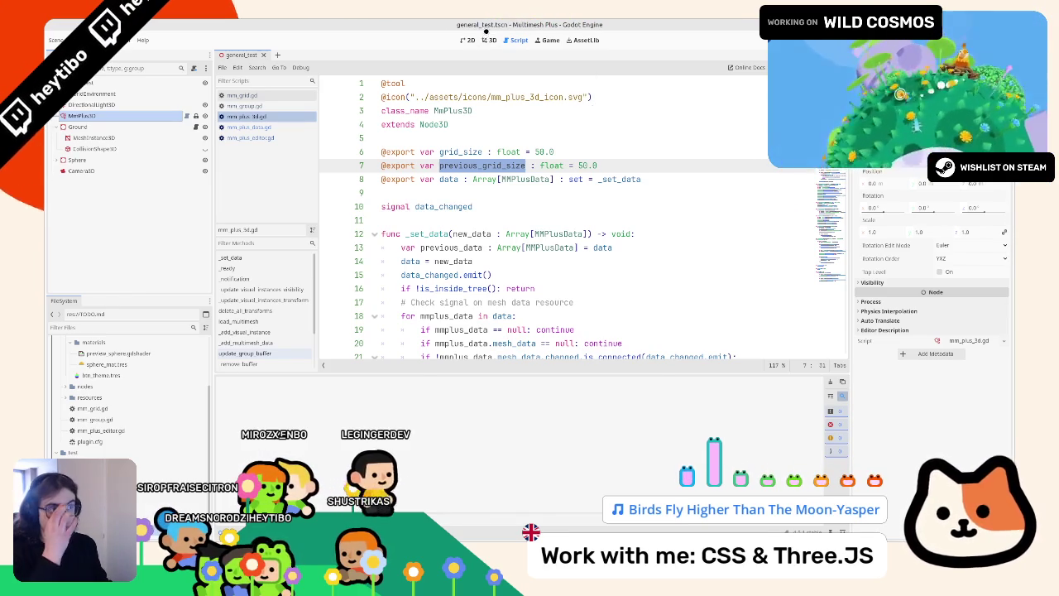
Switch to the 3D scene view and select the MmPlus3D node to show its plugin tools
{"action": "left_click", "coordinate": [487, 35]}
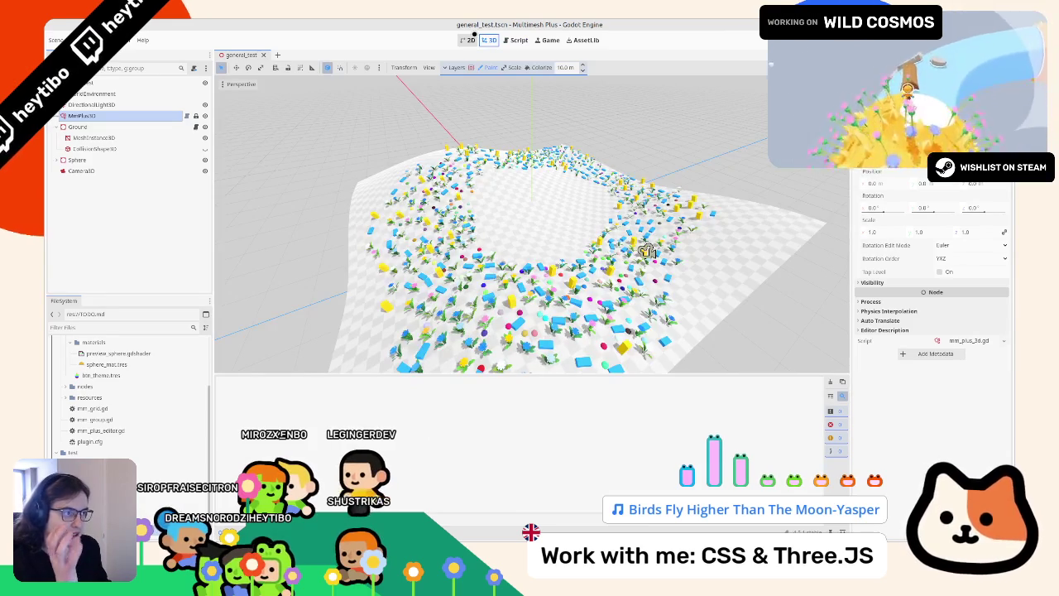
{"action": "left_click_drag", "start_coordinate": [451, 190], "coordinate": [437, 203]}
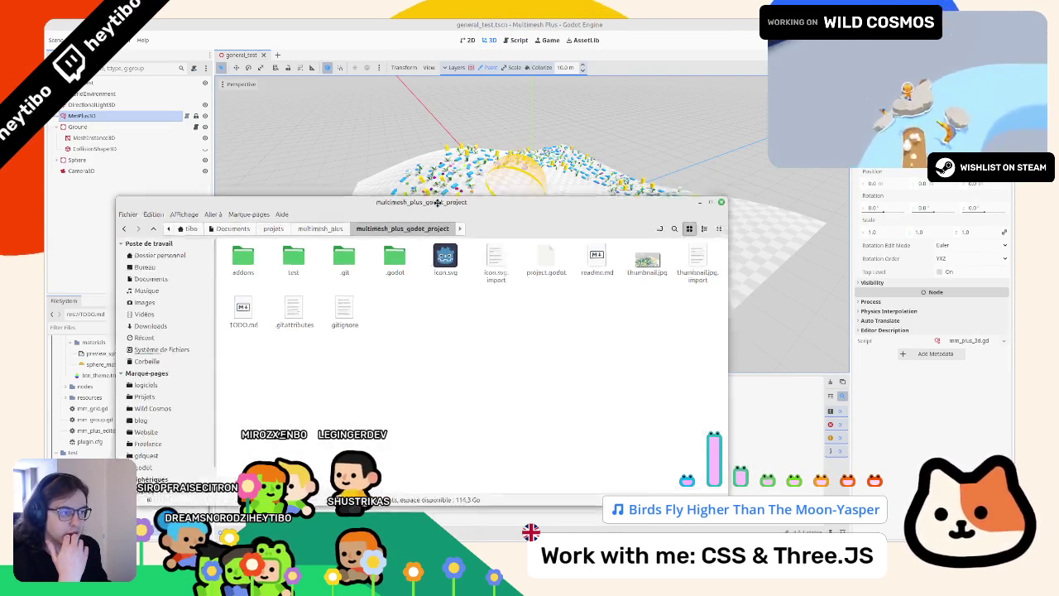
{"action": "left_click", "coordinate": [646, 251]}
{"action": "left_click", "coordinate": [647, 251]}
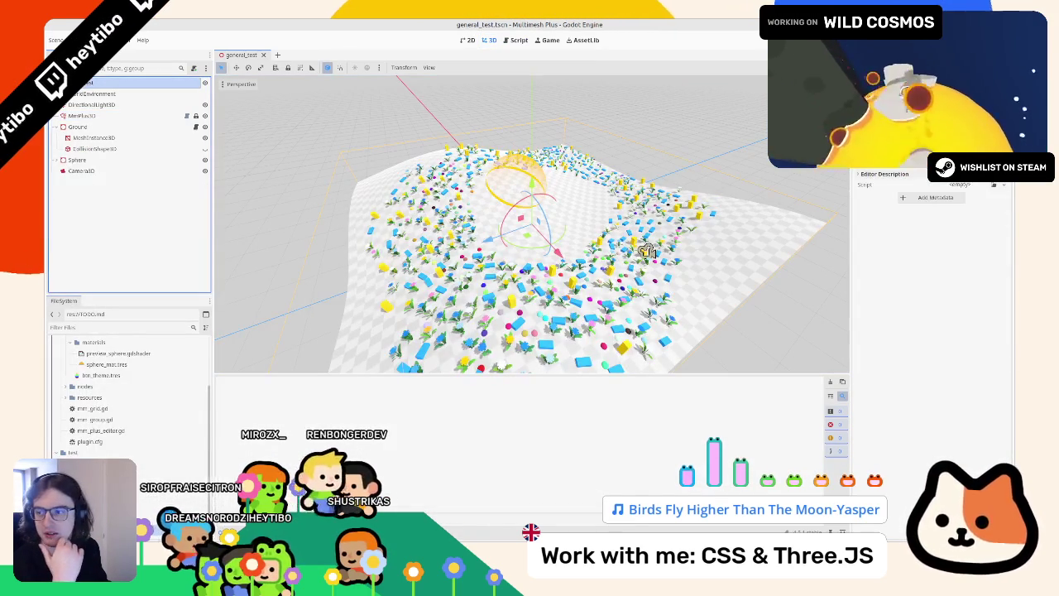
{"action": "left_click", "coordinate": [647, 251]}
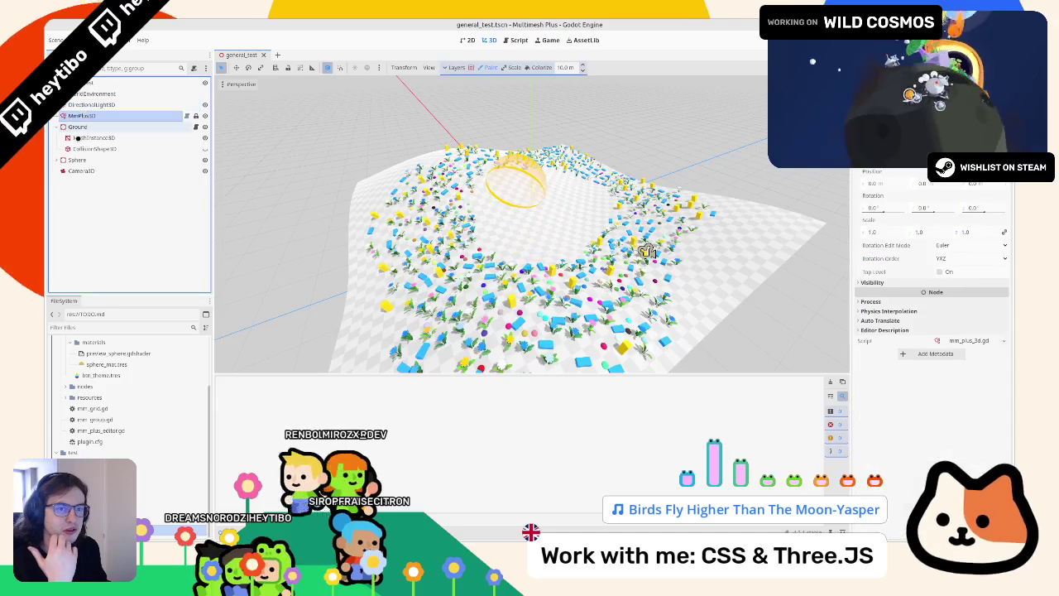
Repeatedly open and close the layer number popup and the Flower, Cube, Sphere, Blue Box mesh checklist
{"action": "left_click", "coordinate": [467, 67]}
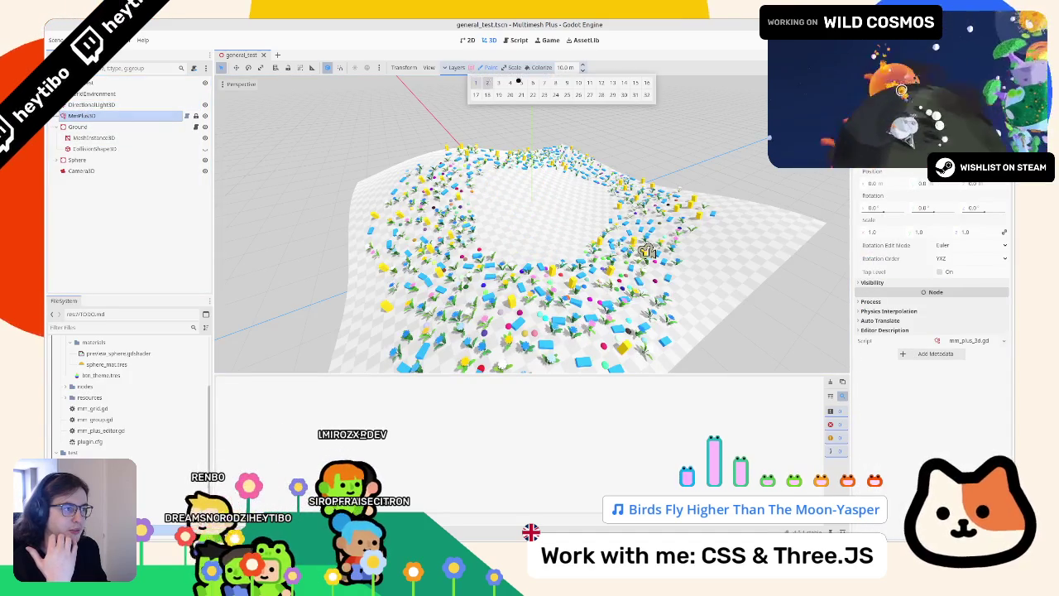
{"action": "left_click", "coordinate": [458, 64]}
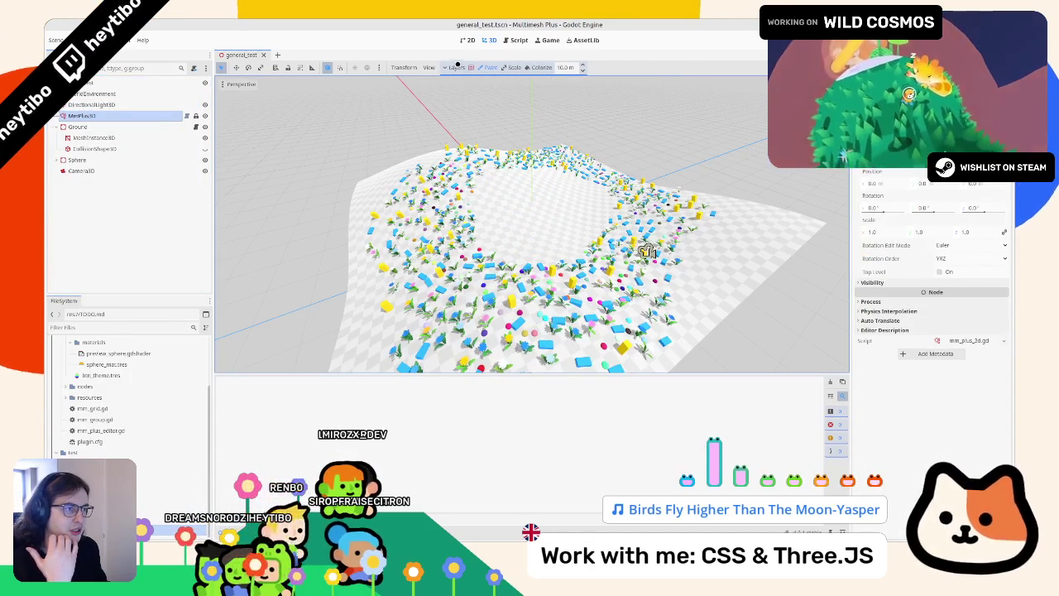
{"action": "left_click", "coordinate": [456, 68]}
{"action": "left_click", "coordinate": [459, 70]}
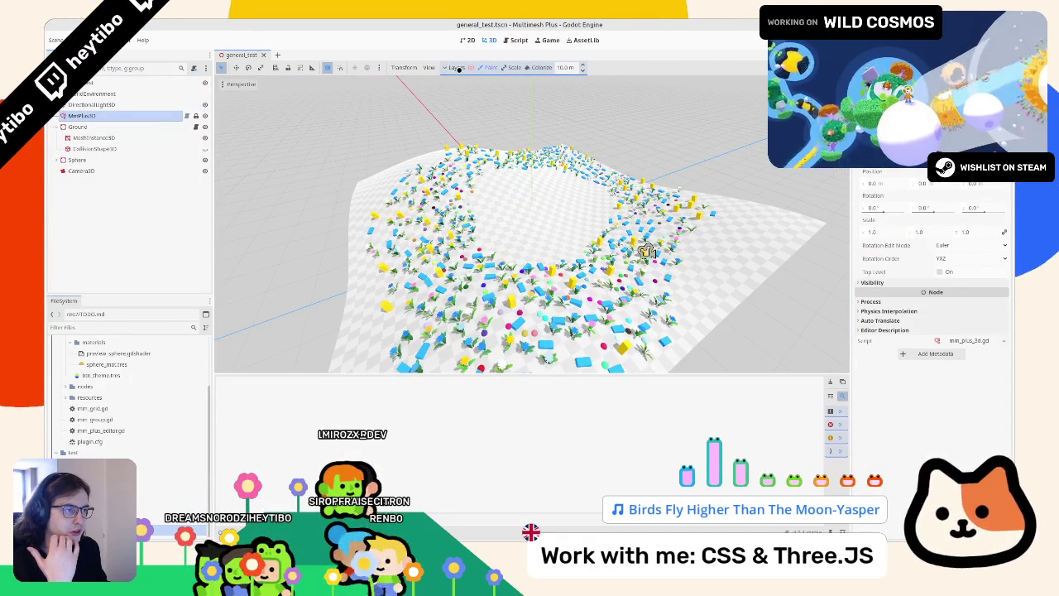
{"action": "left_click", "coordinate": [467, 68]}
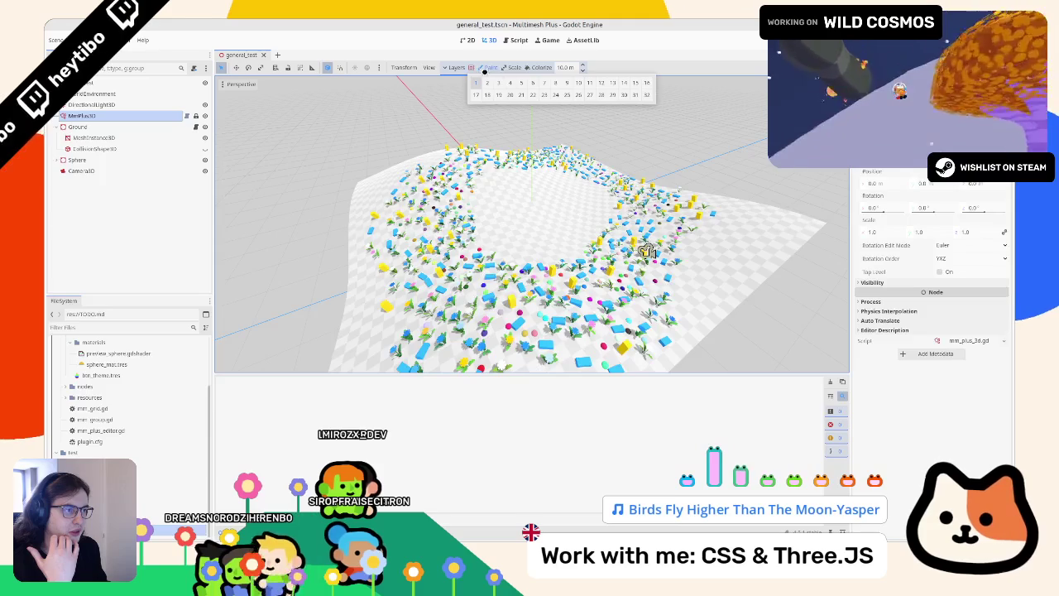
{"action": "left_click", "coordinate": [472, 68]}
{"action": "left_click", "coordinate": [472, 68]}
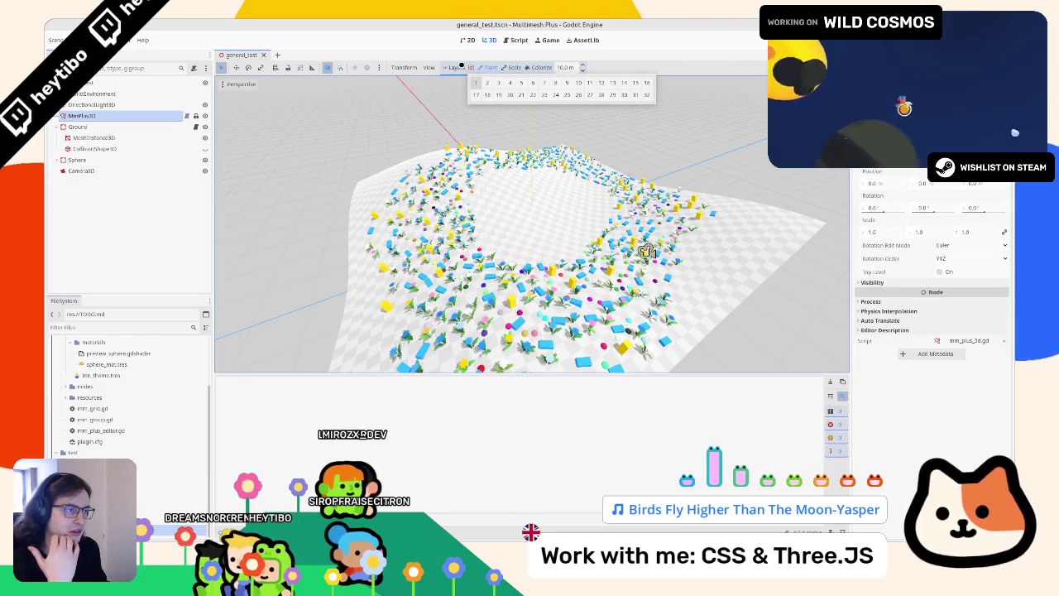
{"action": "left_click", "coordinate": [469, 66]}
{"action": "left_click", "coordinate": [469, 66]}
{"action": "left_click", "coordinate": [469, 67]}
{"action": "left_click", "coordinate": [469, 67]}
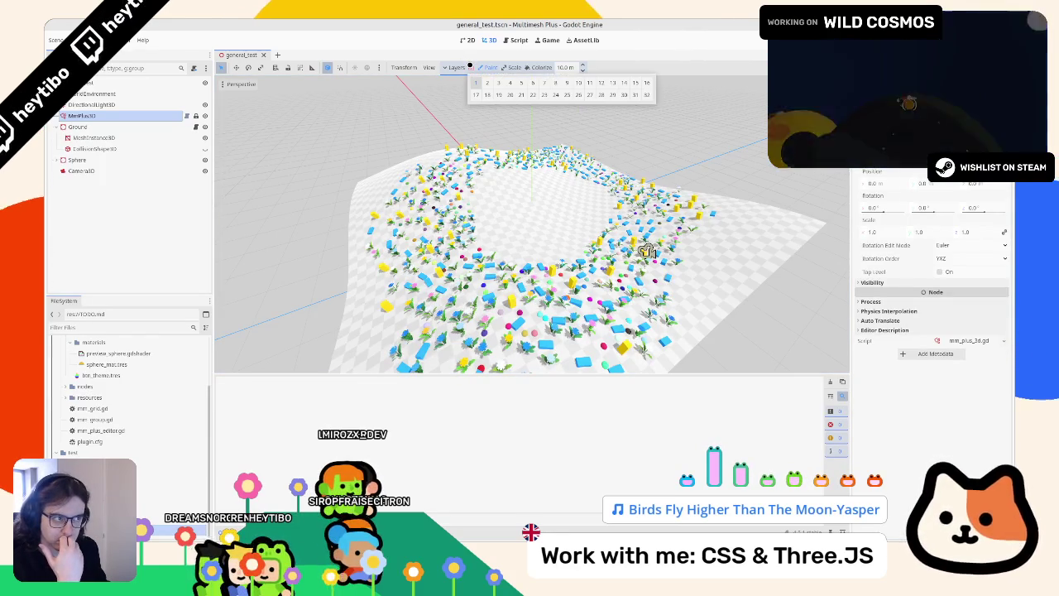
{"action": "left_click", "coordinate": [469, 66]}
{"action": "left_click", "coordinate": [469, 66]}
{"action": "left_click", "coordinate": [470, 66]}
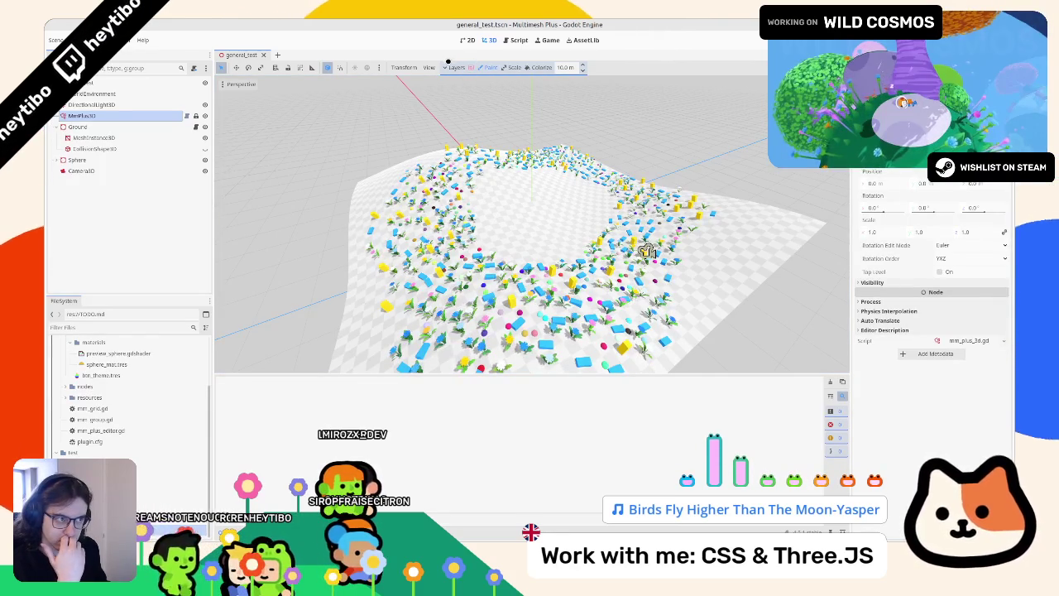
{"action": "left_click", "coordinate": [477, 67]}
{"action": "left_click", "coordinate": [477, 67]}
{"action": "left_click", "coordinate": [477, 67]}
{"action": "left_click", "coordinate": [477, 67]}
{"action": "left_click", "coordinate": [450, 69]}
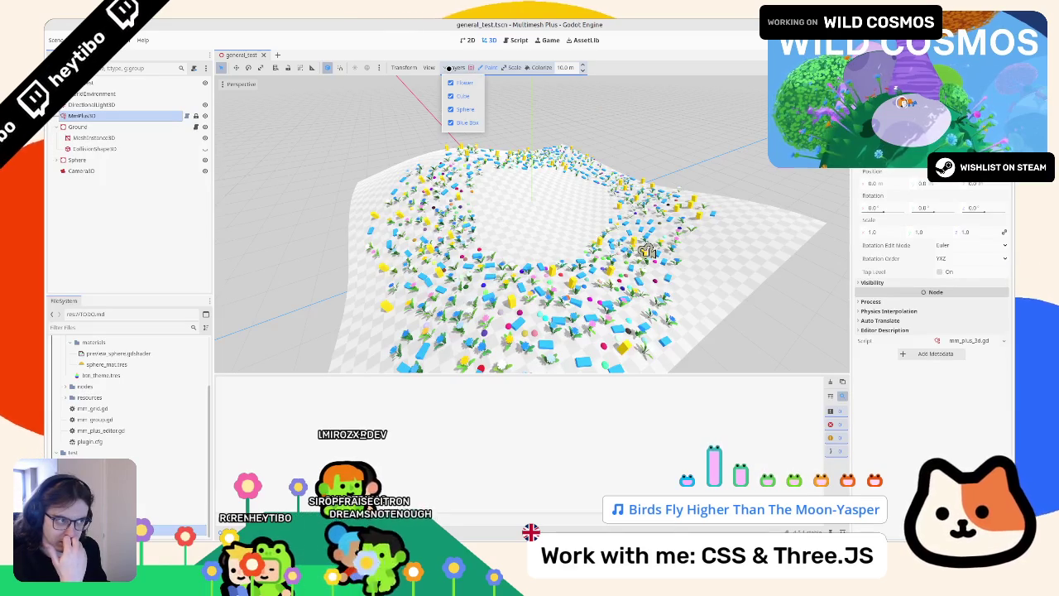
{"action": "left_click", "coordinate": [449, 70]}
{"action": "left_click", "coordinate": [449, 70]}
{"action": "left_click", "coordinate": [470, 67]}
{"action": "left_click", "coordinate": [469, 67]}
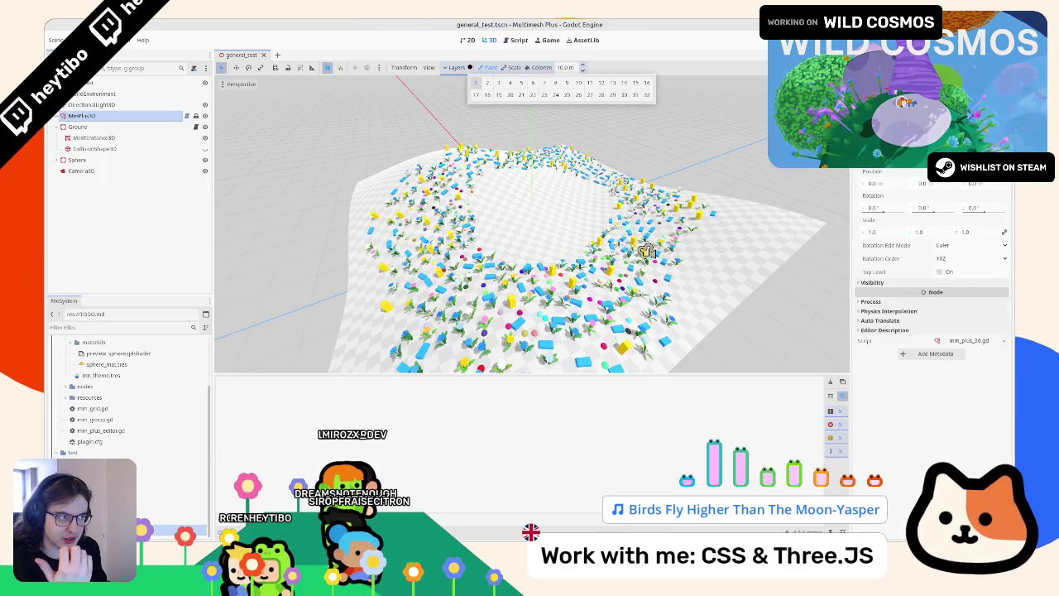
{"action": "left_click", "coordinate": [470, 67]}
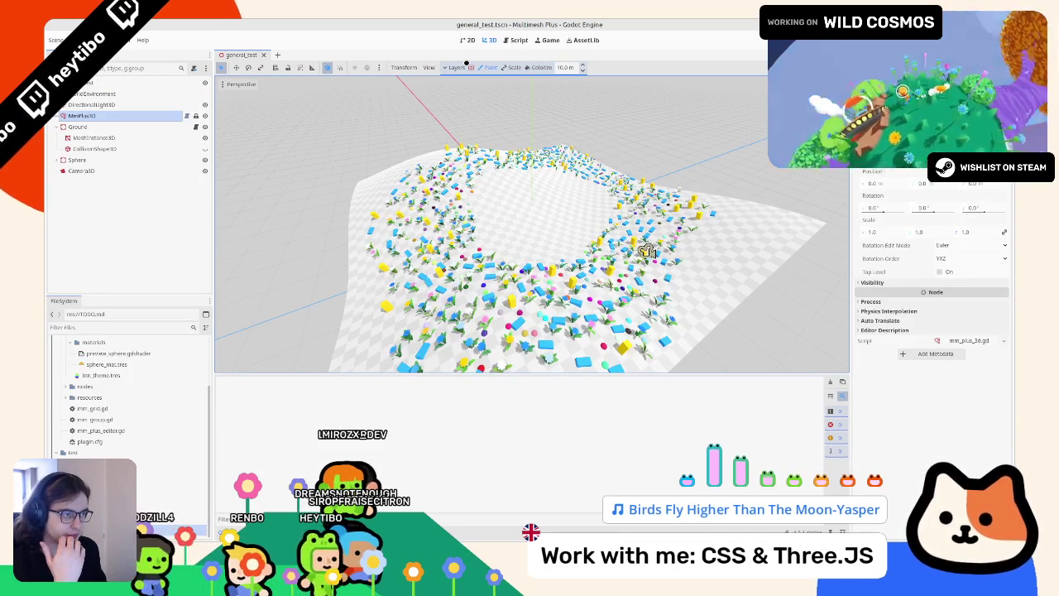
{"action": "left_click", "coordinate": [466, 68]}
{"action": "left_click", "coordinate": [453, 67]}
{"action": "left_click", "coordinate": [454, 67]}
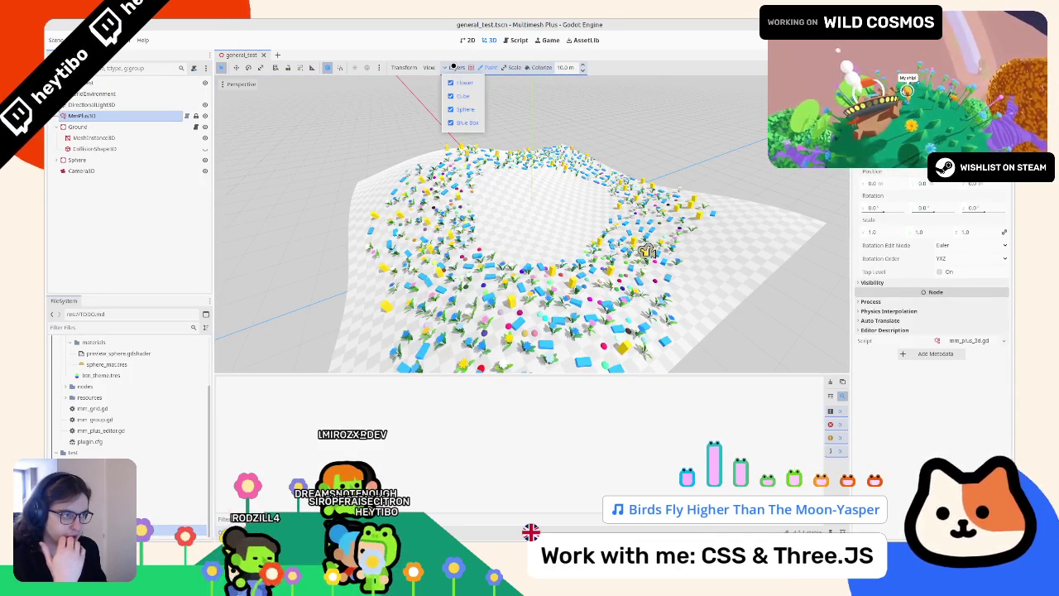
{"action": "left_click", "coordinate": [455, 63]}
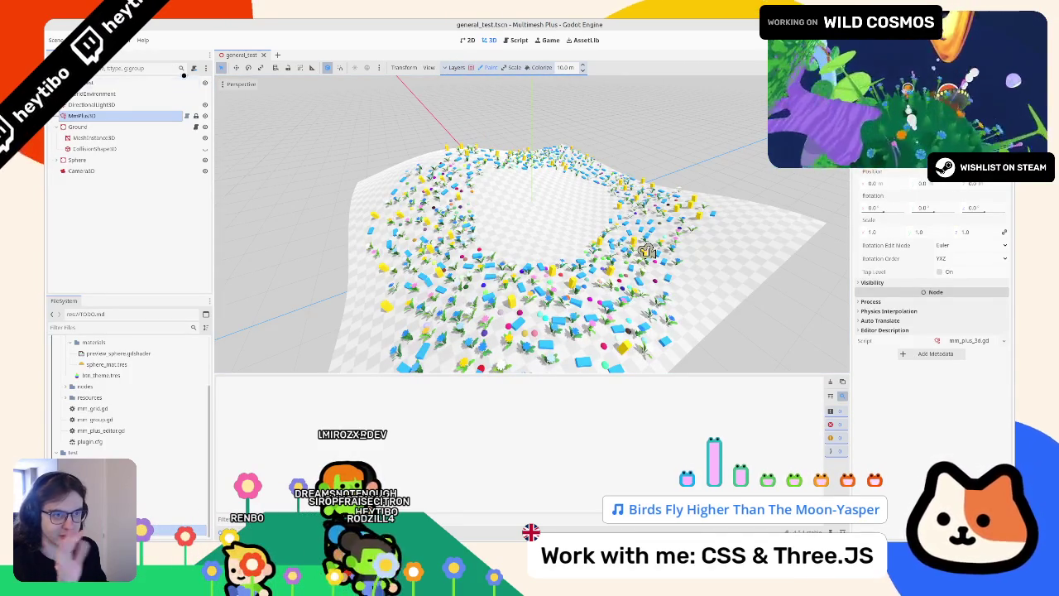
In the script editor, open the mm_plus_editor.gd plugin script
{"action": "left_click", "coordinate": [184, 81]}
{"action": "left_click", "coordinate": [187, 115]}
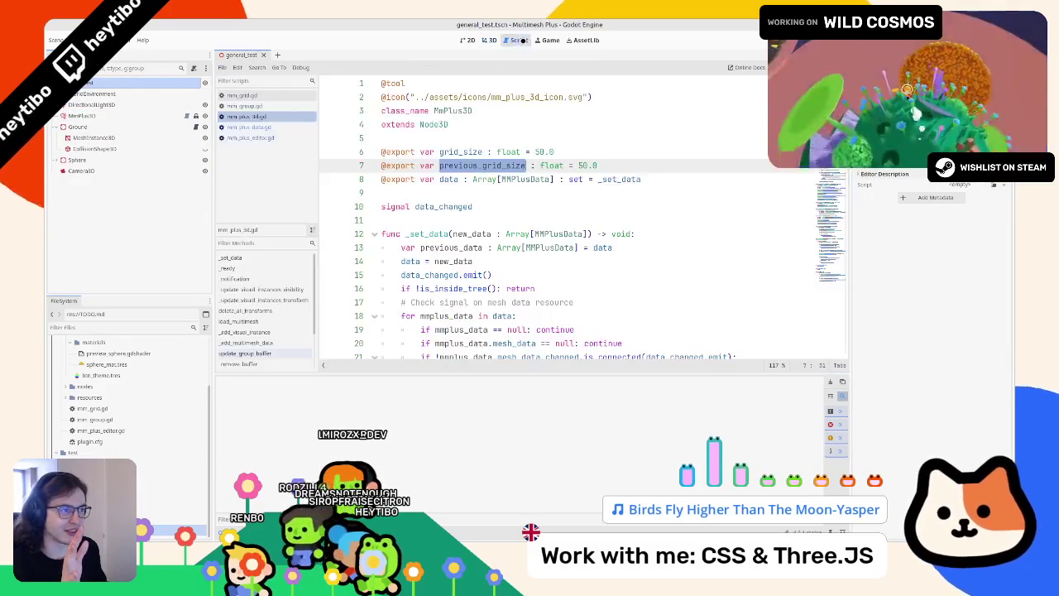
{"action": "left_click", "coordinate": [244, 127]}
{"action": "left_click", "coordinate": [237, 137]}
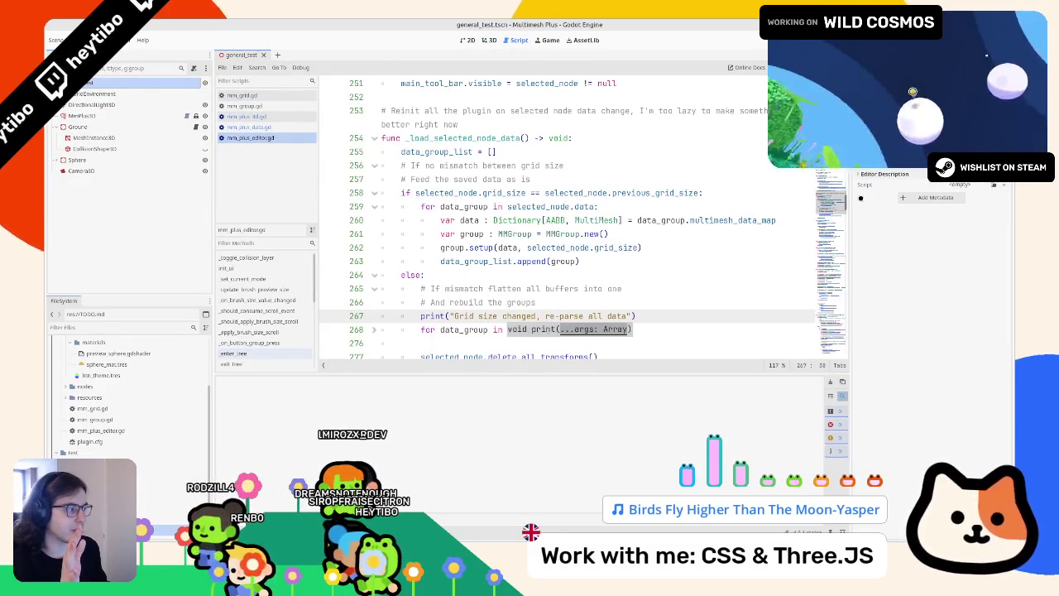
Scroll to init_ui and place the cursor on the blank line before the Layers popup code
{"action": "scroll", "coordinate": [760, 152], "scroll_direction": "up", "scroll_amount": 15}
{"action": "scroll", "coordinate": [504, 273], "scroll_direction": "down", "scroll_amount": 13}
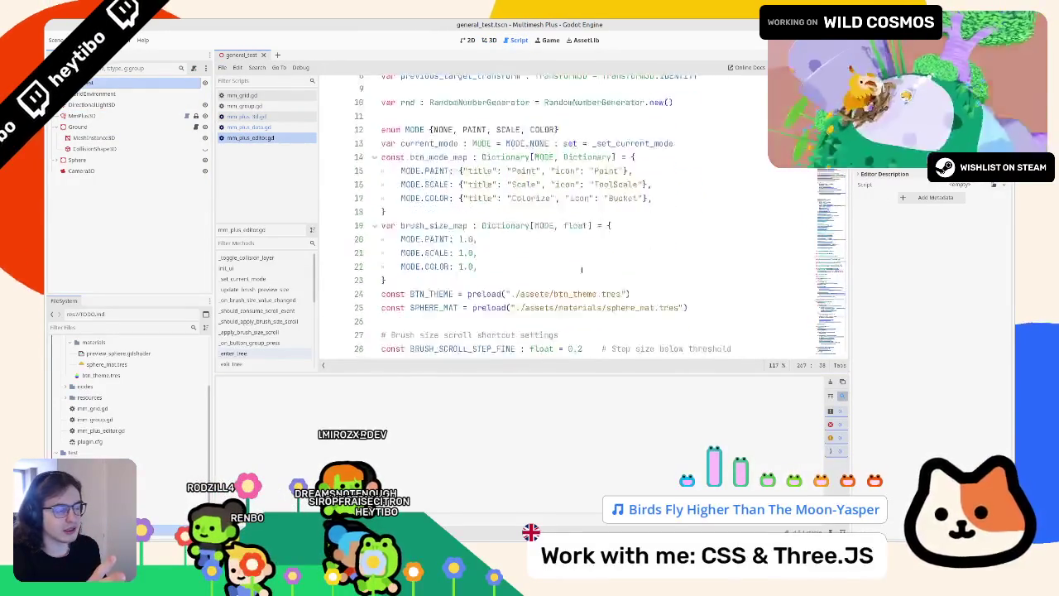
{"action": "scroll", "coordinate": [503, 274], "scroll_direction": "up", "scroll_amount": 5}
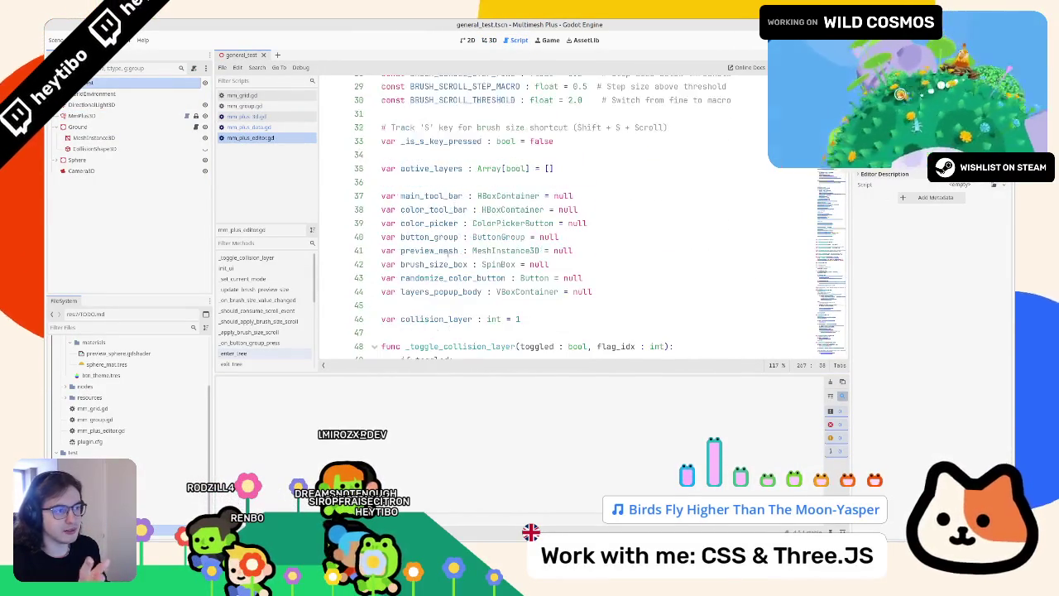
{"action": "scroll", "coordinate": [706, 191], "scroll_direction": "down", "scroll_amount": 20}
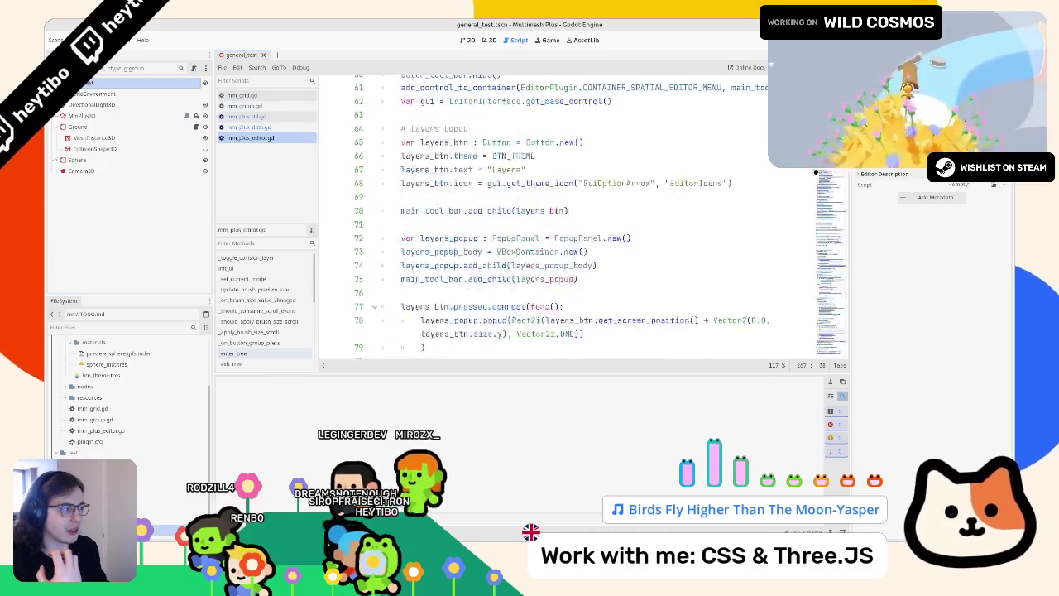
{"action": "scroll", "coordinate": [511, 248], "scroll_direction": "up", "scroll_amount": 20}
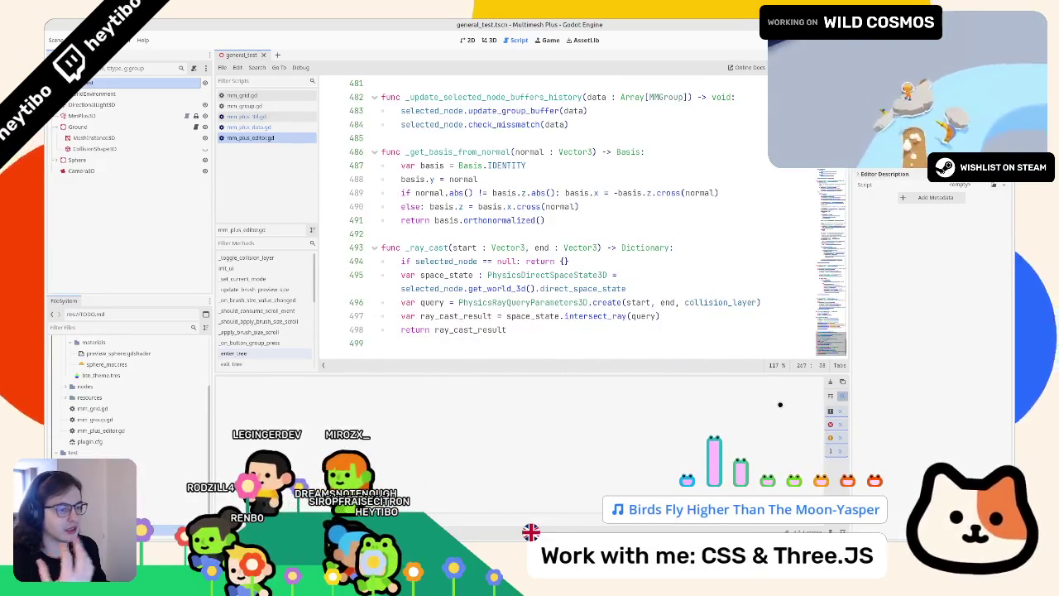
{"action": "scroll", "coordinate": [510, 248], "scroll_direction": "down", "scroll_amount": 7}
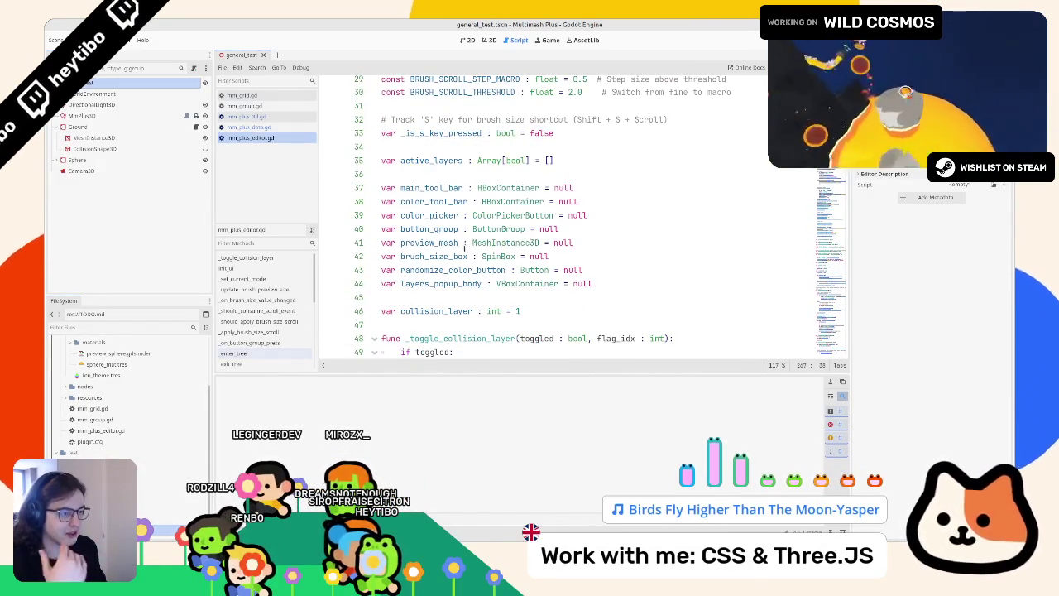
{"action": "scroll", "coordinate": [465, 247], "scroll_direction": "down", "scroll_amount": 2}
{"action": "scroll", "coordinate": [428, 246], "scroll_direction": "down", "scroll_amount": 1}
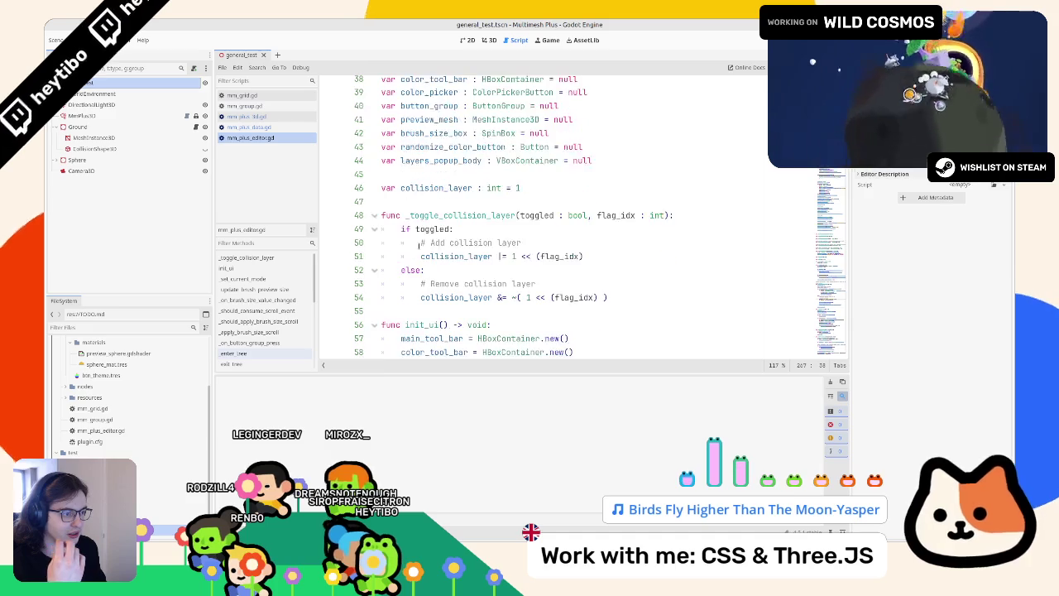
{"action": "scroll", "coordinate": [383, 235], "scroll_direction": "down", "scroll_amount": 3}
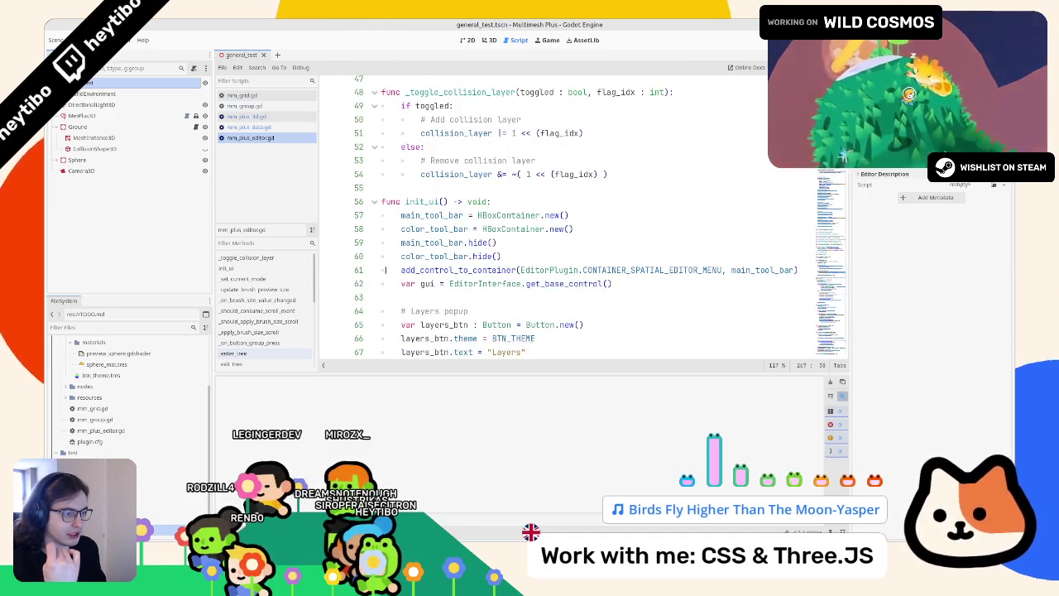
{"action": "scroll", "coordinate": [386, 265], "scroll_direction": "down", "scroll_amount": 3}
{"action": "scroll", "coordinate": [383, 303], "scroll_direction": "up", "scroll_amount": 3}
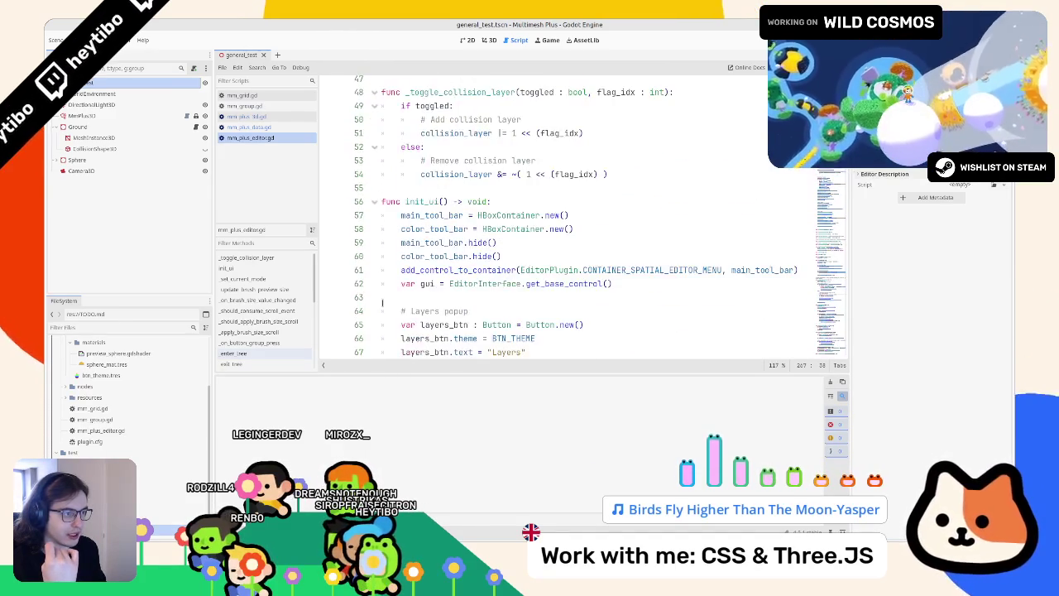
{"action": "scroll", "coordinate": [383, 303], "scroll_direction": "up", "scroll_amount": 3}
{"action": "scroll", "coordinate": [382, 292], "scroll_direction": "down", "scroll_amount": 8}
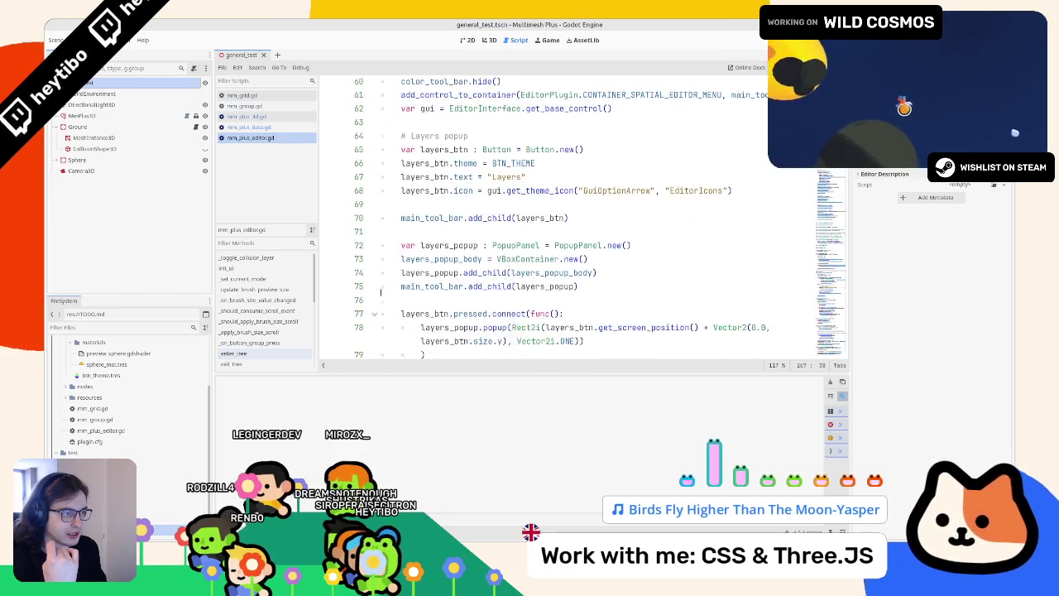
{"action": "scroll", "coordinate": [381, 292], "scroll_direction": "up", "scroll_amount": 3}
{"action": "left_click", "coordinate": [426, 295]}
Insert blank lines and a '# Settings Popup' comment above the Layers popup code
{"action": "key", "text": "Up"}
{"action": "key", "text": "Return"}
{"action": "key", "text": "Return"}
{"action": "key", "text": "Up"}
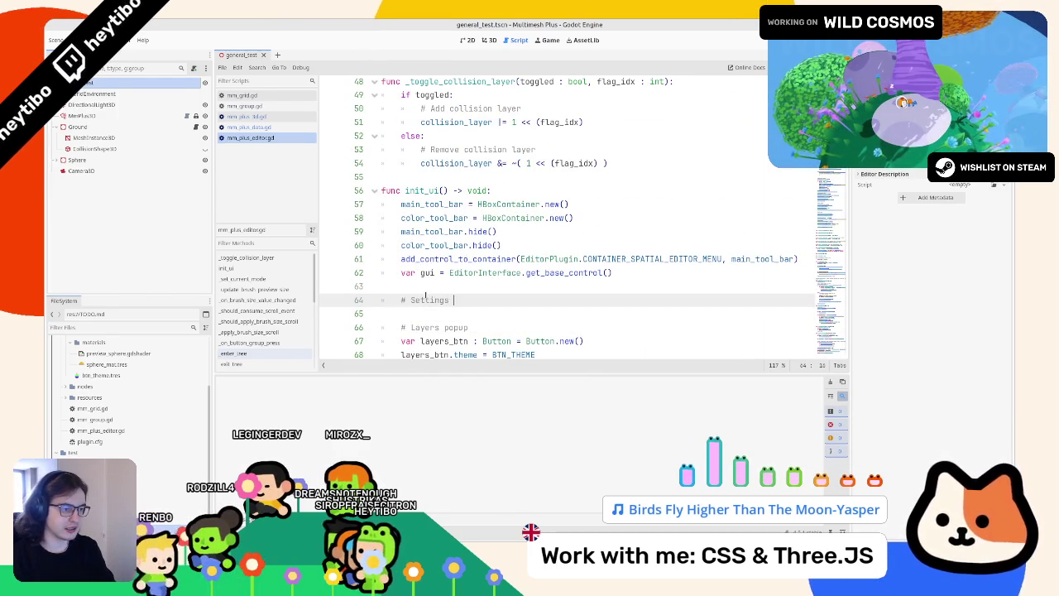
{"action": "type", "text": "Popu"}
{"action": "key", "text": "Return"}
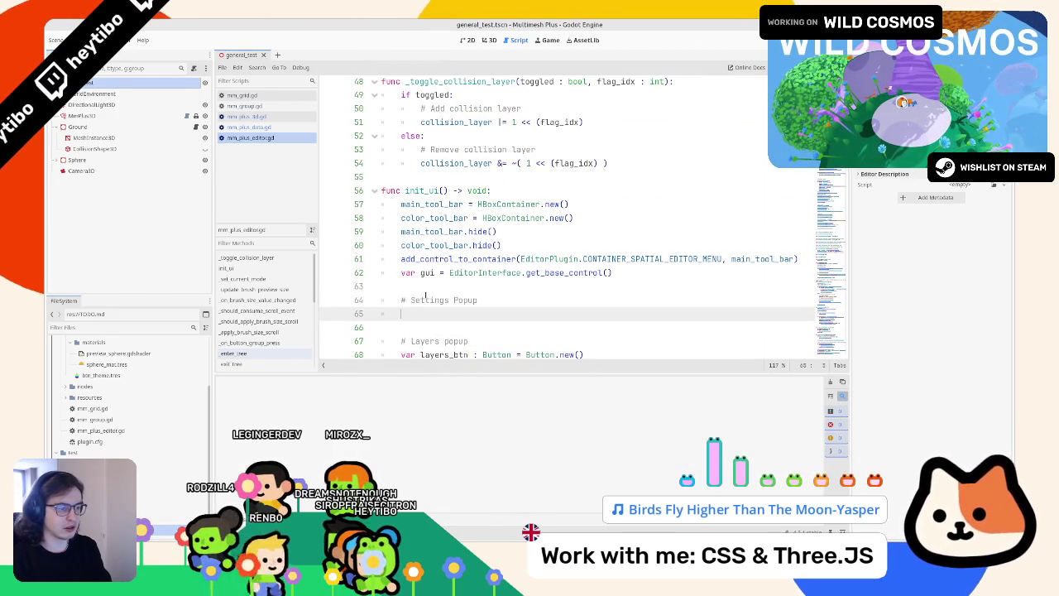
Paste a copy of the four layers button lines under Settings Popup, relabelled 'Settings'
{"action": "scroll", "coordinate": [441, 259], "scroll_direction": "down", "scroll_amount": 2}
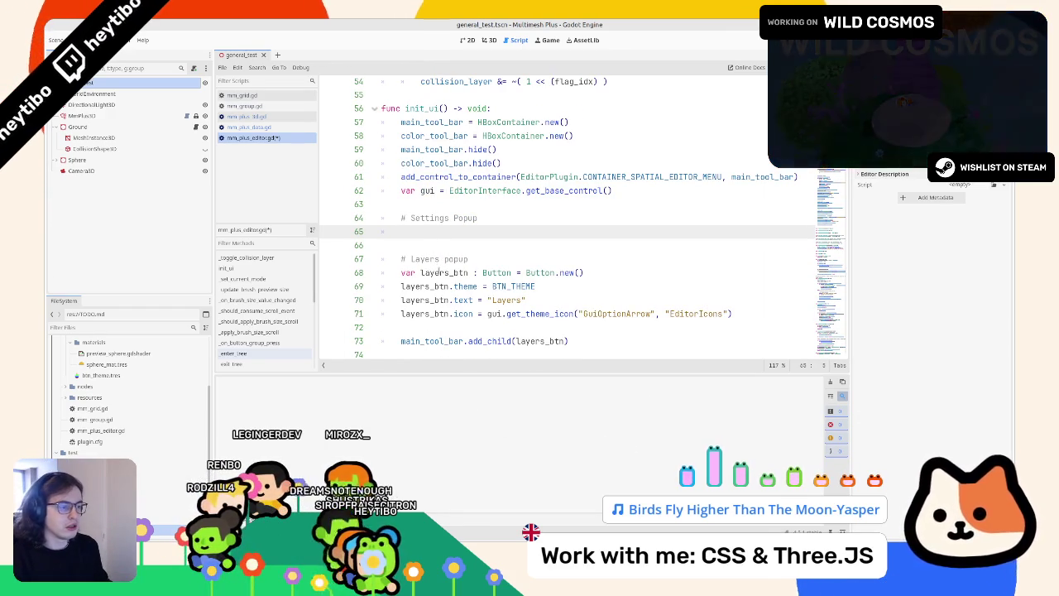
{"action": "left_click_drag", "start_coordinate": [390, 272], "coordinate": [733, 313]}
{"action": "key", "text": "ctrl+c"}
{"action": "left_click", "coordinate": [496, 231]}
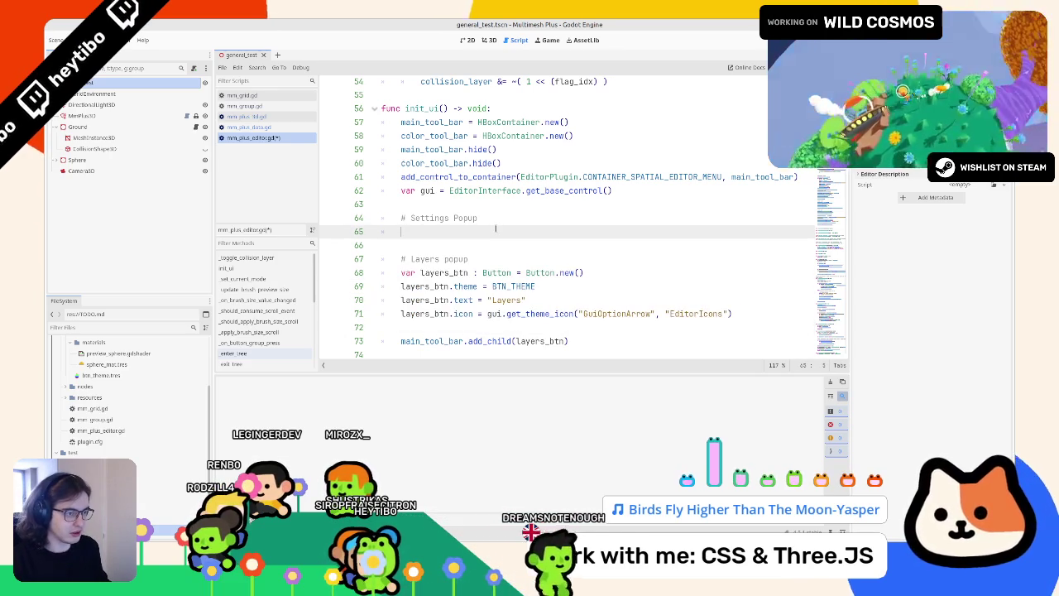
{"action": "key", "text": "ctrl+v"}
{"action": "left_click", "coordinate": [501, 259]}
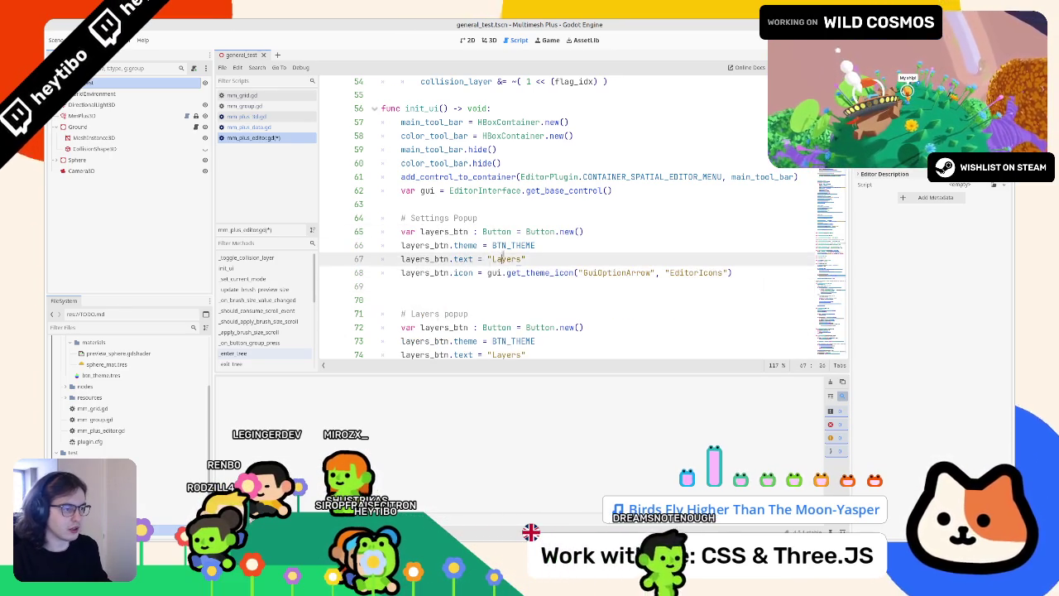
{"action": "double_click", "coordinate": [502, 259]}
{"action": "type", "text": "Settings"}
Rename every layers_btn in the new block to settings_btn using multi-cursor editing
{"action": "left_click", "coordinate": [460, 218]}
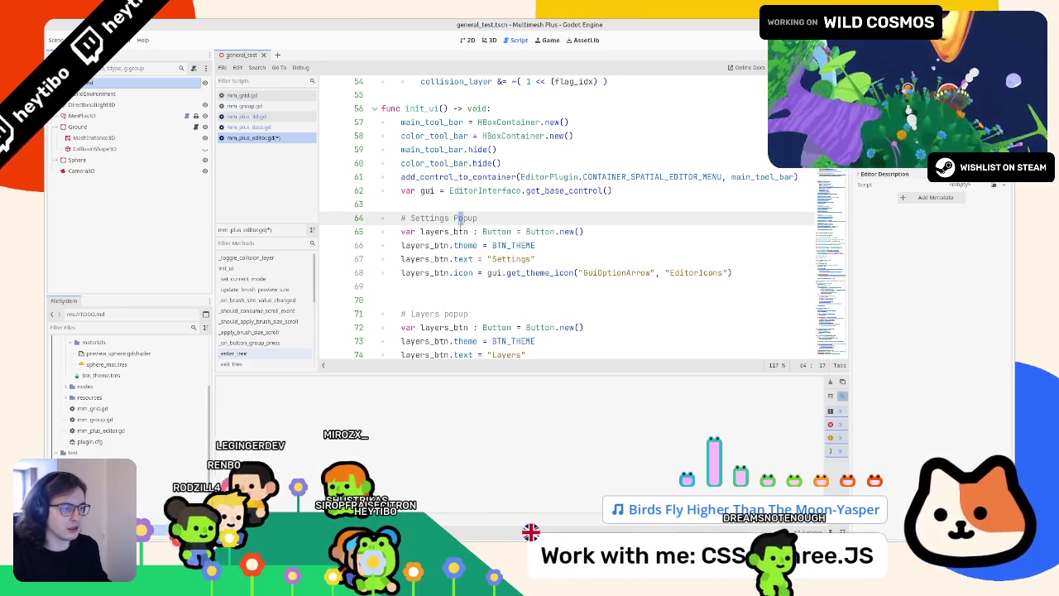
{"action": "double_click", "coordinate": [432, 231]}
{"action": "key", "text": "ctrl+d"}
{"action": "key", "text": "ctrl+d"}
{"action": "key", "text": "ctrl+d"}
{"action": "type", "text": "settings_bt"}
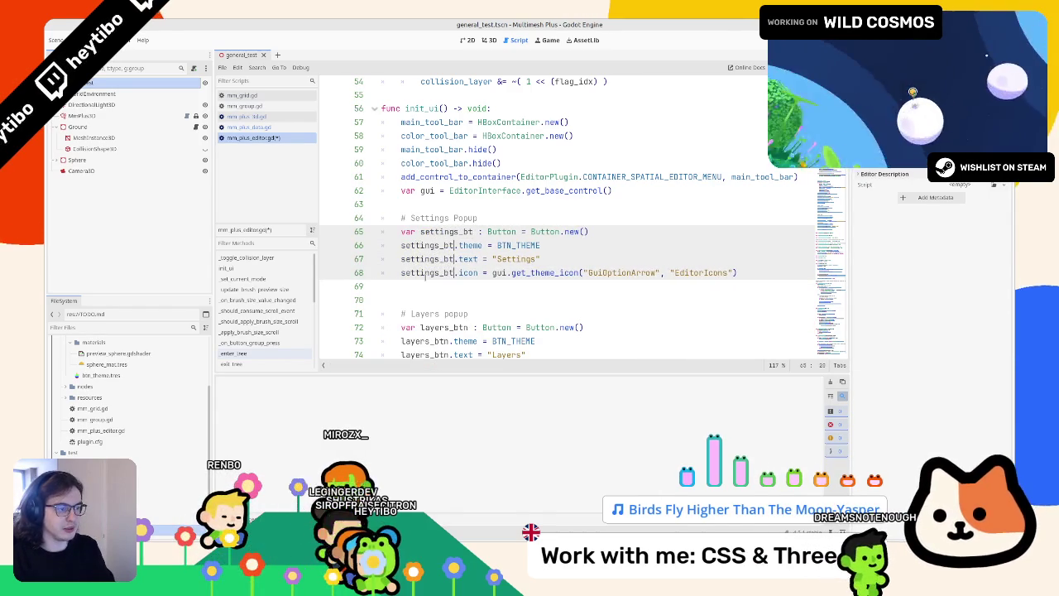
{"action": "type", "text": "n"}
{"action": "left_click", "coordinate": [722, 272]}
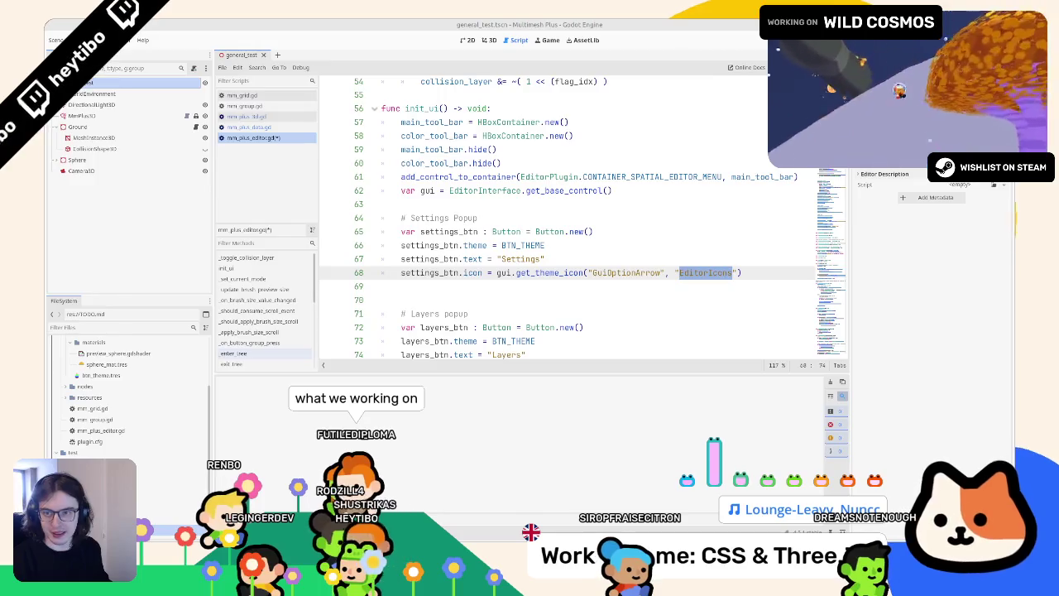
{"action": "key", "text": "alt+Tab"}
{"action": "scroll", "coordinate": [700, 207], "scroll_direction": "down", "scroll_amount": 5}
Scroll through the editor icons and preview OpenXRActionMap.svg
{"action": "scroll", "coordinate": [691, 238], "scroll_direction": "down", "scroll_amount": 5}
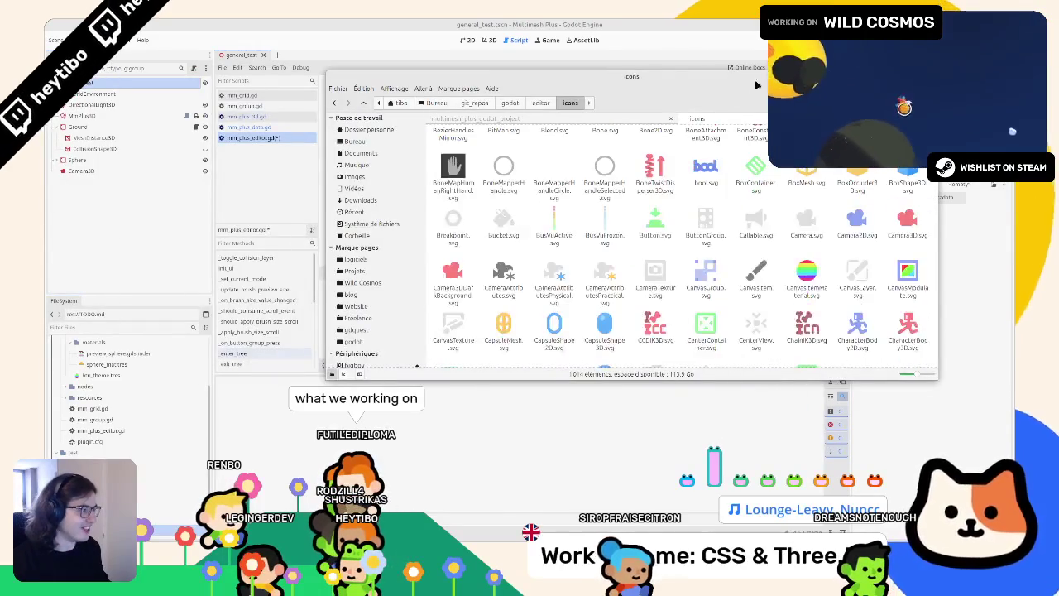
{"action": "scroll", "coordinate": [602, 246], "scroll_direction": "down", "scroll_amount": 10}
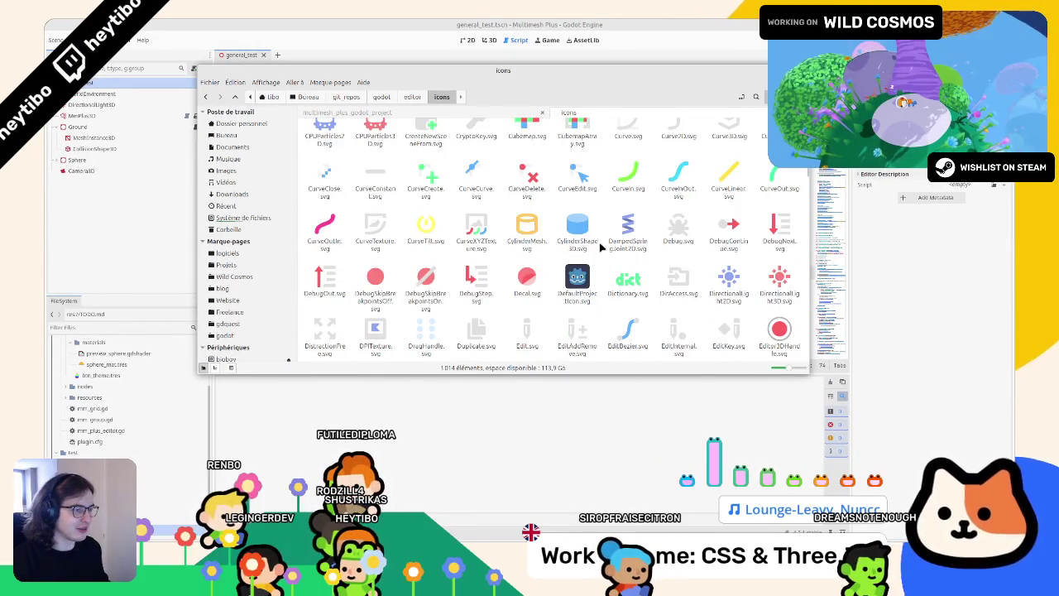
{"action": "scroll", "coordinate": [602, 246], "scroll_direction": "down", "scroll_amount": 10}
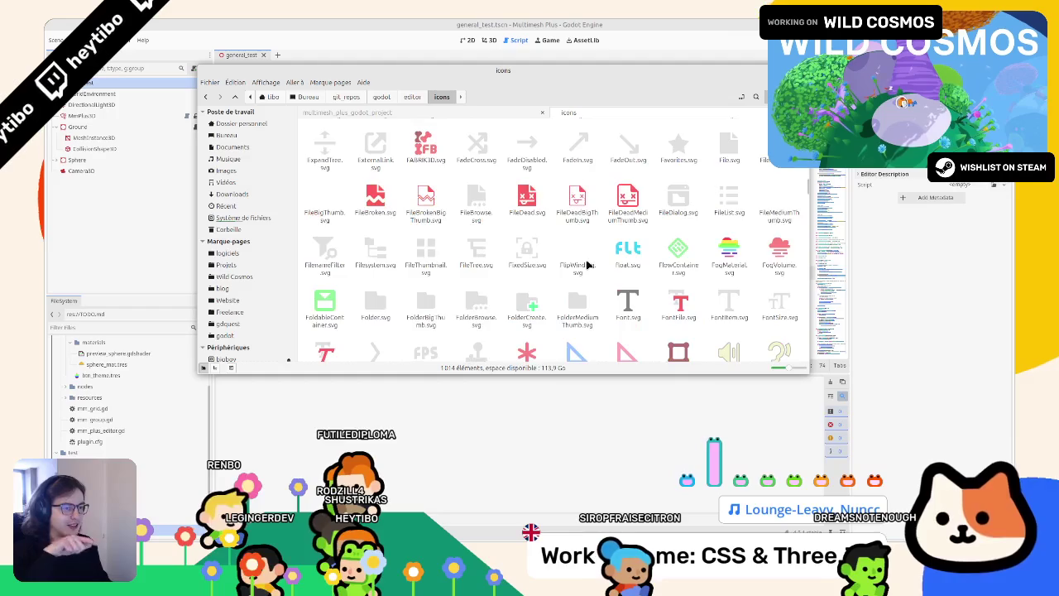
{"action": "scroll", "coordinate": [587, 264], "scroll_direction": "down", "scroll_amount": 10}
{"action": "scroll", "coordinate": [587, 265], "scroll_direction": "down", "scroll_amount": 10}
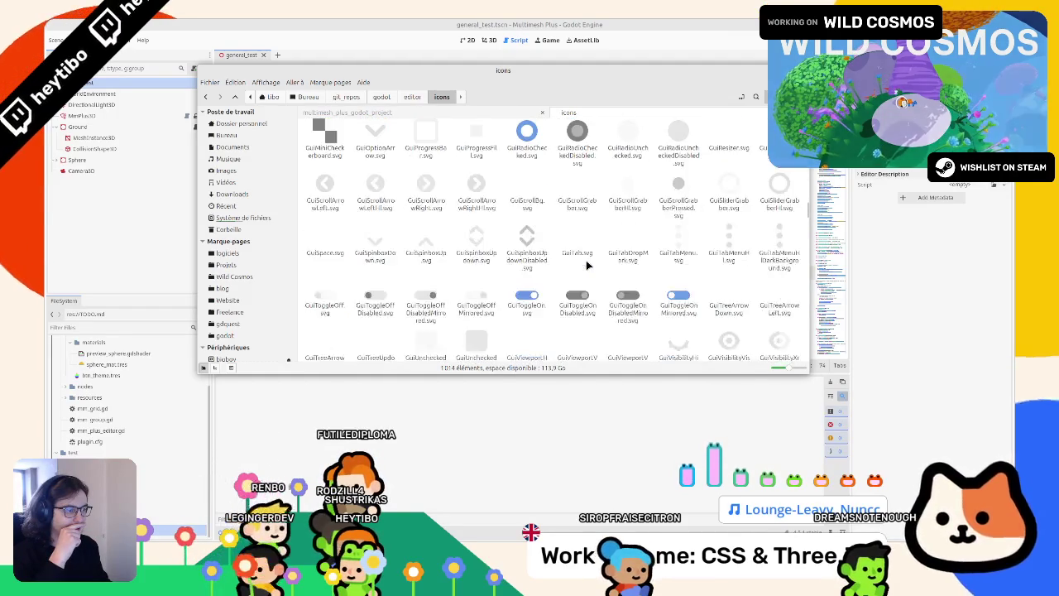
{"action": "scroll", "coordinate": [588, 264], "scroll_direction": "down", "scroll_amount": 10}
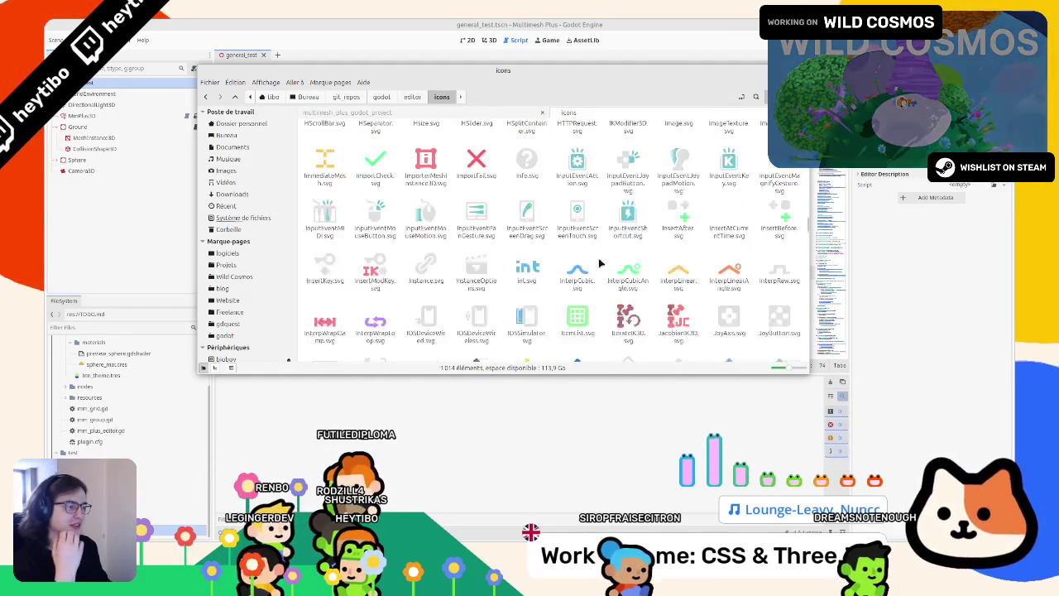
{"action": "scroll", "coordinate": [536, 260], "scroll_direction": "down", "scroll_amount": 3}
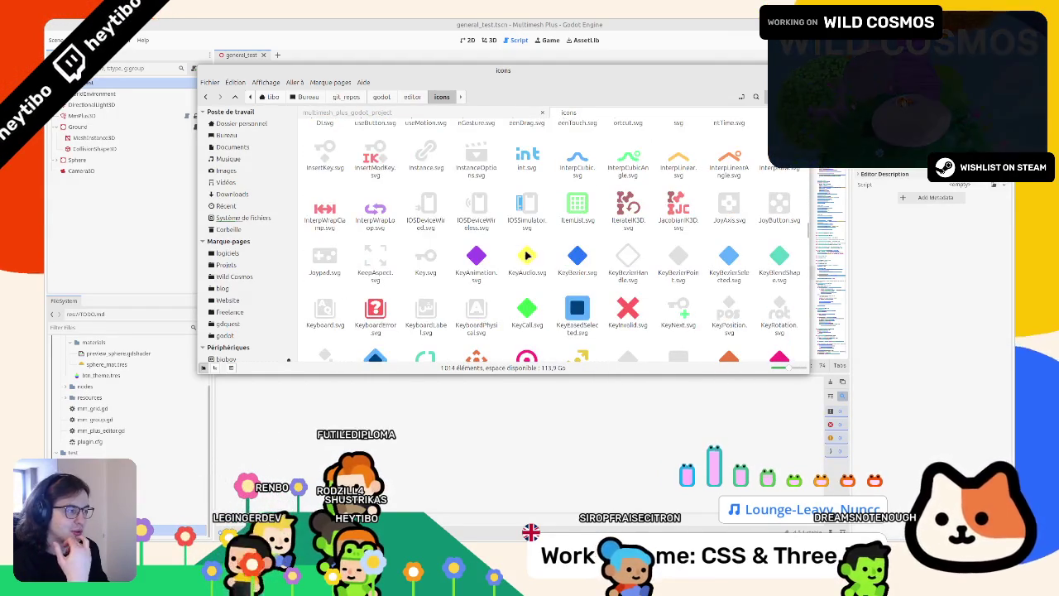
{"action": "scroll", "coordinate": [527, 255], "scroll_direction": "down", "scroll_amount": 8}
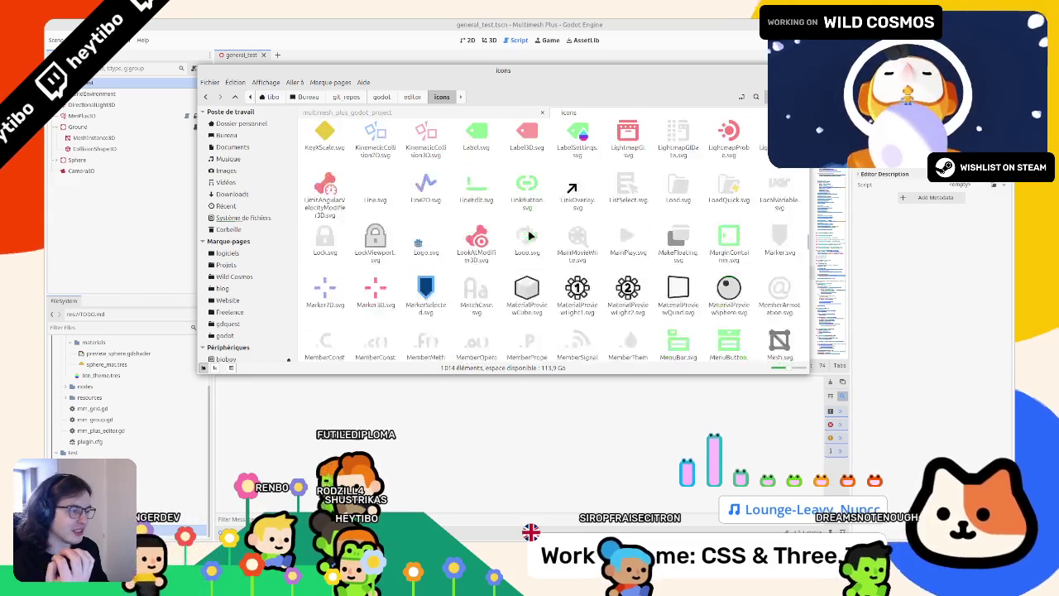
{"action": "scroll", "coordinate": [527, 225], "scroll_direction": "down", "scroll_amount": 7}
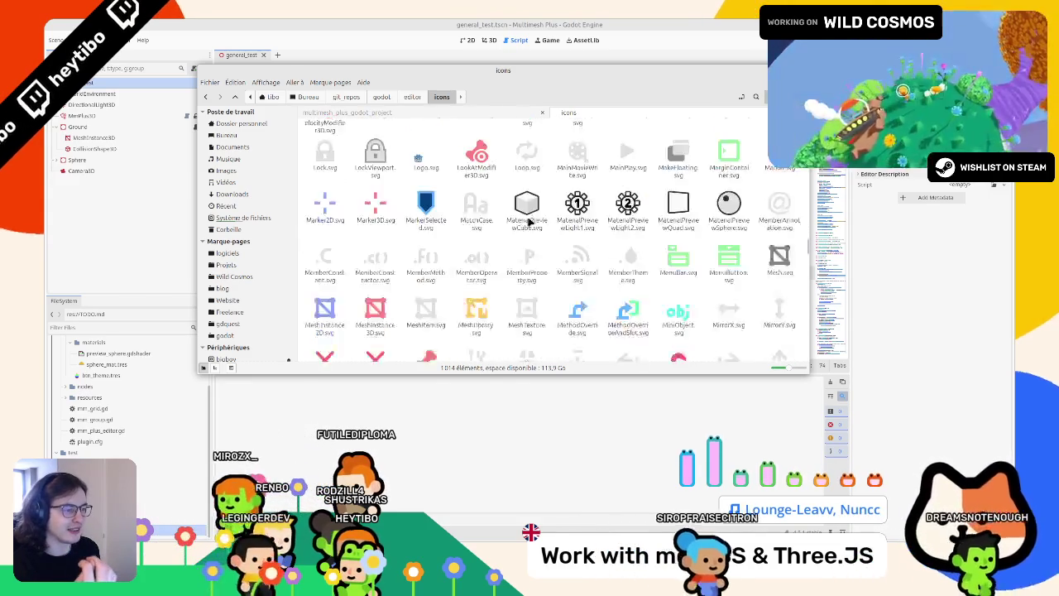
{"action": "scroll", "coordinate": [517, 228], "scroll_direction": "down", "scroll_amount": 4}
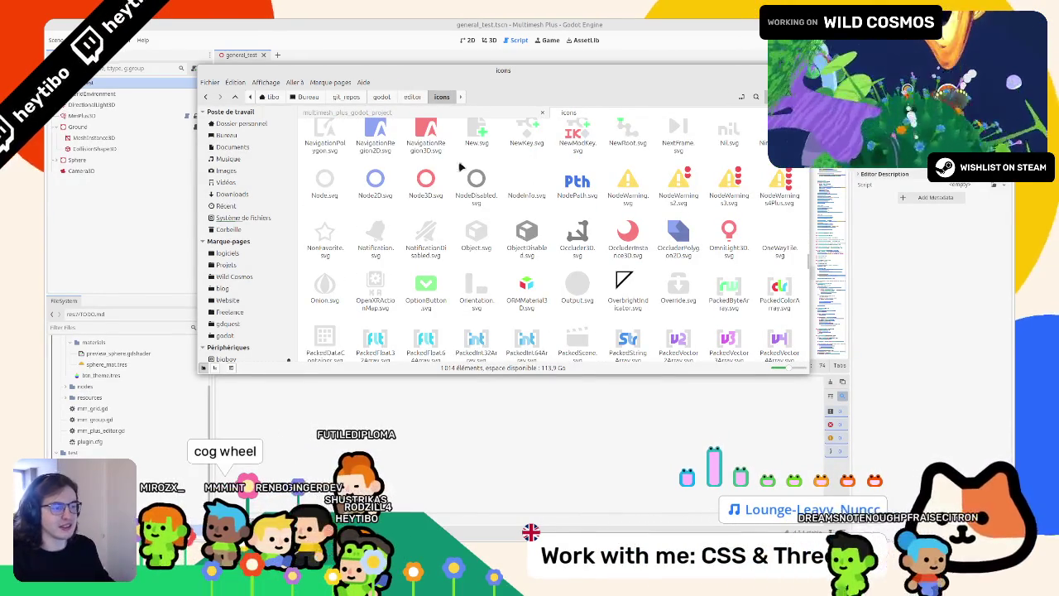
{"action": "left_click", "coordinate": [372, 286]}
{"action": "double_click", "coordinate": [372, 285]}
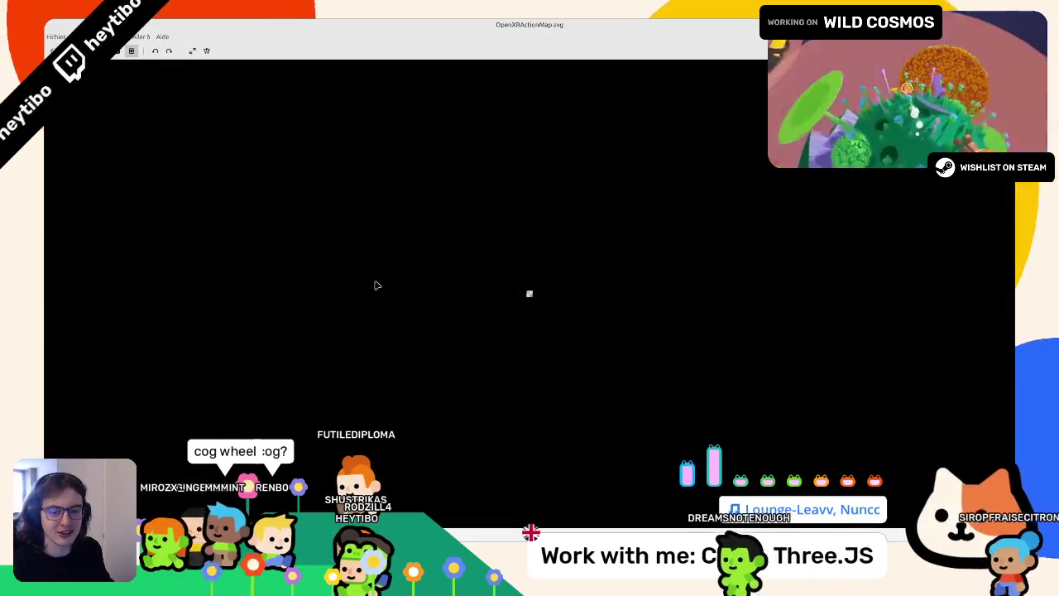
{"action": "scroll", "coordinate": [530, 295], "scroll_direction": "up", "scroll_amount": 5}
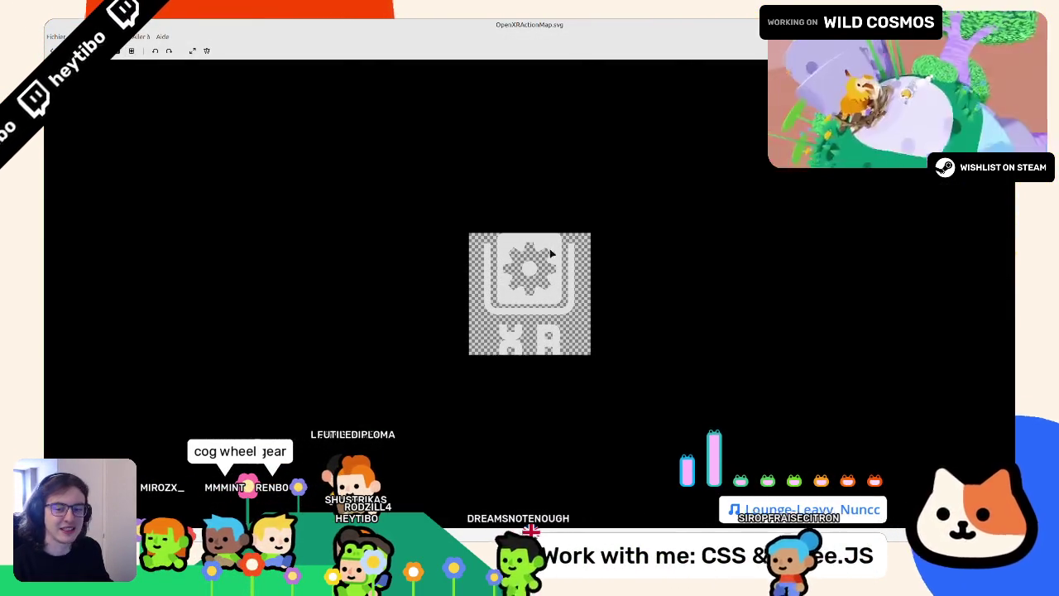
{"action": "key", "text": "Escape"}
Search the icons folder for 'gear' and 'setting', then jump to names starting with 'ge'
{"action": "left_click", "coordinate": [755, 97]}
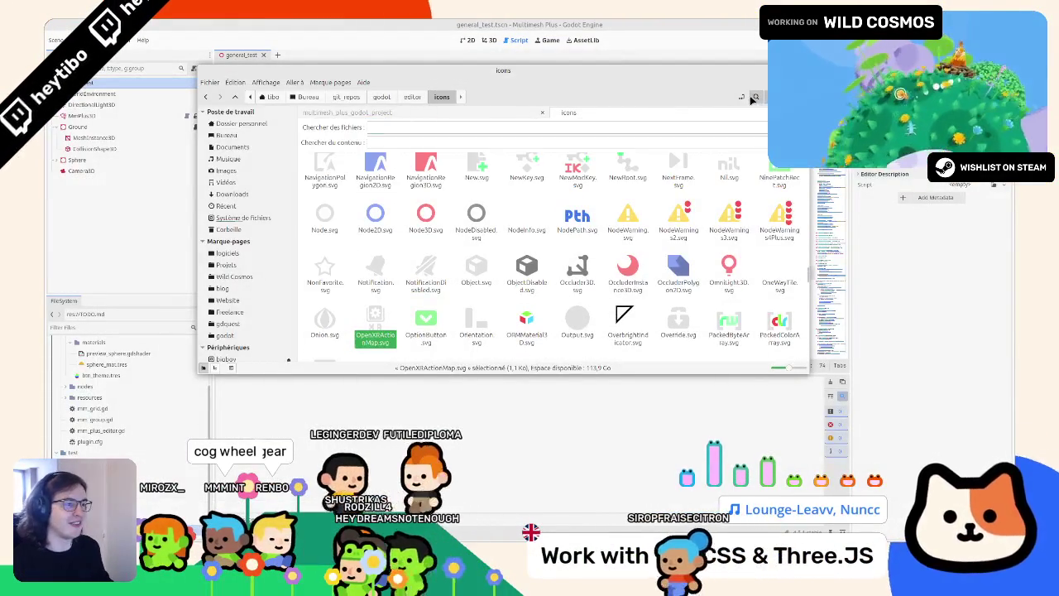
{"action": "type", "text": "gear"}
{"action": "left_click", "coordinate": [755, 97]}
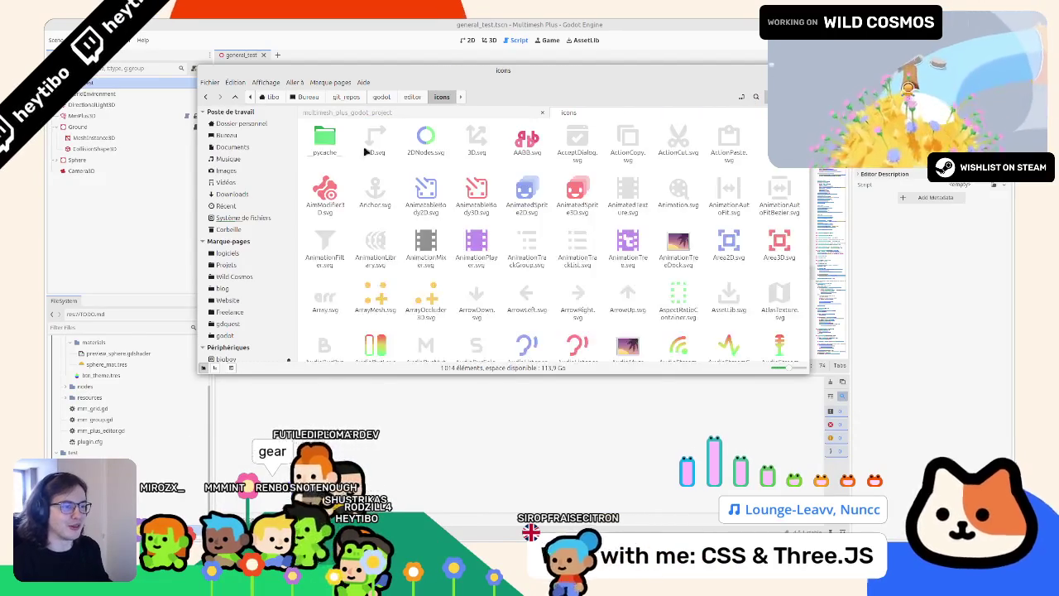
{"action": "type", "text": "setting"}
{"action": "left_click", "coordinate": [755, 97]}
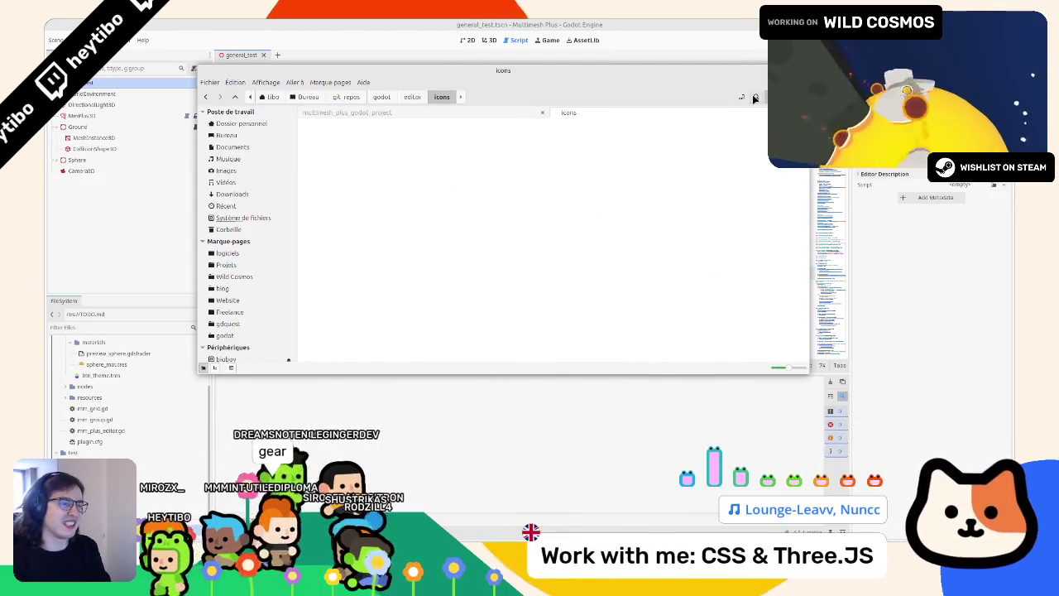
{"action": "left_click", "coordinate": [762, 205]}
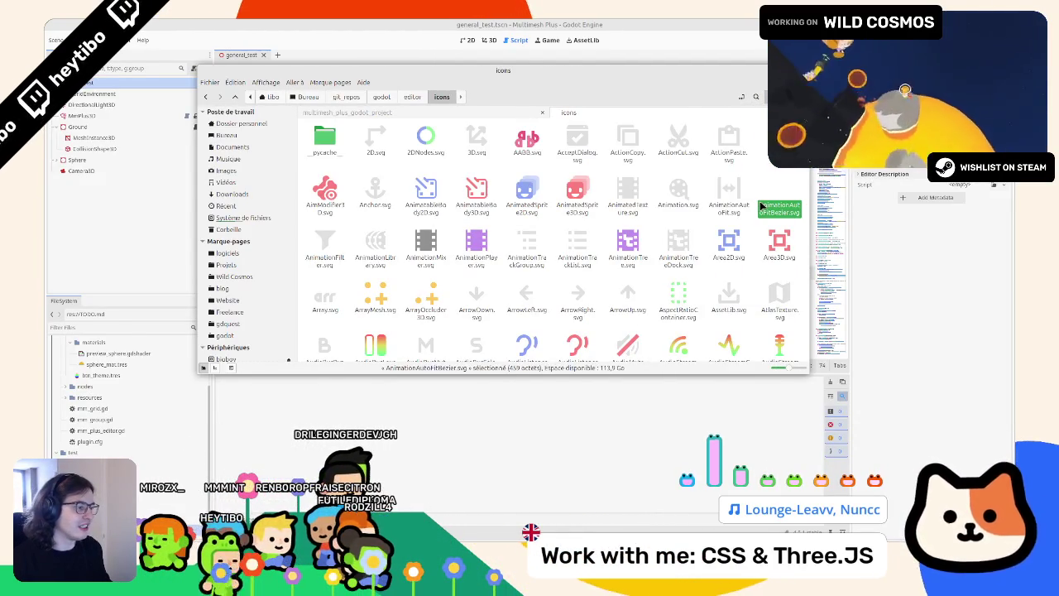
{"action": "type", "text": "ge"}
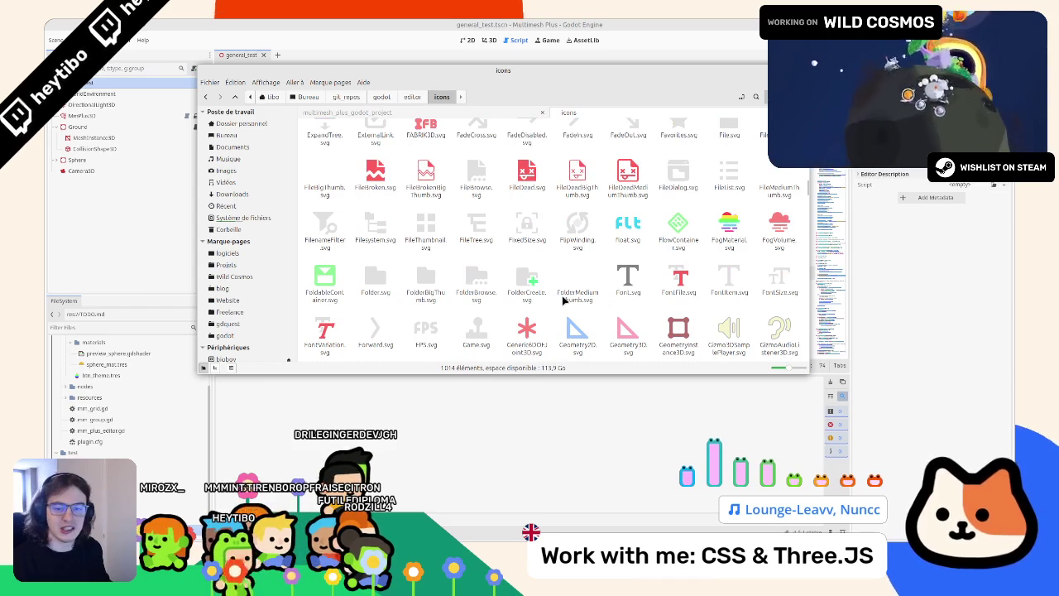
Scroll the icon grid down to the last icons, VisualShader through Zoom
{"action": "scroll", "coordinate": [559, 304], "scroll_direction": "down", "scroll_amount": 10}
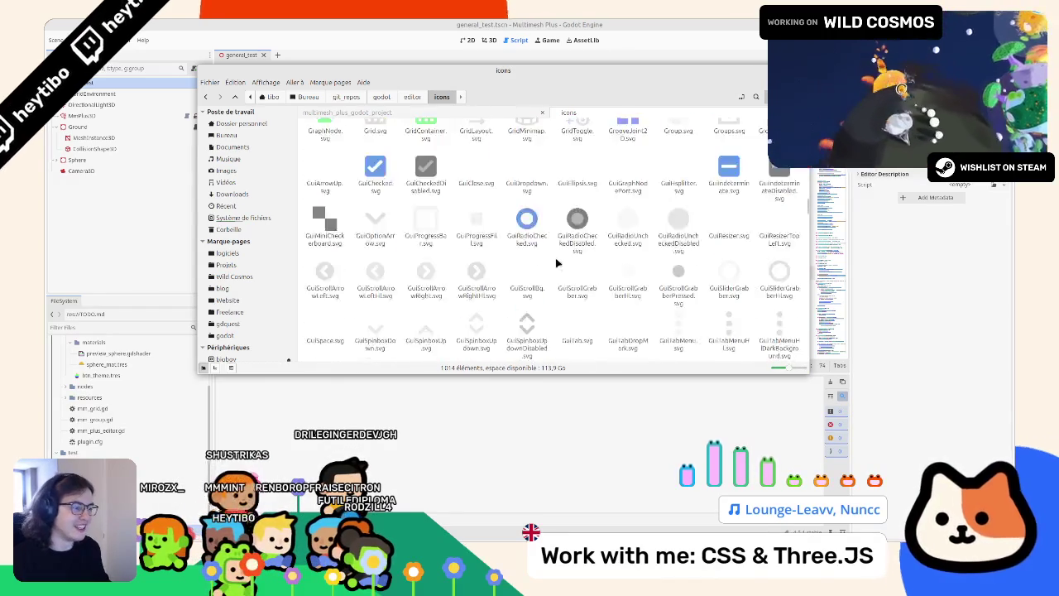
{"action": "scroll", "coordinate": [546, 264], "scroll_direction": "down", "scroll_amount": 5}
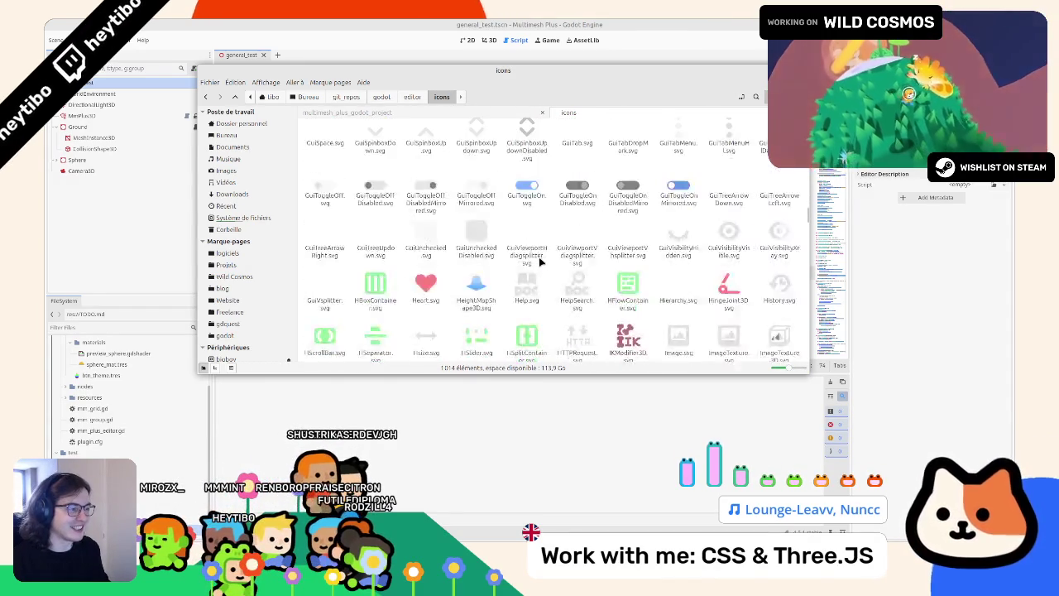
{"action": "scroll", "coordinate": [534, 261], "scroll_direction": "down", "scroll_amount": 3}
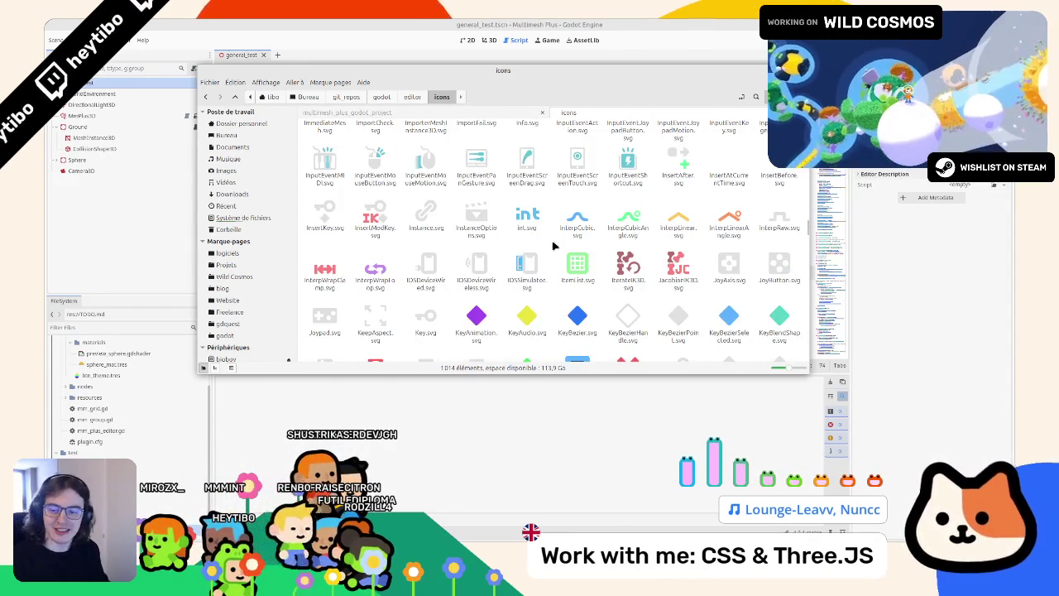
{"action": "scroll", "coordinate": [531, 209], "scroll_direction": "down", "scroll_amount": 15}
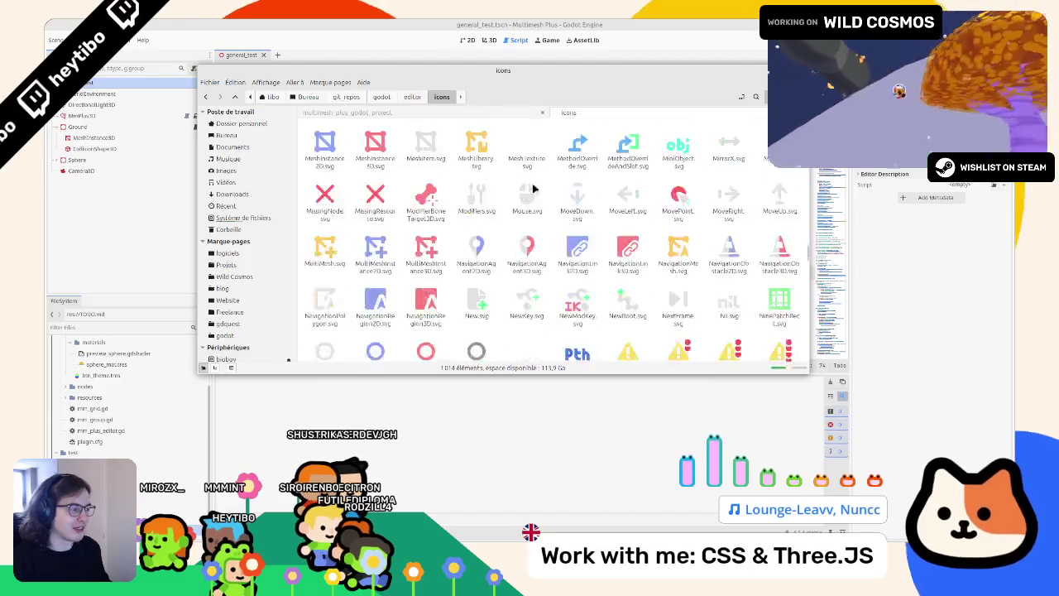
{"action": "scroll", "coordinate": [517, 190], "scroll_direction": "down", "scroll_amount": 12}
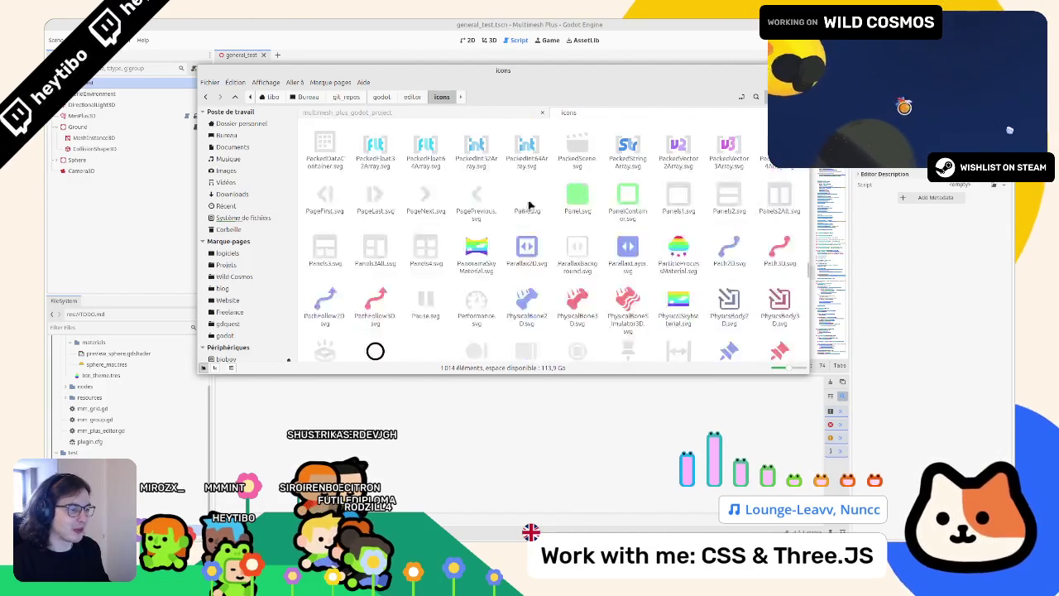
{"action": "scroll", "coordinate": [507, 209], "scroll_direction": "down", "scroll_amount": 3}
{"action": "scroll", "coordinate": [489, 199], "scroll_direction": "down", "scroll_amount": 3}
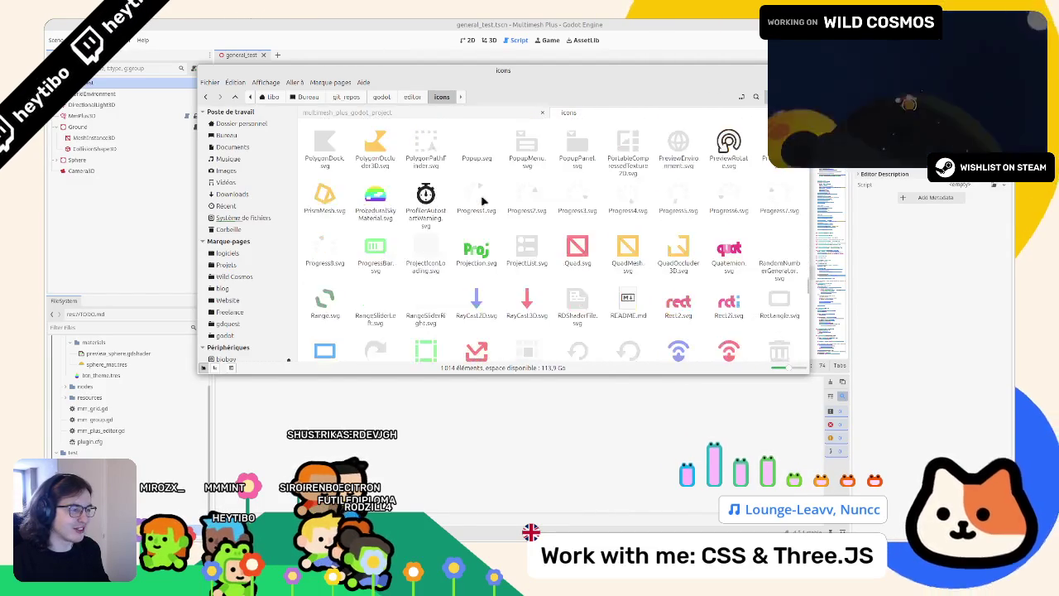
{"action": "scroll", "coordinate": [484, 200], "scroll_direction": "down", "scroll_amount": 10}
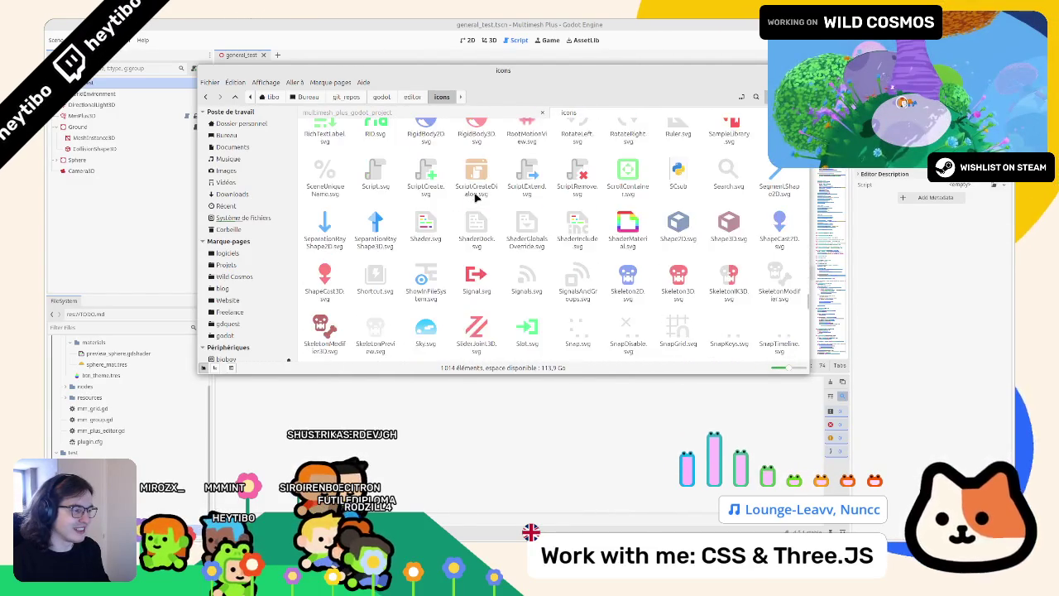
{"action": "scroll", "coordinate": [471, 198], "scroll_direction": "down", "scroll_amount": 5}
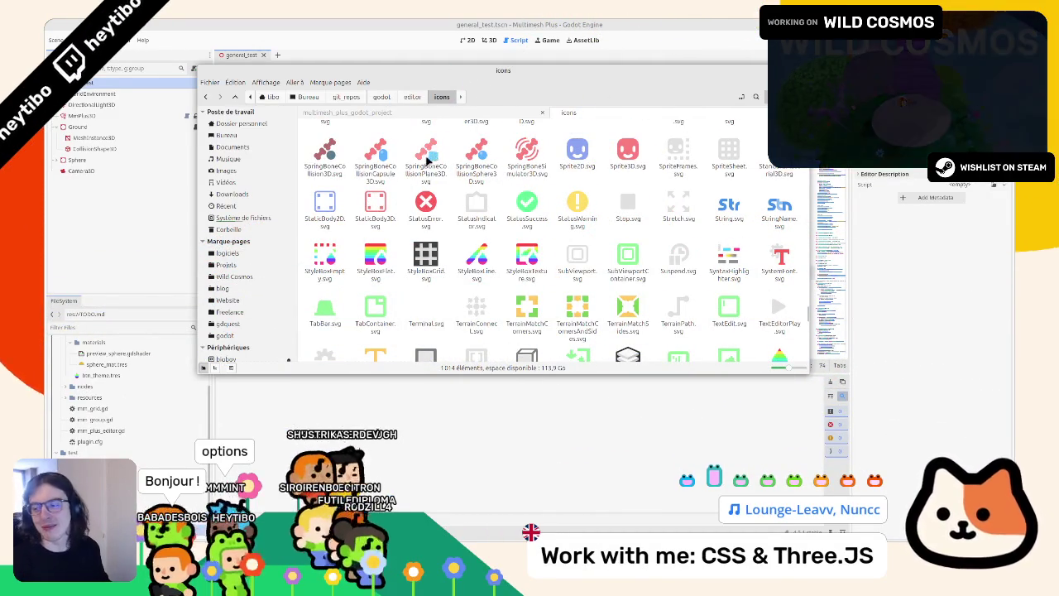
{"action": "scroll", "coordinate": [428, 161], "scroll_direction": "down", "scroll_amount": 10}
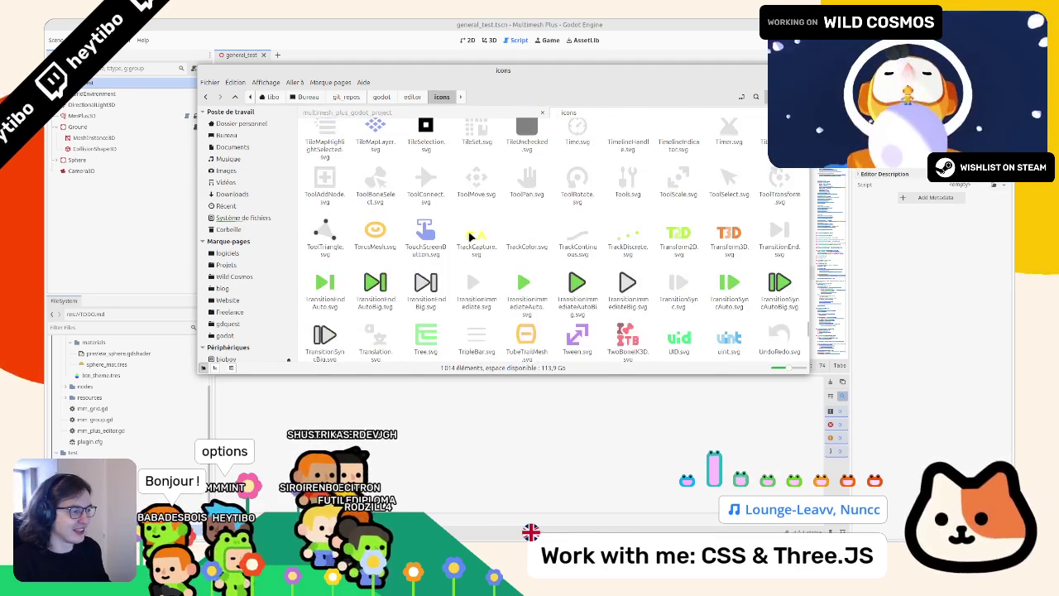
{"action": "scroll", "coordinate": [470, 237], "scroll_direction": "up", "scroll_amount": 2}
{"action": "scroll", "coordinate": [469, 237], "scroll_direction": "down", "scroll_amount": 15}
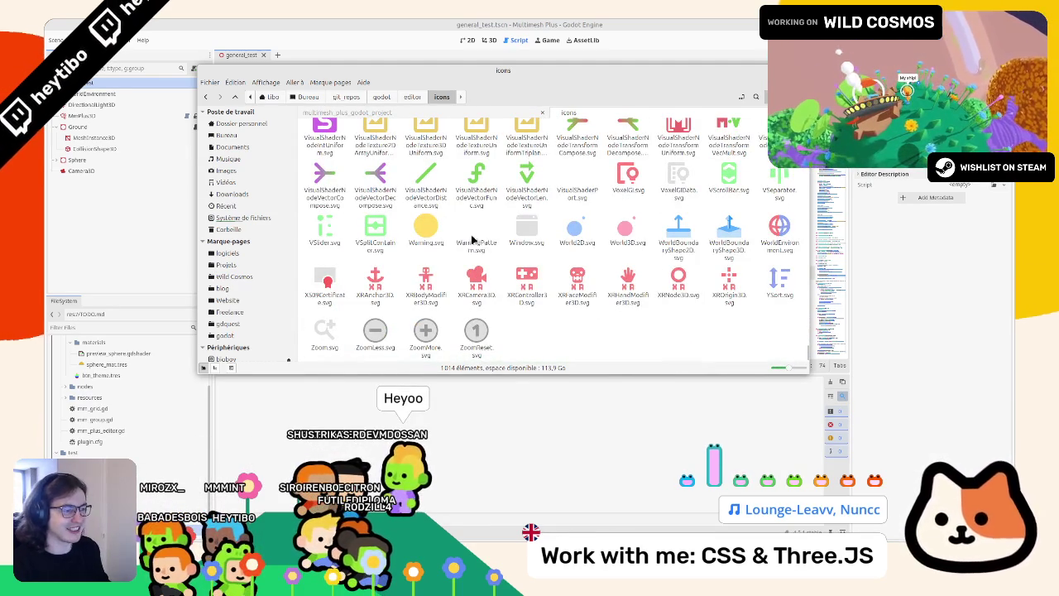
Scroll up through the SVG icon grid in godot/editor/icons
{"action": "scroll", "coordinate": [443, 234], "scroll_direction": "up", "scroll_amount": 10}
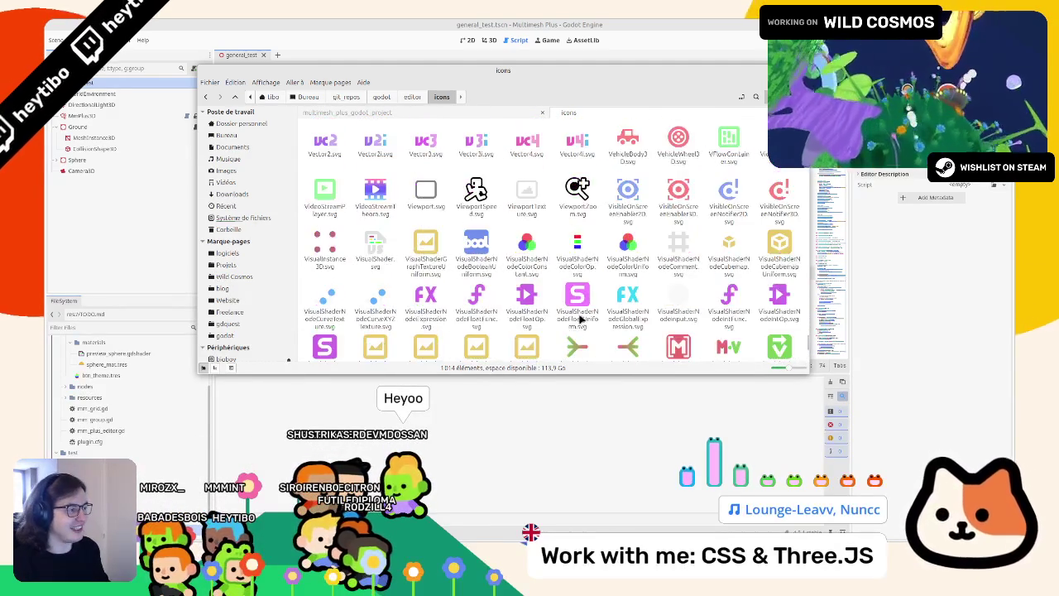
{"action": "scroll", "coordinate": [584, 303], "scroll_direction": "up", "scroll_amount": 6}
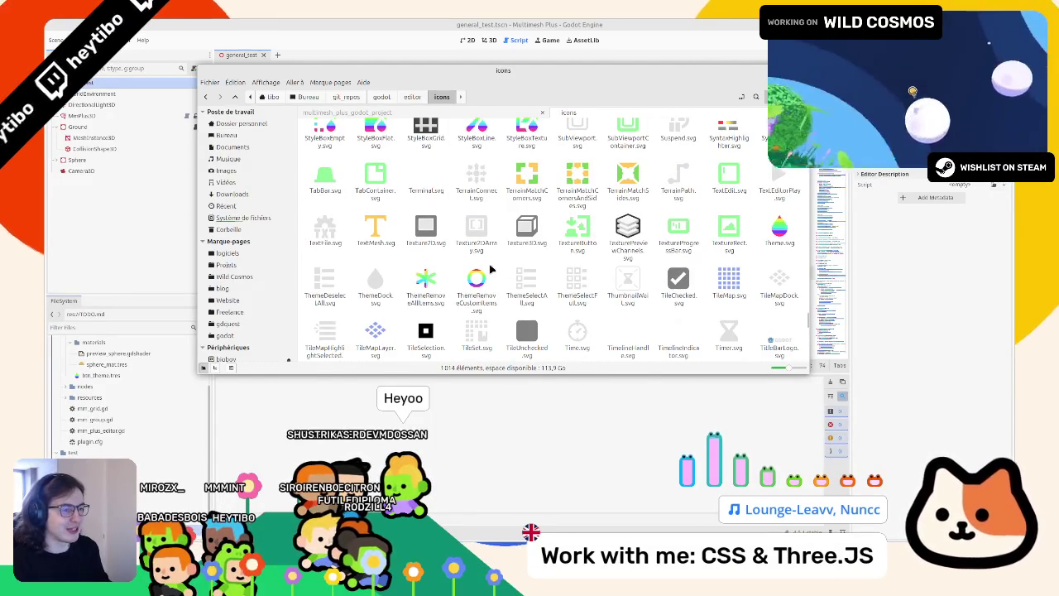
{"action": "scroll", "coordinate": [403, 264], "scroll_direction": "up", "scroll_amount": 1}
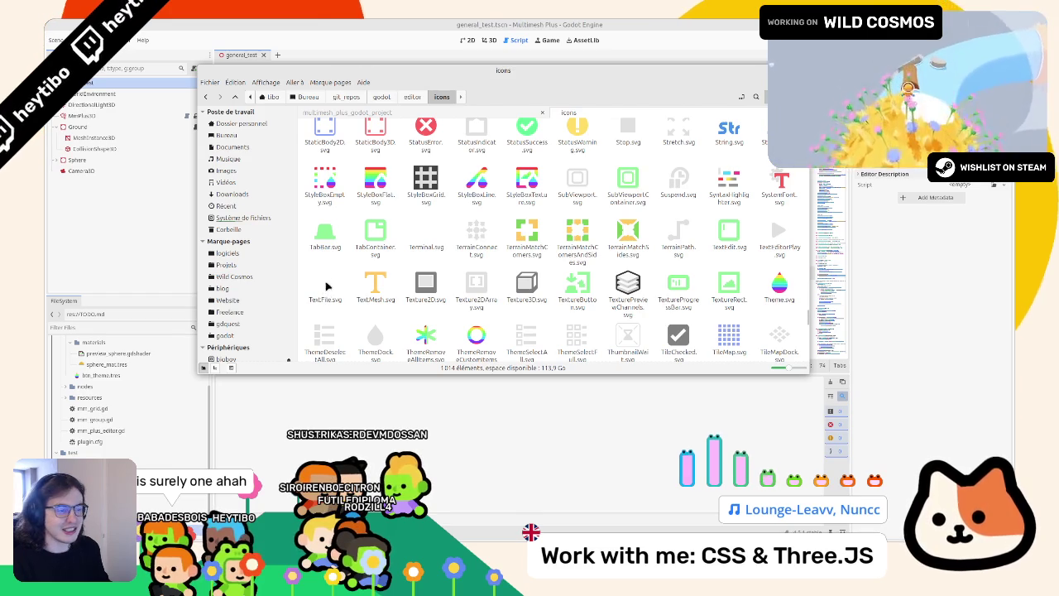
{"action": "scroll", "coordinate": [331, 283], "scroll_direction": "down", "scroll_amount": 1}
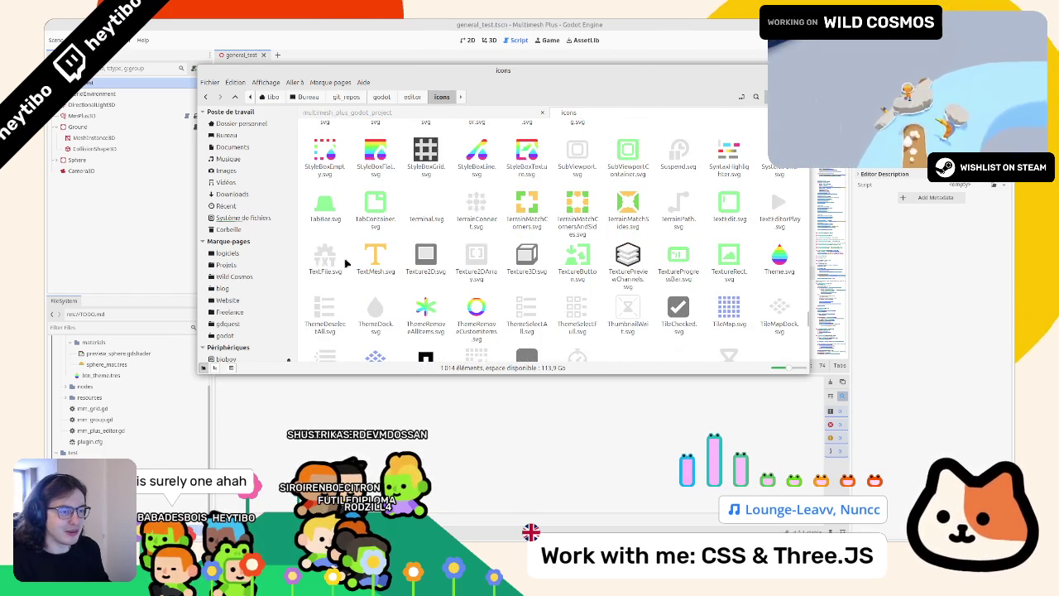
{"action": "scroll", "coordinate": [359, 242], "scroll_direction": "up", "scroll_amount": 2}
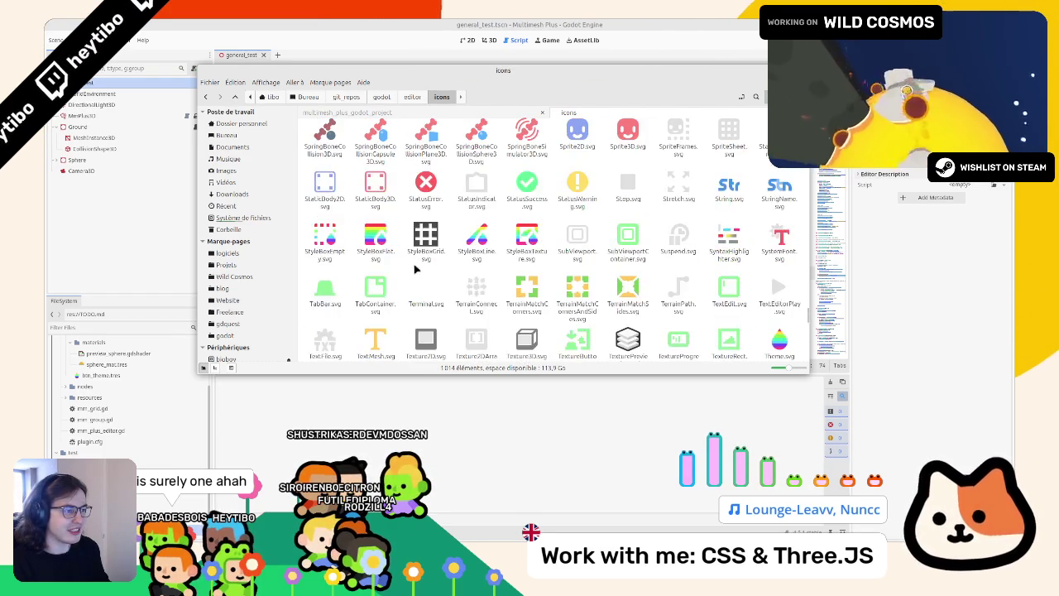
{"action": "scroll", "coordinate": [410, 275], "scroll_direction": "up", "scroll_amount": 3}
{"action": "scroll", "coordinate": [410, 279], "scroll_direction": "up", "scroll_amount": 5}
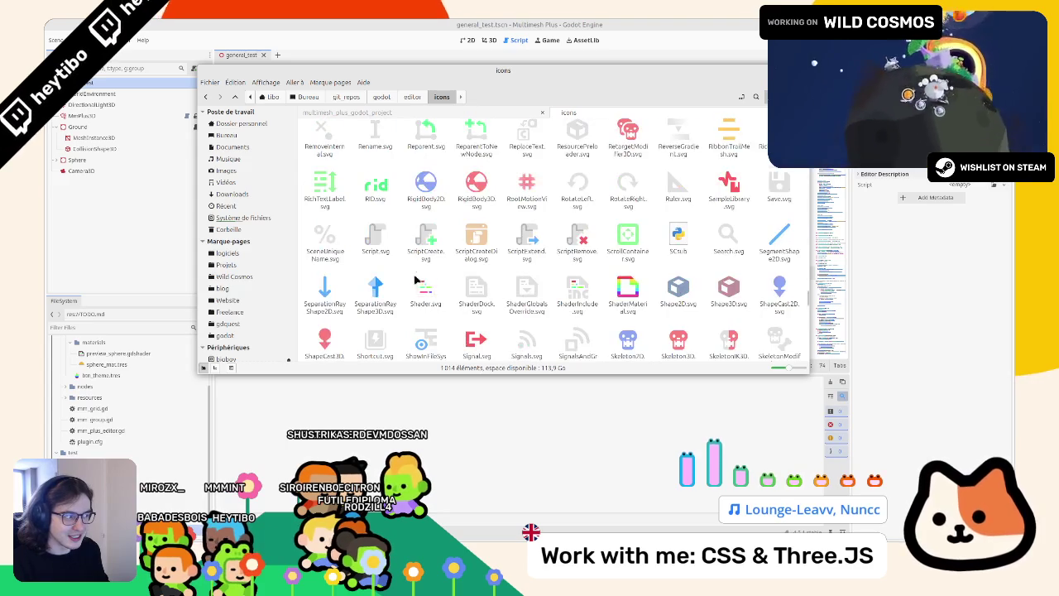
{"action": "scroll", "coordinate": [416, 279], "scroll_direction": "up", "scroll_amount": 4}
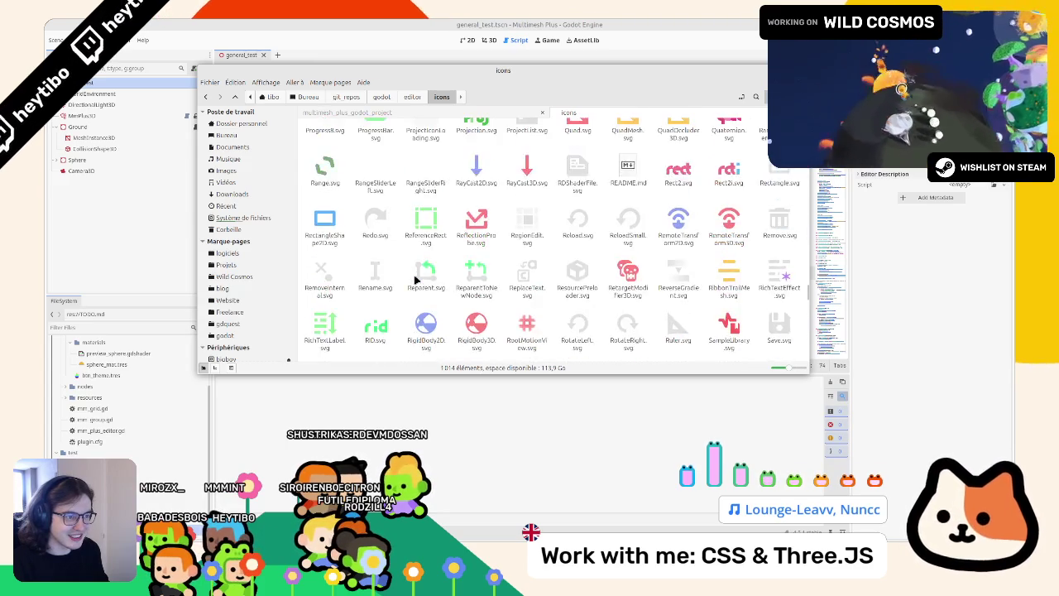
{"action": "scroll", "coordinate": [421, 277], "scroll_direction": "up", "scroll_amount": 4}
{"action": "scroll", "coordinate": [426, 275], "scroll_direction": "up", "scroll_amount": 3}
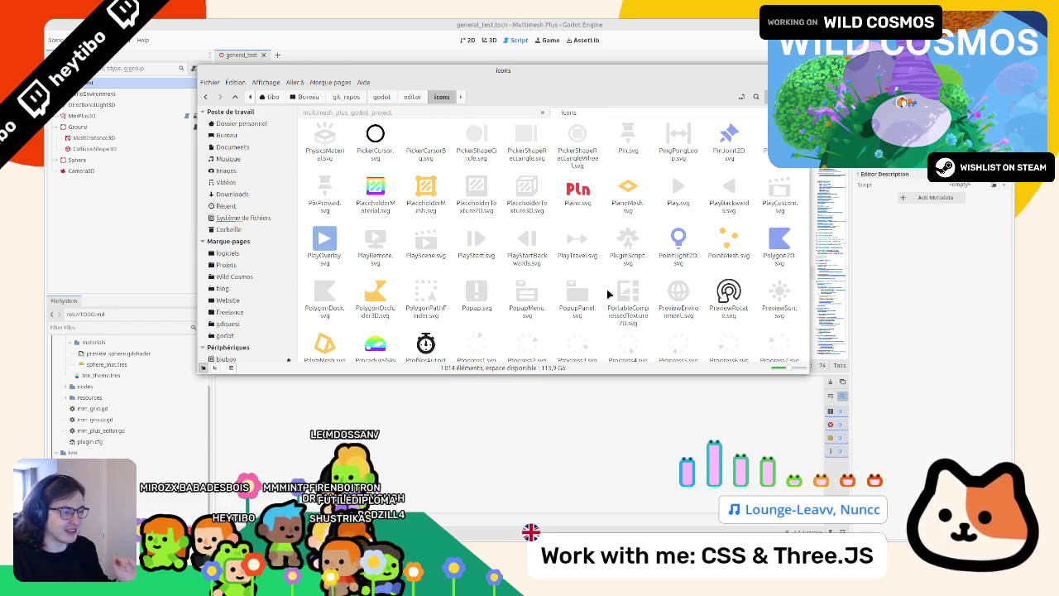
{"action": "scroll", "coordinate": [504, 274], "scroll_direction": "up", "scroll_amount": 1}
{"action": "scroll", "coordinate": [498, 274], "scroll_direction": "up", "scroll_amount": 3}
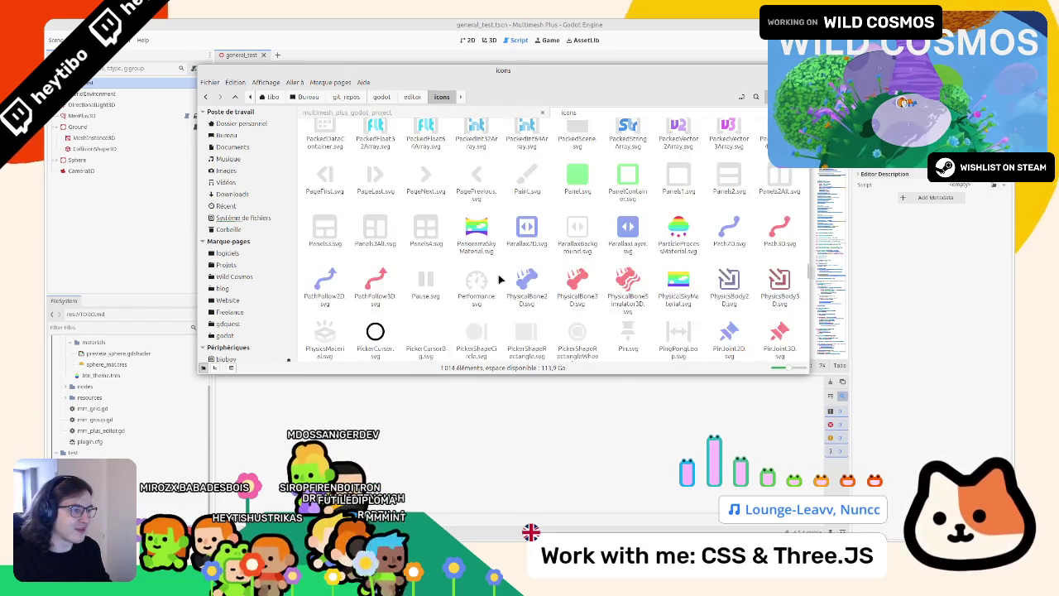
{"action": "scroll", "coordinate": [498, 279], "scroll_direction": "up", "scroll_amount": 2}
{"action": "scroll", "coordinate": [500, 279], "scroll_direction": "up", "scroll_amount": 1}
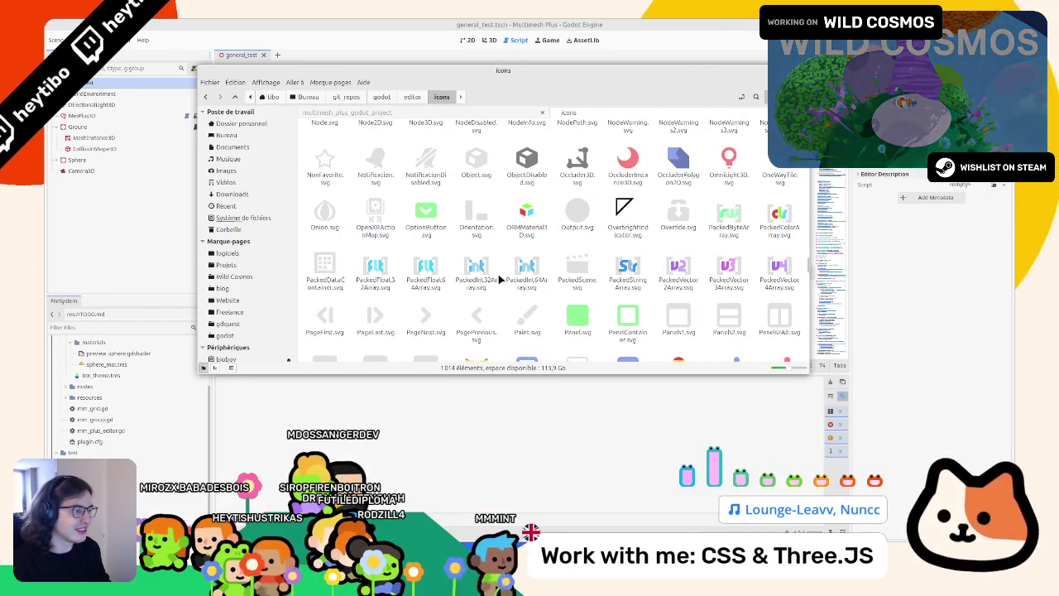
{"action": "scroll", "coordinate": [500, 279], "scroll_direction": "up", "scroll_amount": 1}
{"action": "scroll", "coordinate": [499, 279], "scroll_direction": "up", "scroll_amount": 3}
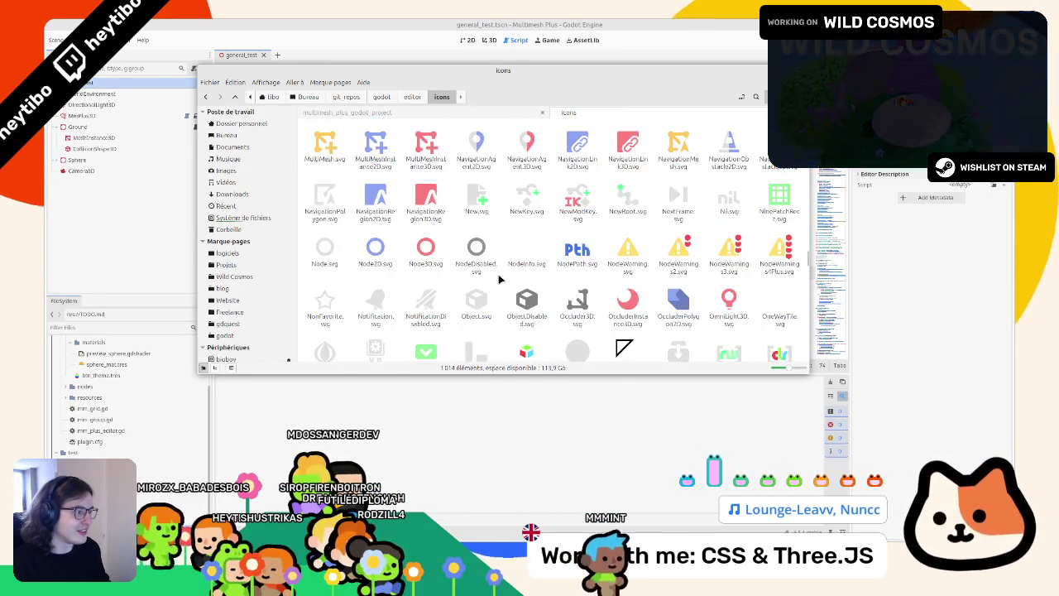
{"action": "scroll", "coordinate": [499, 279], "scroll_direction": "up", "scroll_amount": 2}
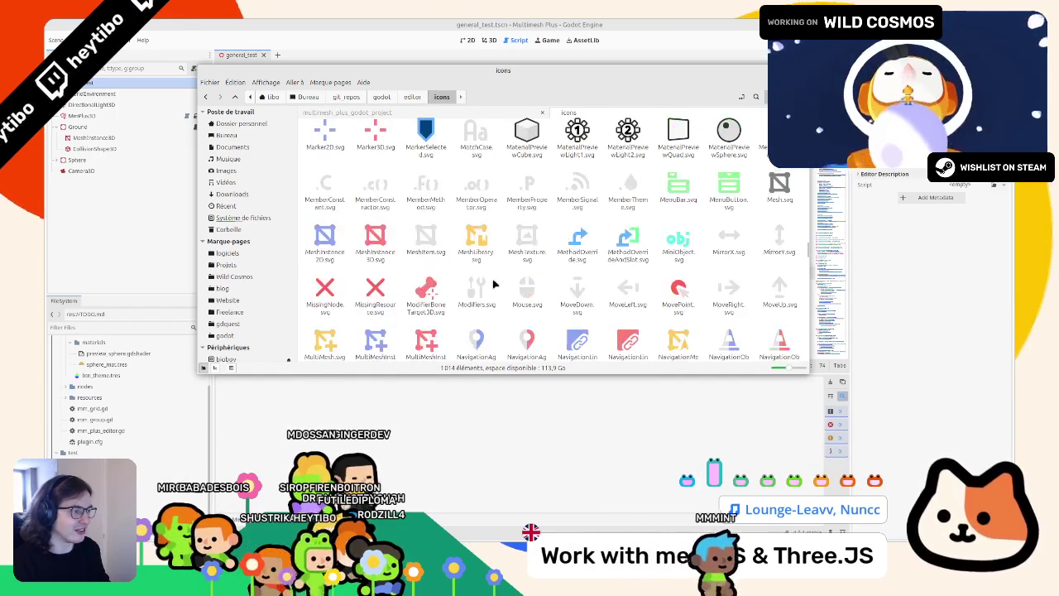
{"action": "scroll", "coordinate": [494, 284], "scroll_direction": "up", "scroll_amount": 4}
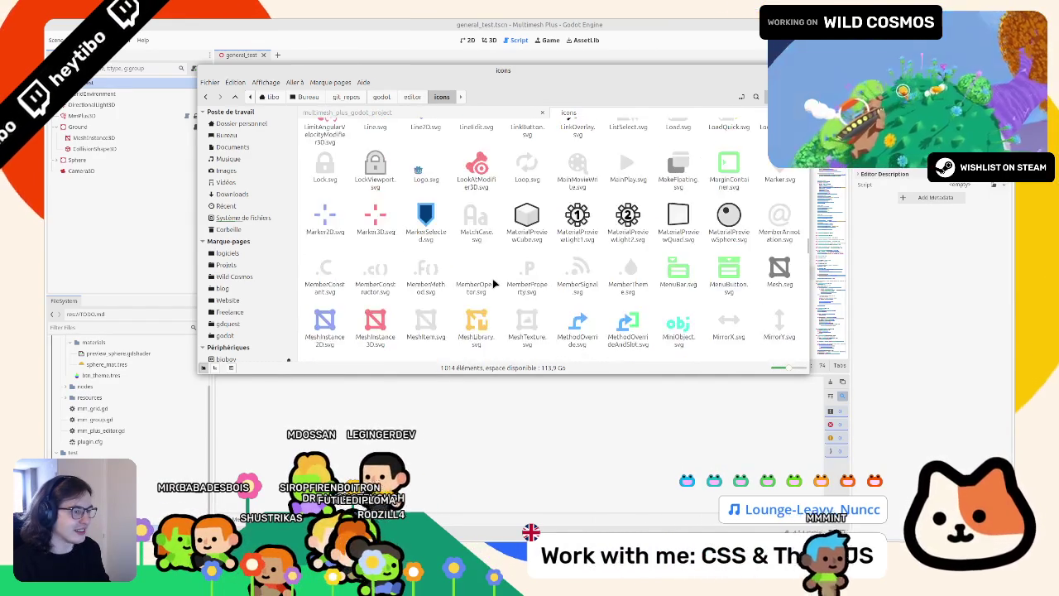
Keep scanning the editor icons, then bring Godot back showing the 3D scene view
{"action": "scroll", "coordinate": [494, 284], "scroll_direction": "up", "scroll_amount": 4}
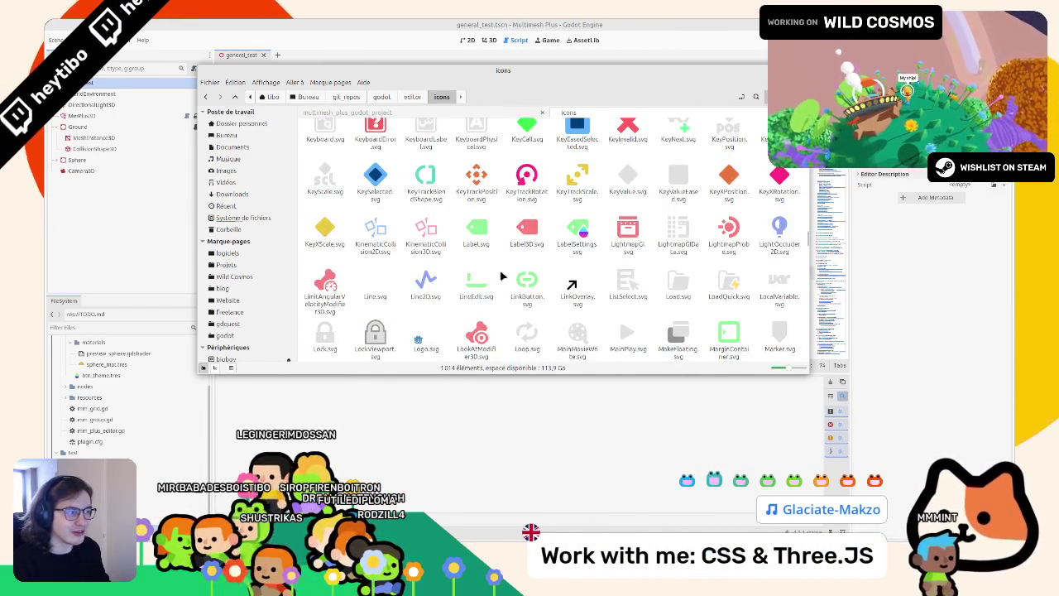
{"action": "scroll", "coordinate": [491, 269], "scroll_direction": "up", "scroll_amount": 4}
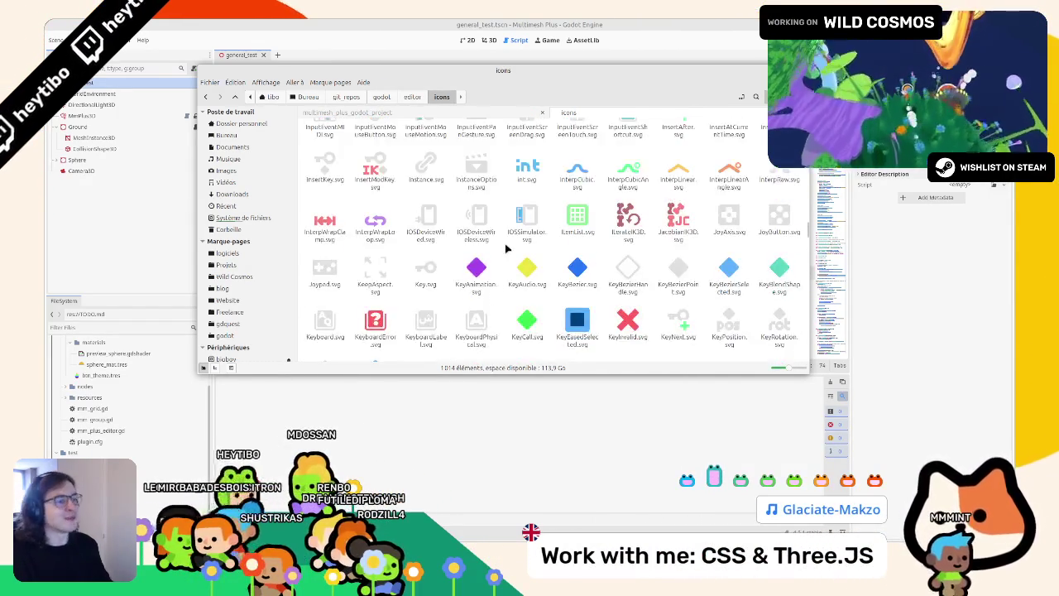
{"action": "scroll", "coordinate": [476, 240], "scroll_direction": "up", "scroll_amount": 1}
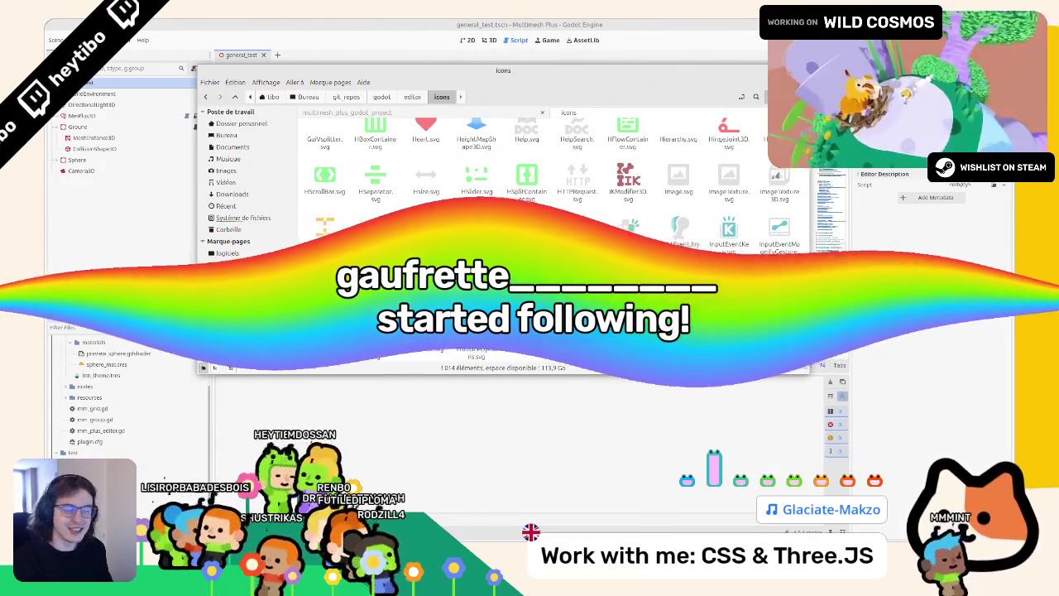
{"action": "scroll", "coordinate": [469, 264], "scroll_direction": "up", "scroll_amount": 2}
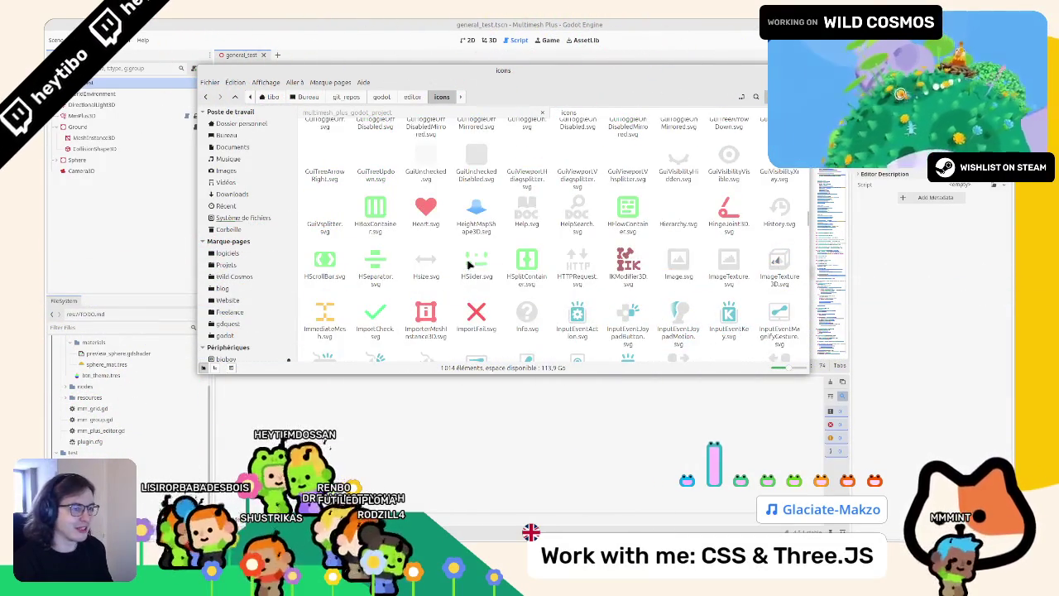
{"action": "scroll", "coordinate": [468, 264], "scroll_direction": "up", "scroll_amount": 3}
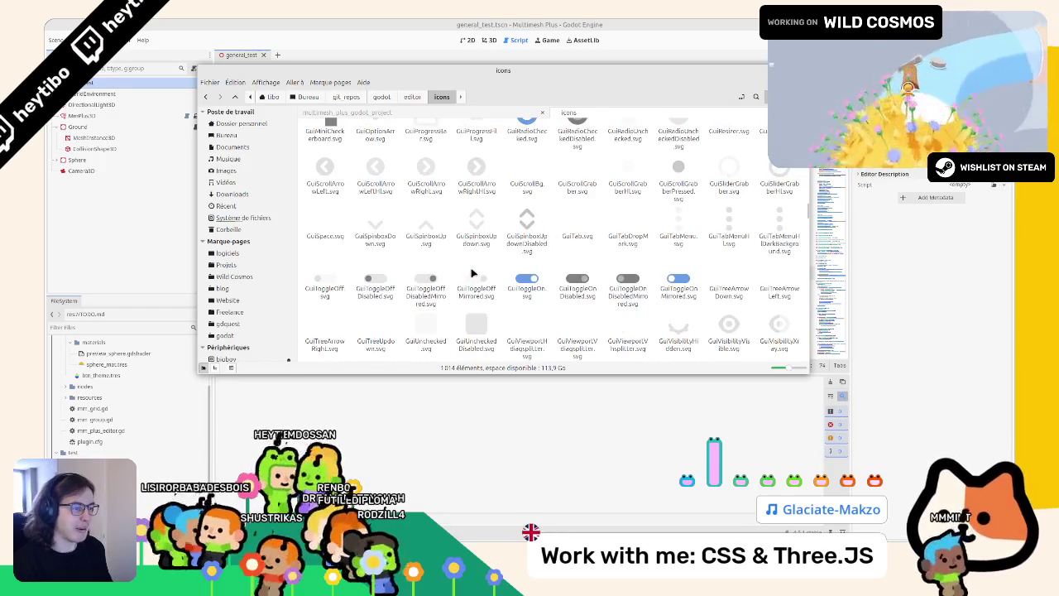
{"action": "scroll", "coordinate": [473, 274], "scroll_direction": "up", "scroll_amount": 3}
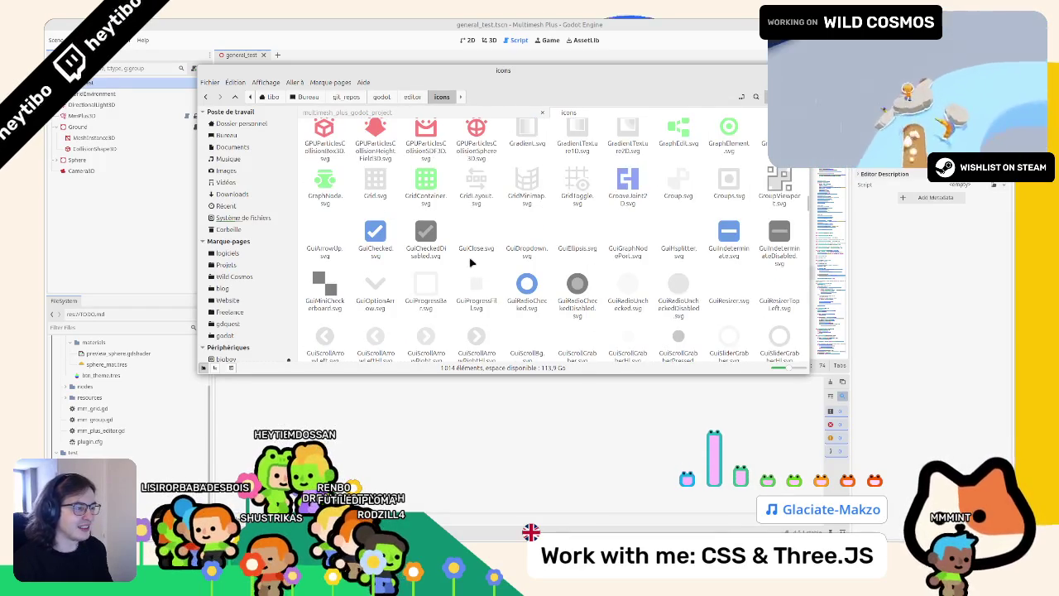
{"action": "scroll", "coordinate": [469, 261], "scroll_direction": "up", "scroll_amount": 10}
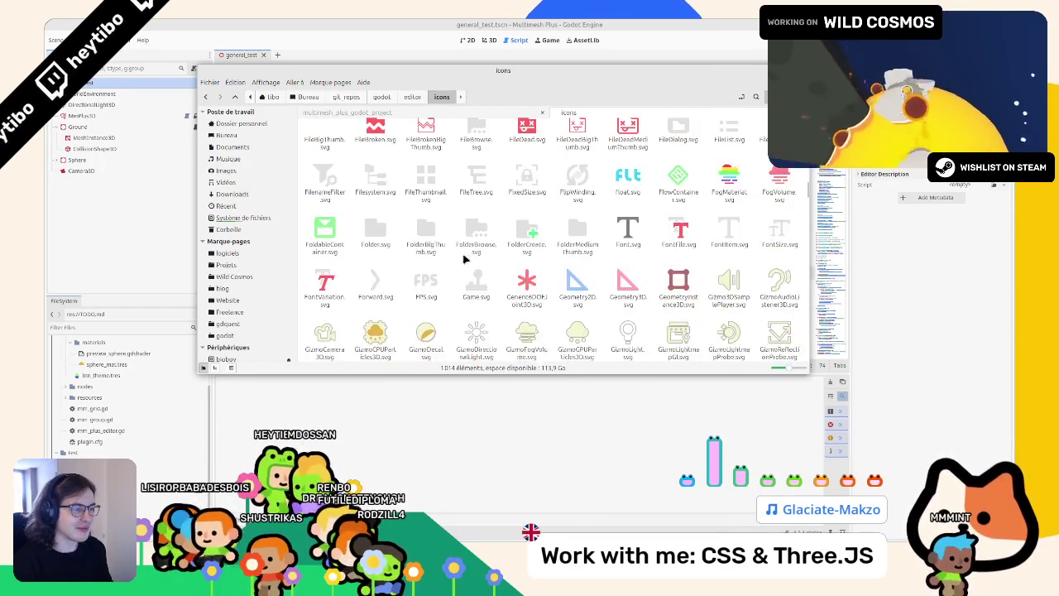
{"action": "scroll", "coordinate": [443, 258], "scroll_direction": "up", "scroll_amount": 4}
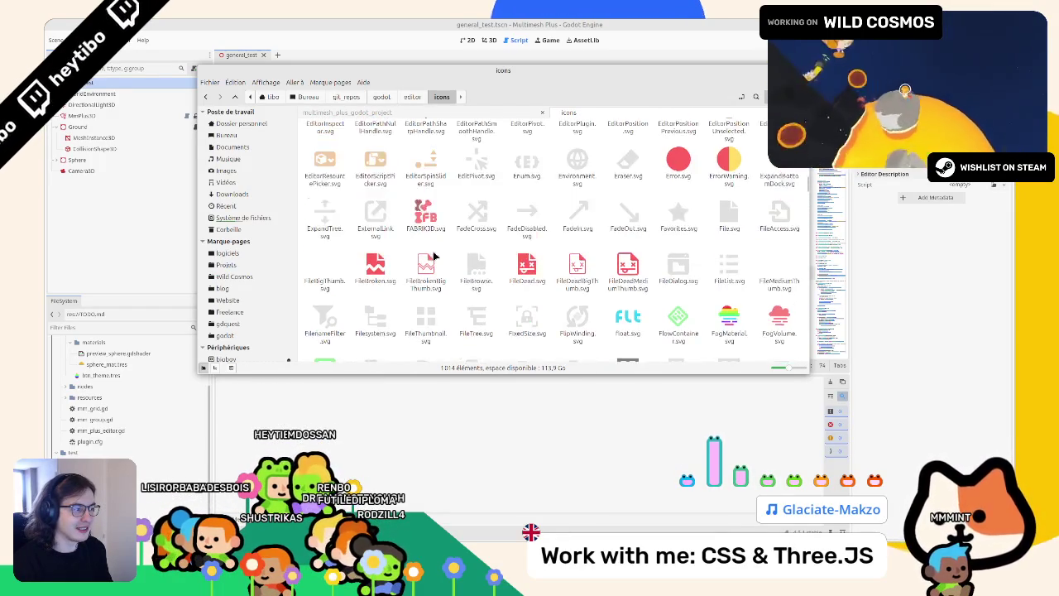
{"action": "scroll", "coordinate": [434, 257], "scroll_direction": "up", "scroll_amount": 1}
{"action": "scroll", "coordinate": [434, 246], "scroll_direction": "up", "scroll_amount": 3}
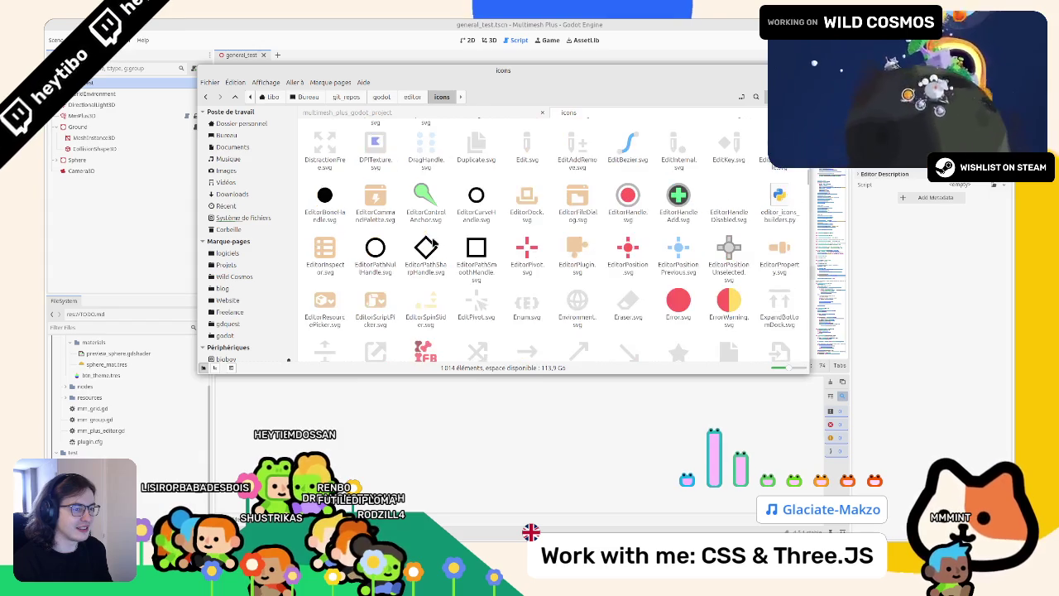
{"action": "scroll", "coordinate": [430, 244], "scroll_direction": "up", "scroll_amount": 6}
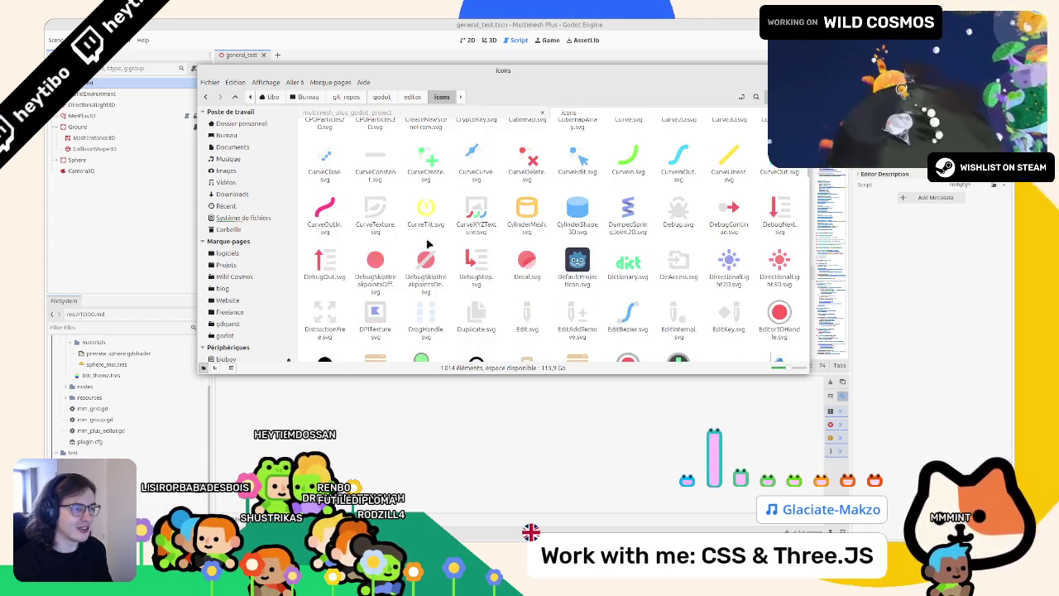
{"action": "scroll", "coordinate": [426, 251], "scroll_direction": "up", "scroll_amount": 5}
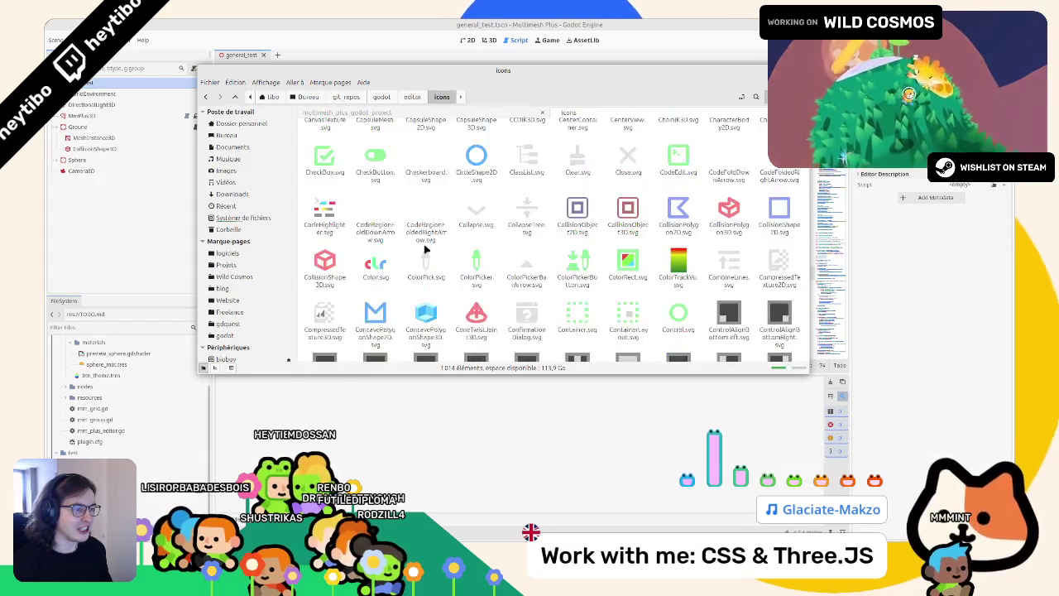
{"action": "scroll", "coordinate": [430, 250], "scroll_direction": "up", "scroll_amount": 6}
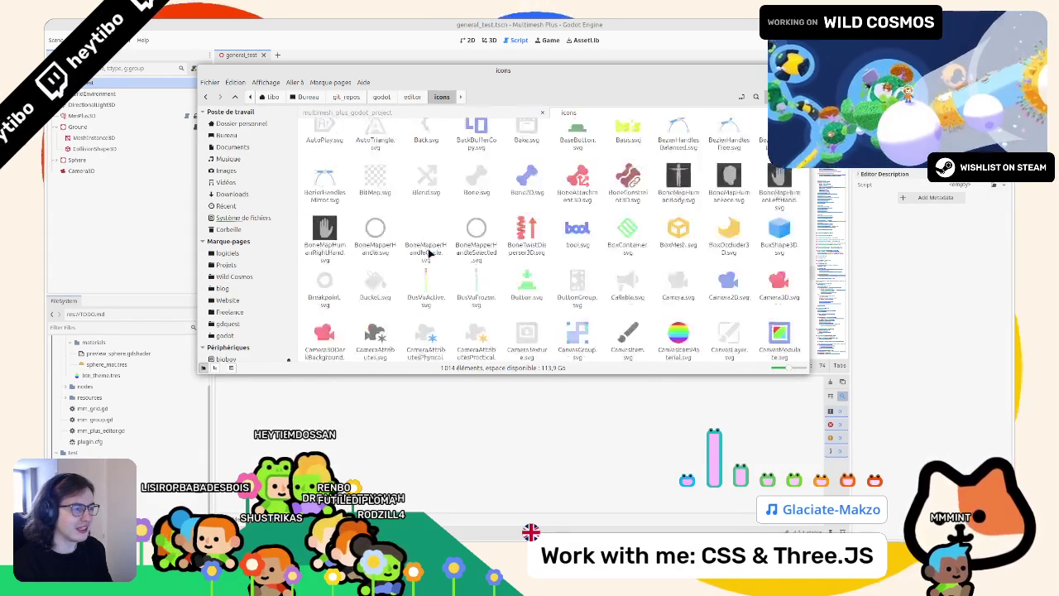
{"action": "scroll", "coordinate": [438, 250], "scroll_direction": "up", "scroll_amount": 3}
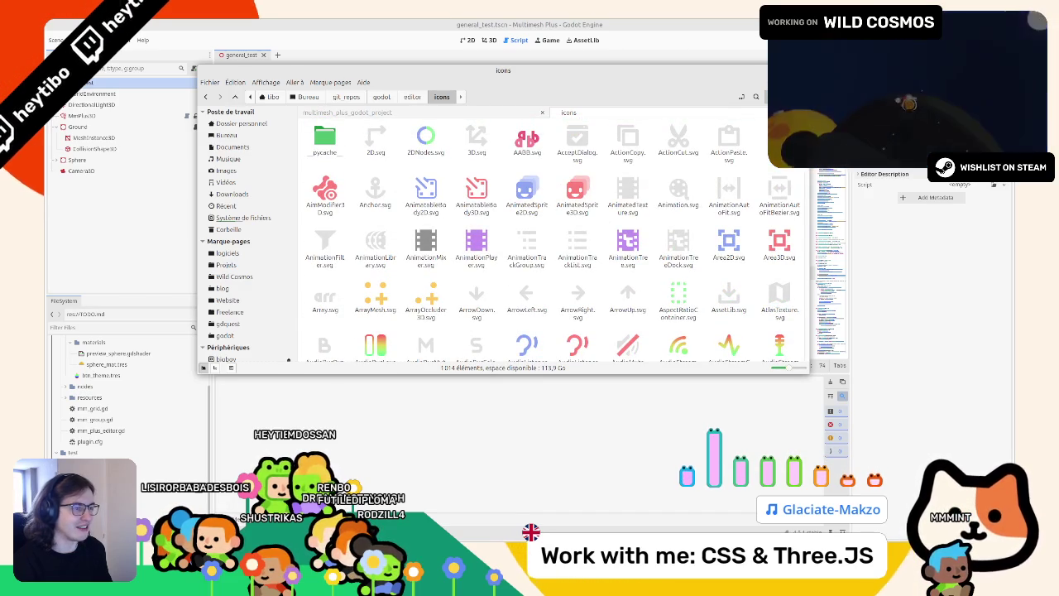
{"action": "scroll", "coordinate": [546, 240], "scroll_direction": "down", "scroll_amount": 1}
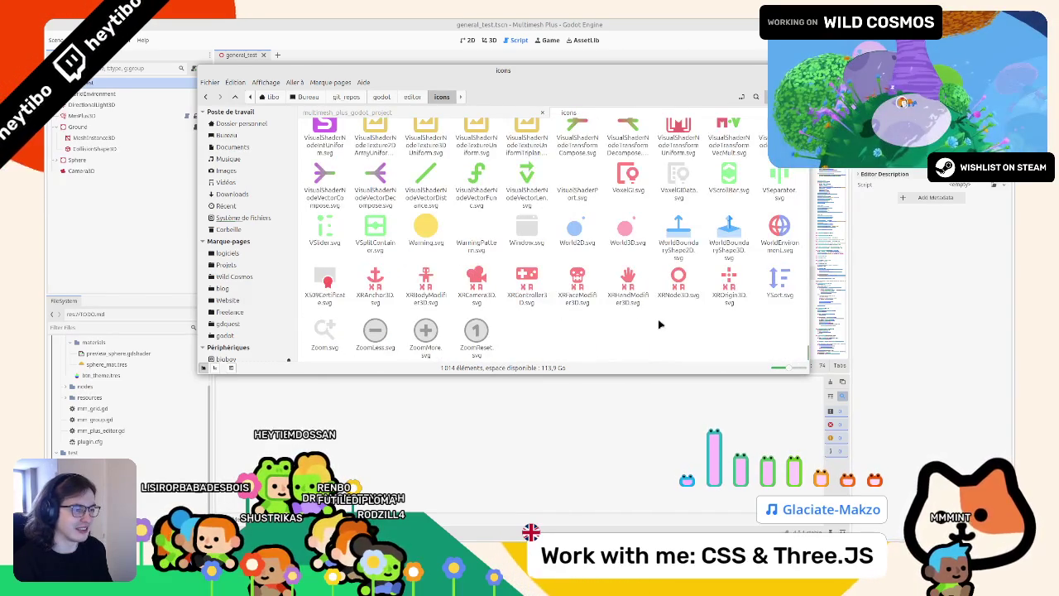
{"action": "scroll", "coordinate": [646, 323], "scroll_direction": "up", "scroll_amount": 10}
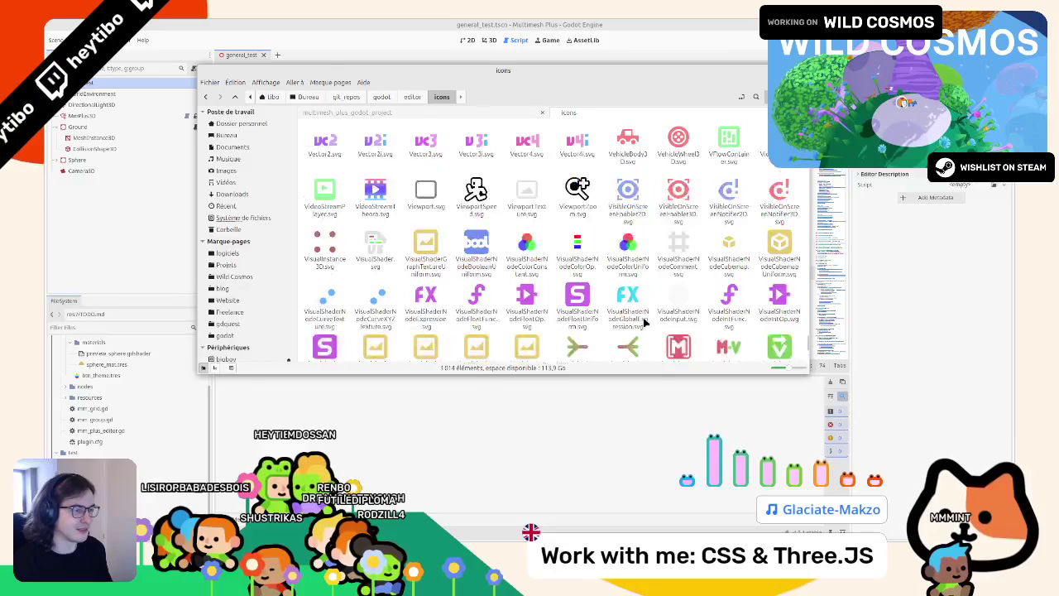
{"action": "scroll", "coordinate": [645, 323], "scroll_direction": "up", "scroll_amount": 5}
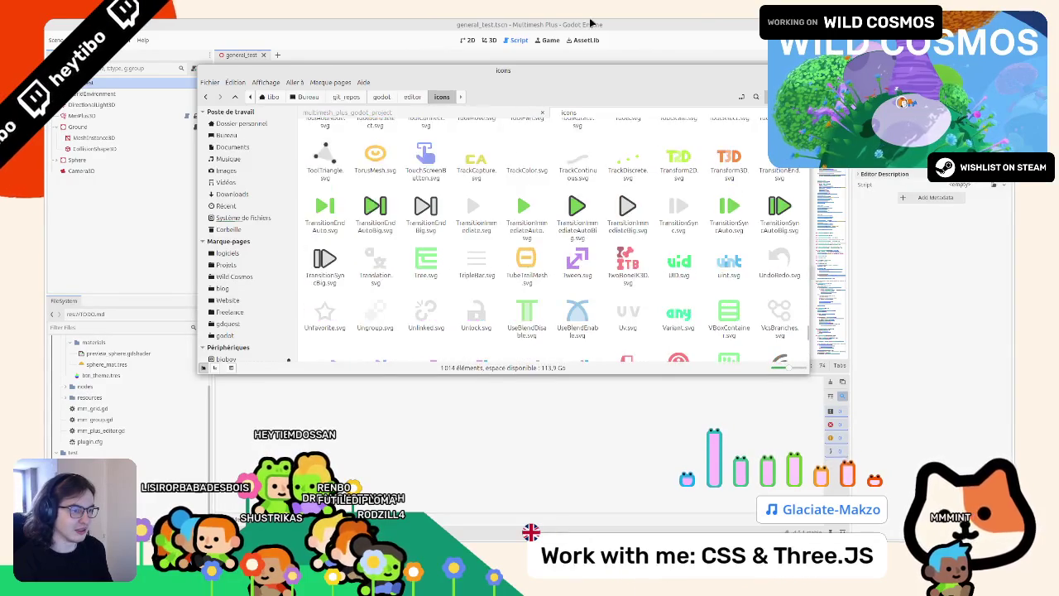
{"action": "left_click", "coordinate": [490, 40]}
{"action": "left_click", "coordinate": [490, 40]}
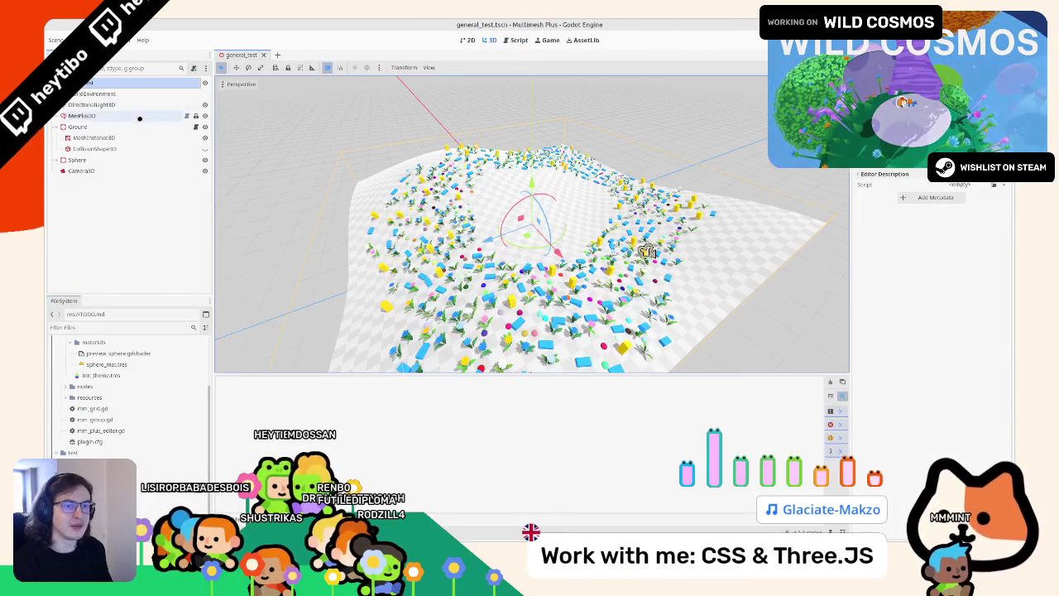
{"action": "left_click", "coordinate": [133, 117]}
{"action": "left_click", "coordinate": [138, 106]}
{"action": "left_click", "coordinate": [138, 116]}
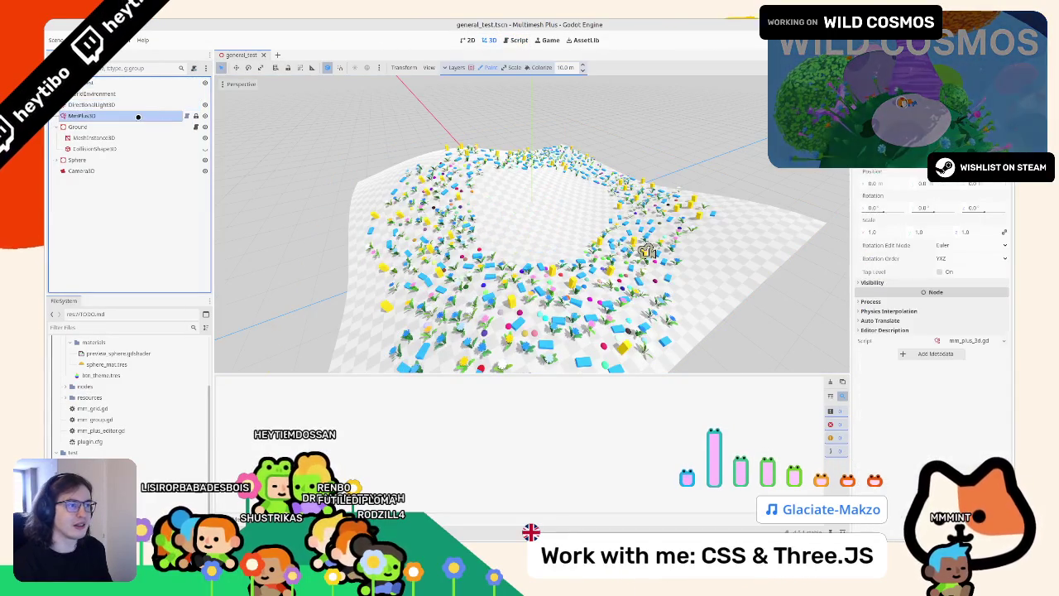
{"action": "left_click", "coordinate": [521, 40]}
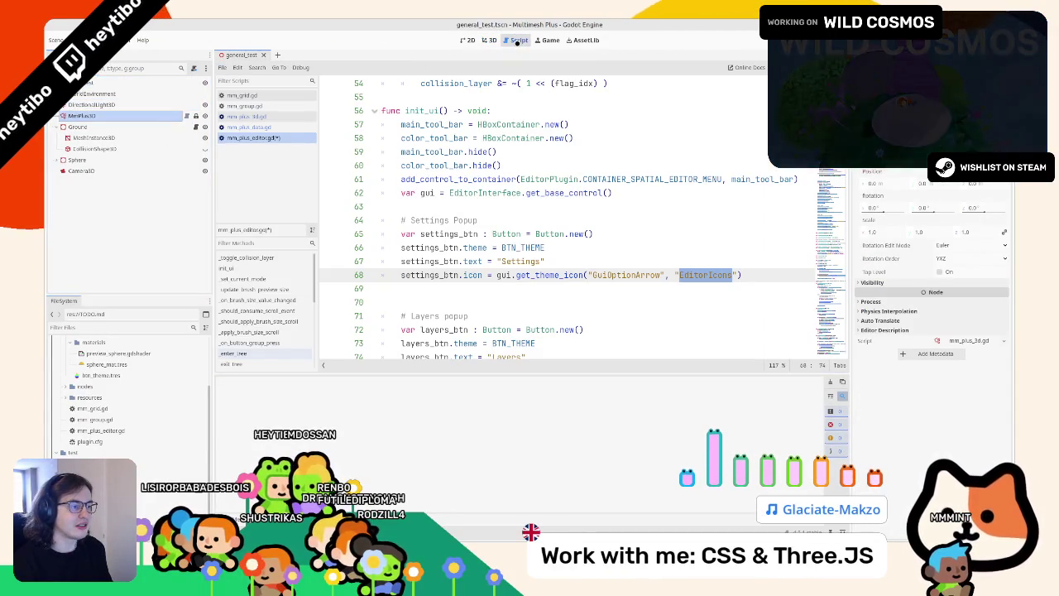
{"action": "left_click", "coordinate": [495, 41]}
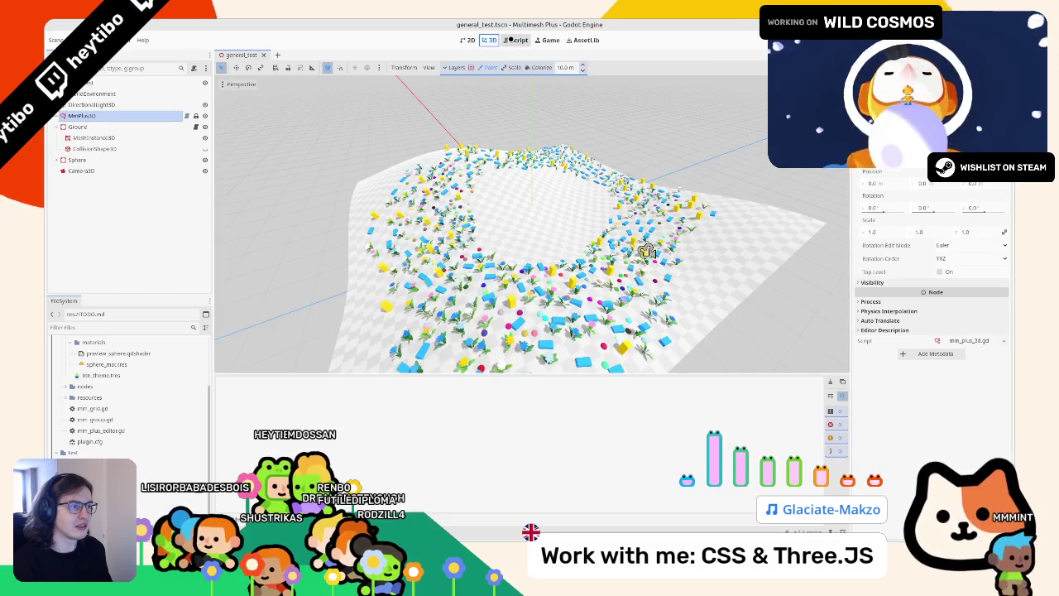
{"action": "left_click", "coordinate": [511, 40]}
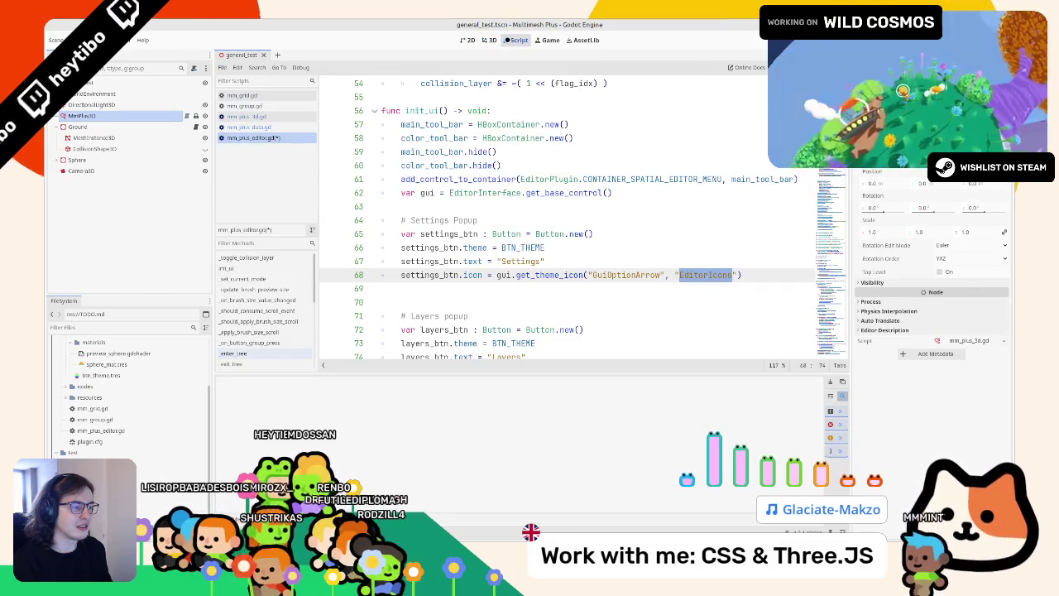
{"action": "double_click", "coordinate": [626, 275]}
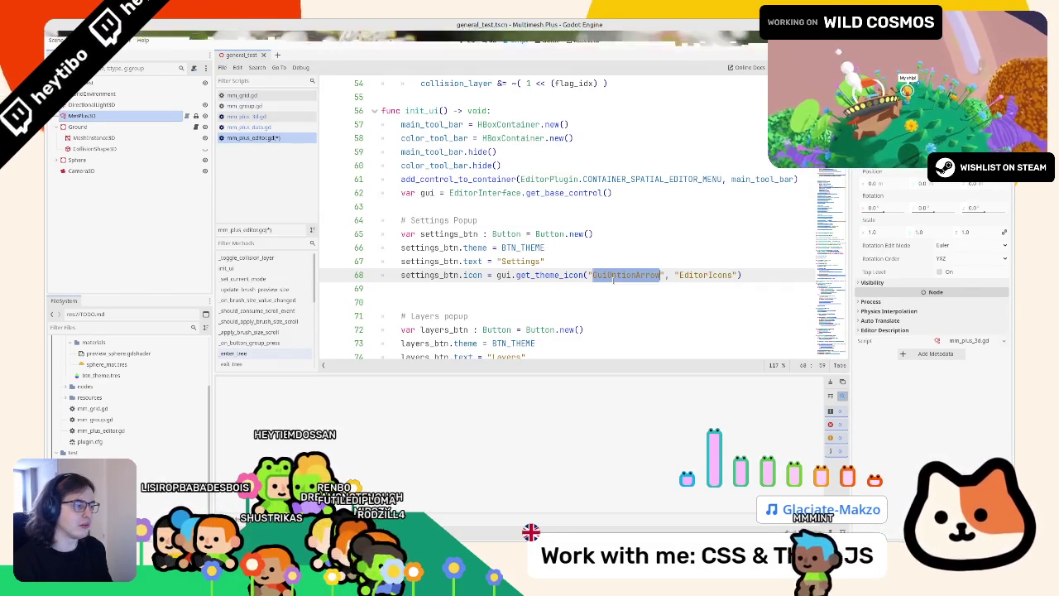
{"action": "scroll", "coordinate": [584, 263], "scroll_direction": "down", "scroll_amount": 2}
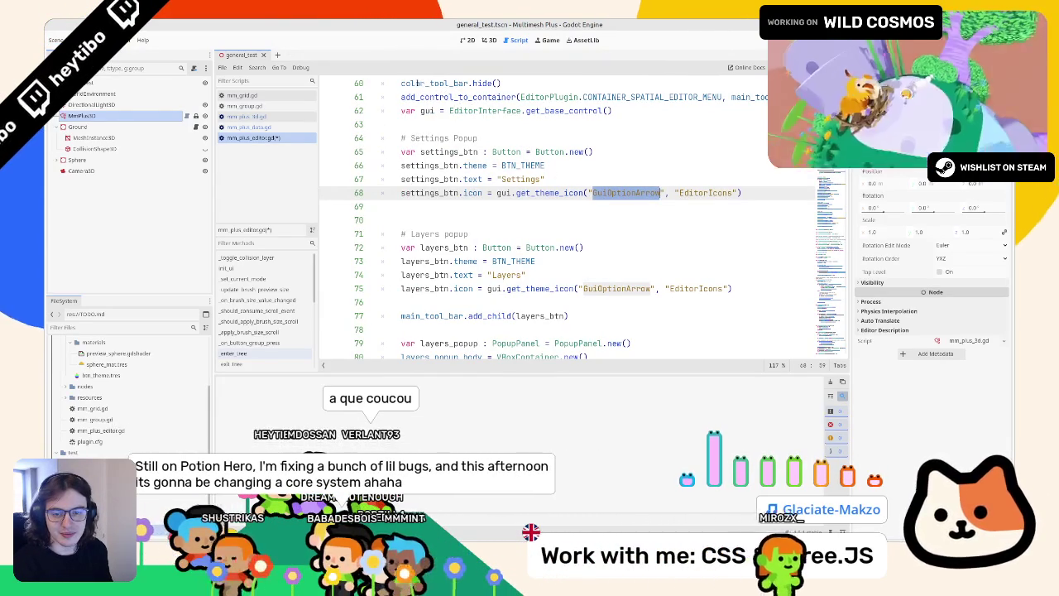
{"action": "mouse_move", "coordinate": [399, 83]}
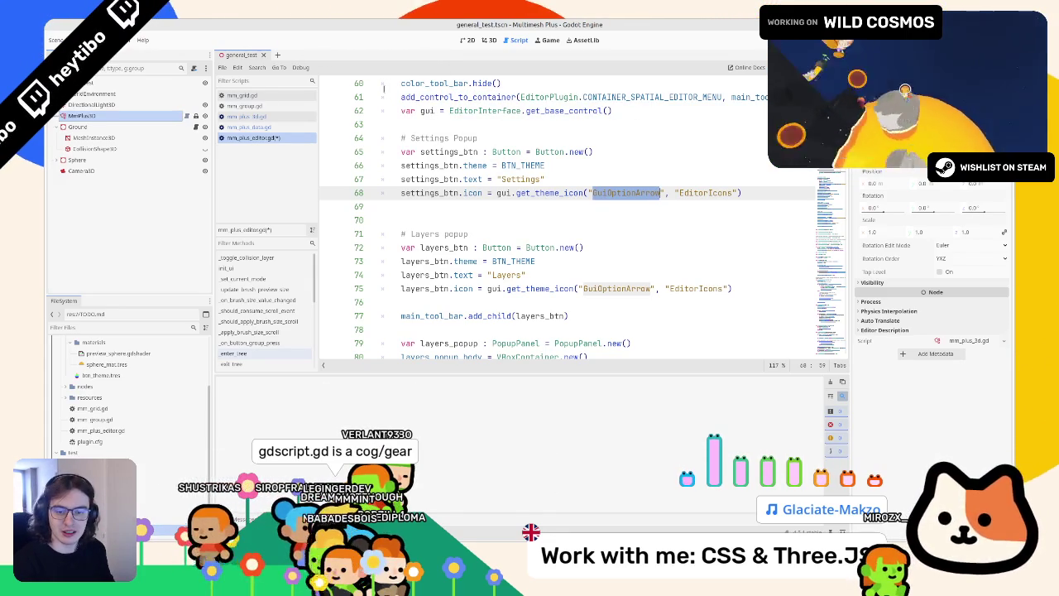
{"action": "key", "text": "alt+Tab"}
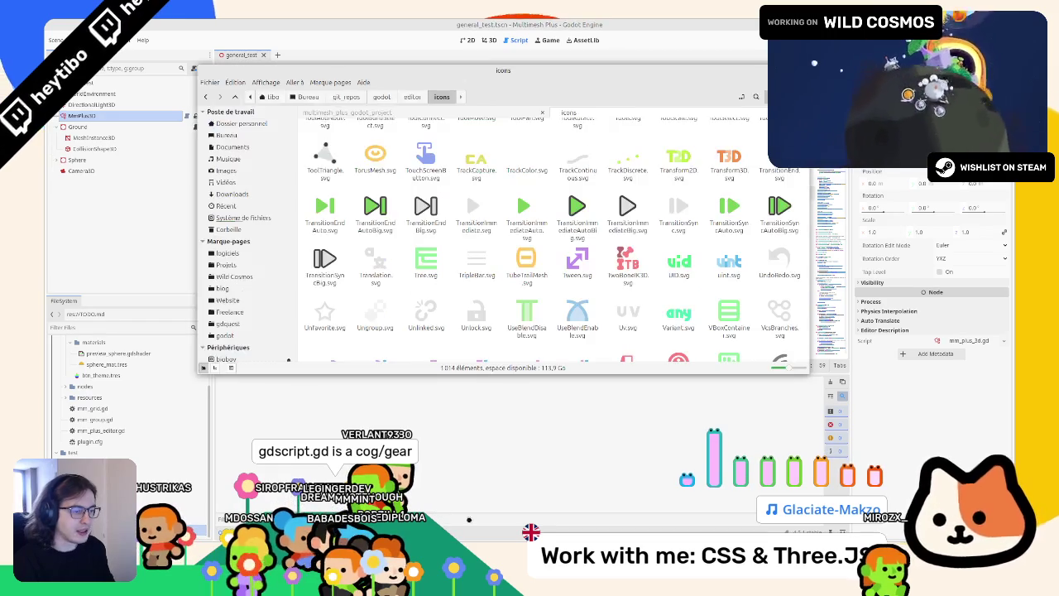
Search the icons folder for a 'gdscript' icon, then close the search
{"action": "type", "text": "gdscr"}
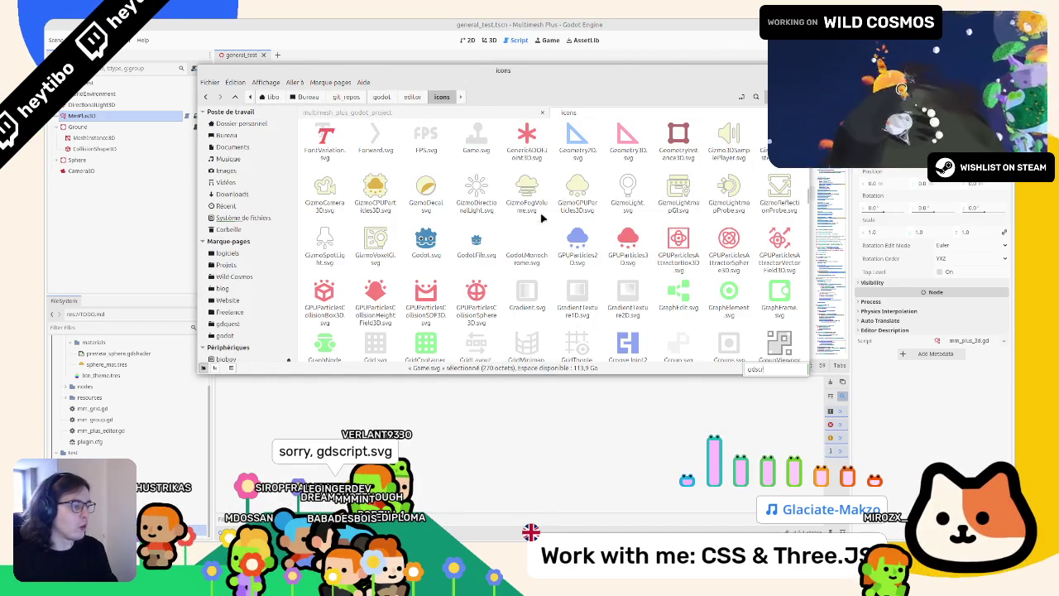
{"action": "key", "text": "Escape"}
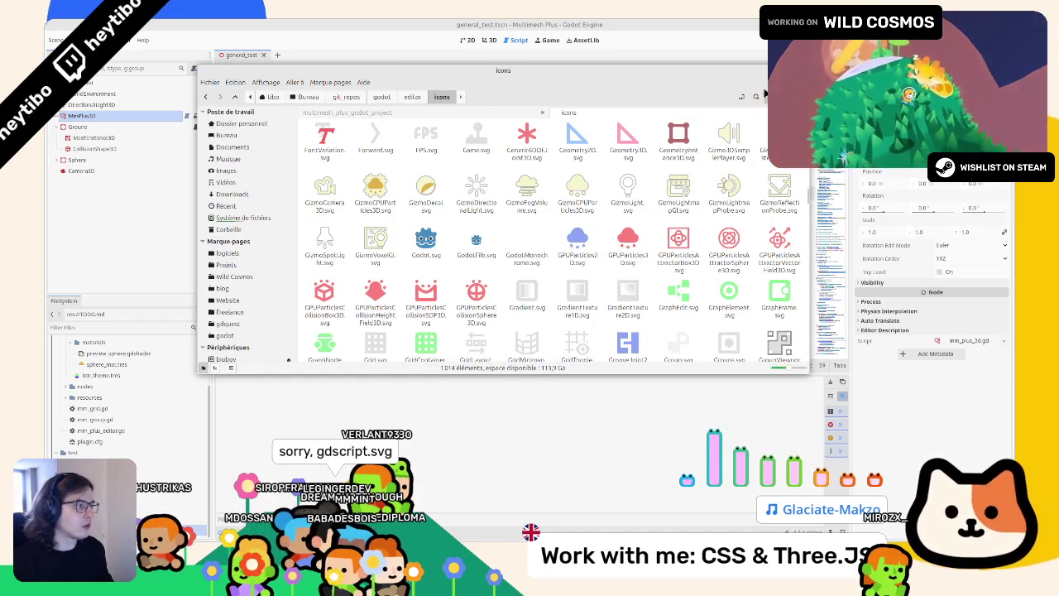
{"action": "left_click", "coordinate": [758, 96]}
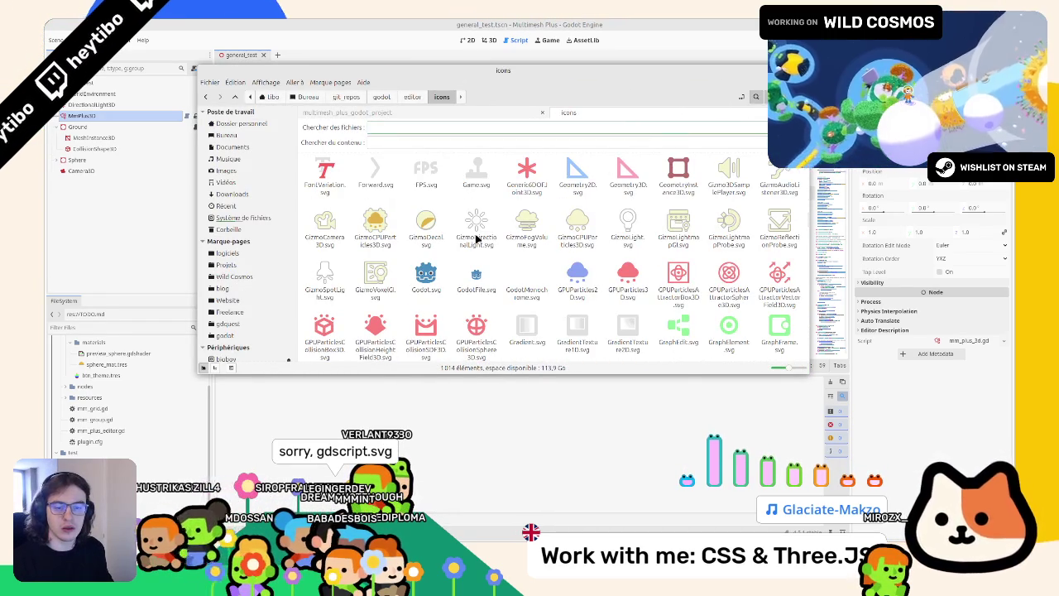
{"action": "type", "text": "gdscript"}
{"action": "key", "text": "Return"}
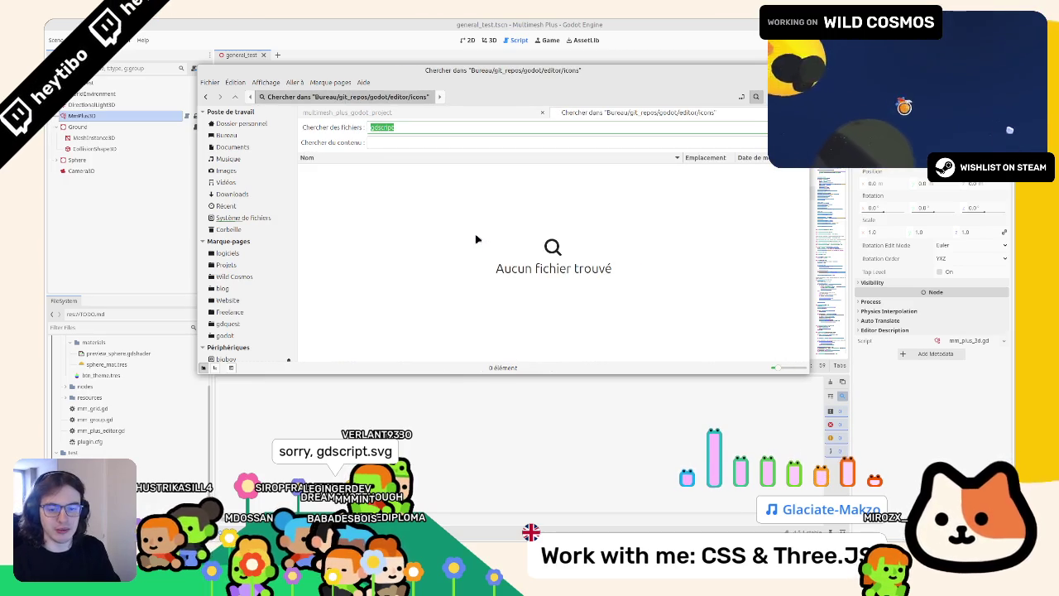
{"action": "key", "text": "Escape"}
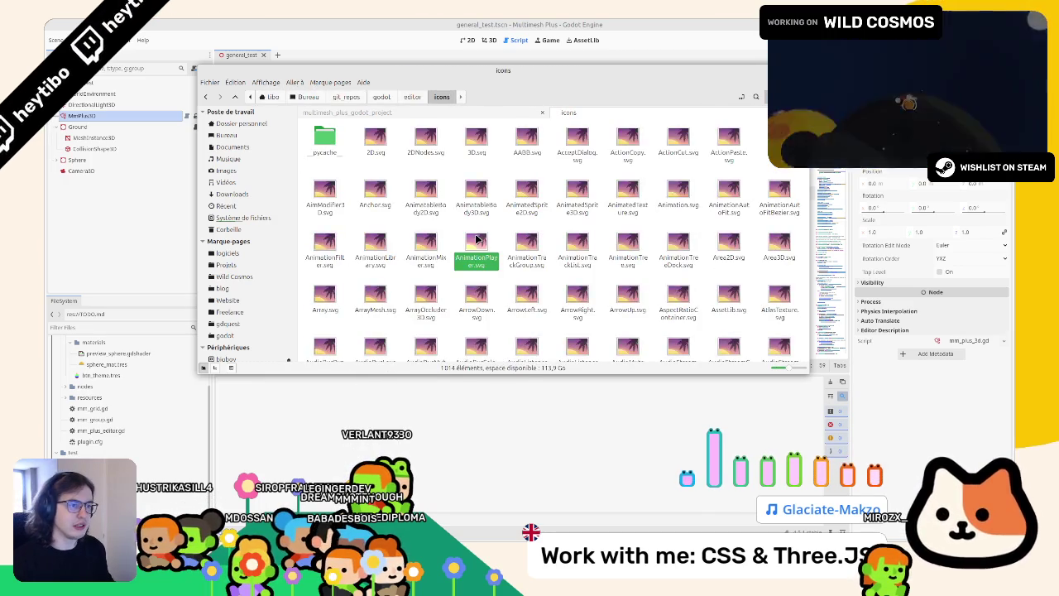
Jump to the 'gscr' icons, scroll through the S icons, then Alt+Tab back to Godot
{"action": "type", "text": "g"}
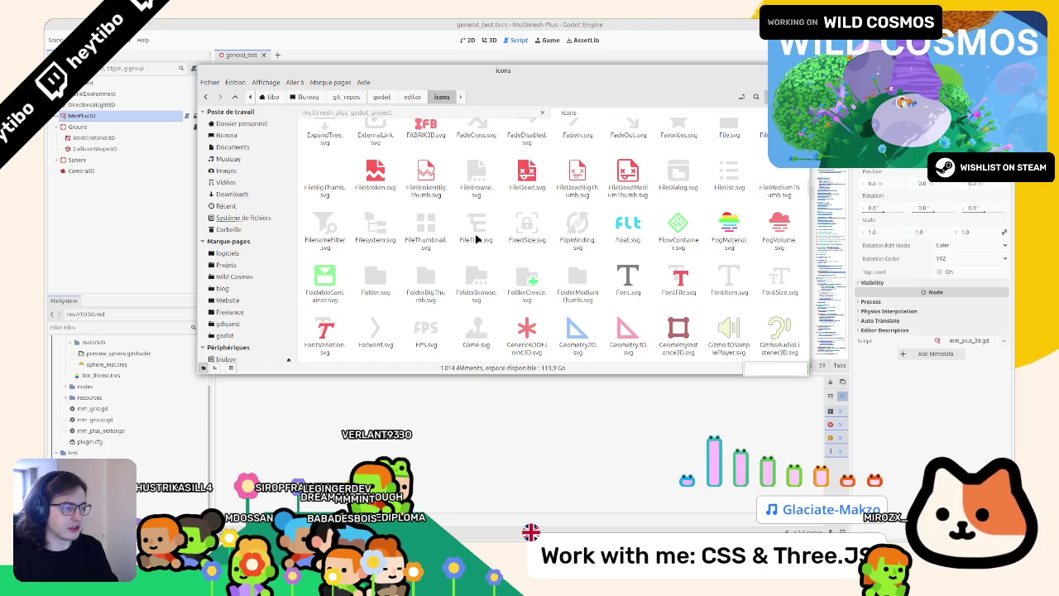
{"action": "type", "text": "scr"}
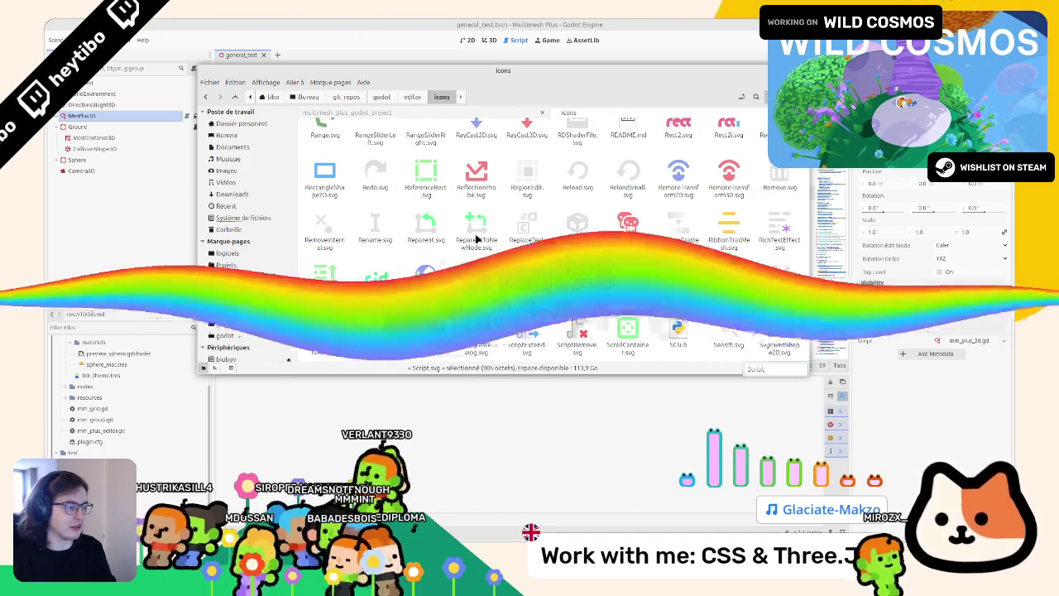
{"action": "scroll", "coordinate": [477, 240], "scroll_direction": "down", "scroll_amount": 1}
{"action": "scroll", "coordinate": [505, 182], "scroll_direction": "down", "scroll_amount": 6}
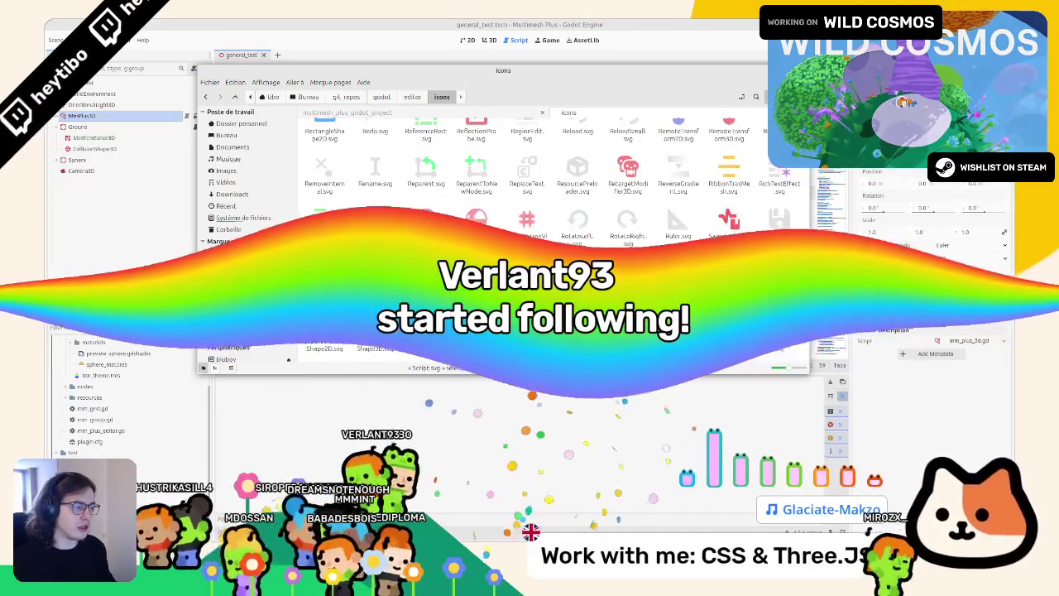
{"action": "scroll", "coordinate": [505, 182], "scroll_direction": "down", "scroll_amount": 4}
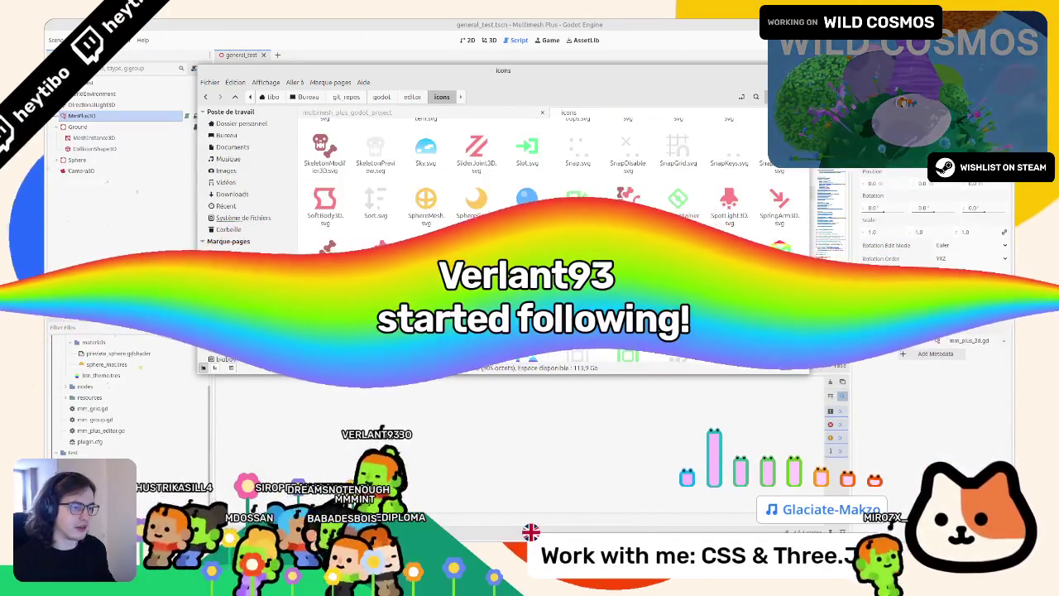
{"action": "key", "text": "alt+Tab"}
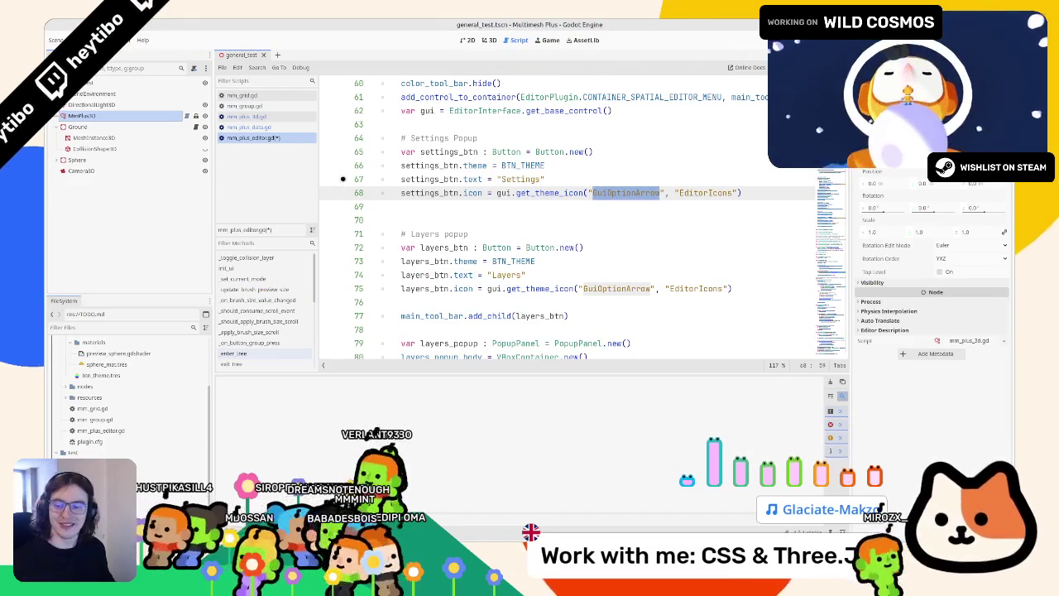
Inspect the Settings Popup code, selecting settings_btn and placing the caret on line 69
{"action": "left_click", "coordinate": [606, 214]}
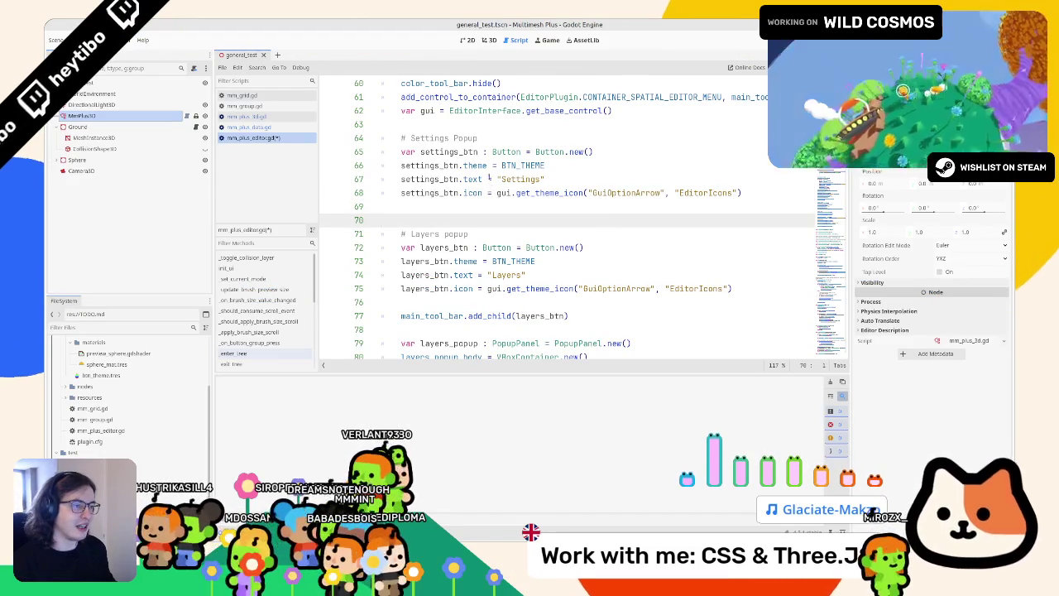
{"action": "double_click", "coordinate": [465, 138]}
{"action": "double_click", "coordinate": [447, 152]}
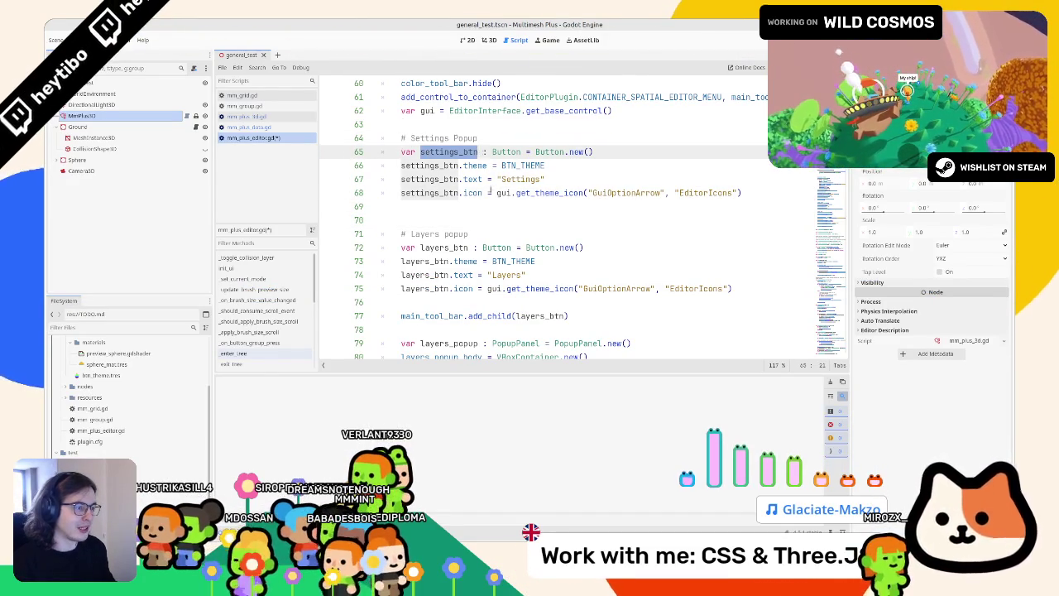
{"action": "left_click", "coordinate": [500, 207]}
Paint pink and purple instances in the 3D view, undo them, then select Wild Cosmos
{"action": "left_click", "coordinate": [494, 40]}
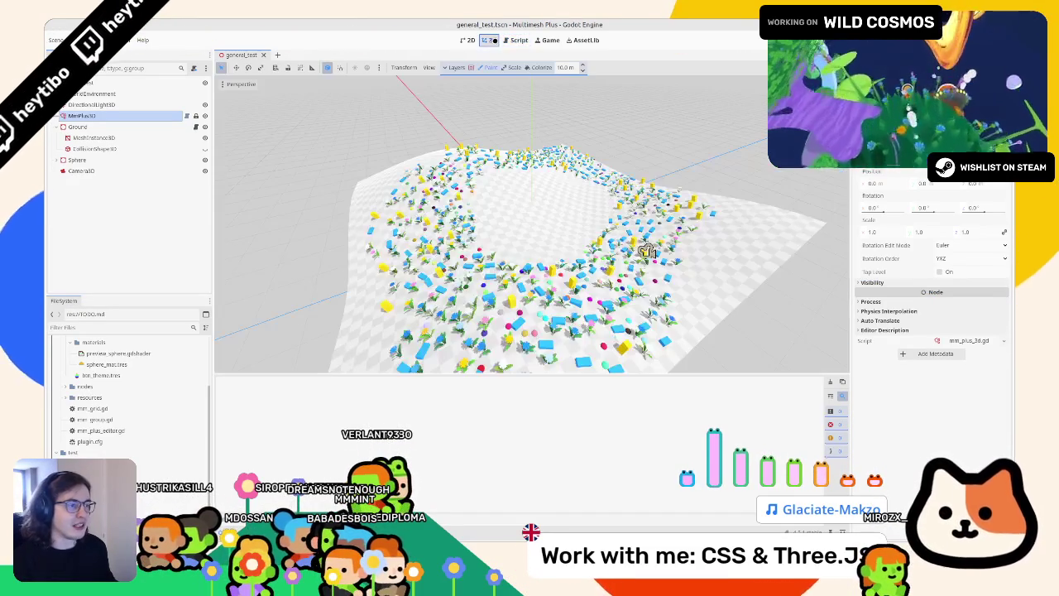
{"action": "left_click", "coordinate": [518, 40]}
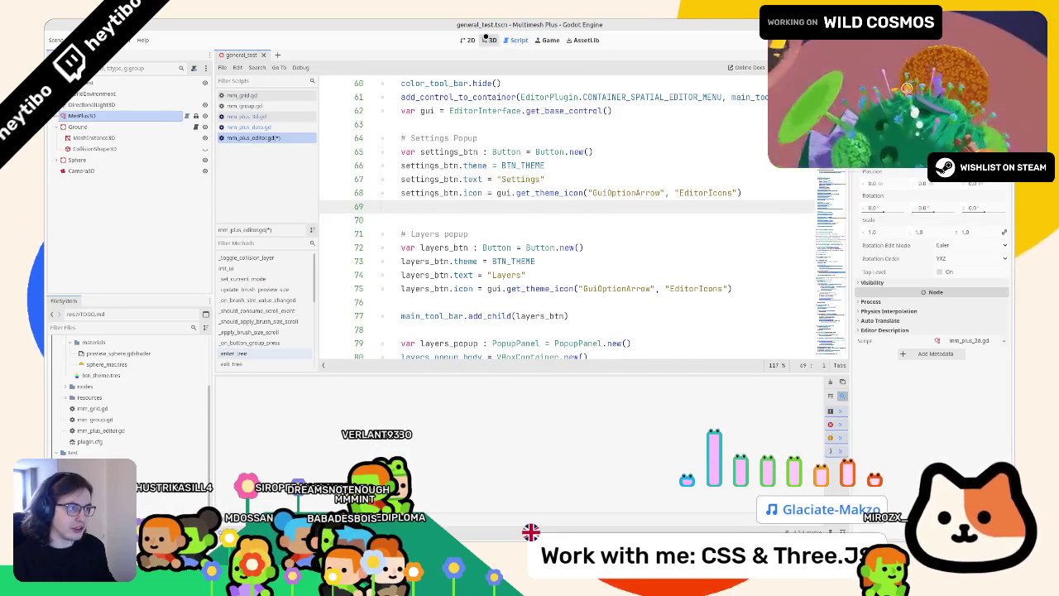
{"action": "left_click", "coordinate": [489, 40]}
{"action": "mouse_move", "coordinate": [647, 250]}
{"action": "left_mouse_down"}
{"action": "mouse_move", "coordinate": [626, 300]}
{"action": "mouse_move", "coordinate": [667, 339]}
{"action": "left_mouse_up"}
{"action": "scroll", "coordinate": [627, 300], "scroll_direction": "up", "scroll_amount": 3}
{"action": "left_click_drag", "start_coordinate": [478, 212], "coordinate": [476, 155]}
{"action": "key", "text": "ctrl+z"}
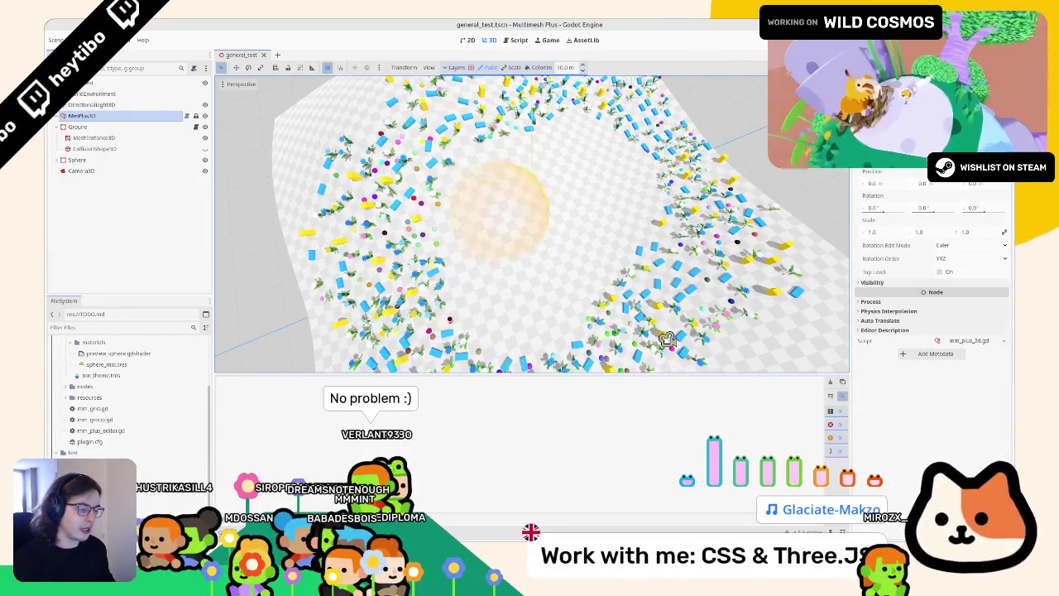
{"action": "scroll", "coordinate": [554, 207], "scroll_direction": "down", "scroll_amount": 3}
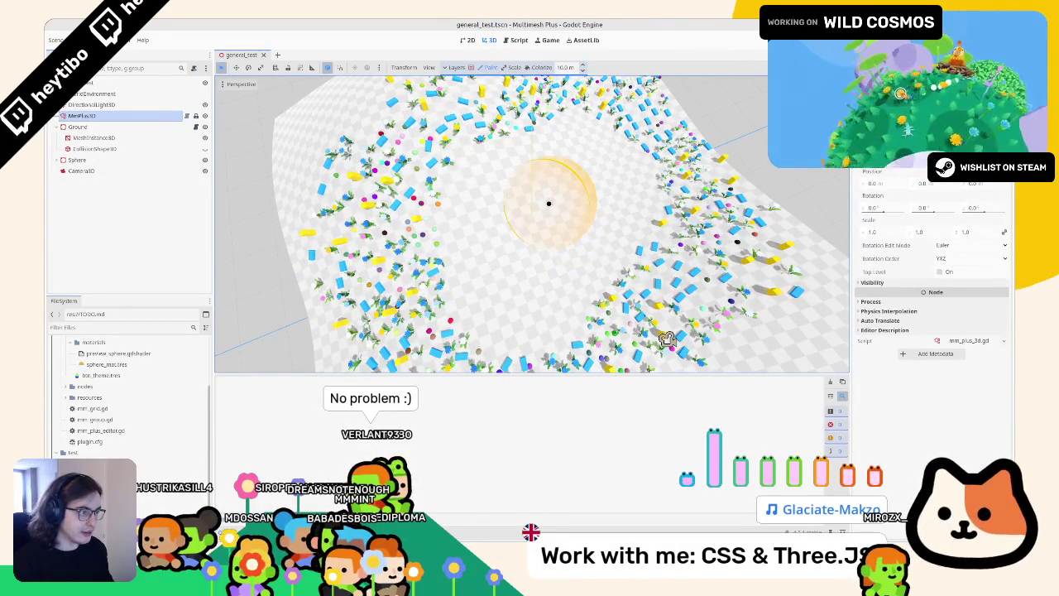
{"action": "left_click", "coordinate": [671, 189]}
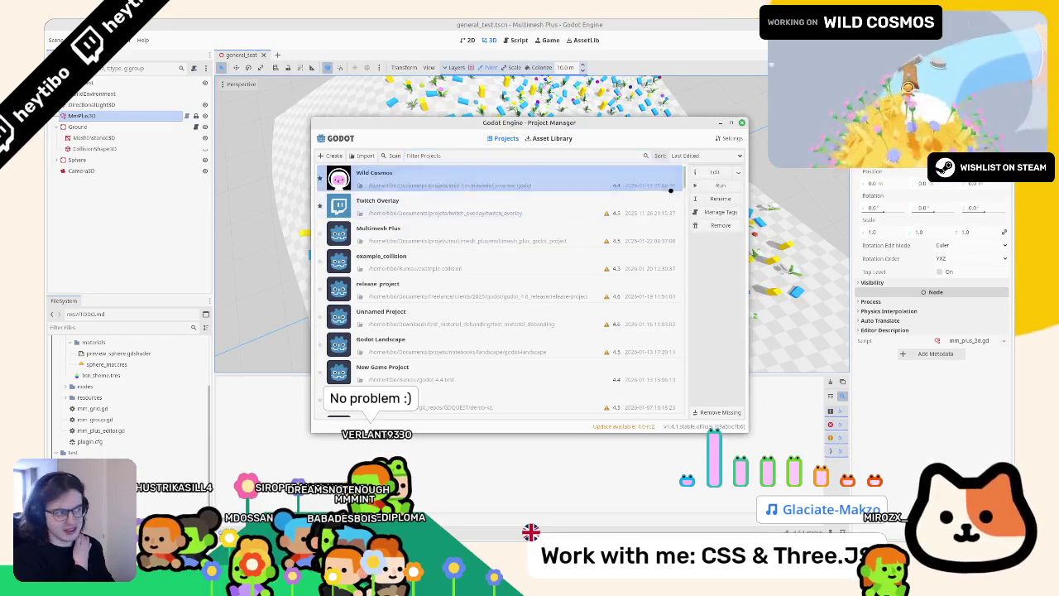
Launch Wild Cosmos maximized, scan the orange creature and advance the astronaut's dialogue
{"action": "left_click", "coordinate": [704, 186]}
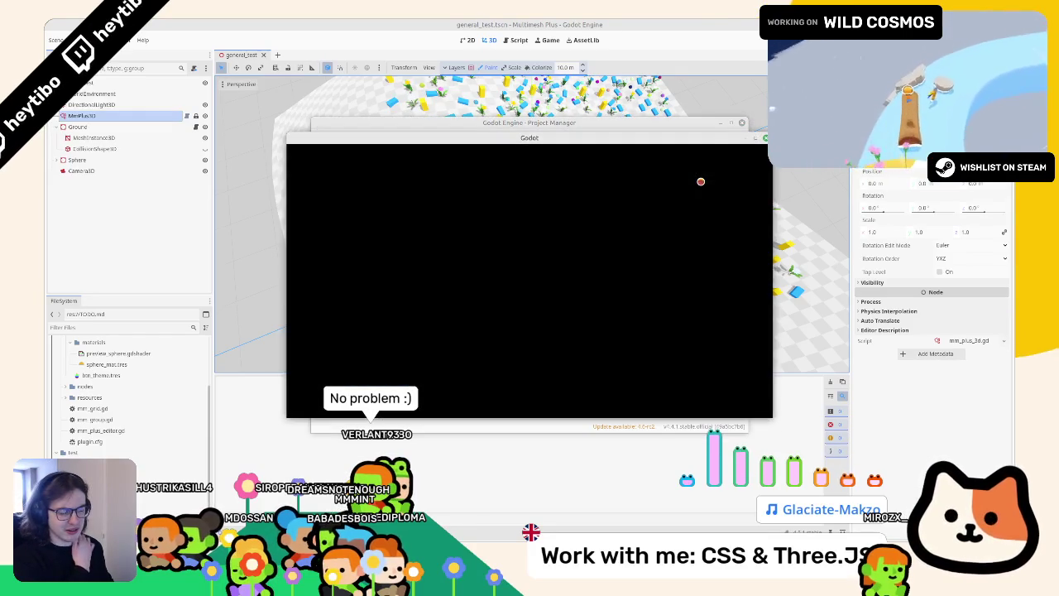
{"action": "left_click", "coordinate": [757, 140]}
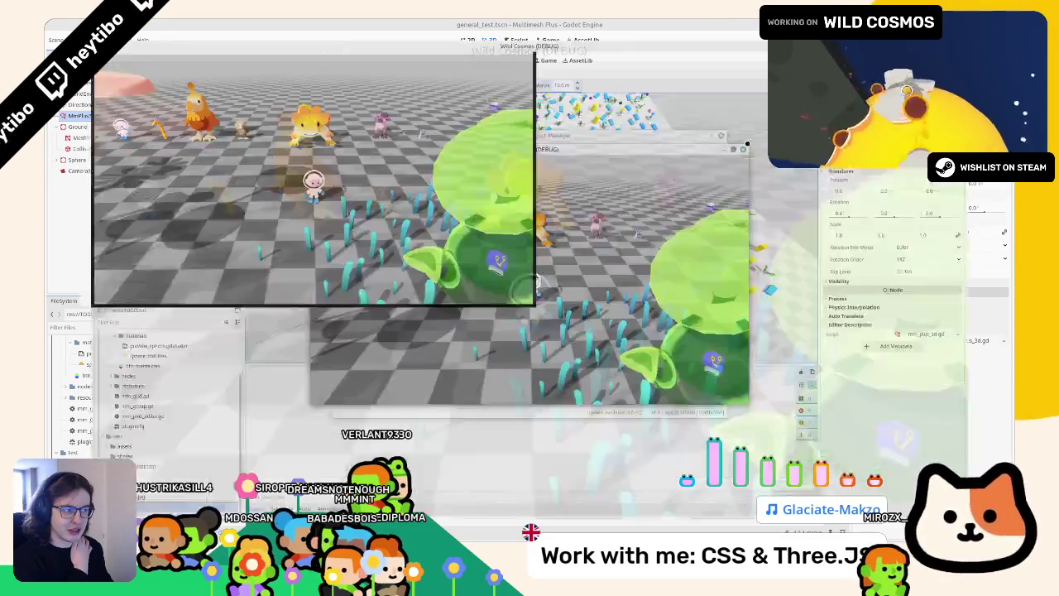
{"action": "key", "text": "w"}
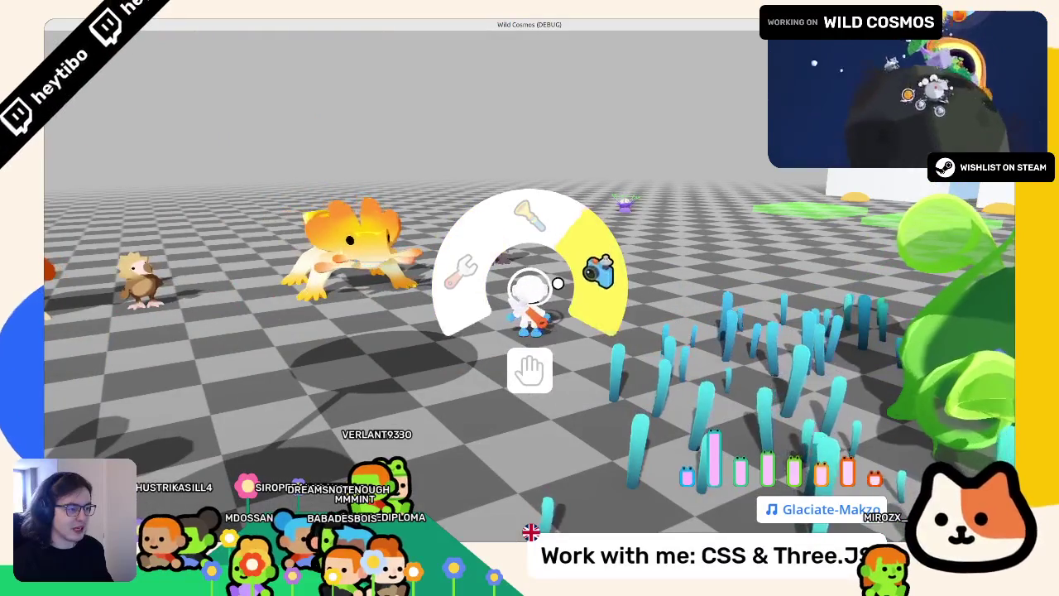
{"action": "key", "text": "e"}
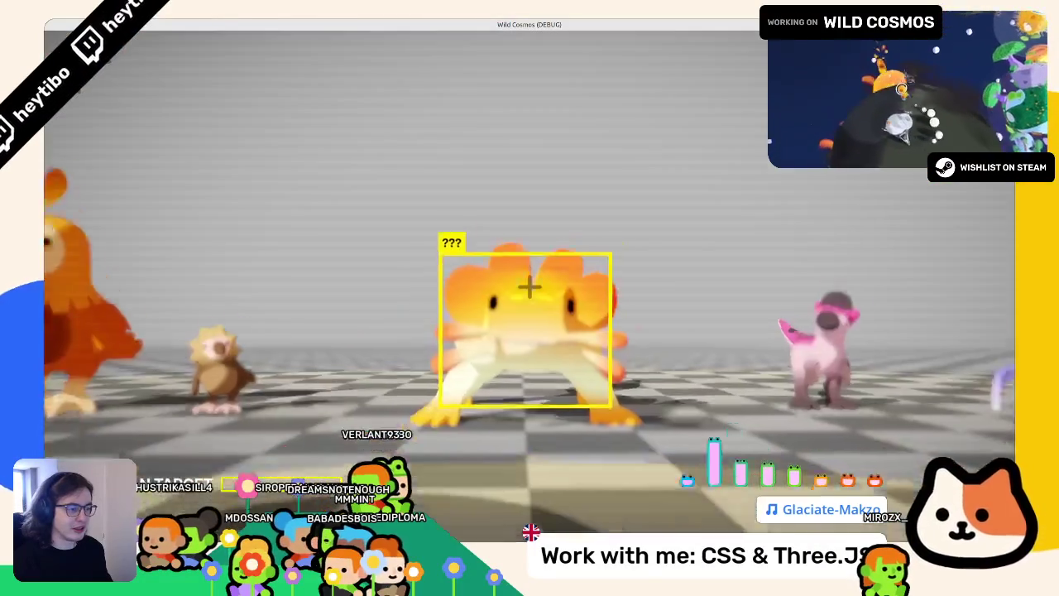
{"action": "key", "text": "e"}
{"action": "key", "text": "w"}
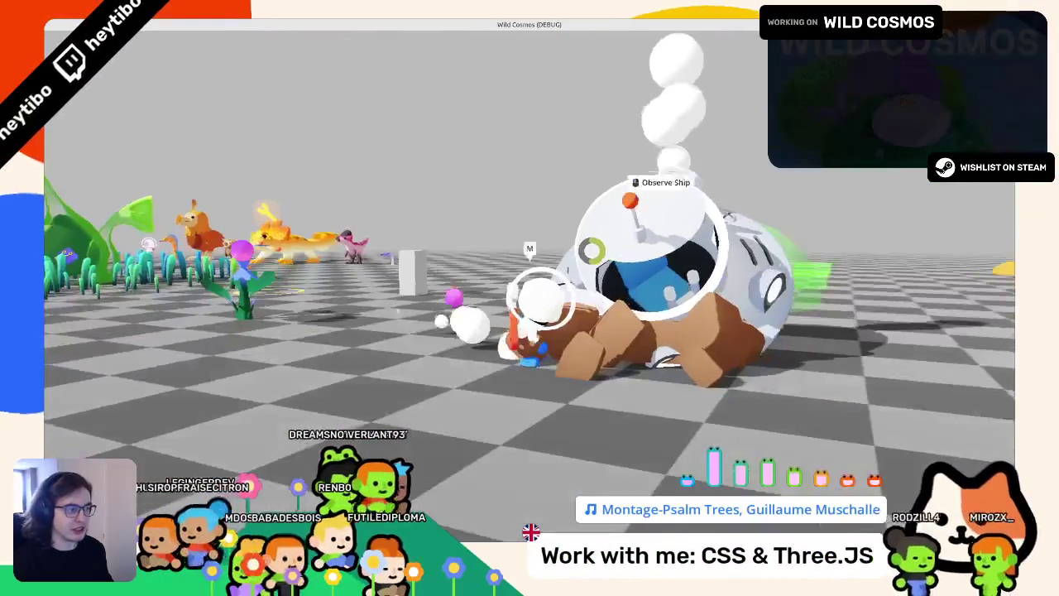
{"action": "key", "text": "space"}
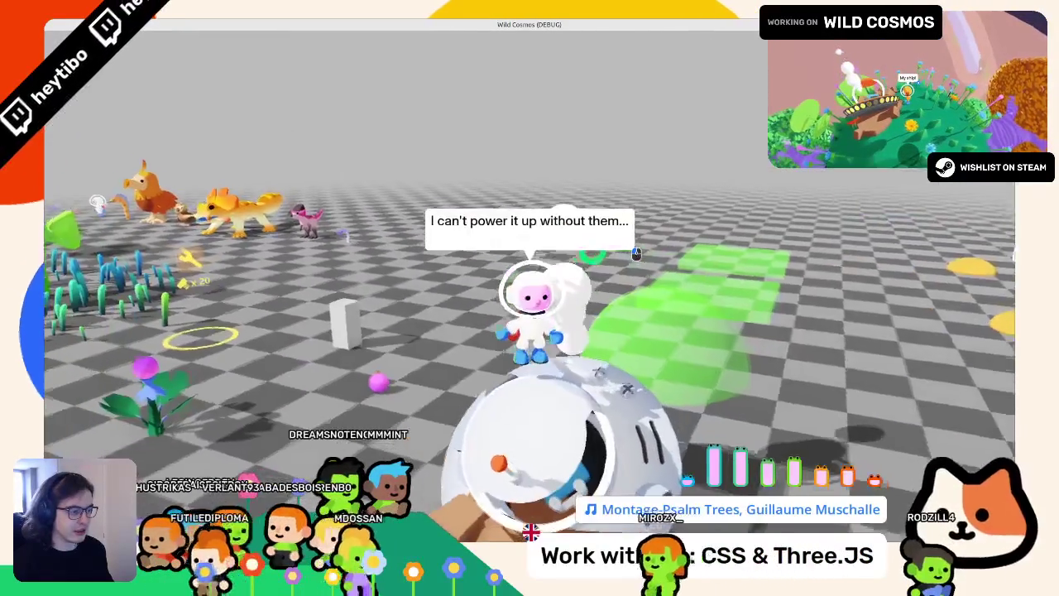
Run the astronaut to the checkered tower and onto it, then pause and exit the game
{"action": "key", "text": "Escape"}
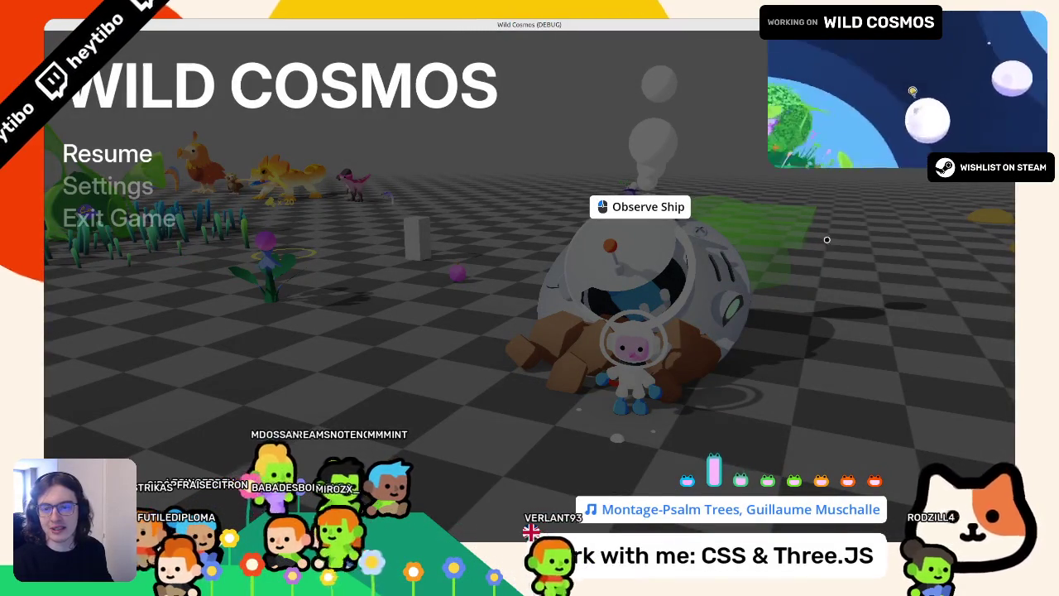
{"action": "key", "text": "Escape"}
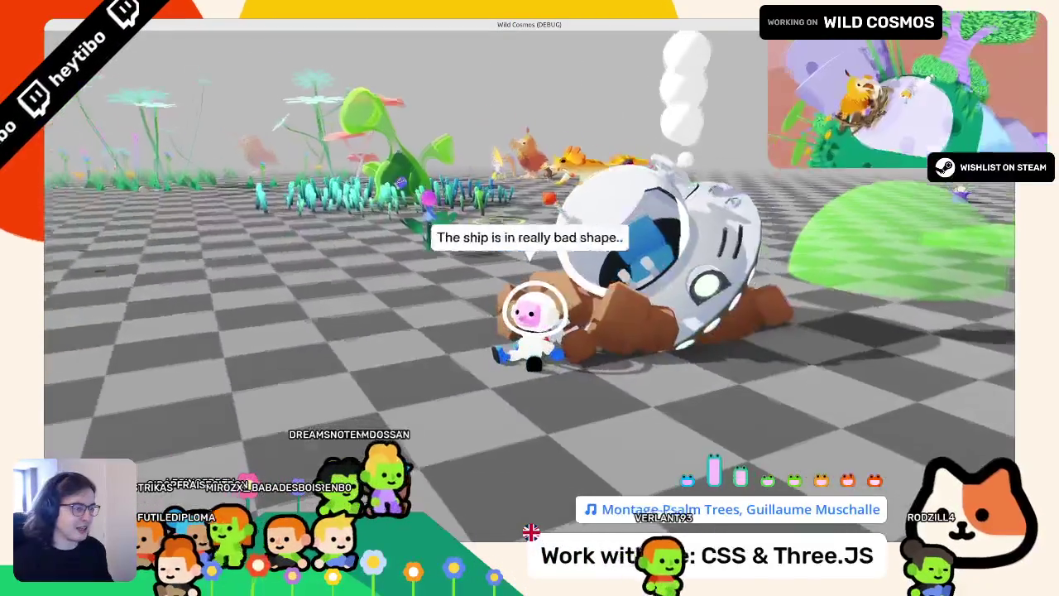
{"action": "key", "text": "w"}
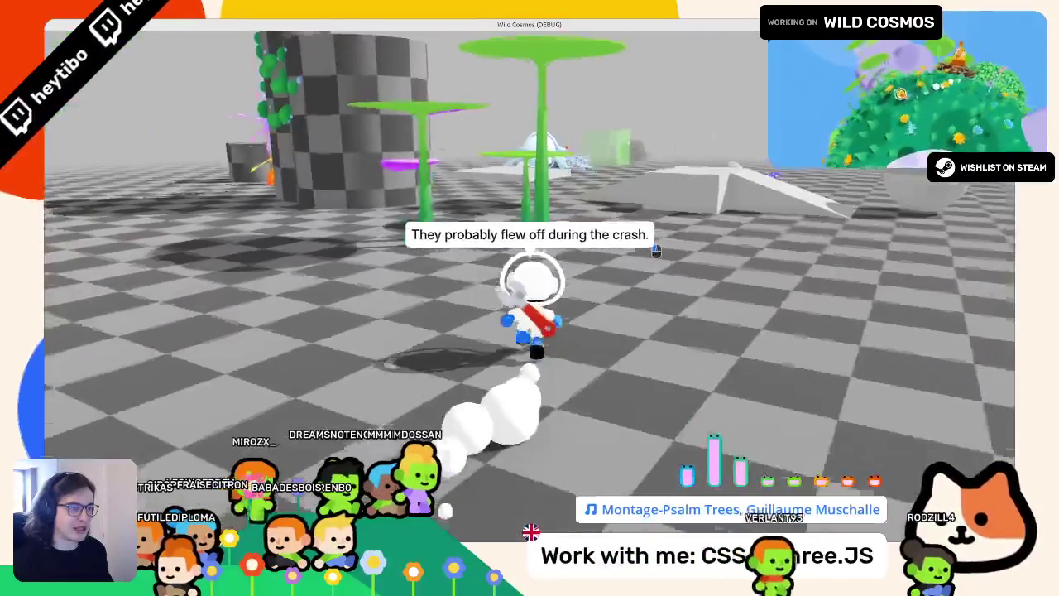
{"action": "key", "text": "a"}
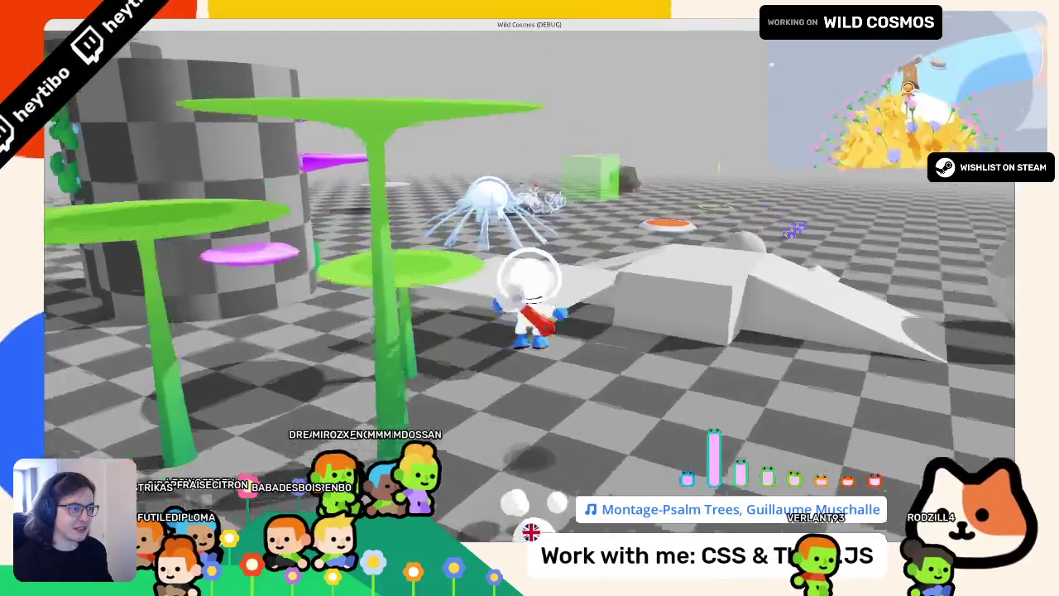
{"action": "key", "text": "d"}
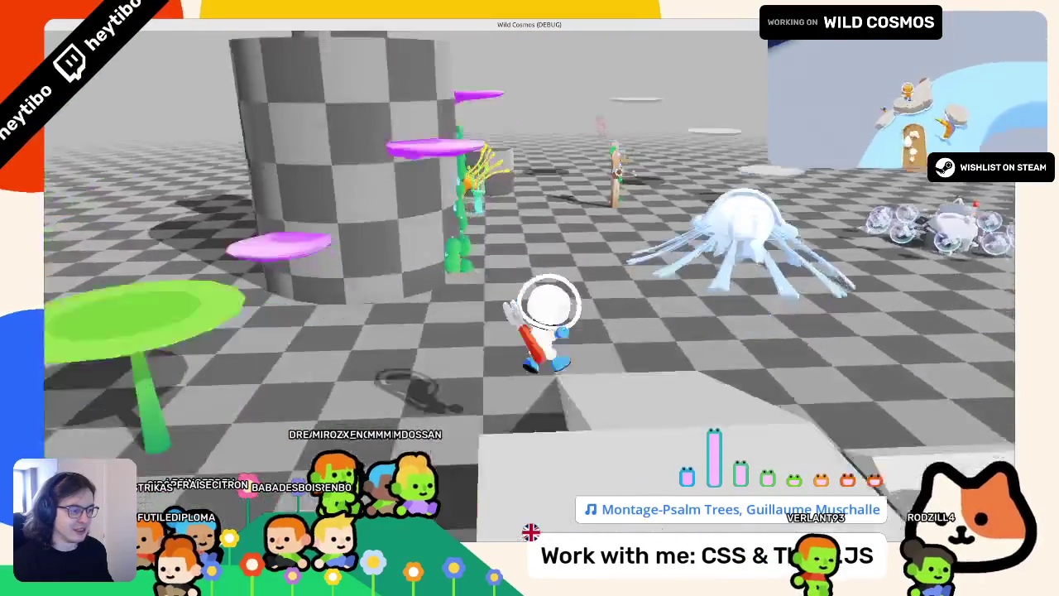
{"action": "key", "text": "space"}
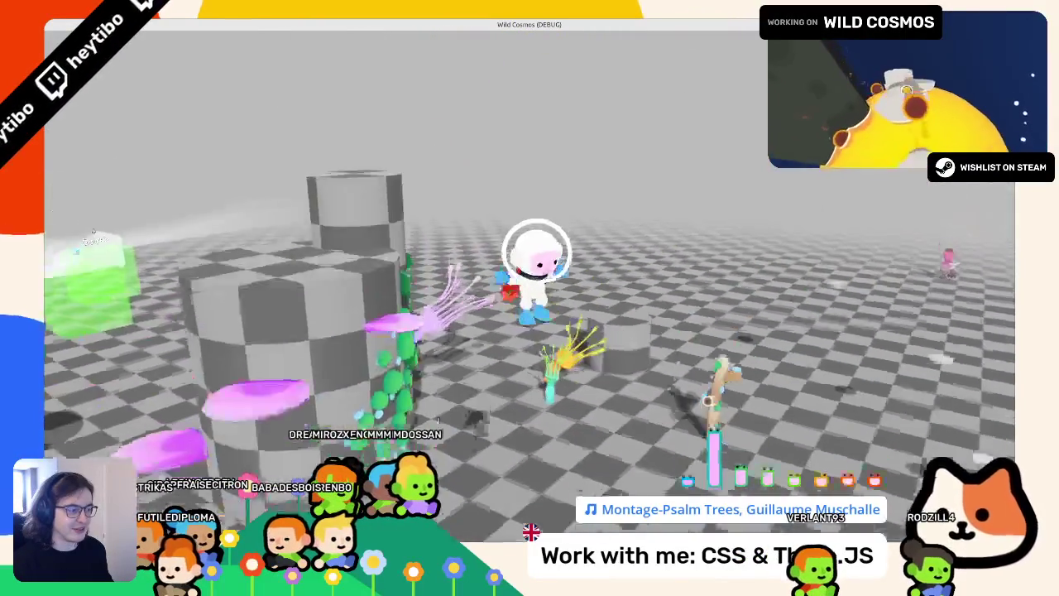
{"action": "key", "text": "s"}
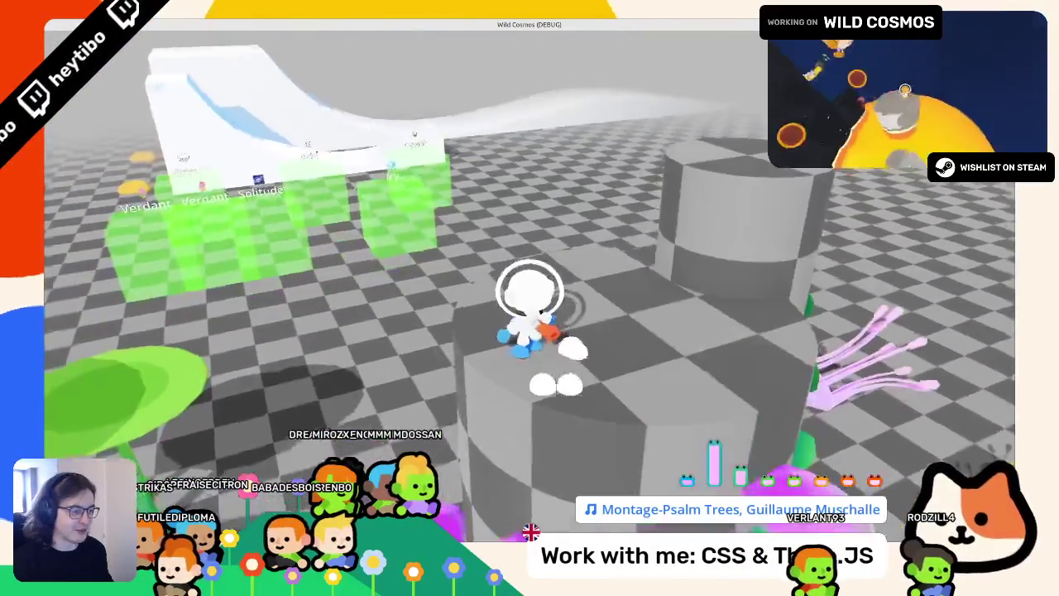
{"action": "key", "text": "Escape"}
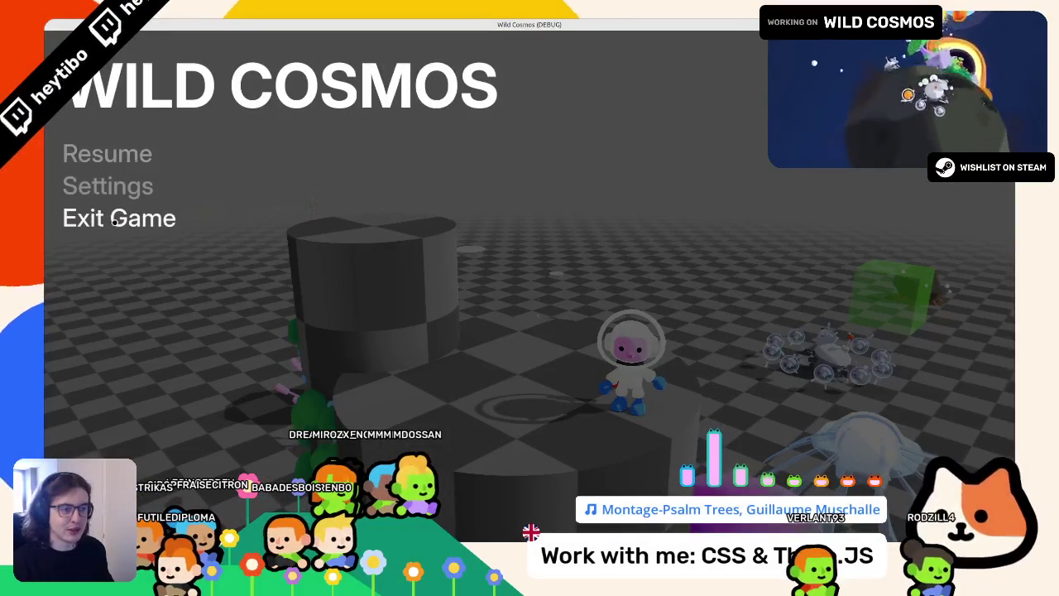
{"action": "key", "text": "Return"}
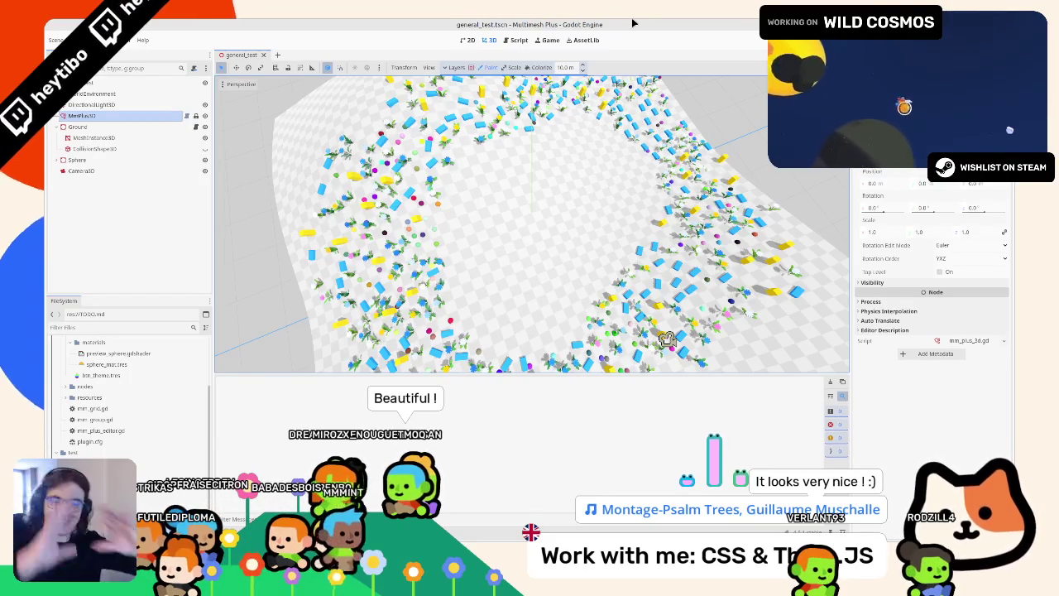
With the Scale brush, enlarge the instances across the middle of the terrain
{"action": "left_click_drag", "start_coordinate": [447, 281], "coordinate": [477, 203]}
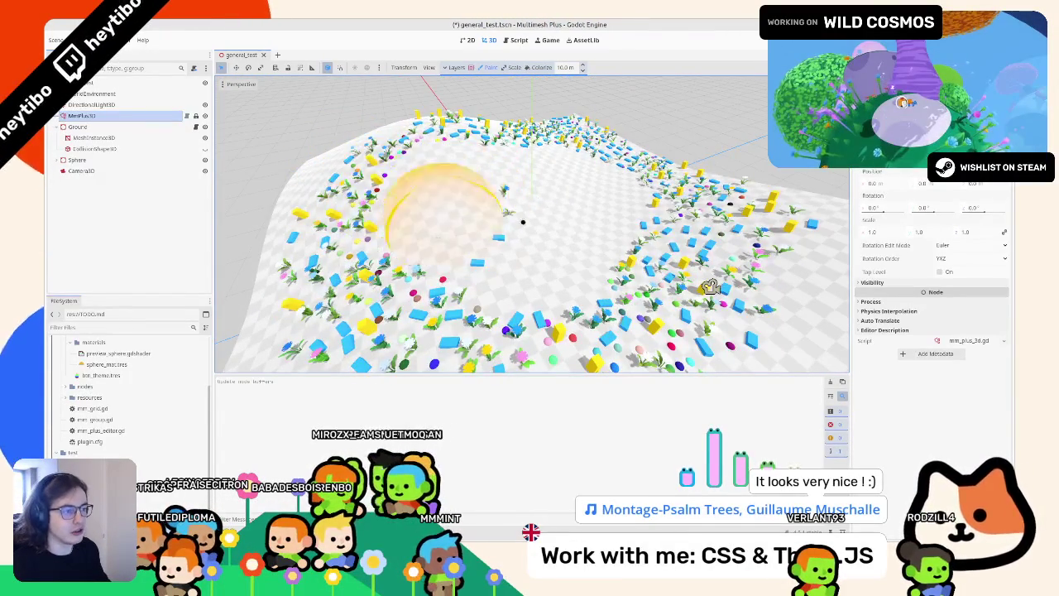
{"action": "scroll", "coordinate": [662, 273], "scroll_direction": "down", "scroll_amount": 5}
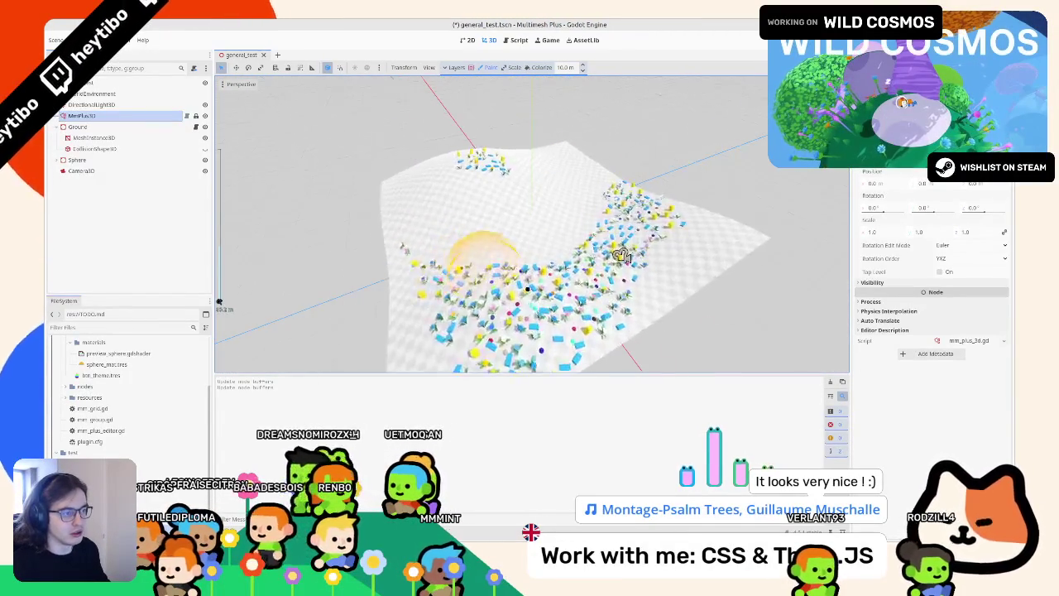
{"action": "scroll", "coordinate": [622, 255], "scroll_direction": "down", "scroll_amount": 5}
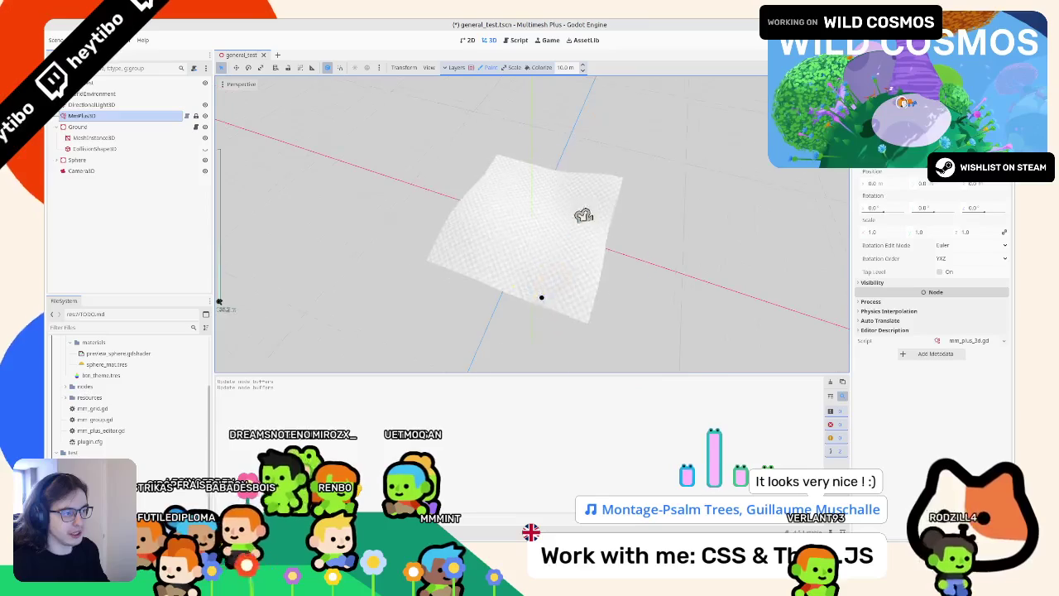
{"action": "scroll", "coordinate": [582, 217], "scroll_direction": "up", "scroll_amount": 8}
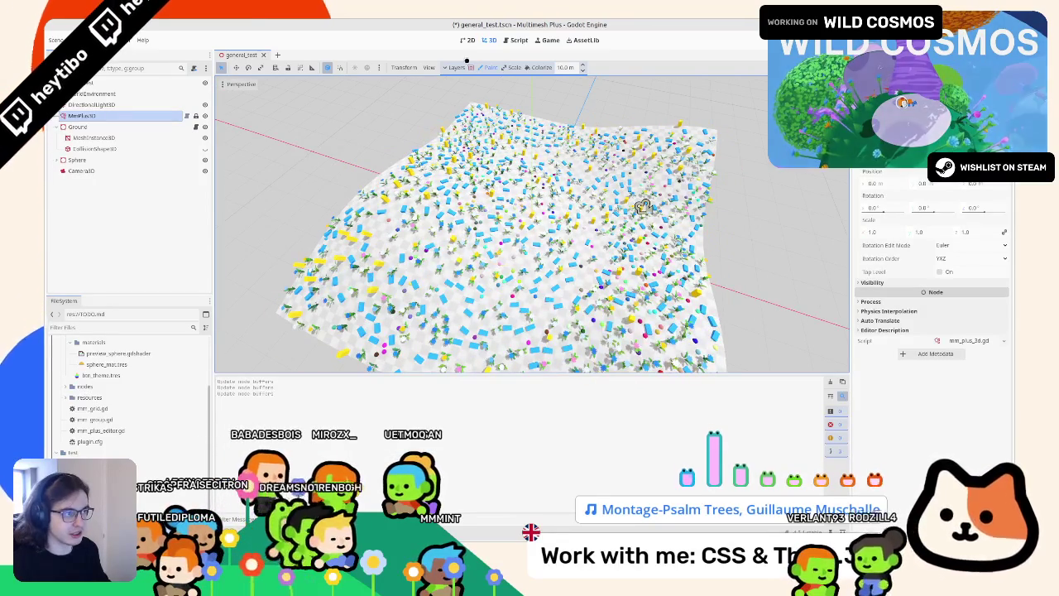
{"action": "left_click", "coordinate": [513, 67]}
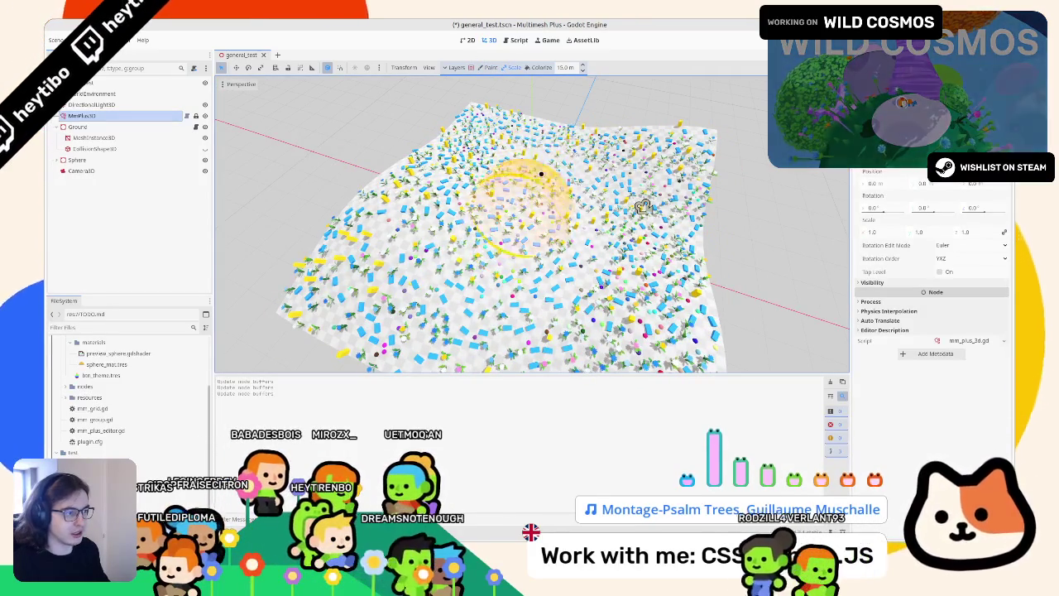
{"action": "scroll", "coordinate": [529, 186], "scroll_direction": "up", "scroll_amount": 9}
{"action": "mouse_move", "coordinate": [520, 201]}
{"action": "left_mouse_down"}
{"action": "mouse_move", "coordinate": [517, 132]}
{"action": "mouse_move", "coordinate": [654, 232]}
{"action": "mouse_move", "coordinate": [497, 124]}
{"action": "mouse_move", "coordinate": [618, 192]}
{"action": "left_mouse_up"}
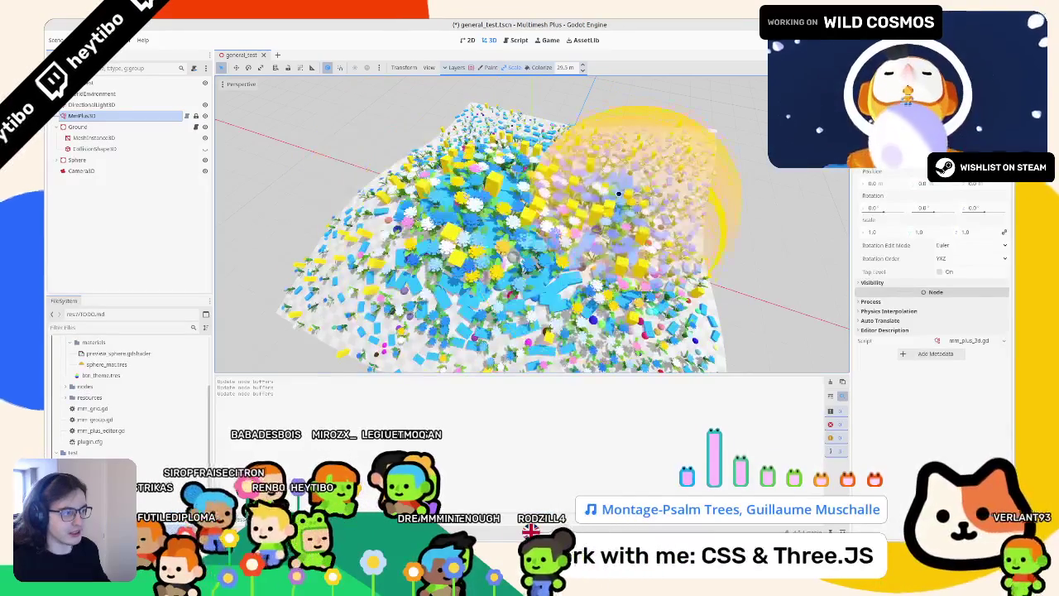
Orbit to a new angle on the terrain and switch the brush to Colorize
{"action": "scroll", "coordinate": [579, 215], "scroll_direction": "down", "scroll_amount": 5}
{"action": "scroll", "coordinate": [585, 232], "scroll_direction": "up", "scroll_amount": 5}
{"action": "mouse_move", "coordinate": [585, 232]}
{"action": "left_mouse_down"}
{"action": "mouse_move", "coordinate": [356, 260]}
{"action": "mouse_move", "coordinate": [567, 261]}
{"action": "mouse_move", "coordinate": [544, 116]}
{"action": "mouse_move", "coordinate": [451, 176]}
{"action": "left_mouse_up"}
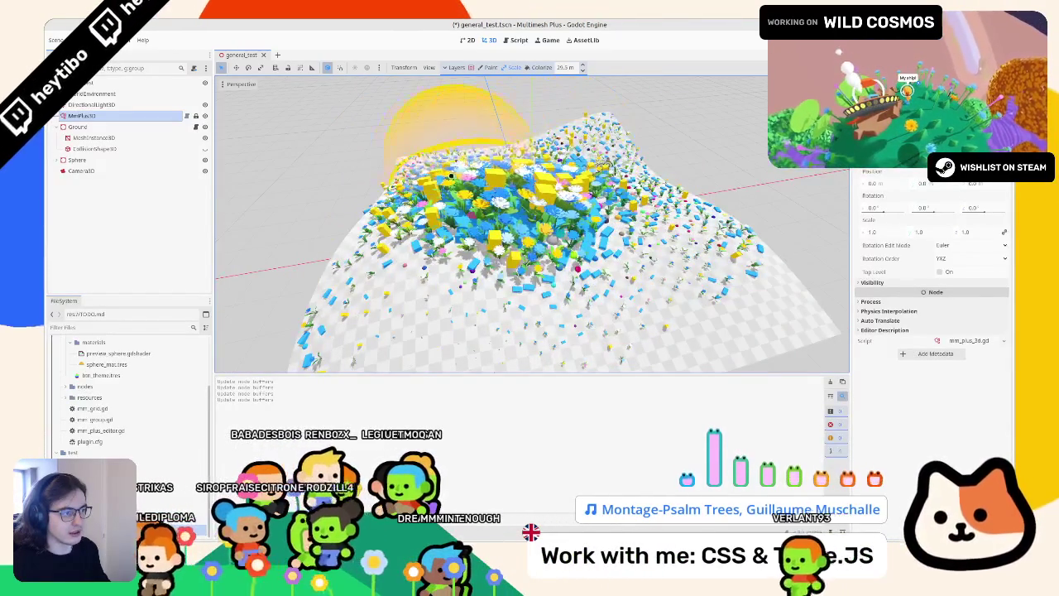
{"action": "left_click", "coordinate": [542, 67]}
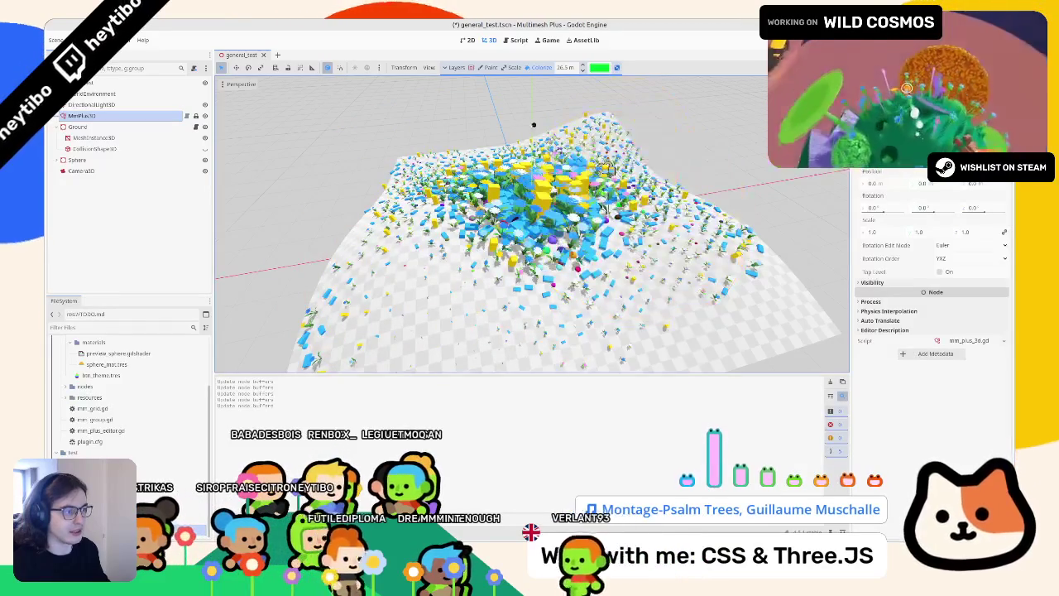
Orbit out over the whole terrain, then swing to a close, low view of the instances
{"action": "left_click_drag", "start_coordinate": [617, 168], "coordinate": [624, 196]}
{"action": "scroll", "coordinate": [625, 196], "scroll_direction": "down", "scroll_amount": 2}
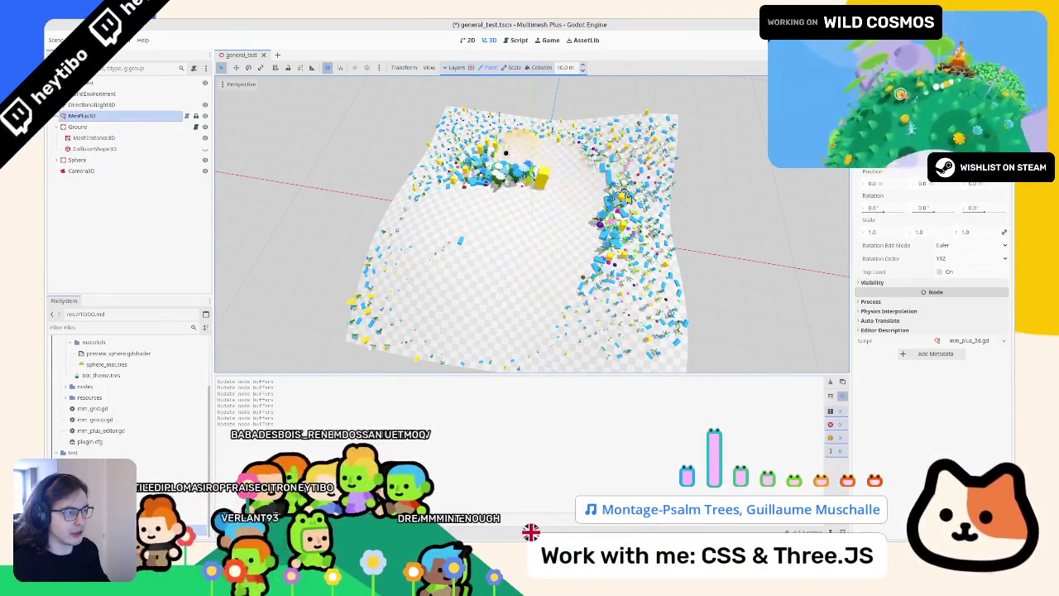
{"action": "scroll", "coordinate": [698, 289], "scroll_direction": "up", "scroll_amount": 3}
{"action": "mouse_move", "coordinate": [622, 195]}
{"action": "left_mouse_down"}
{"action": "mouse_move", "coordinate": [698, 288]}
{"action": "mouse_move", "coordinate": [691, 331]}
{"action": "left_mouse_up"}
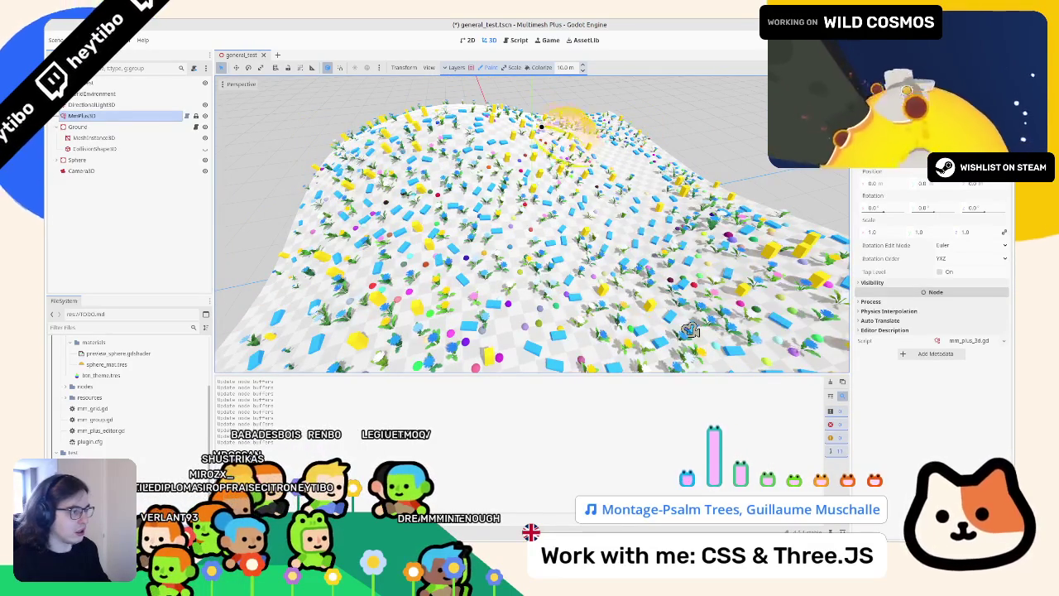
{"action": "scroll", "coordinate": [608, 276], "scroll_direction": "down", "scroll_amount": 3}
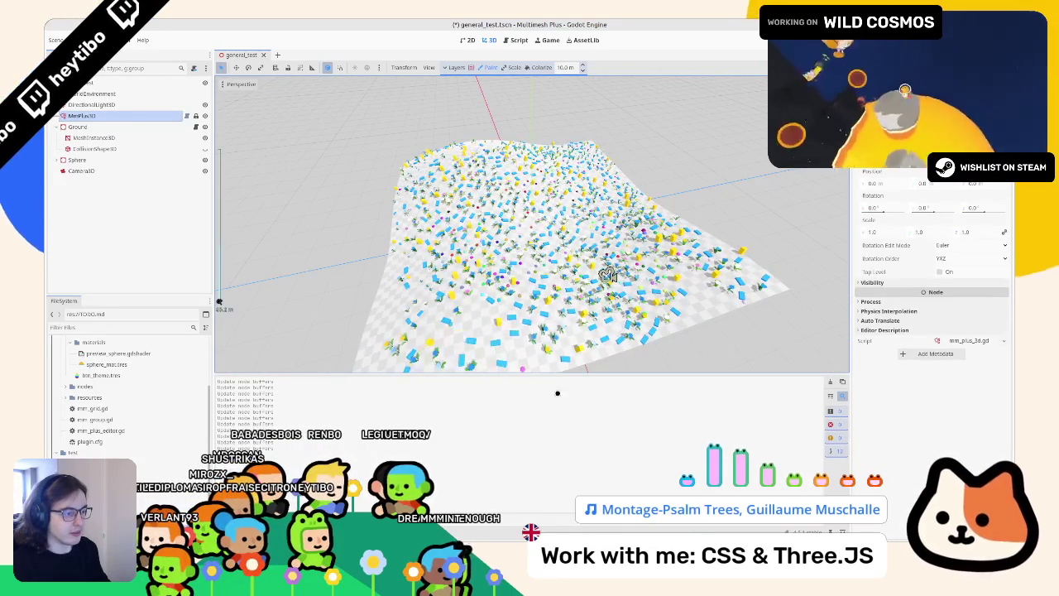
{"action": "scroll", "coordinate": [608, 275], "scroll_direction": "up", "scroll_amount": 5}
{"action": "scroll", "coordinate": [558, 239], "scroll_direction": "down", "scroll_amount": 8}
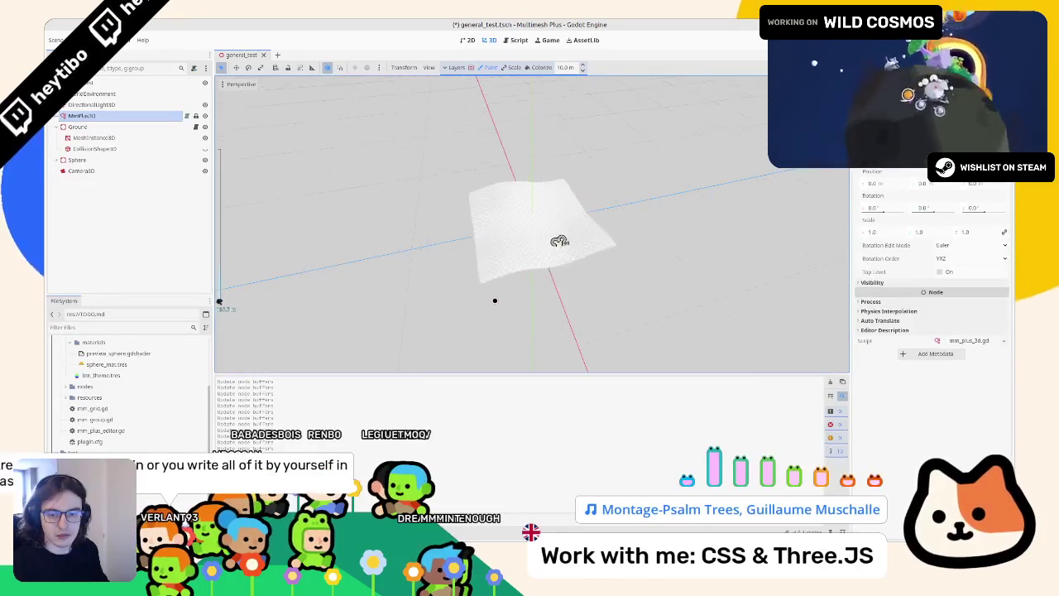
{"action": "scroll", "coordinate": [598, 264], "scroll_direction": "up", "scroll_amount": 6}
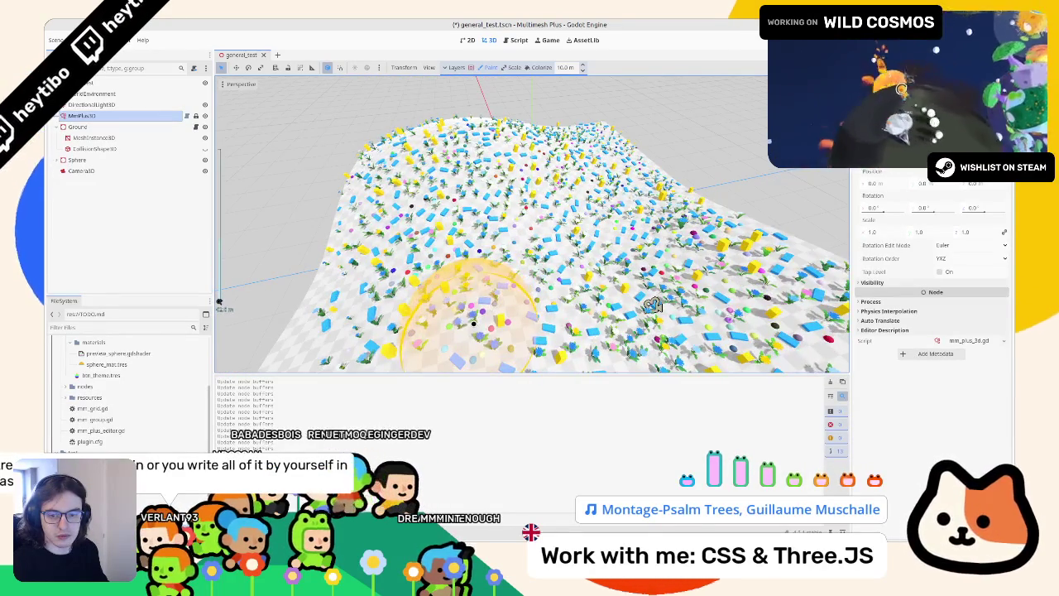
{"action": "scroll", "coordinate": [653, 304], "scroll_direction": "up", "scroll_amount": 2}
{"action": "scroll", "coordinate": [621, 281], "scroll_direction": "down", "scroll_amount": 6}
{"action": "scroll", "coordinate": [584, 255], "scroll_direction": "up", "scroll_amount": 5}
{"action": "scroll", "coordinate": [594, 265], "scroll_direction": "down", "scroll_amount": 3}
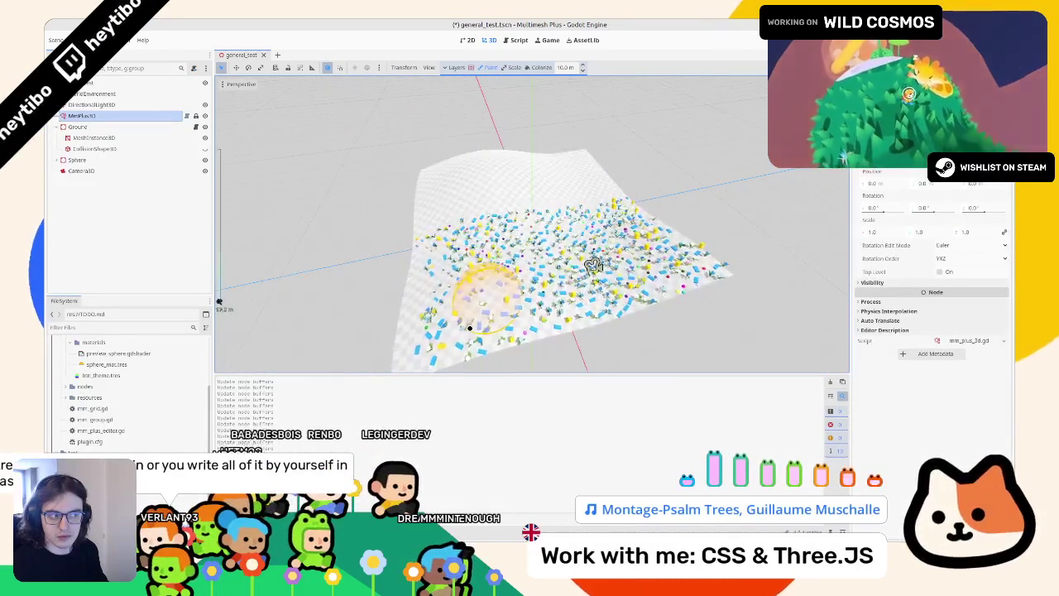
{"action": "scroll", "coordinate": [594, 265], "scroll_direction": "up", "scroll_amount": 4}
{"action": "scroll", "coordinate": [613, 232], "scroll_direction": "down", "scroll_amount": 5}
{"action": "scroll", "coordinate": [599, 213], "scroll_direction": "up", "scroll_amount": 7}
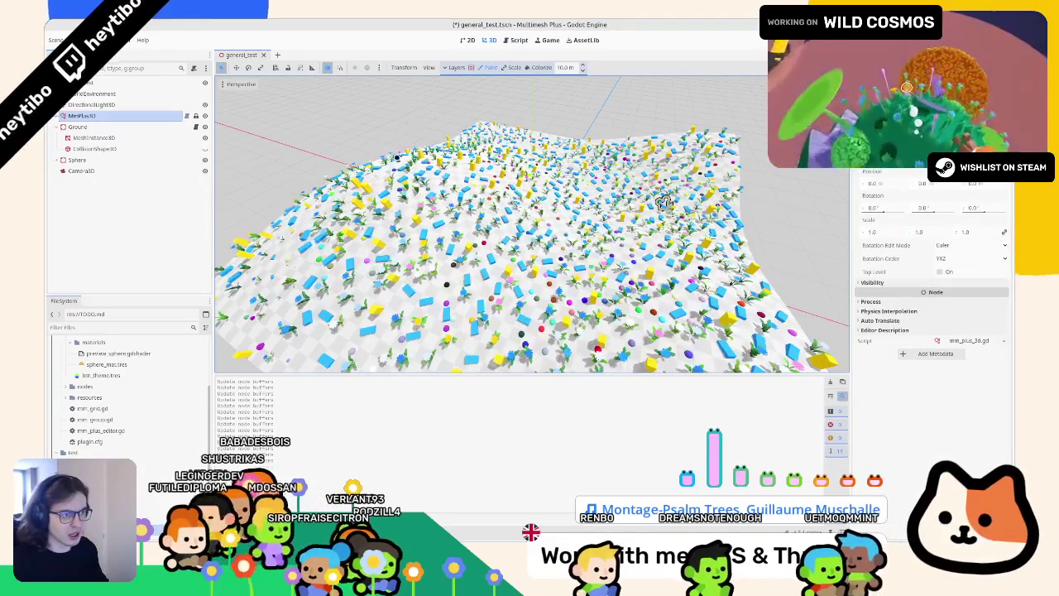
Zoom in and out to check the scatter, then return to the mm_plus_editor.gd script
{"action": "scroll", "coordinate": [665, 201], "scroll_direction": "down", "scroll_amount": 5}
{"action": "scroll", "coordinate": [599, 208], "scroll_direction": "up", "scroll_amount": 7}
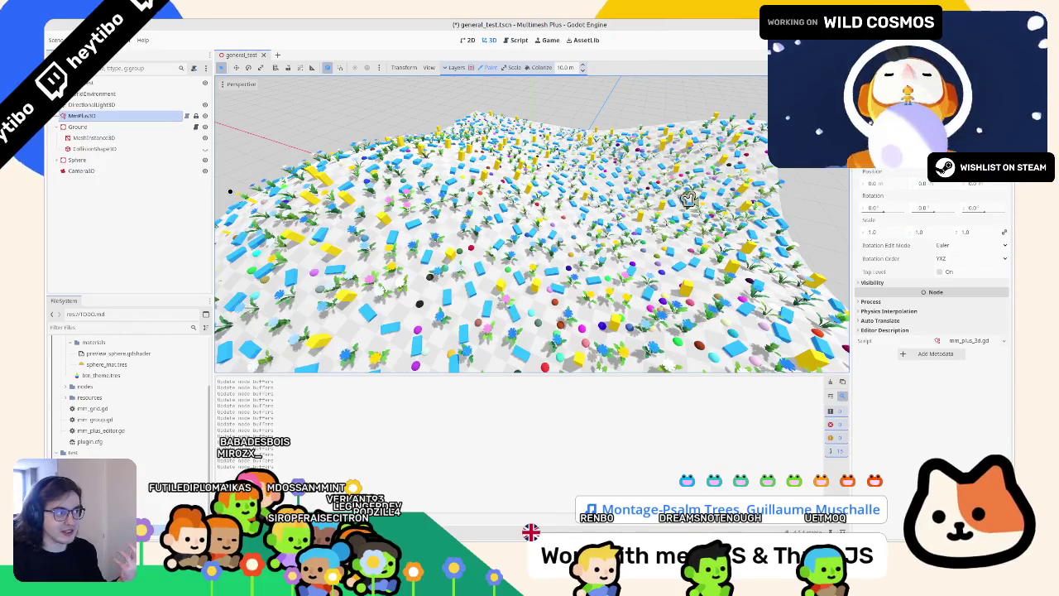
{"action": "scroll", "coordinate": [689, 199], "scroll_direction": "down", "scroll_amount": 5}
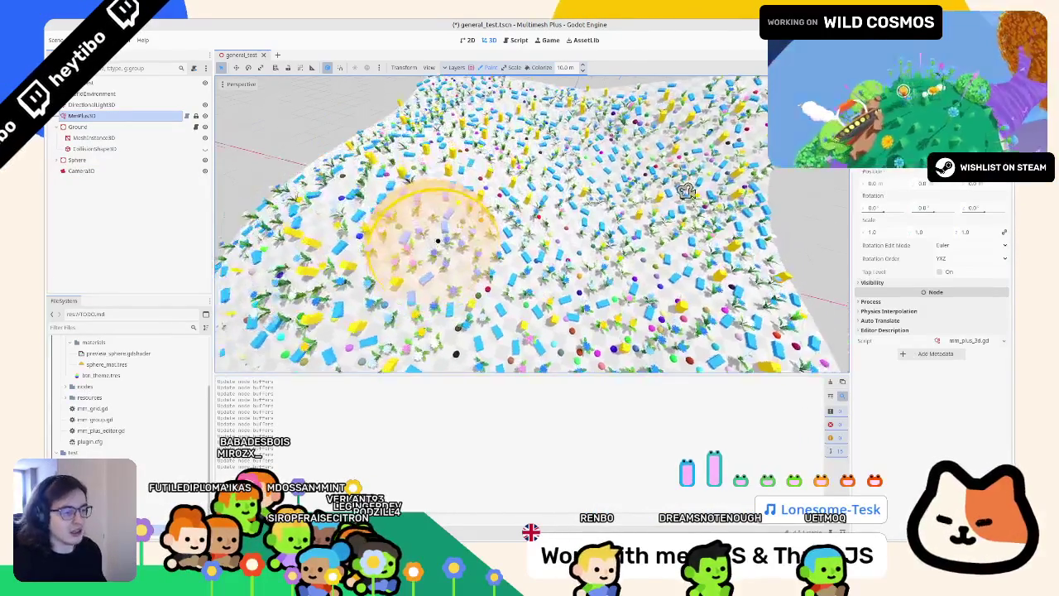
{"action": "scroll", "coordinate": [724, 199], "scroll_direction": "up", "scroll_amount": 6}
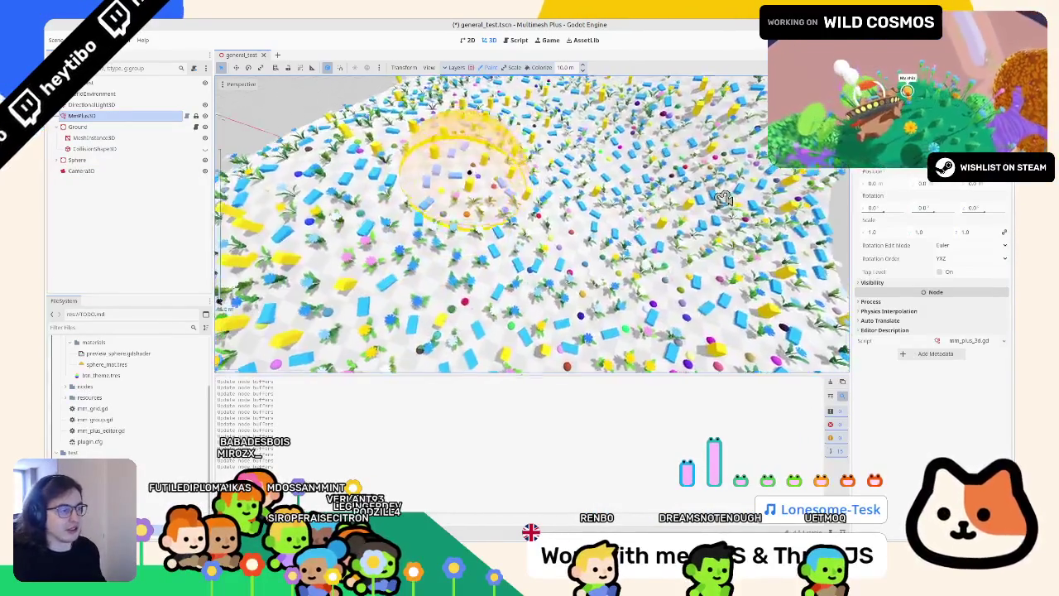
{"action": "scroll", "coordinate": [724, 199], "scroll_direction": "down", "scroll_amount": 5}
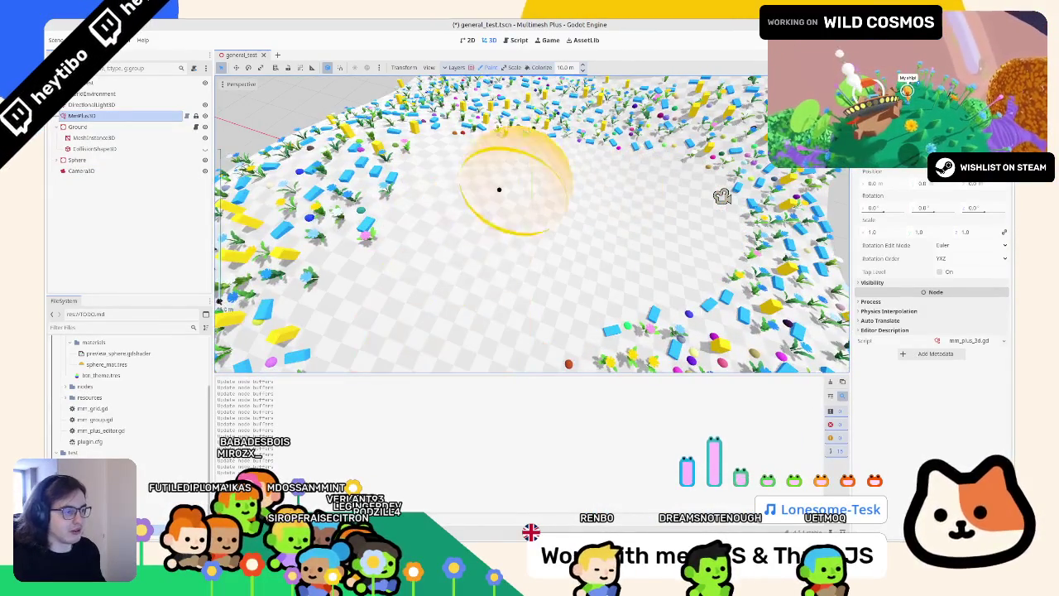
{"action": "scroll", "coordinate": [691, 201], "scroll_direction": "up", "scroll_amount": 5}
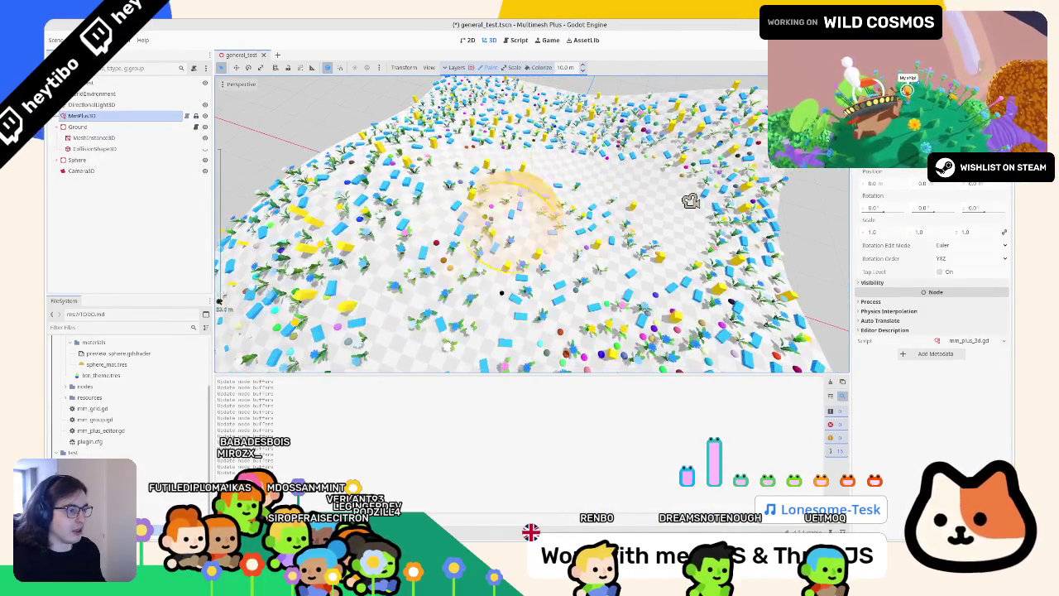
{"action": "scroll", "coordinate": [691, 201], "scroll_direction": "down", "scroll_amount": 3}
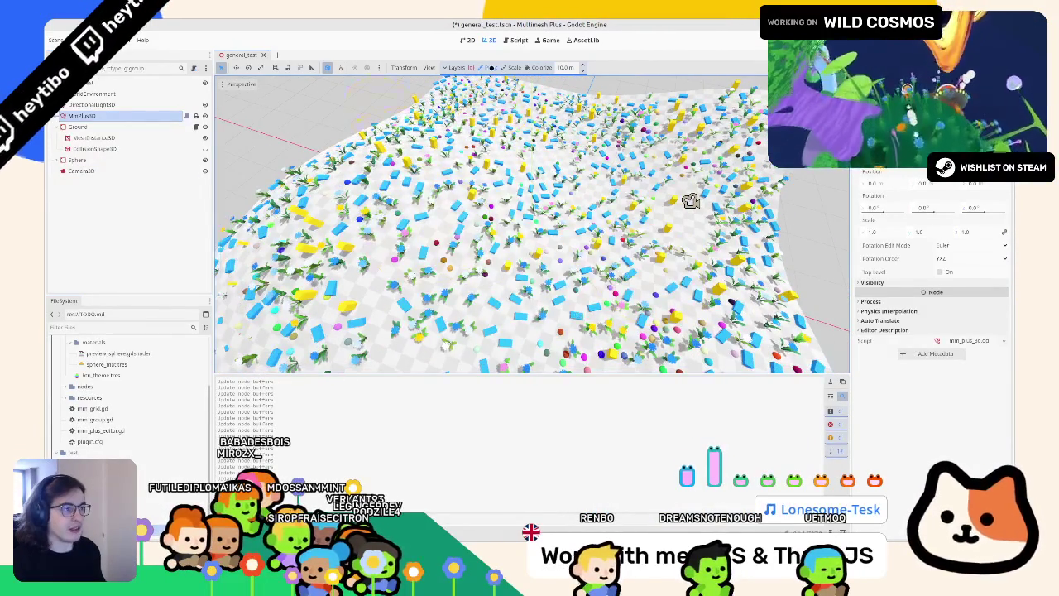
{"action": "left_click", "coordinate": [517, 40]}
Add main_tool_bar.add_child(settings_btn) after the Settings button setup
{"action": "left_click", "coordinate": [501, 230]}
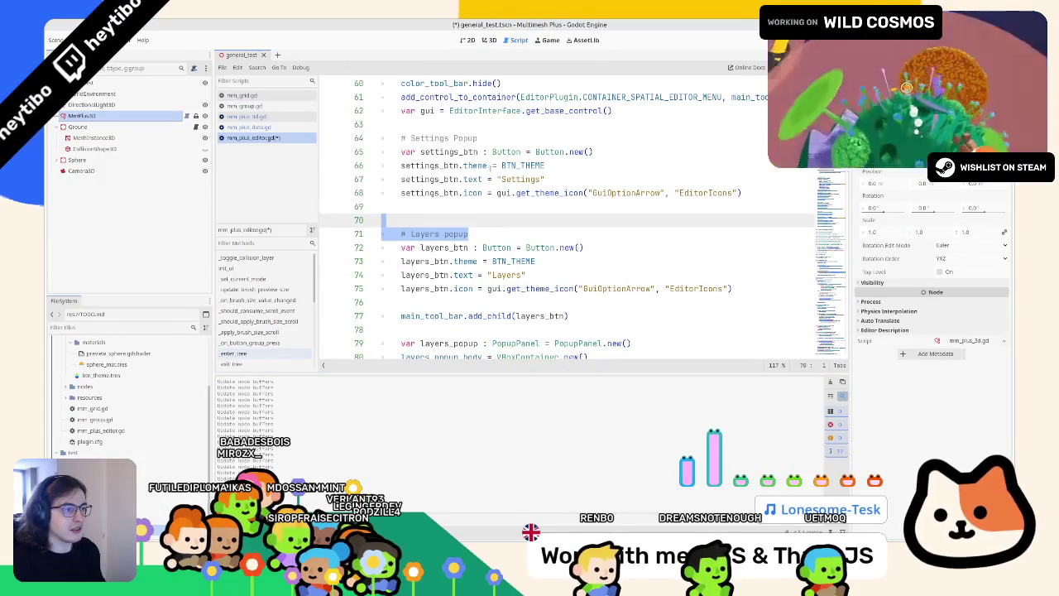
{"action": "double_click", "coordinate": [464, 152]}
{"action": "double_click", "coordinate": [465, 139]}
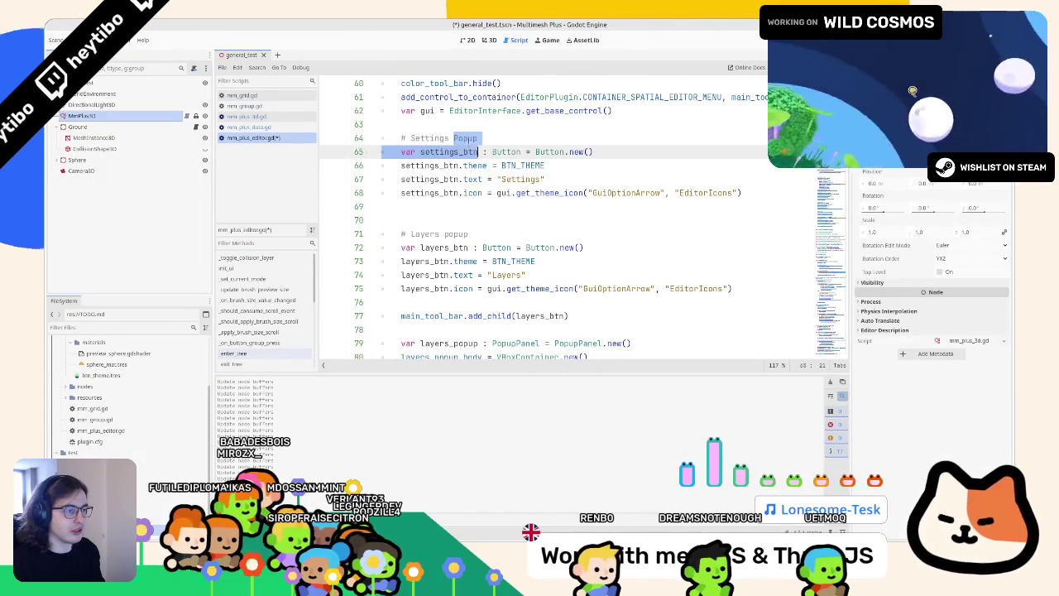
{"action": "scroll", "coordinate": [470, 164], "scroll_direction": "down", "scroll_amount": 1}
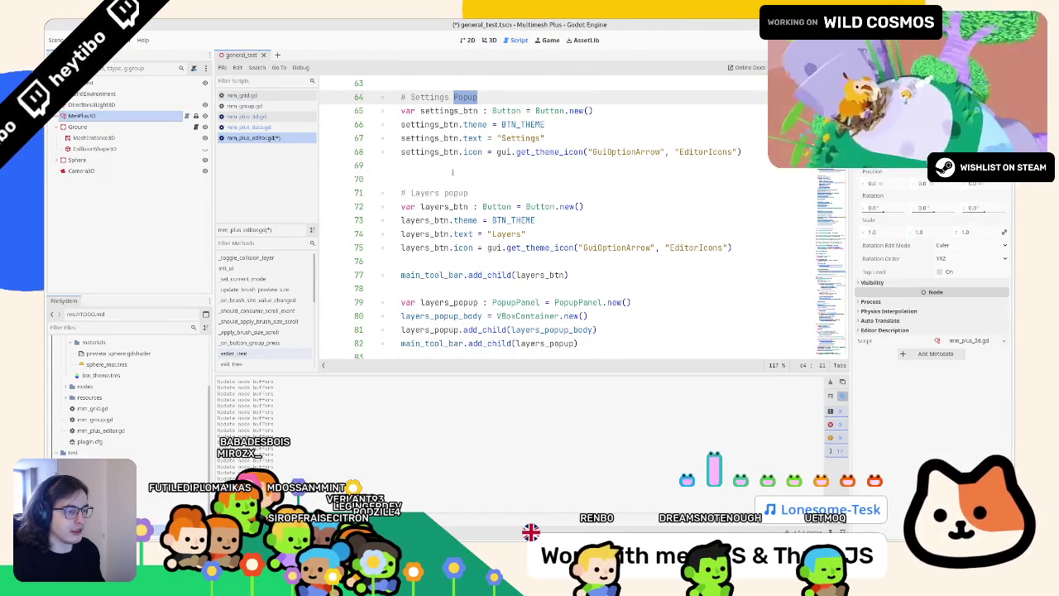
{"action": "scroll", "coordinate": [511, 256], "scroll_direction": "up", "scroll_amount": 1}
{"action": "double_click", "coordinate": [460, 316]}
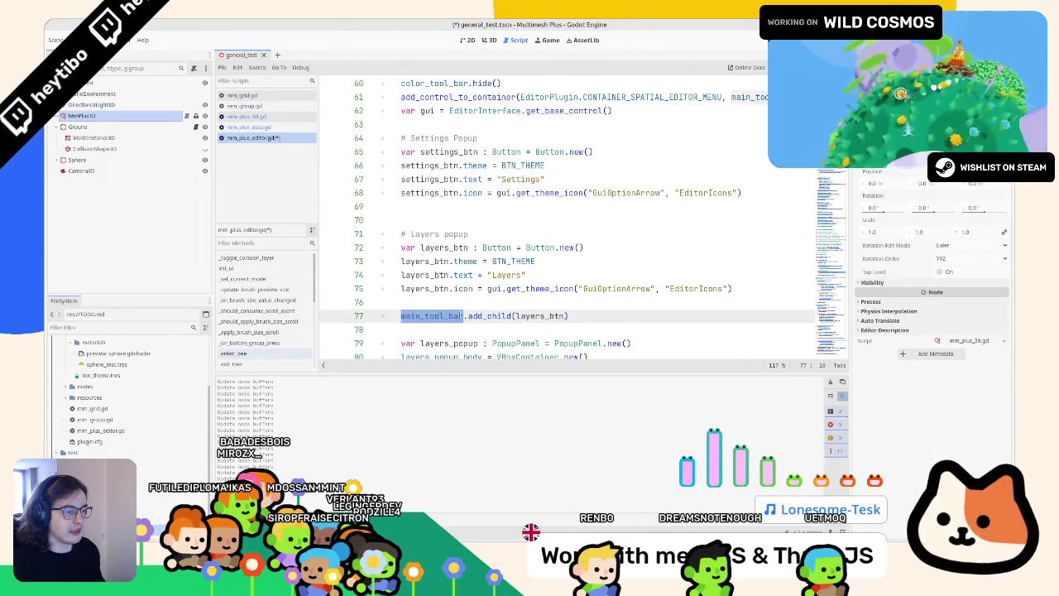
{"action": "left_click", "coordinate": [504, 221]}
{"action": "left_click", "coordinate": [505, 208]}
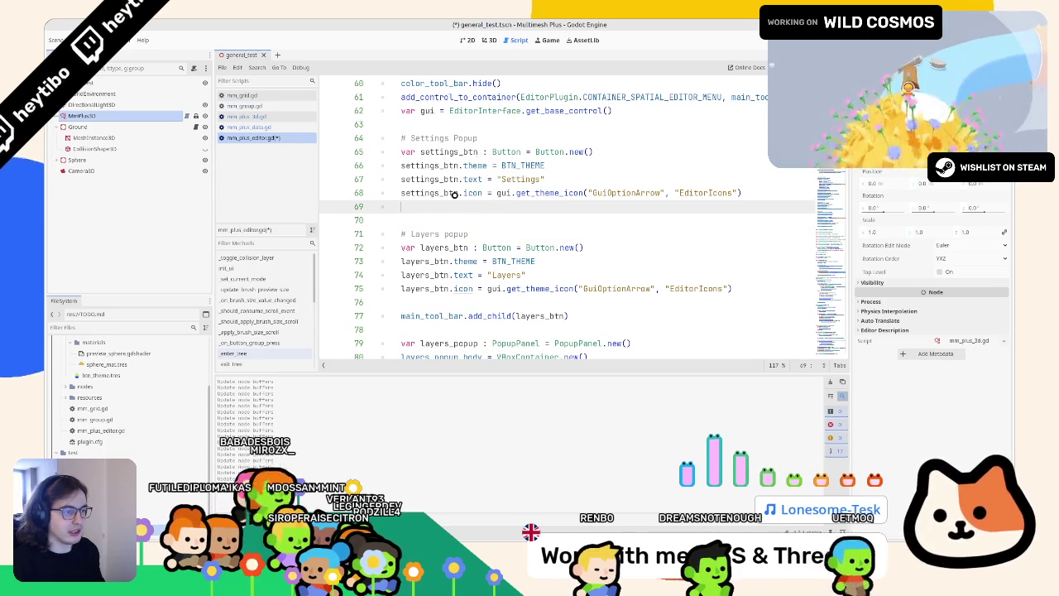
{"action": "type", "text": "main_tool_bar.add_child(settings_btn)"}
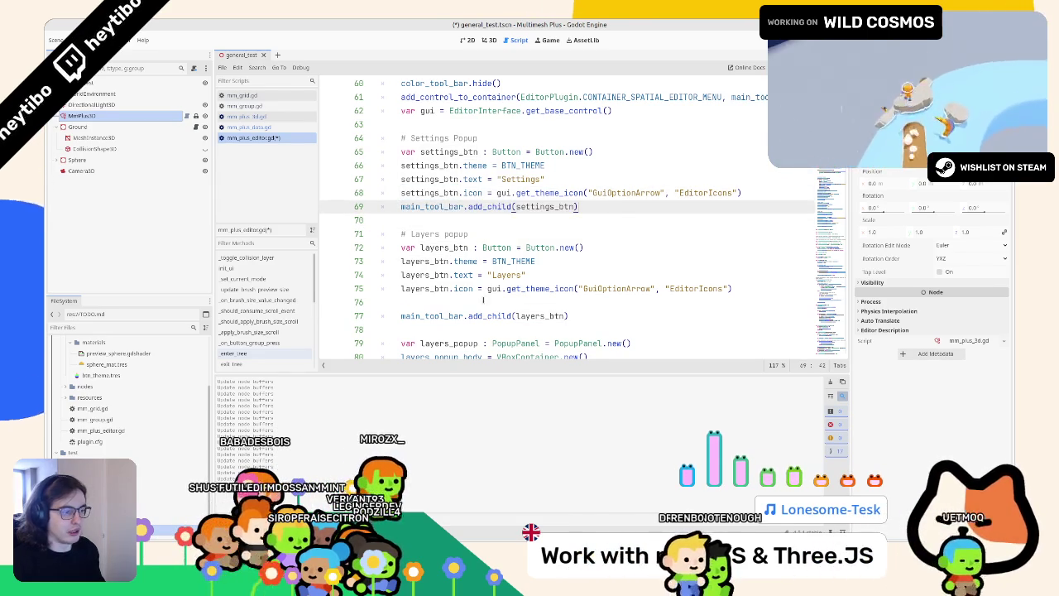
Paste a copy of the layers_popup setup block beneath the Settings button code
{"action": "left_click", "coordinate": [484, 301]}
{"action": "key", "text": "BackSpace"}
{"action": "scroll", "coordinate": [434, 285], "scroll_direction": "down", "scroll_amount": 1}
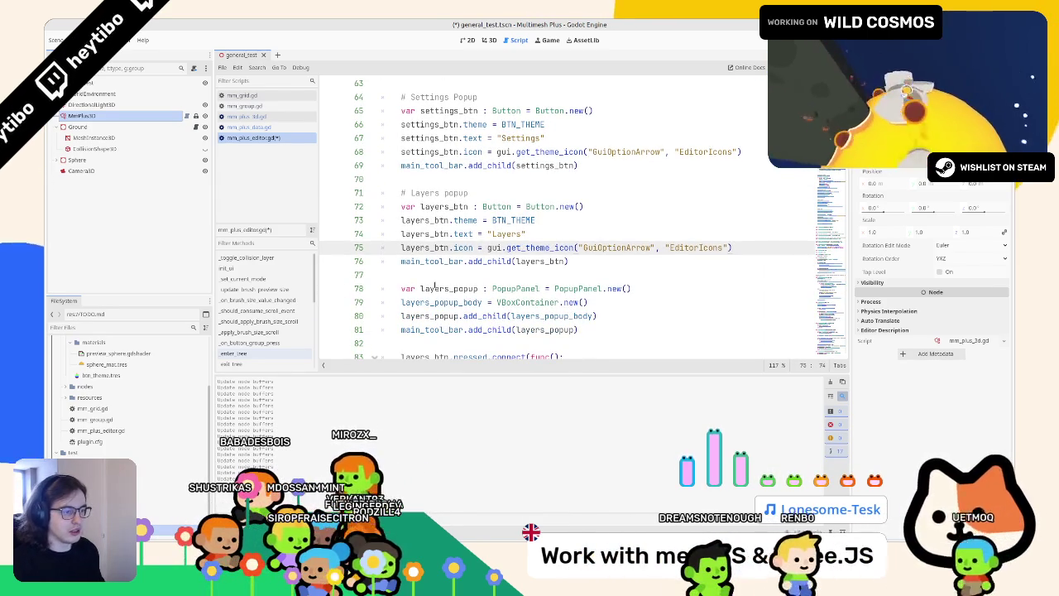
{"action": "left_click_drag", "start_coordinate": [389, 288], "coordinate": [389, 348]}
{"action": "key", "text": "ctrl+c"}
{"action": "scroll", "coordinate": [452, 249], "scroll_direction": "down", "scroll_amount": 1}
{"action": "scroll", "coordinate": [452, 242], "scroll_direction": "up", "scroll_amount": 2}
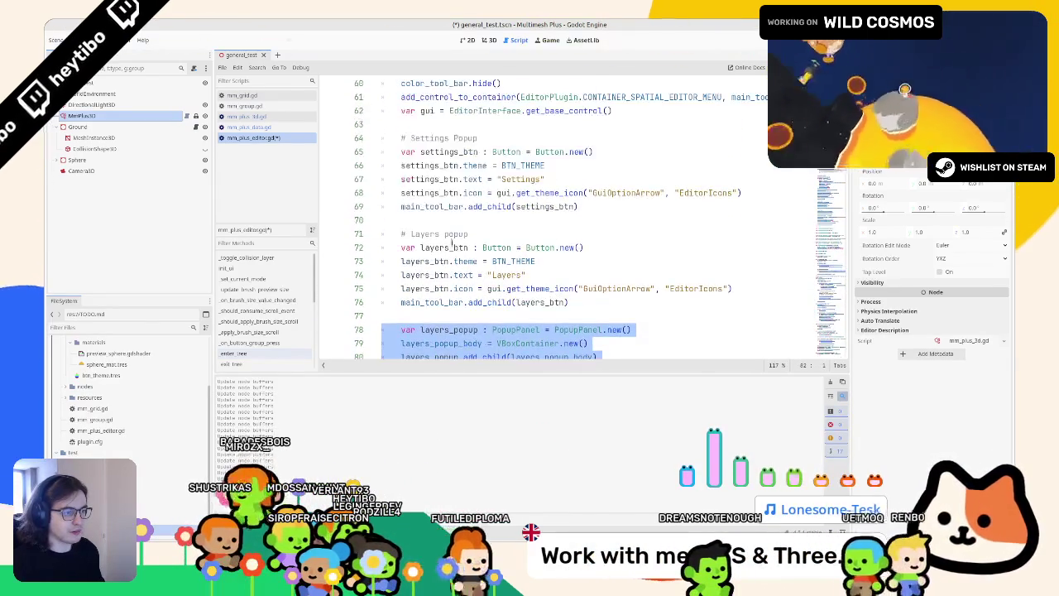
{"action": "left_click", "coordinate": [458, 219]}
{"action": "key", "text": "Return"}
{"action": "key", "text": "Return"}
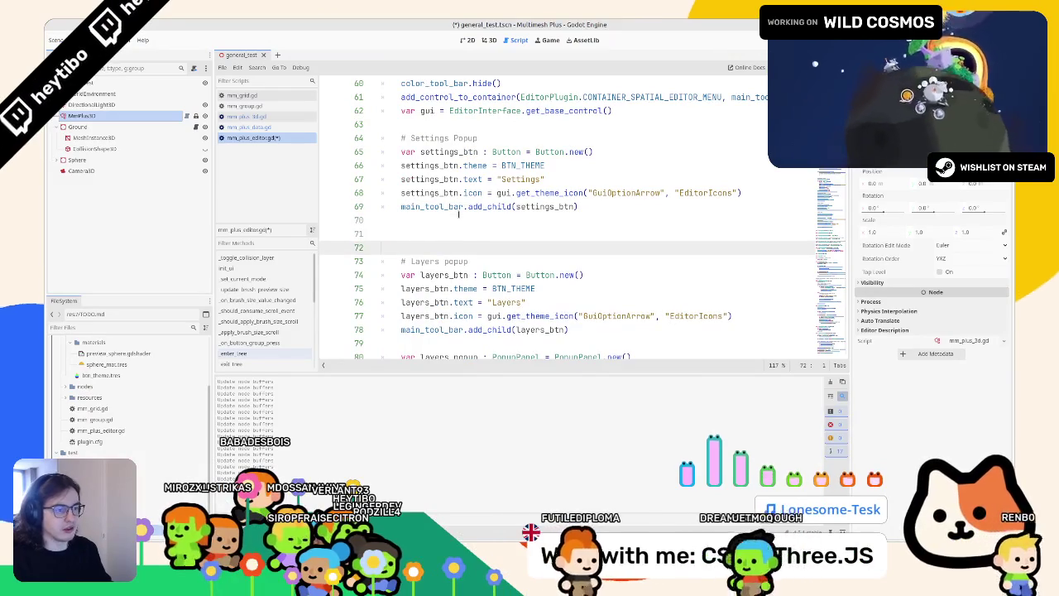
{"action": "key", "text": "Up"}
{"action": "key", "text": "ctrl+v"}
Rename the pasted popup variable from layers_popup to settings_popup
{"action": "double_click", "coordinate": [451, 234]}
{"action": "type", "text": "se"}
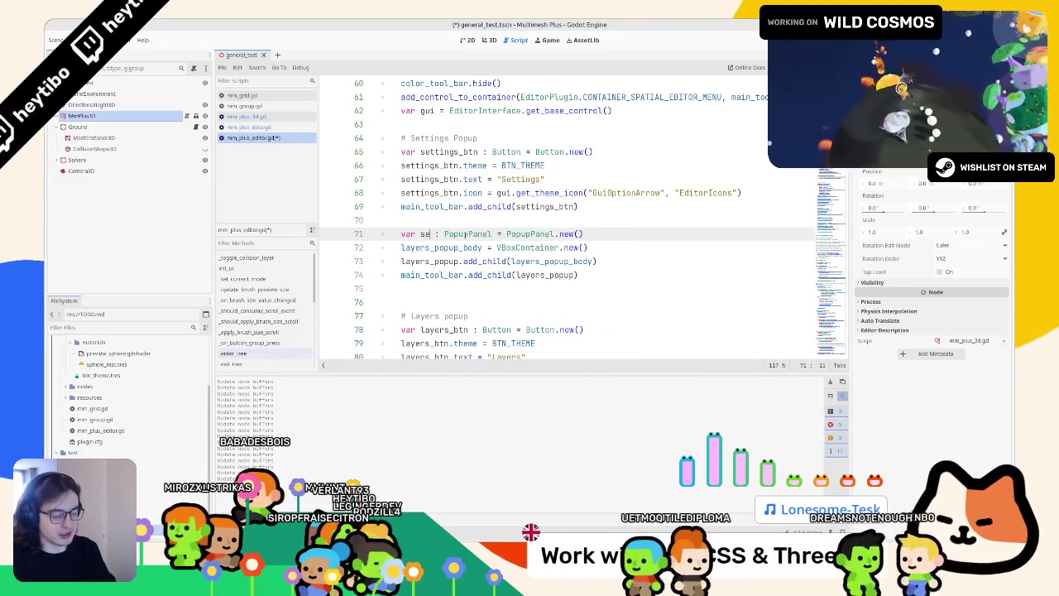
{"action": "type", "text": "ttings_po"}
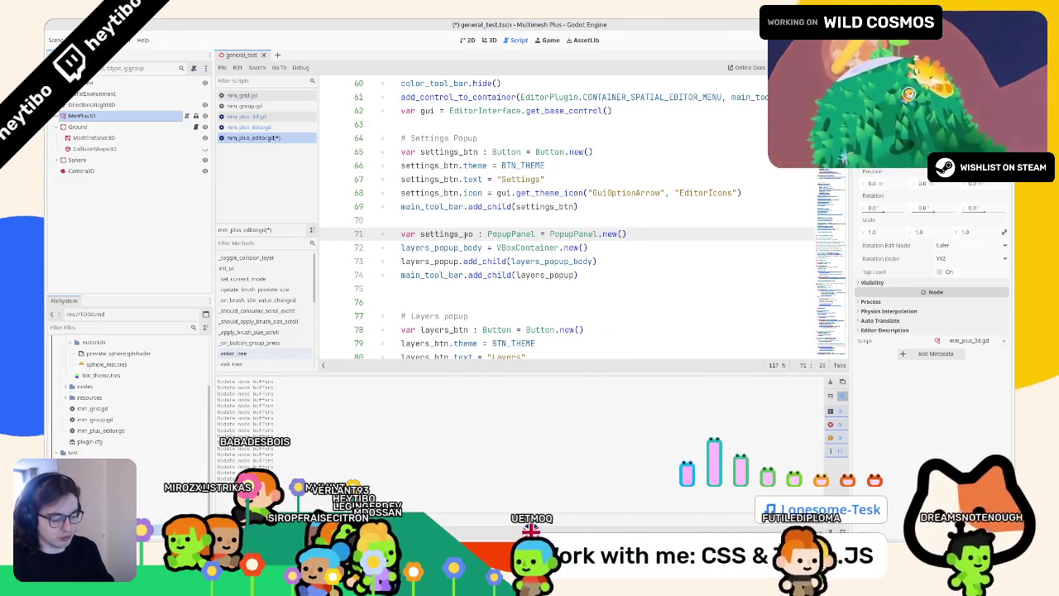
{"action": "type", "text": "pup"}
{"action": "key", "text": "ctrl+shift+Left"}
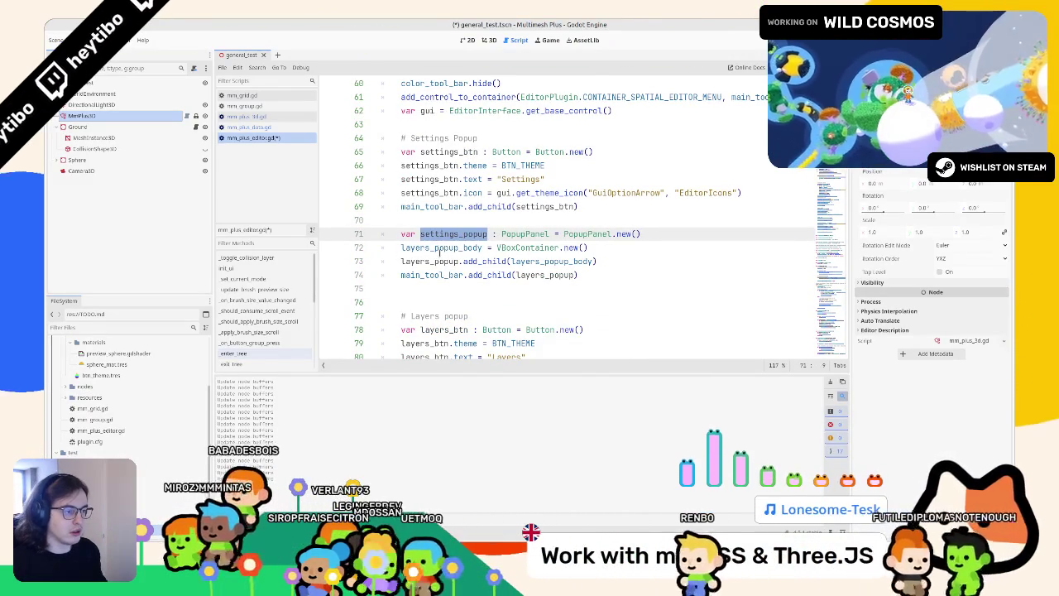
{"action": "key", "text": "ctrl+c"}
{"action": "double_click", "coordinate": [429, 261]}
{"action": "key", "text": "ctrl+v"}
{"action": "left_click", "coordinate": [403, 247]}
{"action": "type", "text": "var"}
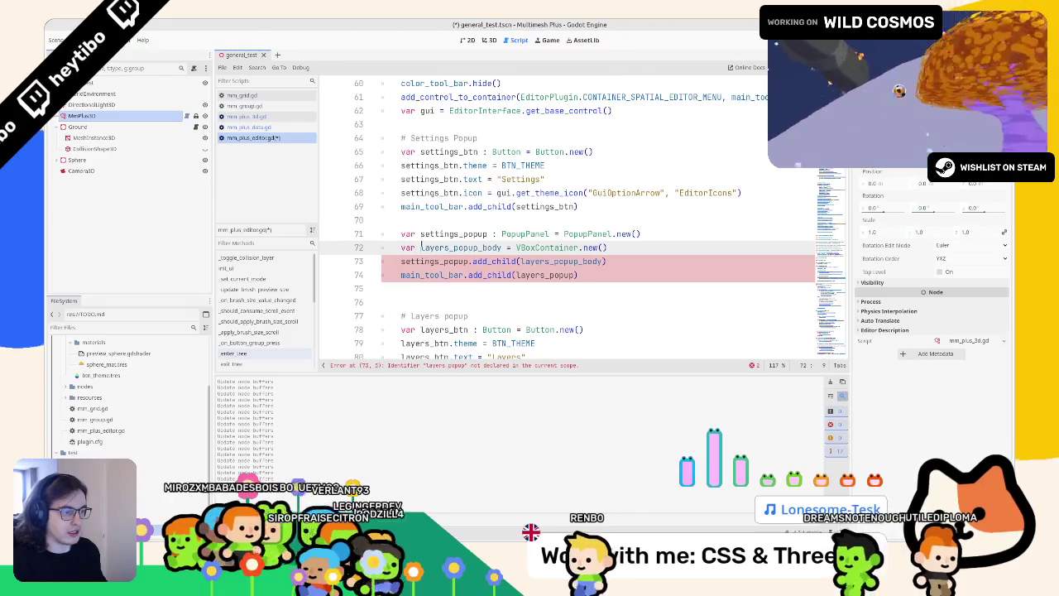
Make the toolbar add_child line add settings_popup instead of layers_popup
{"action": "key", "text": "Down"}
{"action": "key", "text": "Down"}
{"action": "key", "text": "End"}
{"action": "key", "text": "Left"}
{"action": "key", "text": "ctrl+shift+Left"}
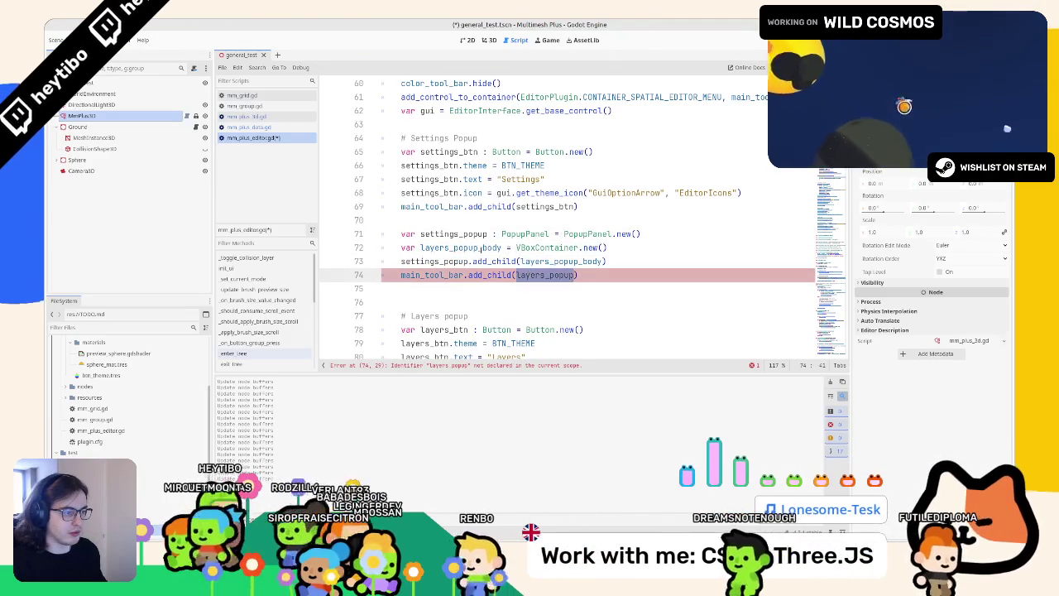
{"action": "double_click", "coordinate": [434, 262]}
{"action": "key", "text": "ctrl+z"}
{"action": "key", "text": "ctrl+z"}
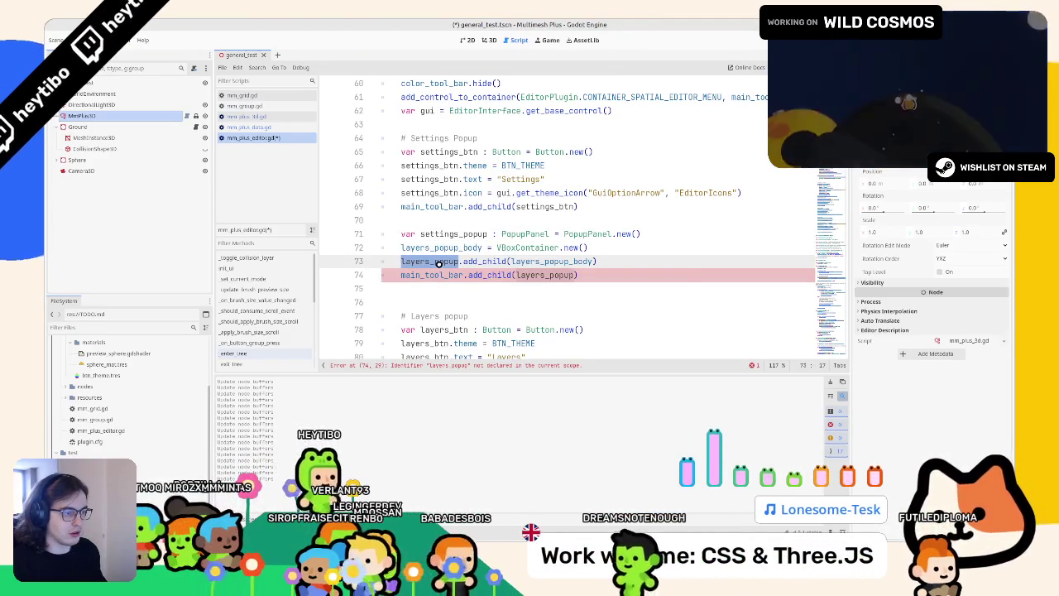
{"action": "key", "text": "ctrl+shift+z"}
{"action": "key", "text": "ctrl+shift+z"}
{"action": "double_click", "coordinate": [546, 275]}
{"action": "key", "text": "ctrl+v"}
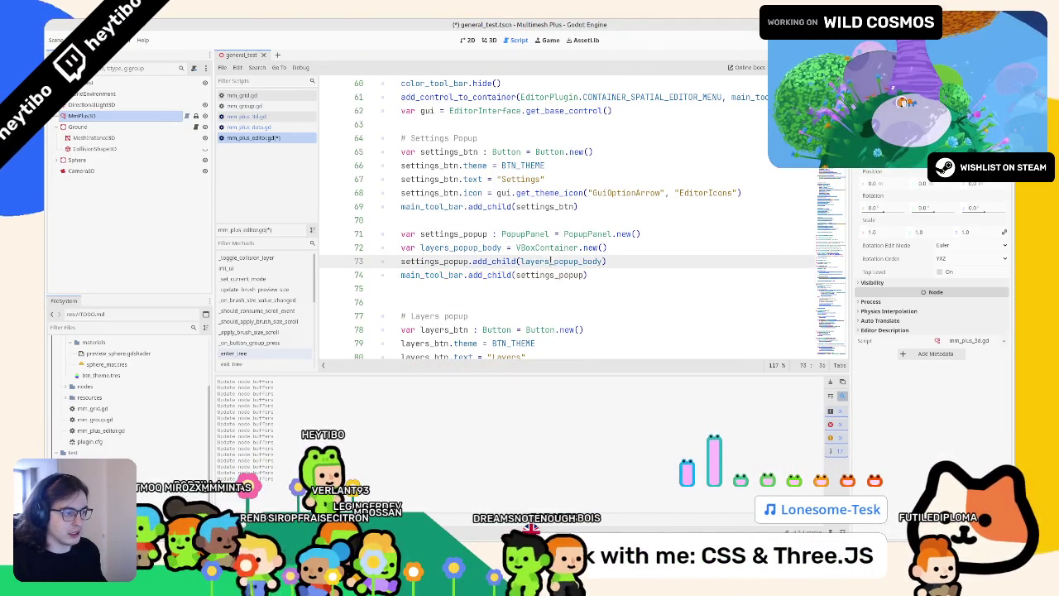
Rename the popup body to settings_popup_body on both lines and review the block
{"action": "key", "text": "ctrl+shift+Left"}
{"action": "key", "text": "ctrl+d"}
{"action": "type", "text": "set"}
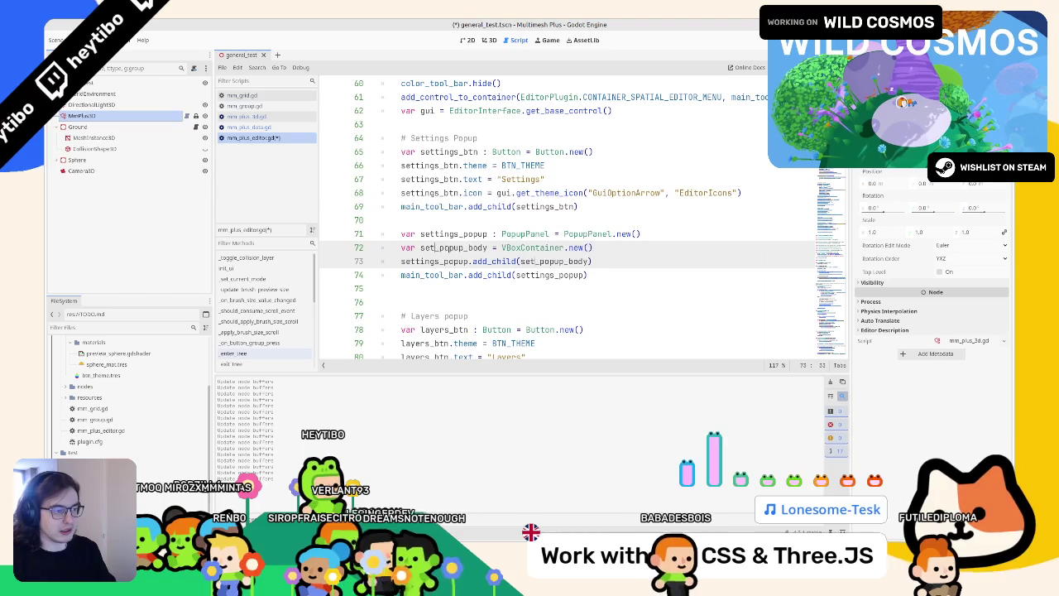
{"action": "type", "text": "tings"}
{"action": "key", "text": "Escape"}
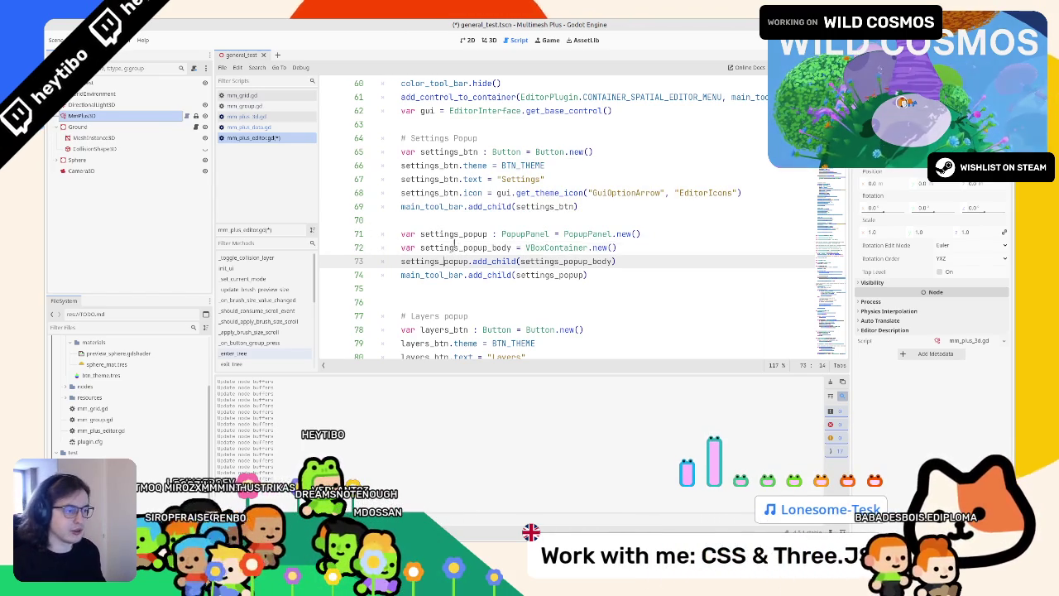
{"action": "left_click", "coordinate": [418, 230]}
{"action": "left_click", "coordinate": [456, 248]}
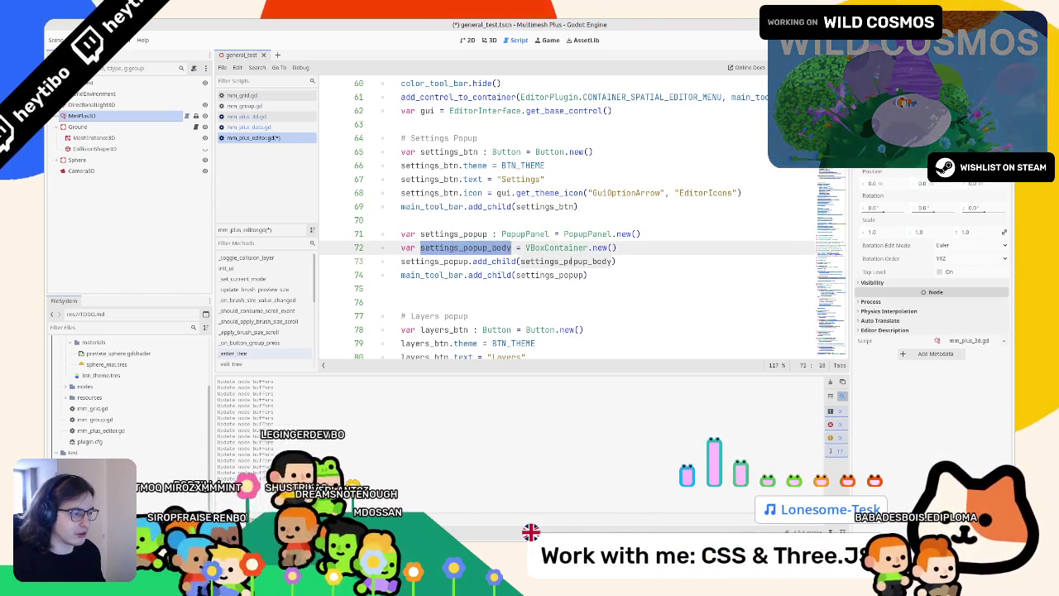
{"action": "left_click", "coordinate": [454, 262]}
{"action": "double_click", "coordinate": [559, 276]}
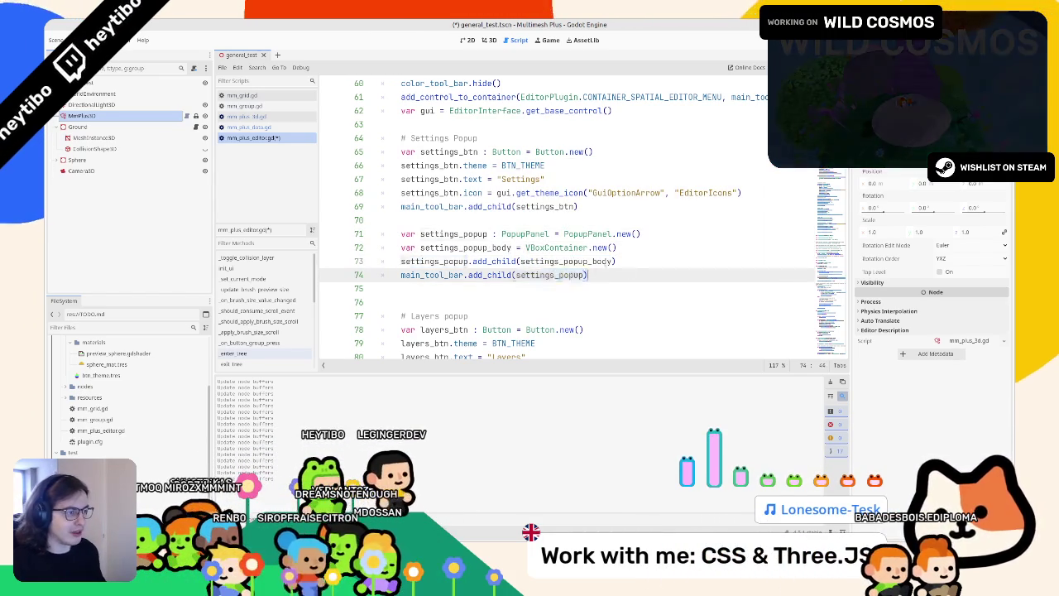
{"action": "key", "text": "shift+Up"}
{"action": "key", "text": "shift+Up"}
{"action": "key", "text": "shift+Up"}
{"action": "left_click", "coordinate": [376, 107]}
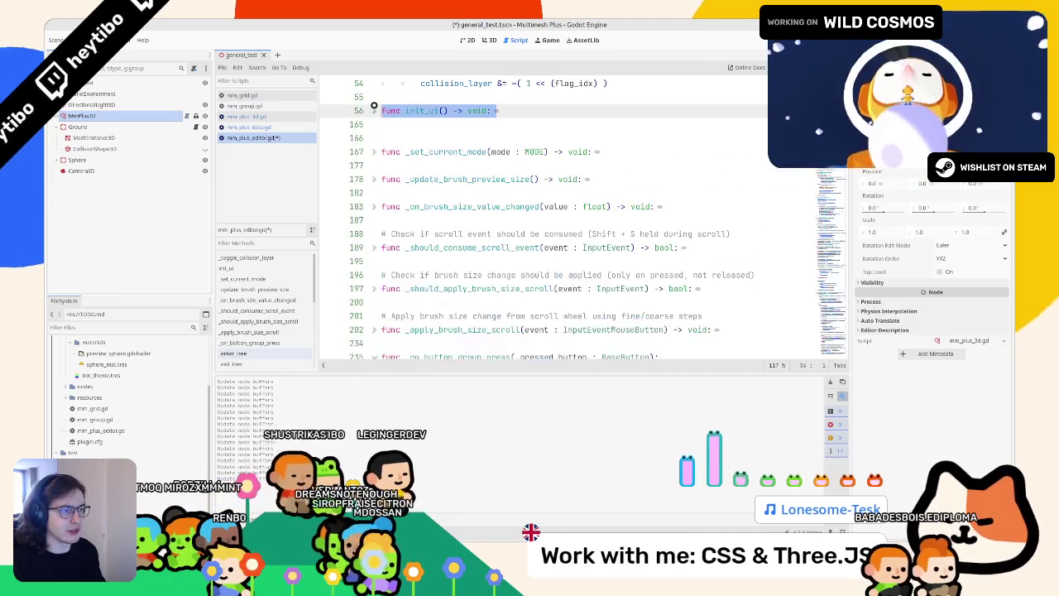
Paste the layers button's pressed handler below the settings popup block
{"action": "left_click", "coordinate": [376, 107]}
{"action": "scroll", "coordinate": [421, 165], "scroll_direction": "down", "scroll_amount": 15}
{"action": "scroll", "coordinate": [421, 166], "scroll_direction": "down", "scroll_amount": 10}
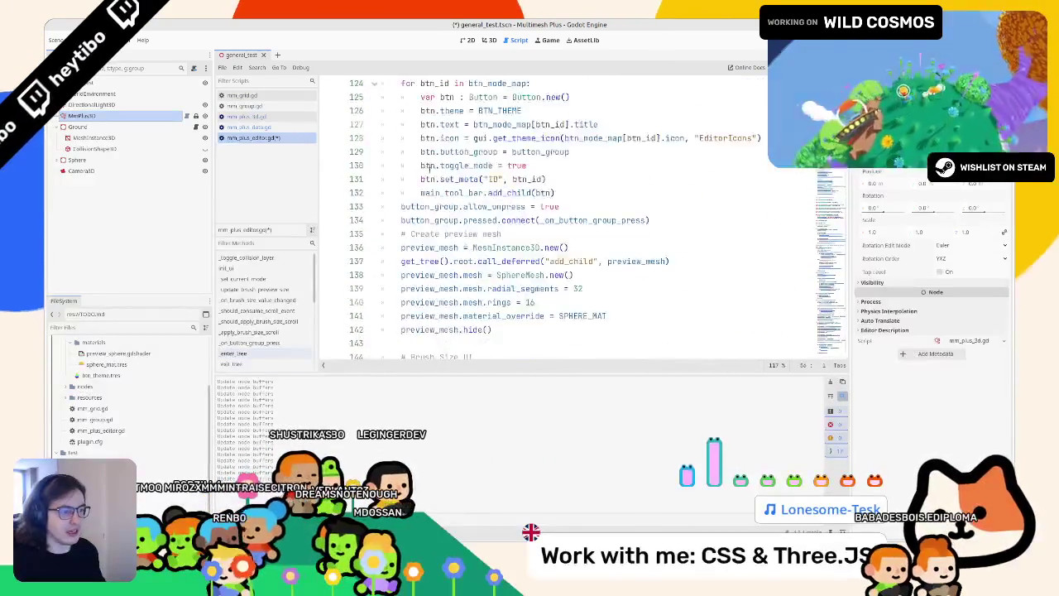
{"action": "scroll", "coordinate": [411, 145], "scroll_direction": "down", "scroll_amount": 10}
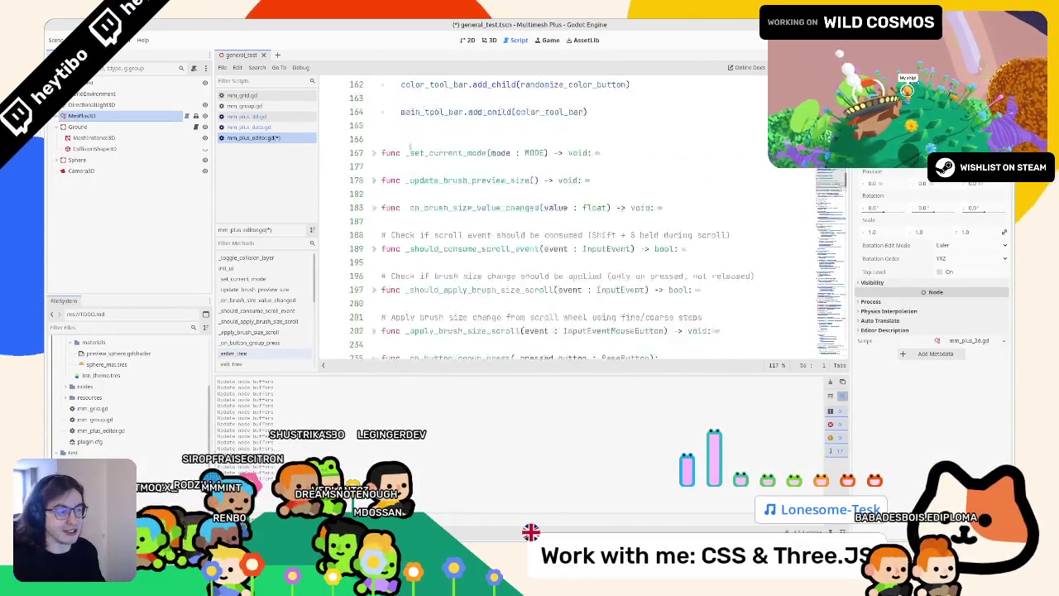
{"action": "scroll", "coordinate": [414, 182], "scroll_direction": "up", "scroll_amount": 20}
{"action": "scroll", "coordinate": [415, 212], "scroll_direction": "up", "scroll_amount": 10}
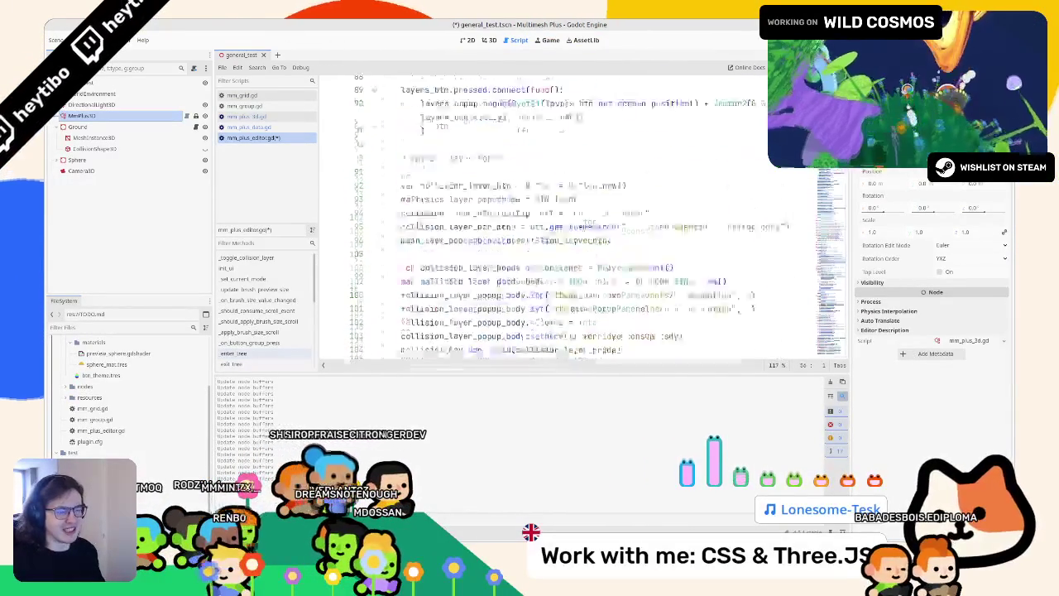
{"action": "scroll", "coordinate": [429, 248], "scroll_direction": "up", "scroll_amount": 3}
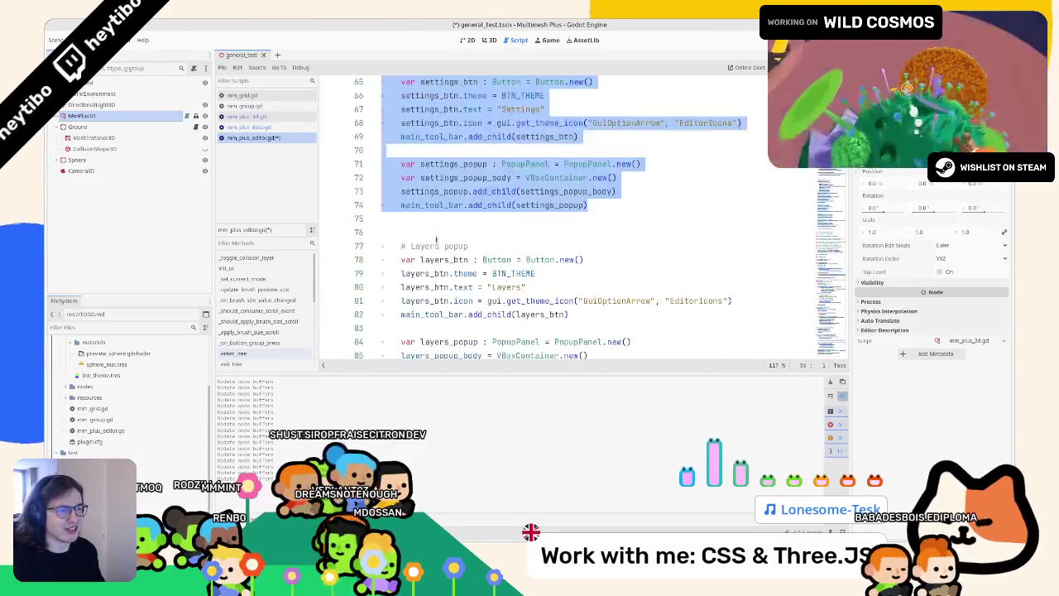
{"action": "left_click", "coordinate": [447, 298]}
{"action": "scroll", "coordinate": [480, 232], "scroll_direction": "up", "scroll_amount": 3}
{"action": "scroll", "coordinate": [480, 232], "scroll_direction": "down", "scroll_amount": 3}
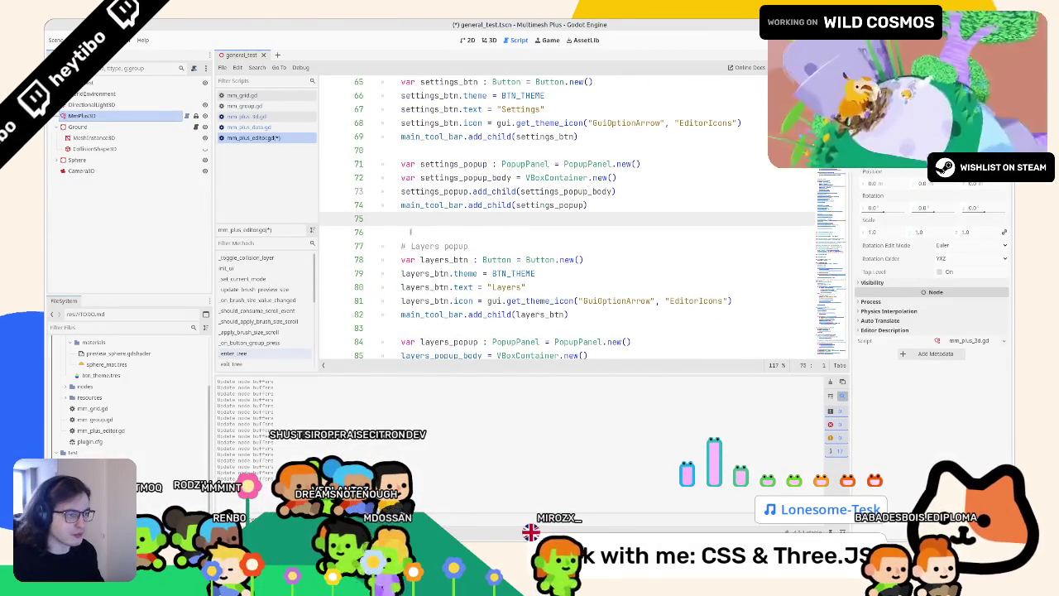
{"action": "scroll", "coordinate": [414, 241], "scroll_direction": "down", "scroll_amount": 3}
{"action": "scroll", "coordinate": [404, 239], "scroll_direction": "down", "scroll_amount": 1}
{"action": "mouse_move", "coordinate": [426, 276]}
{"action": "left_mouse_down"}
{"action": "mouse_move", "coordinate": [389, 248]}
{"action": "mouse_move", "coordinate": [334, 240]}
{"action": "left_mouse_up"}
{"action": "scroll", "coordinate": [438, 230], "scroll_direction": "up", "scroll_amount": 6}
{"action": "left_click", "coordinate": [432, 287]}
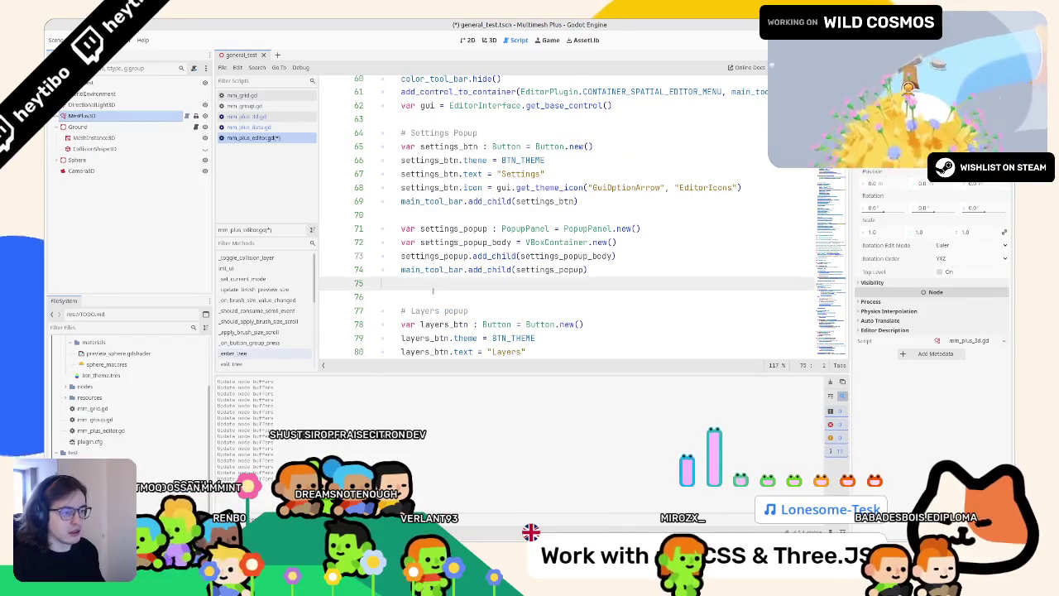
{"action": "key", "text": "ctrl+v"}
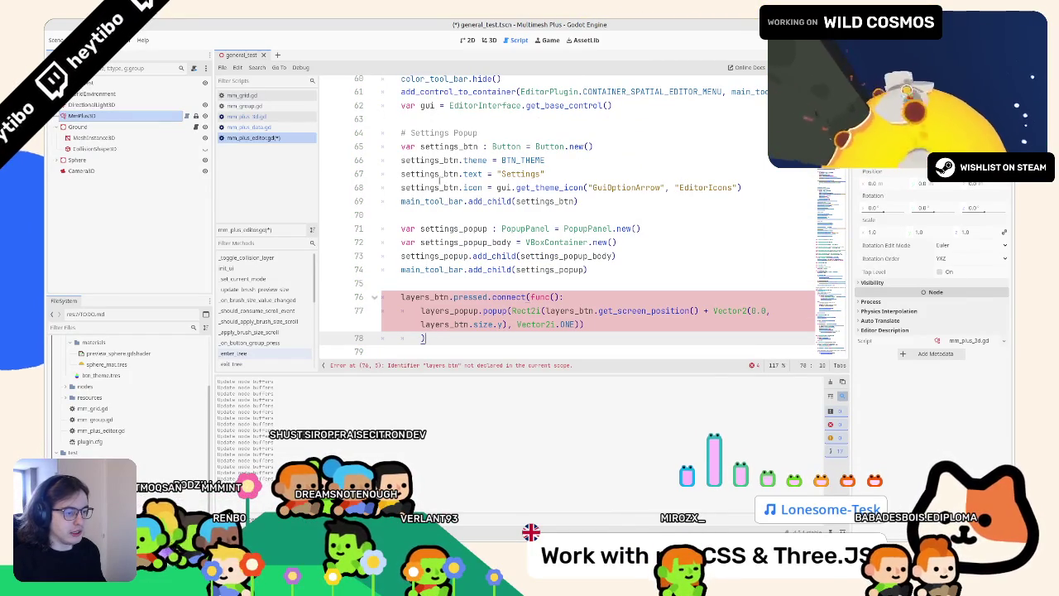
Point the pasted handler at settings_btn and settings_popup instead of the layers names
{"action": "double_click", "coordinate": [427, 160]}
{"action": "left_click", "coordinate": [418, 296]}
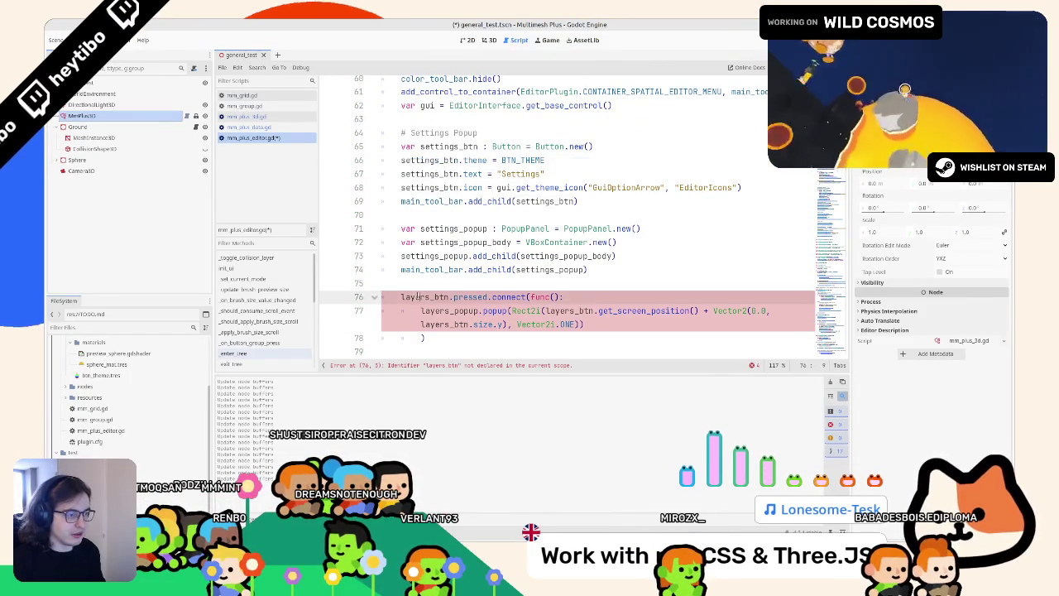
{"action": "double_click", "coordinate": [418, 296]}
{"action": "key", "text": "ctrl+v"}
{"action": "double_click", "coordinate": [569, 311]}
{"action": "key", "text": "ctrl+v"}
{"action": "left_click", "coordinate": [445, 324]}
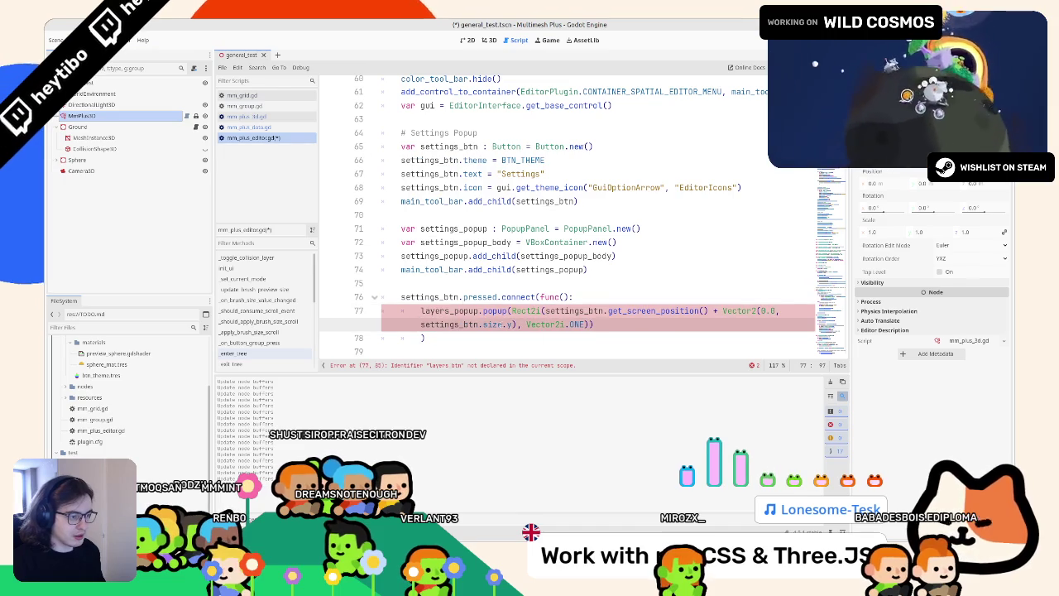
{"action": "double_click", "coordinate": [447, 229]}
{"action": "key", "text": "ctrl+c"}
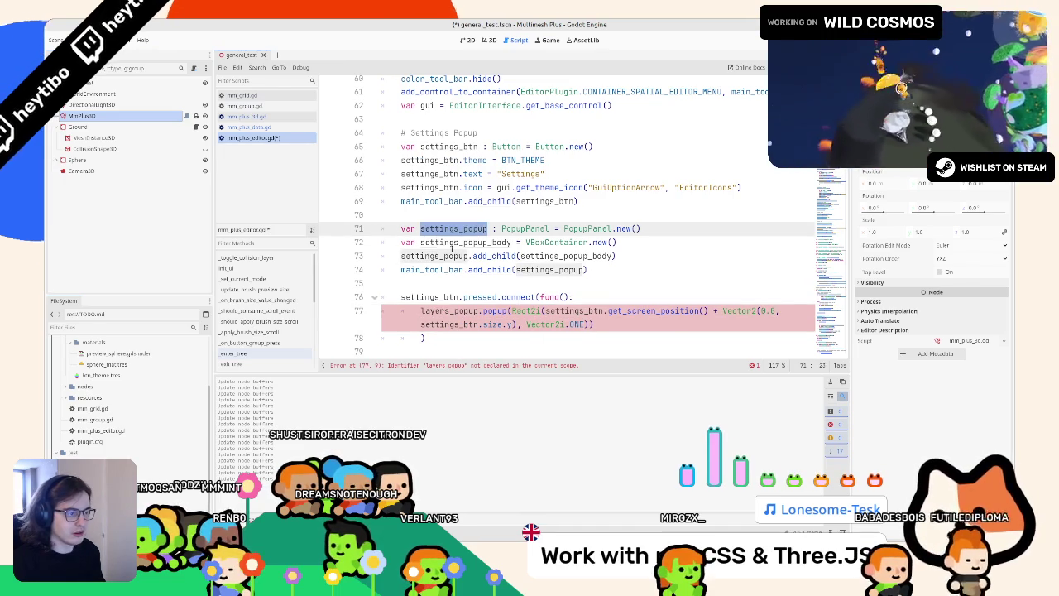
{"action": "double_click", "coordinate": [431, 324]}
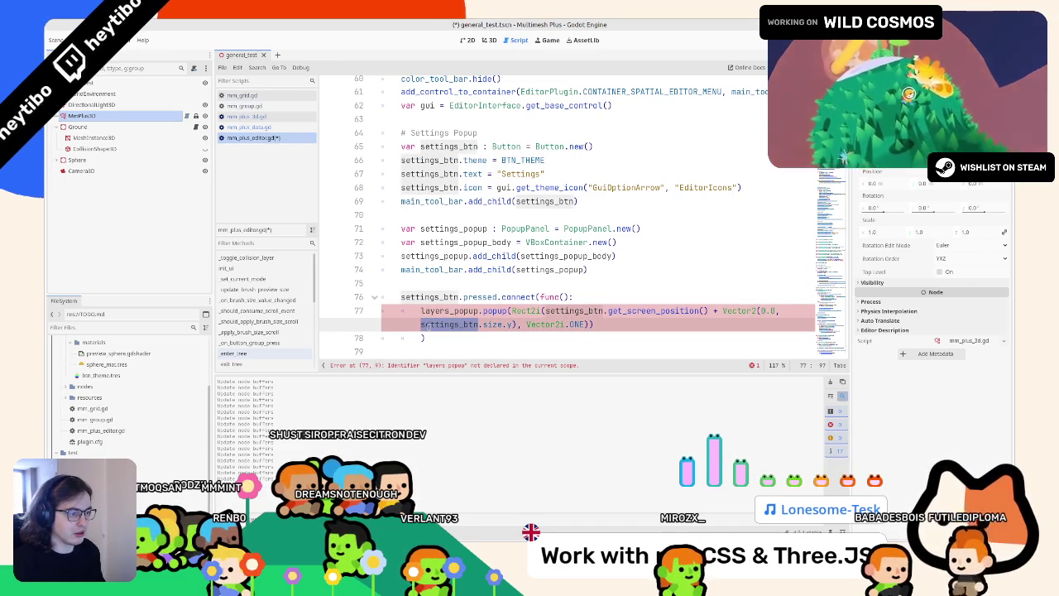
{"action": "left_click", "coordinate": [451, 310]}
{"action": "key", "text": "ctrl+v"}
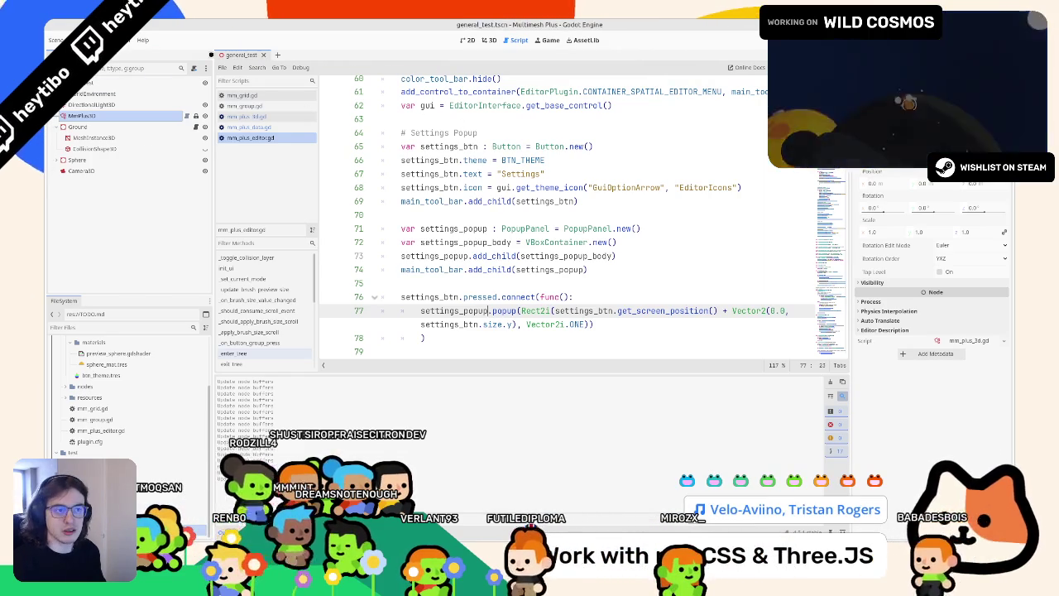
{"action": "key", "text": "ctrl+F2"}
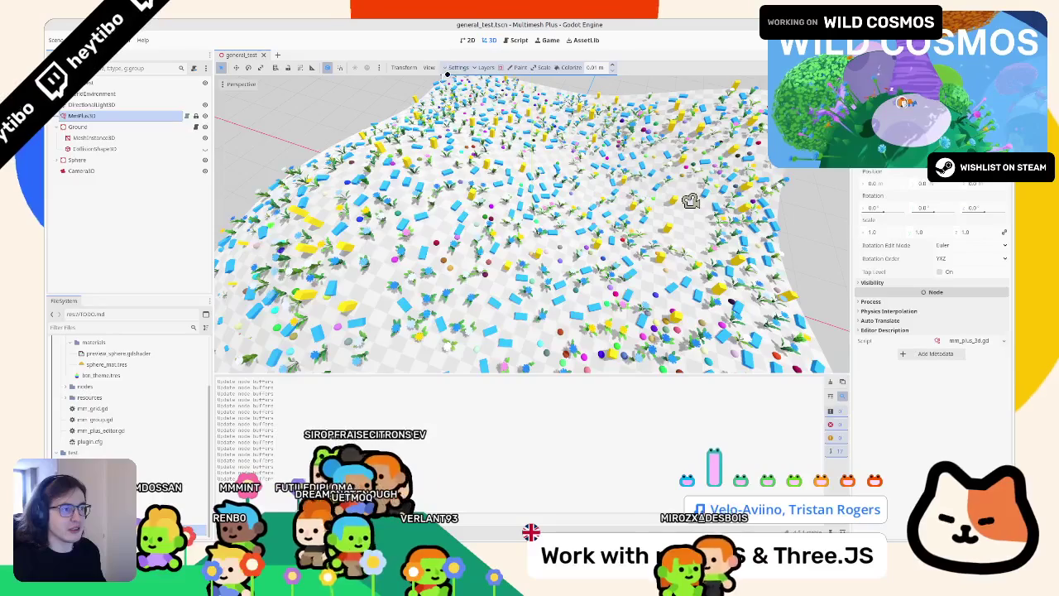
{"action": "left_click", "coordinate": [488, 66]}
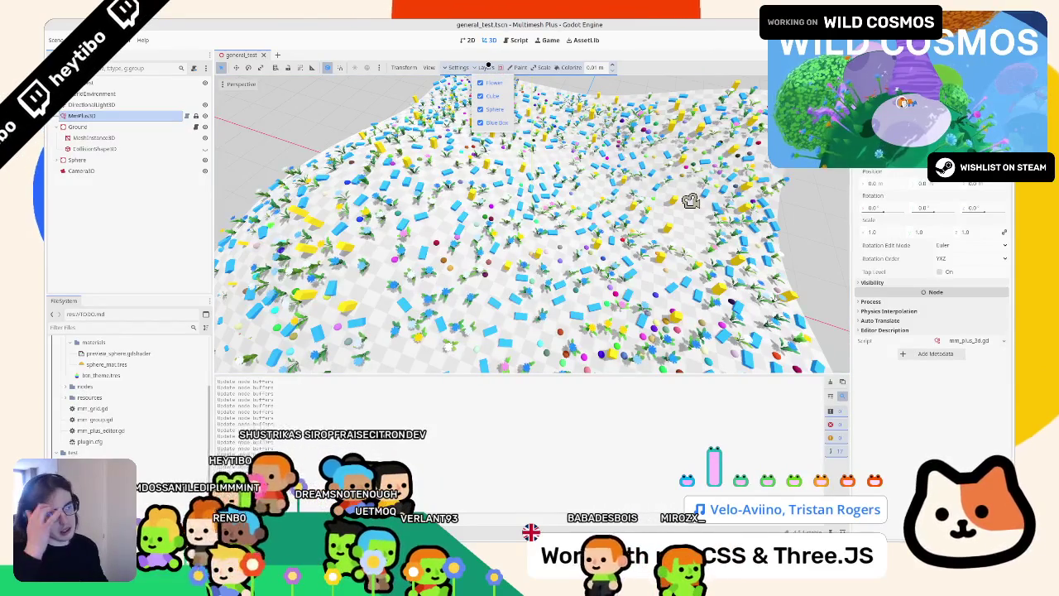
{"action": "left_click", "coordinate": [523, 66]}
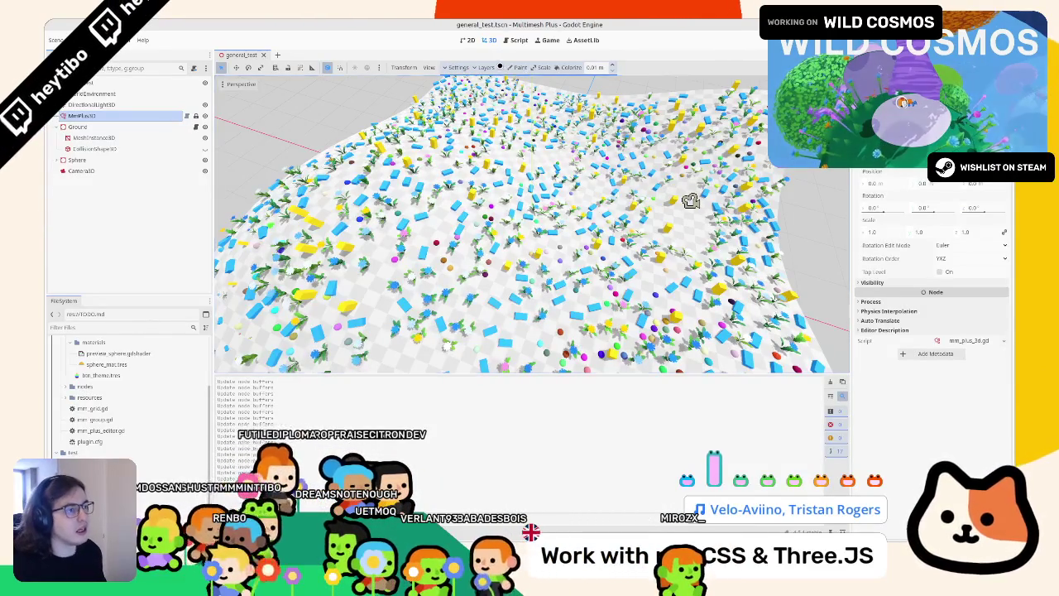
{"action": "left_click", "coordinate": [522, 67]}
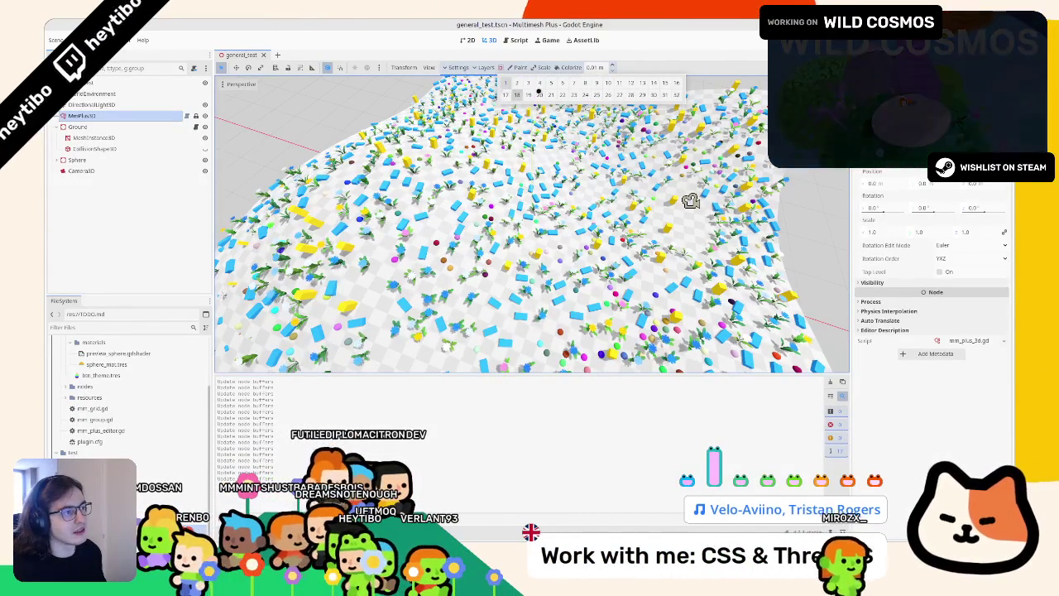
{"action": "left_click", "coordinate": [489, 66]}
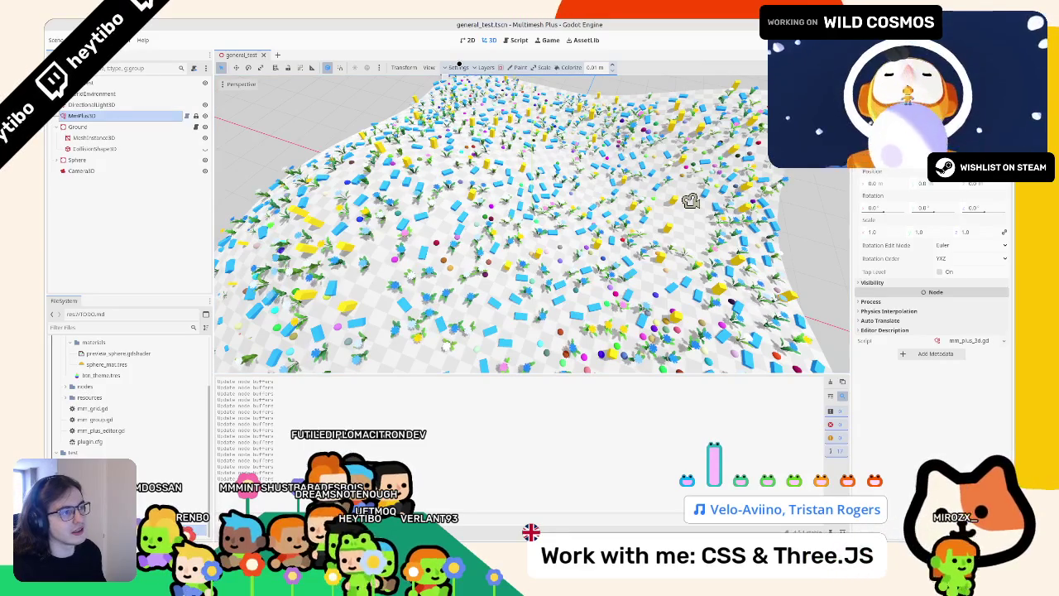
{"action": "left_click", "coordinate": [504, 40]}
{"action": "scroll", "coordinate": [492, 198], "scroll_direction": "down", "scroll_amount": 5}
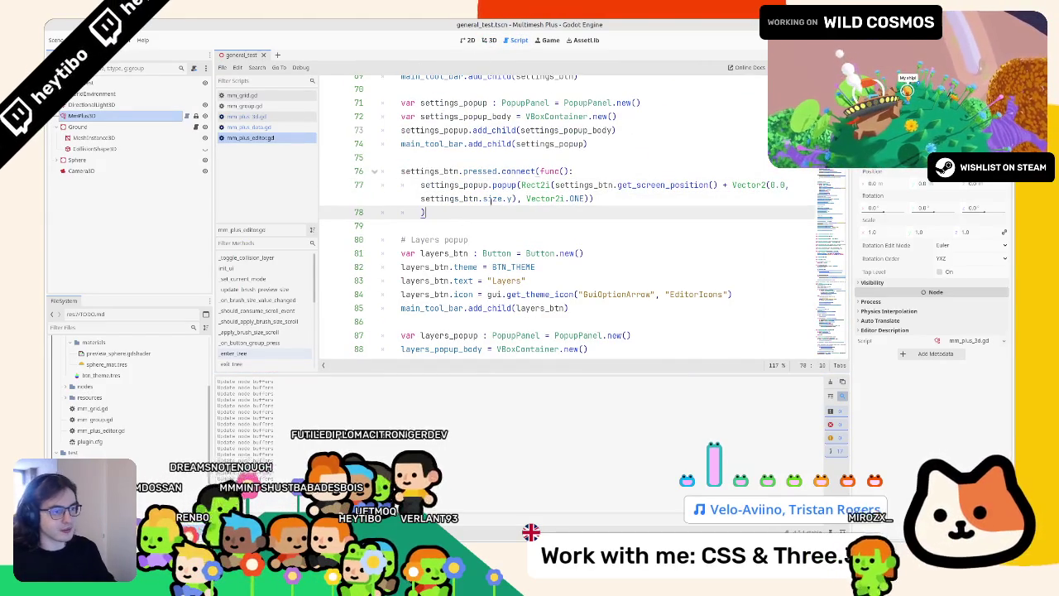
Add a blank line after line 78, glance at mm_plus_3d.gd and the 3D view, then return to mm_plus_editor.gd
{"action": "key", "text": "Down"}
{"action": "key", "text": "Return"}
{"action": "key", "text": "Return"}
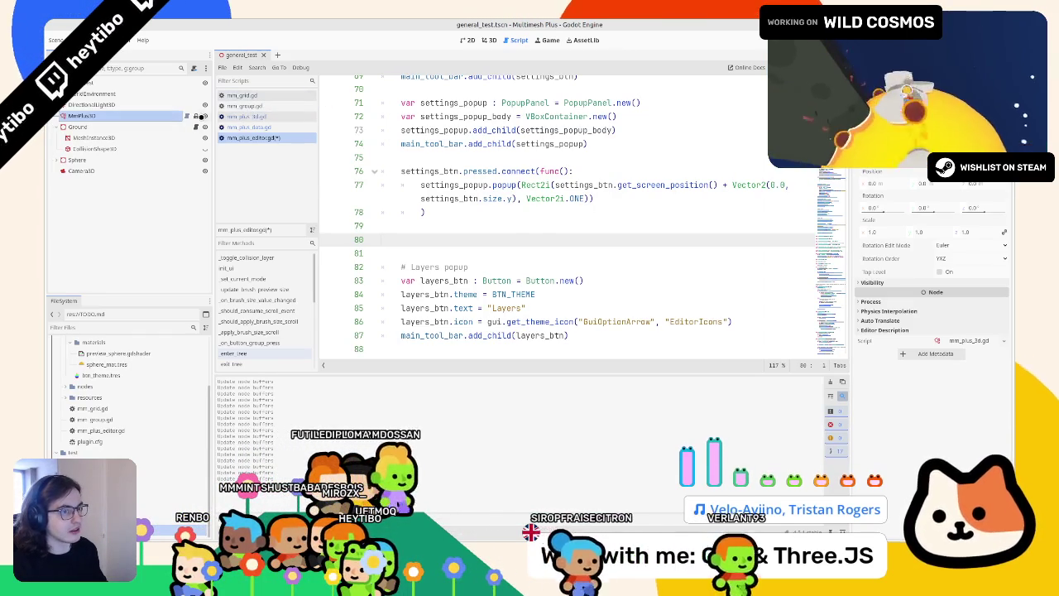
{"action": "left_click", "coordinate": [247, 116]}
{"action": "left_click", "coordinate": [415, 165]}
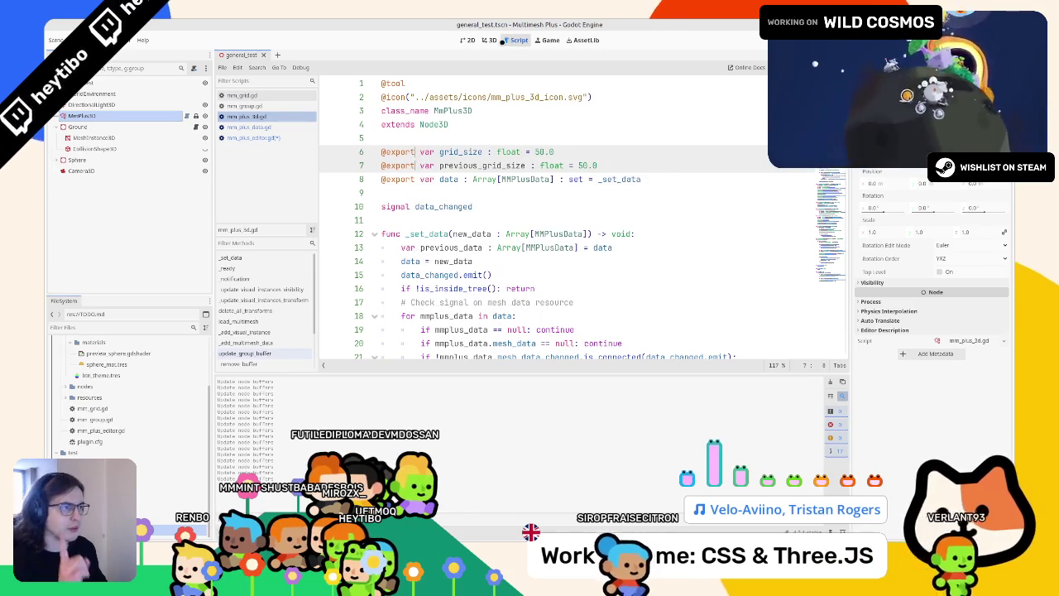
{"action": "left_click", "coordinate": [490, 40]}
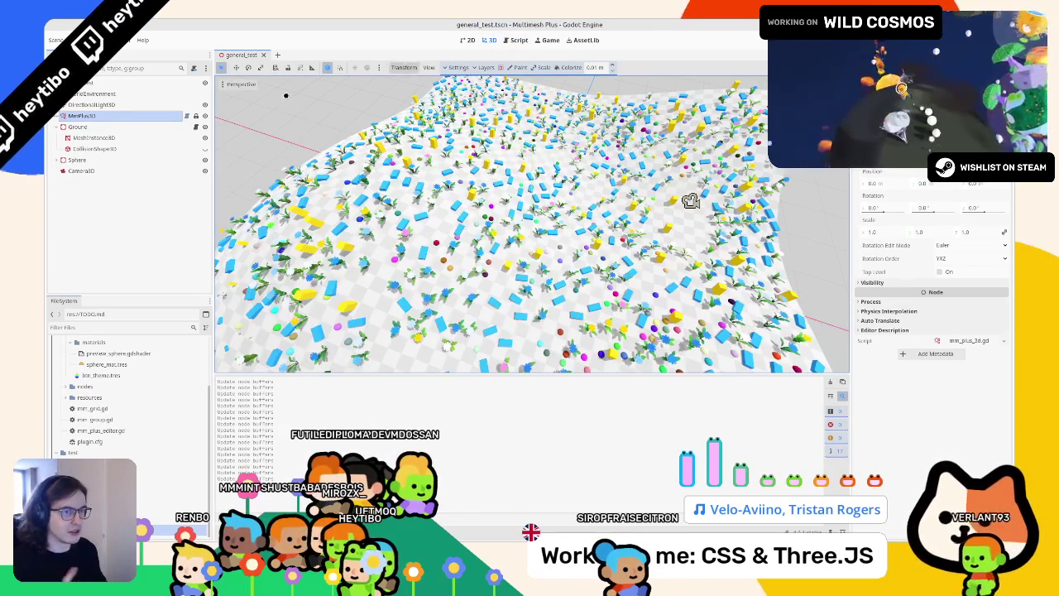
{"action": "left_click", "coordinate": [515, 39]}
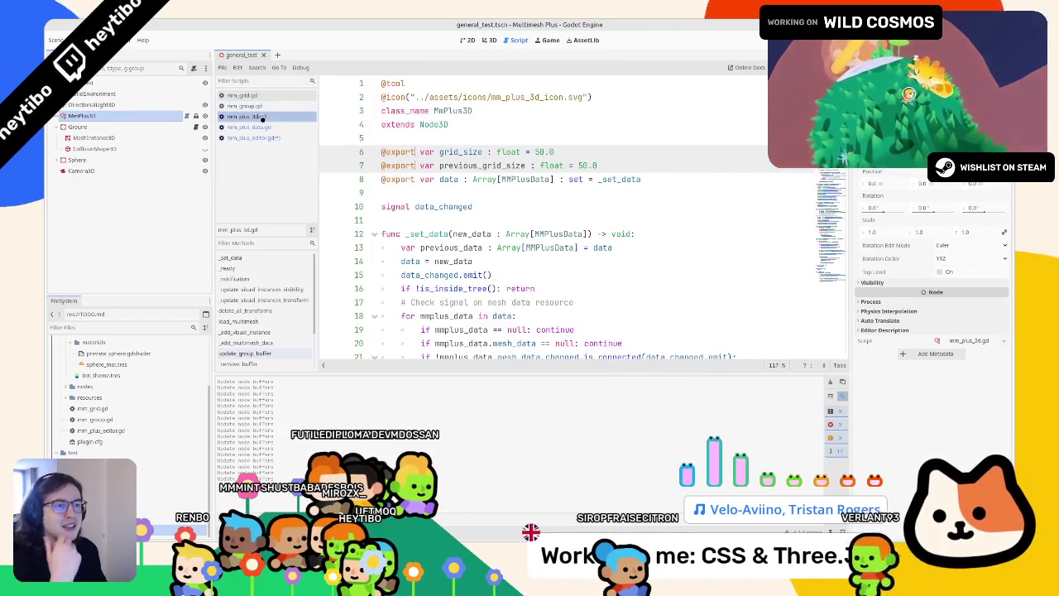
{"action": "left_click", "coordinate": [262, 127]}
{"action": "left_click", "coordinate": [258, 138]}
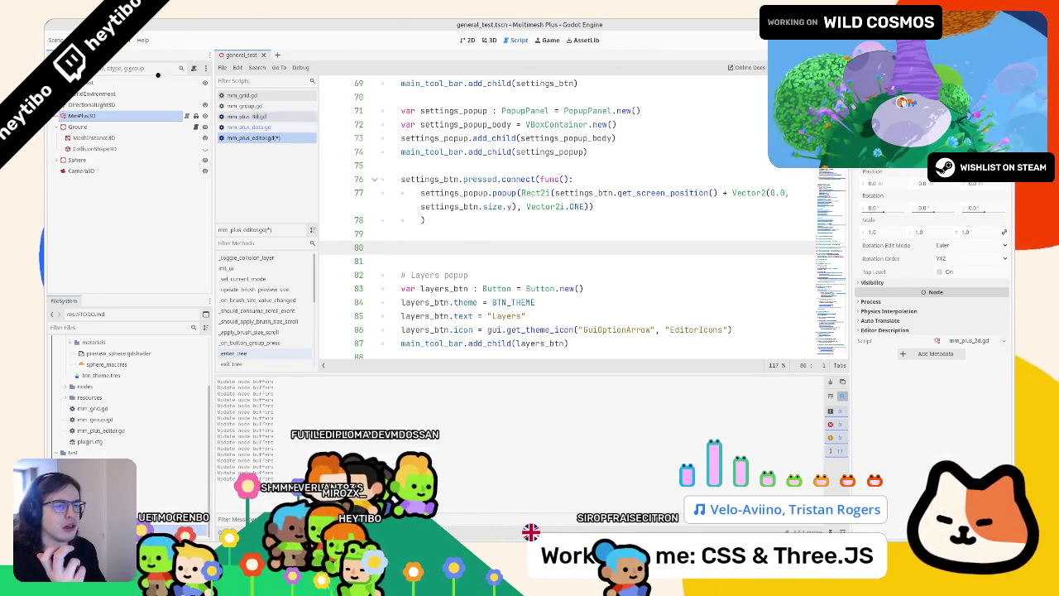
{"action": "left_click", "coordinate": [496, 40]}
{"action": "key", "text": "ctrl+a"}
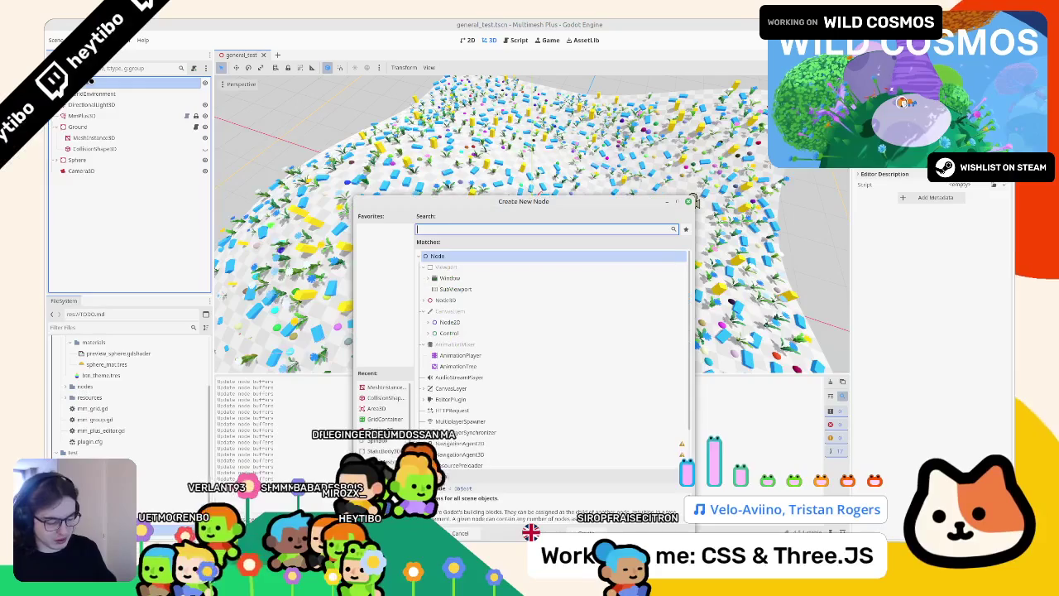
{"action": "type", "text": "manage"}
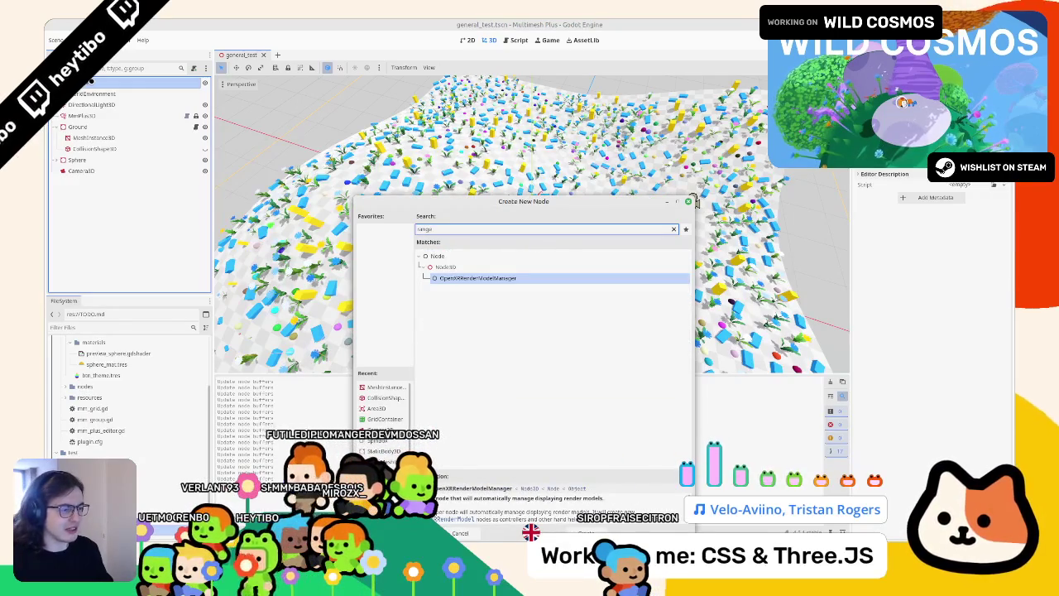
{"action": "key", "text": "ctrl+a"}
{"action": "type", "text": "num"}
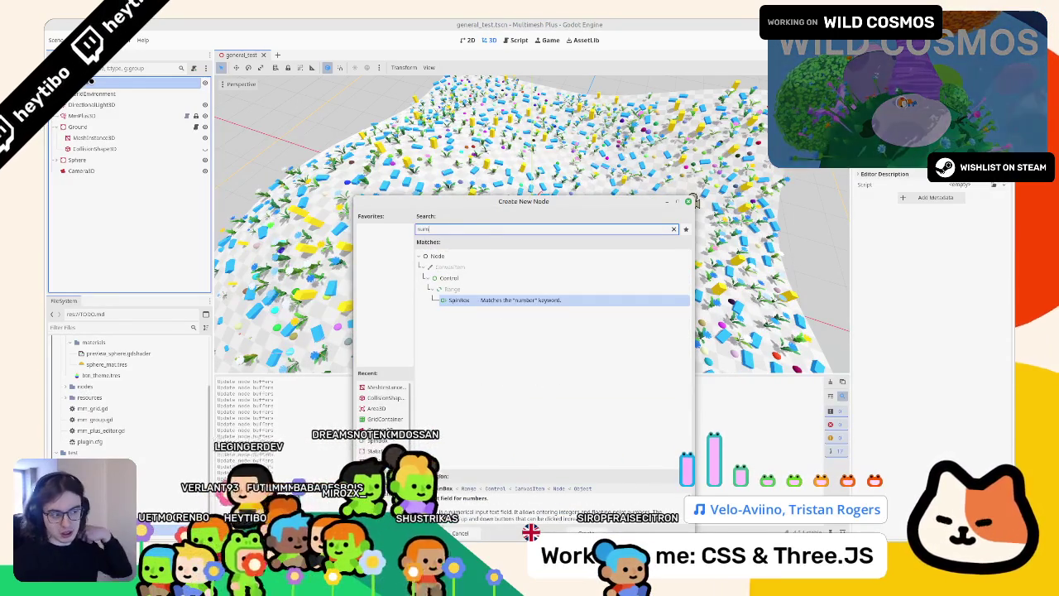
{"action": "left_click", "coordinate": [689, 201]}
{"action": "left_click", "coordinate": [549, 39]}
{"action": "left_click", "coordinate": [519, 40]}
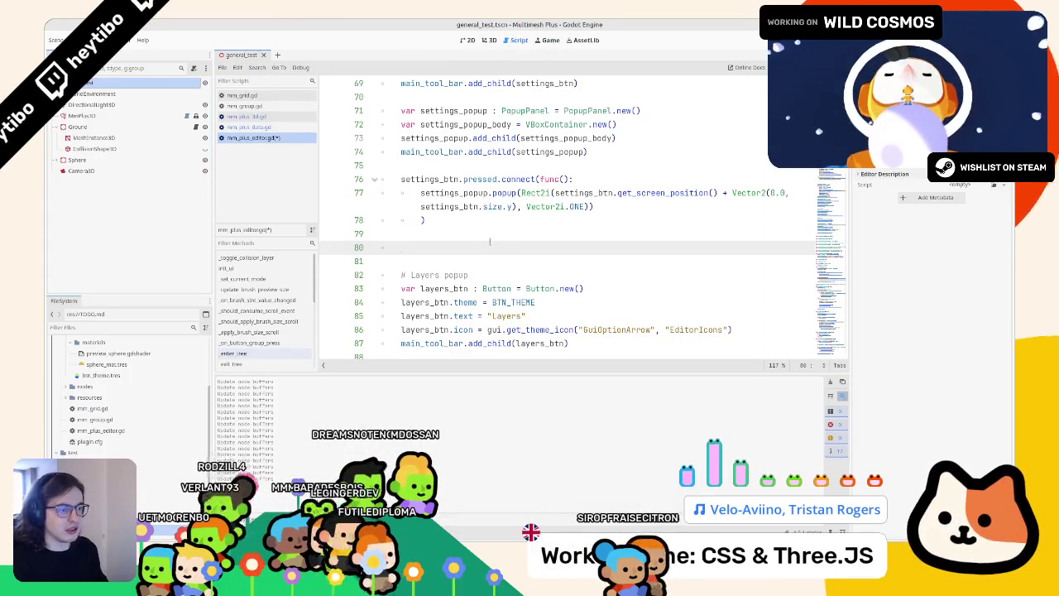
Declare grid_size_spinbox as SpinBox.new() and add a min_value line
{"action": "type", "text": "var"}
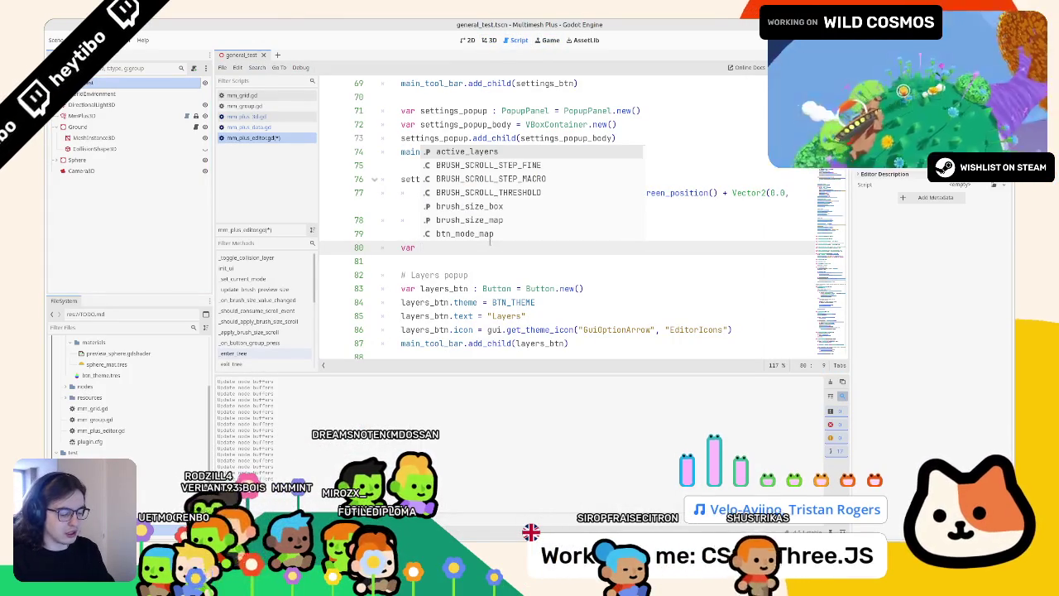
{"action": "type", "text": " grid_size_spin"}
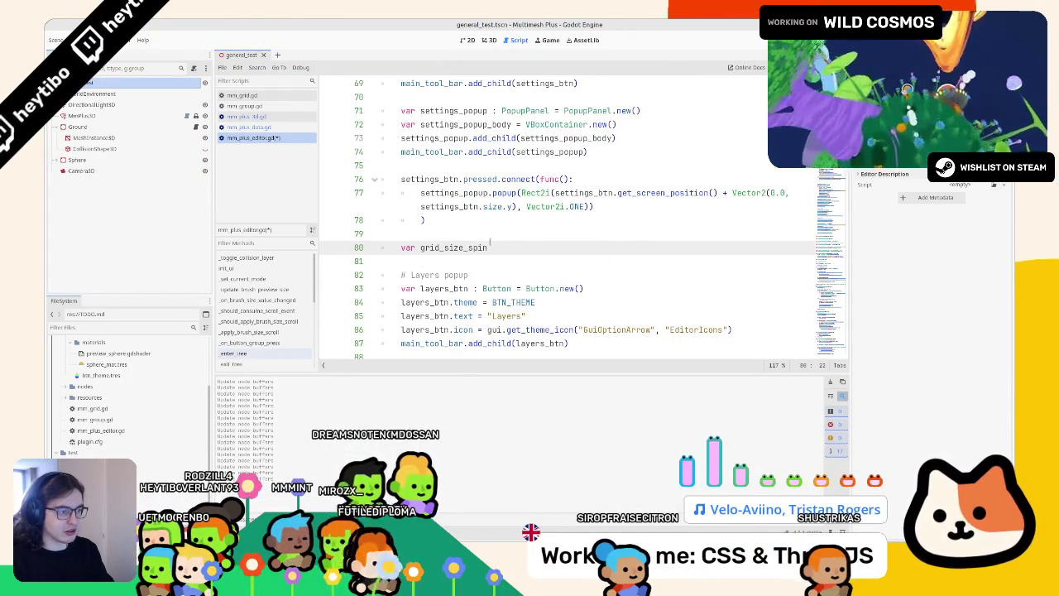
{"action": "type", "text": "box : SpinBox = "}
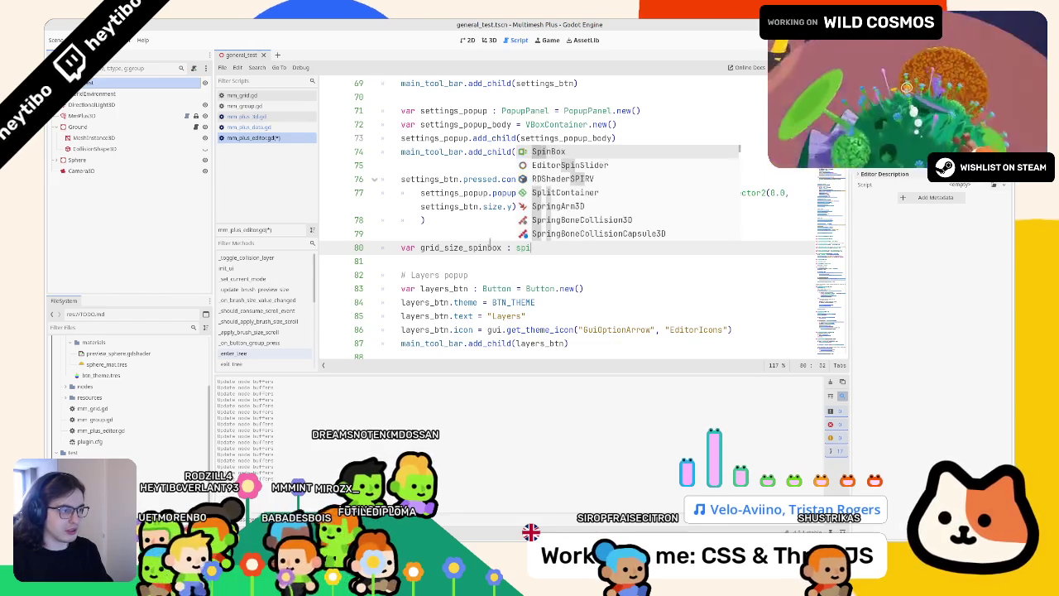
{"action": "type", "text": "SpinBox."}
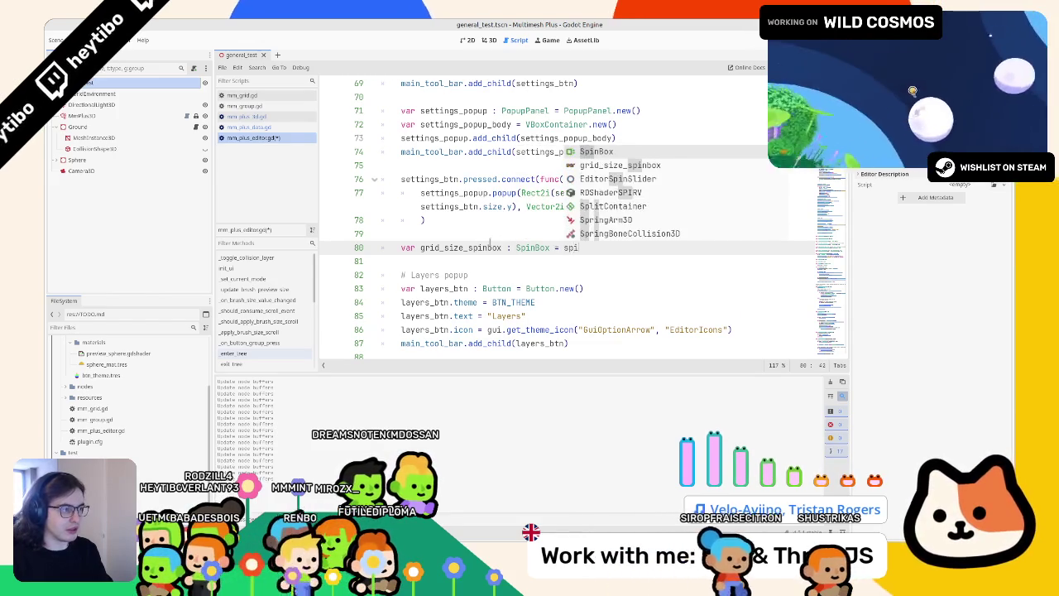
{"action": "key", "text": "Return"}
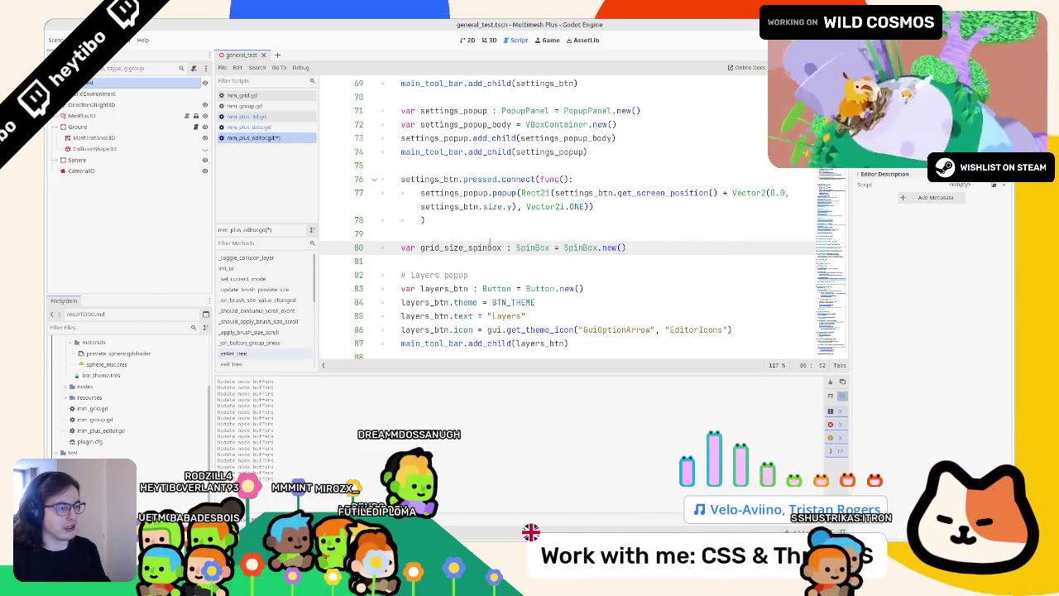
{"action": "key", "text": "Return"}
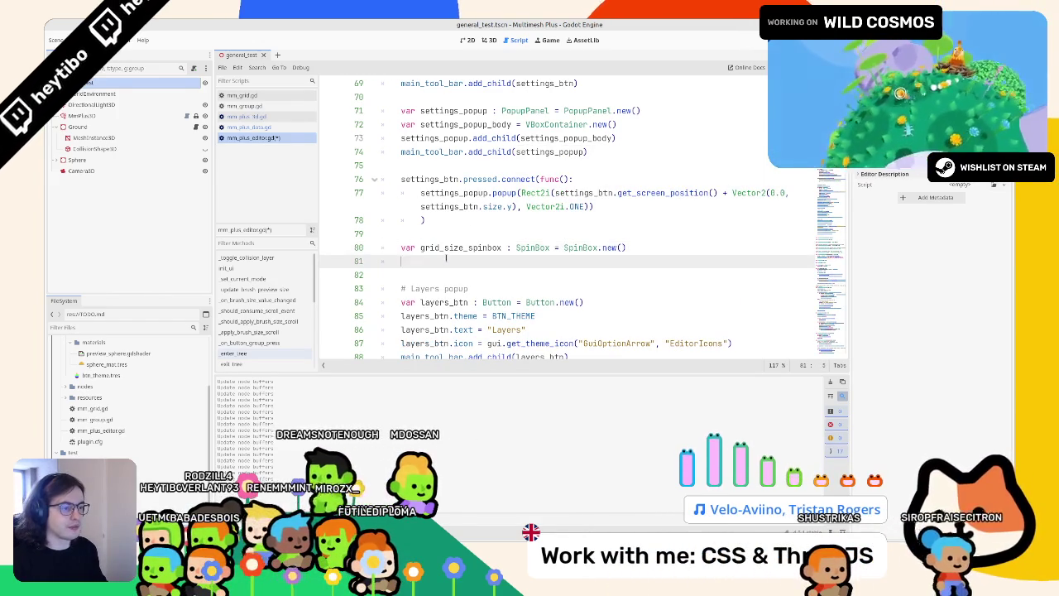
{"action": "type", "text": "grid_size_spinbox.min_value = "}
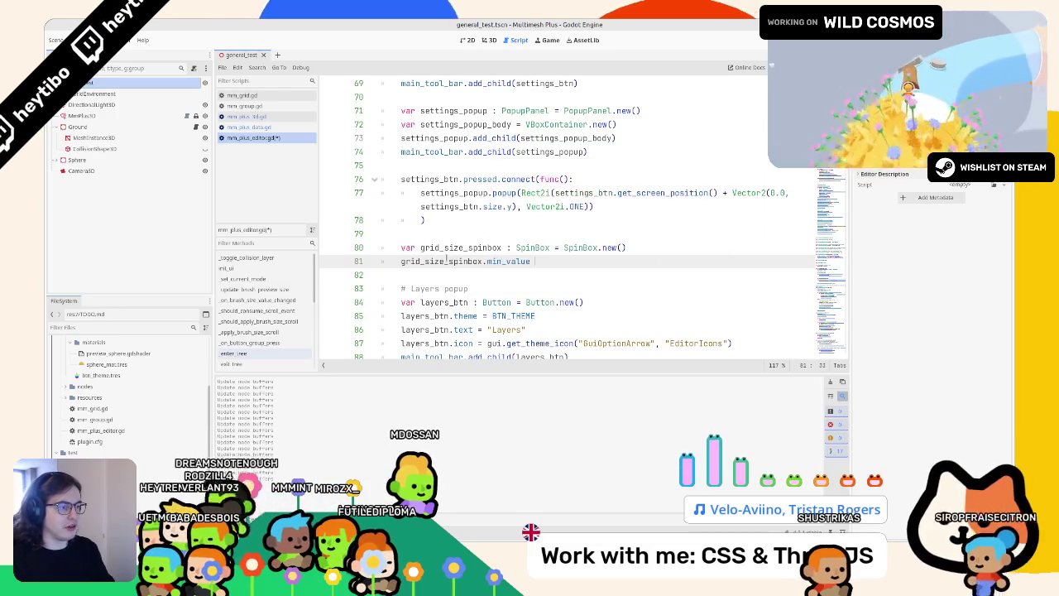
{"action": "type", "text": "10.0"}
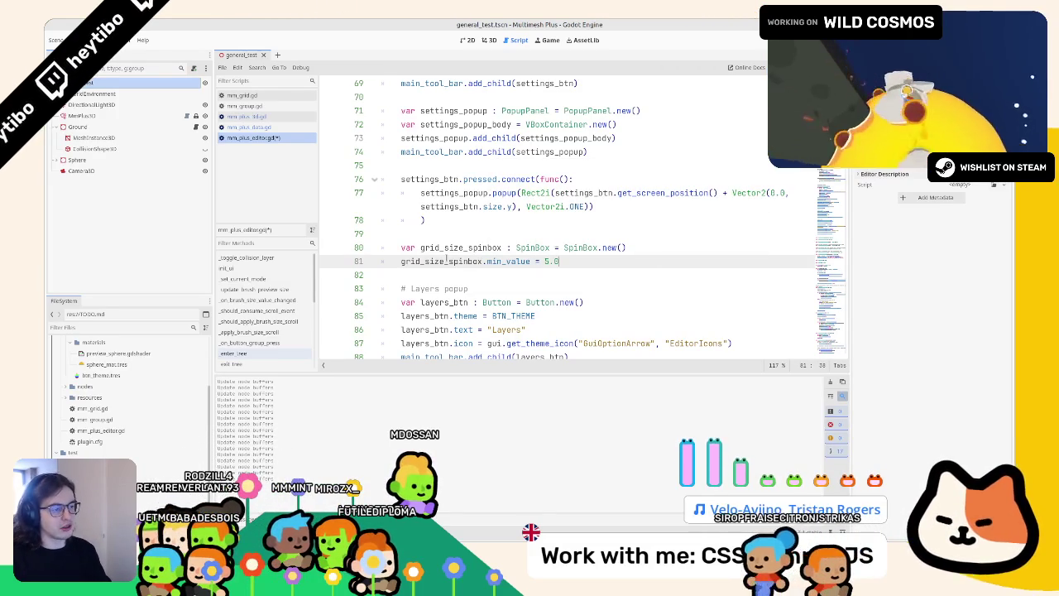
{"action": "key", "text": "Return"}
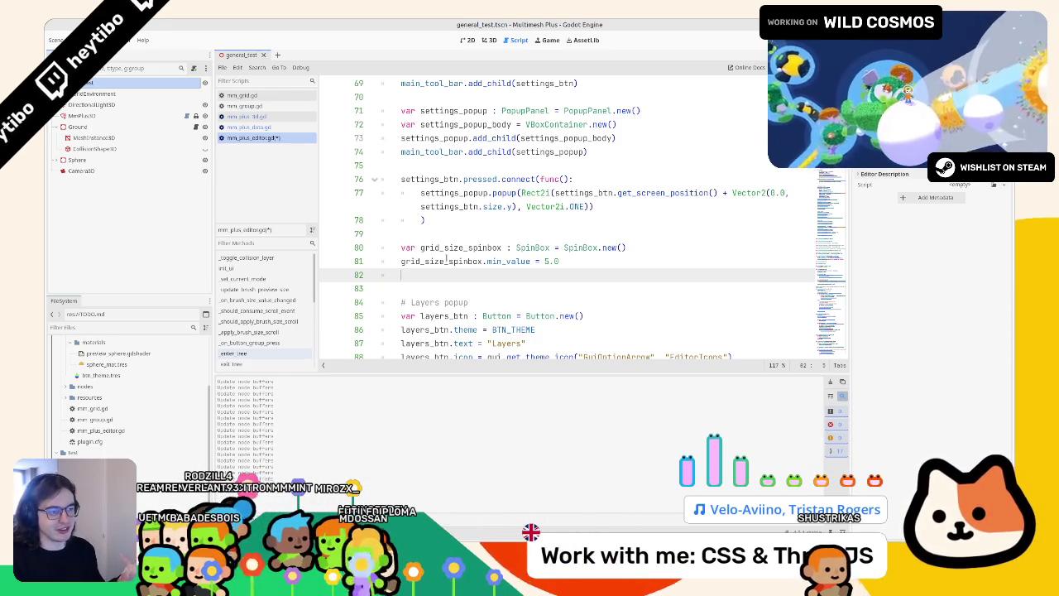
Duplicate the min_value line into a max_value line set to 500.0
{"action": "key", "text": "Up"}
{"action": "key", "text": "ctrl+shift+d"}
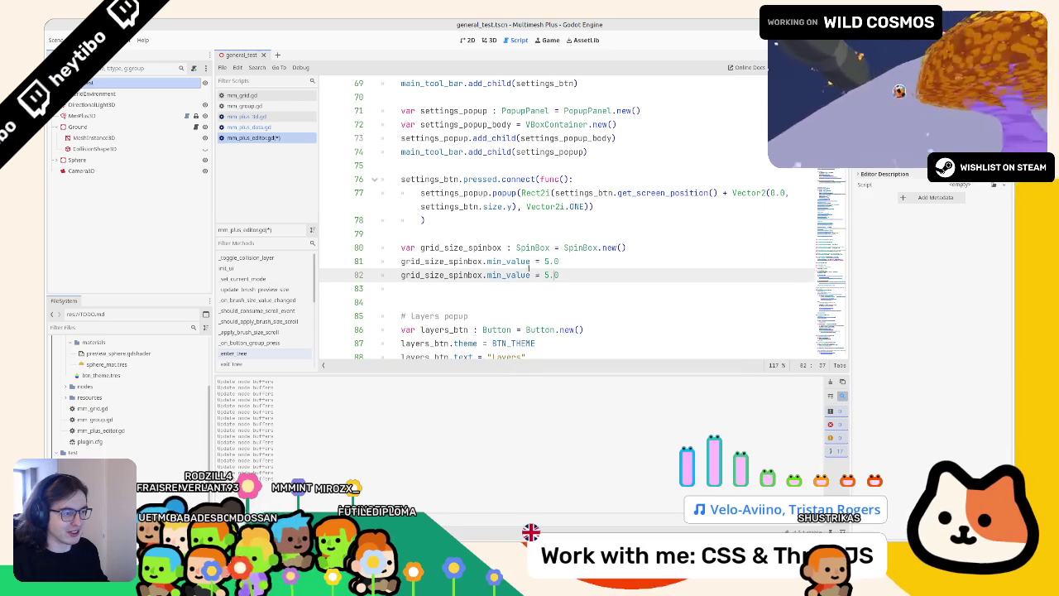
{"action": "double_click", "coordinate": [508, 275]}
{"action": "type", "text": "max"}
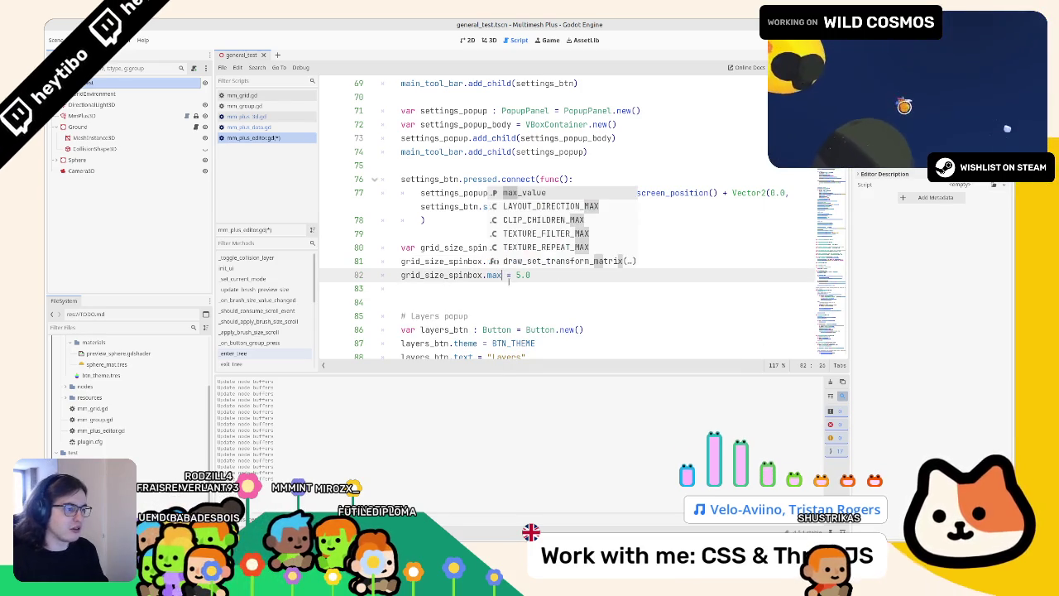
{"action": "key", "text": "Return"}
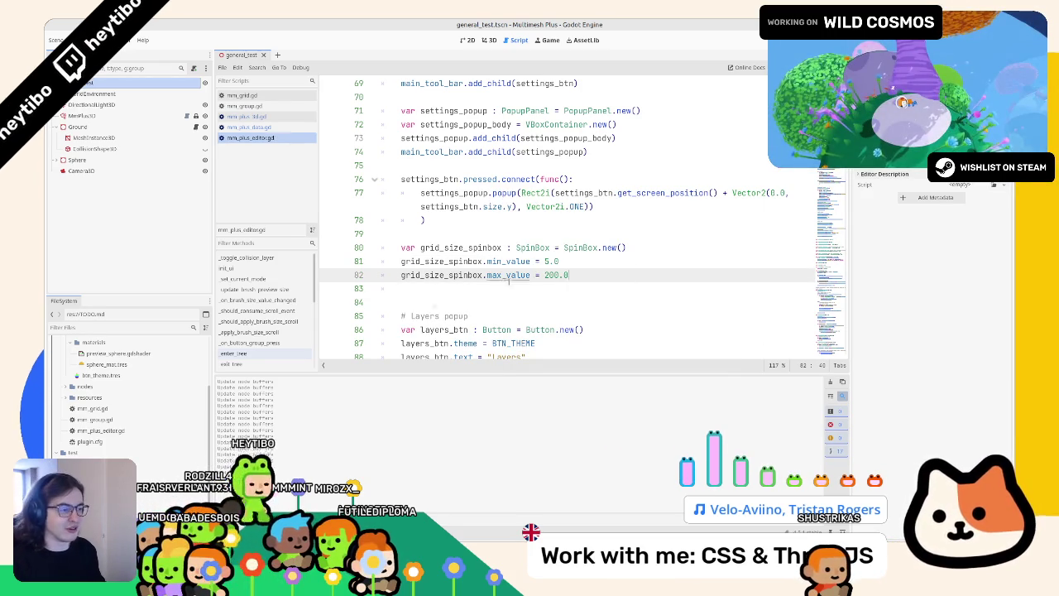
{"action": "left_click", "coordinate": [546, 274]}
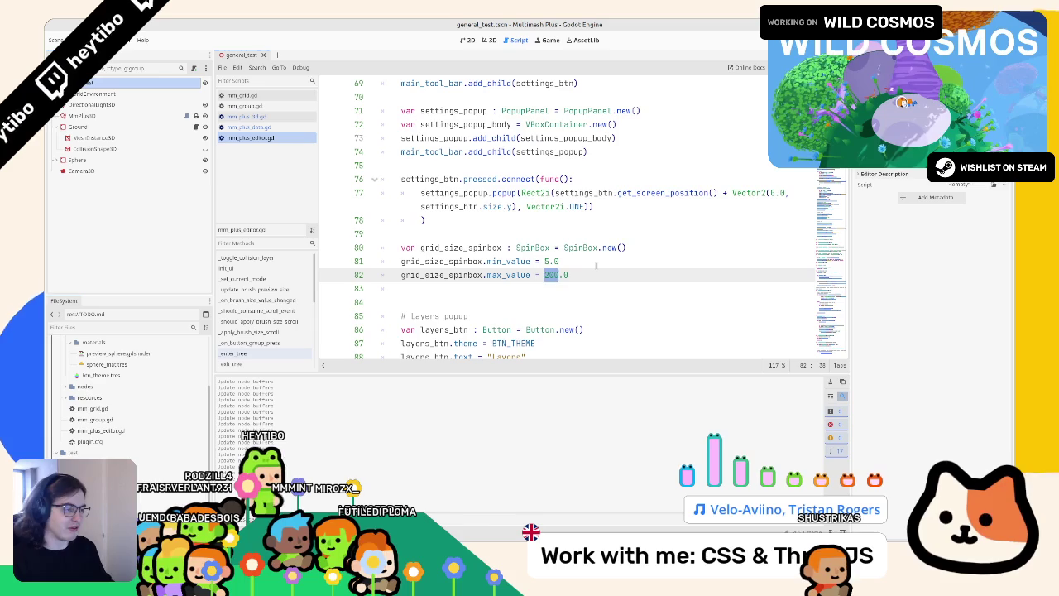
{"action": "type", "text": "50"}
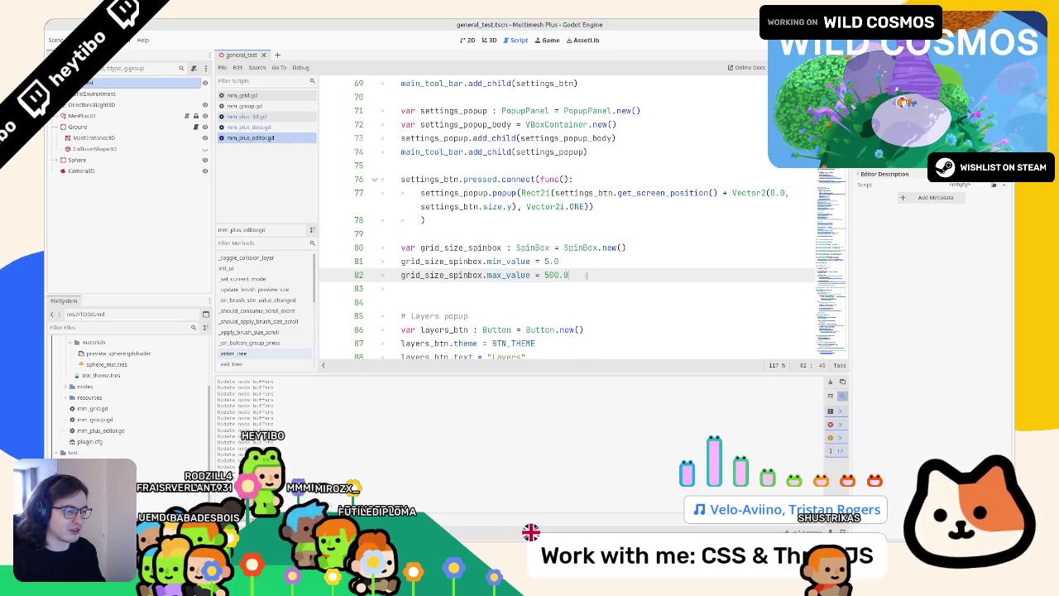
{"action": "mouse_move", "coordinate": [588, 274]}
{"action": "left_mouse_down"}
{"action": "mouse_move", "coordinate": [547, 275]}
{"action": "mouse_move", "coordinate": [593, 272]}
{"action": "left_mouse_up"}
{"action": "left_click", "coordinate": [539, 288]}
{"action": "double_click", "coordinate": [508, 274]}
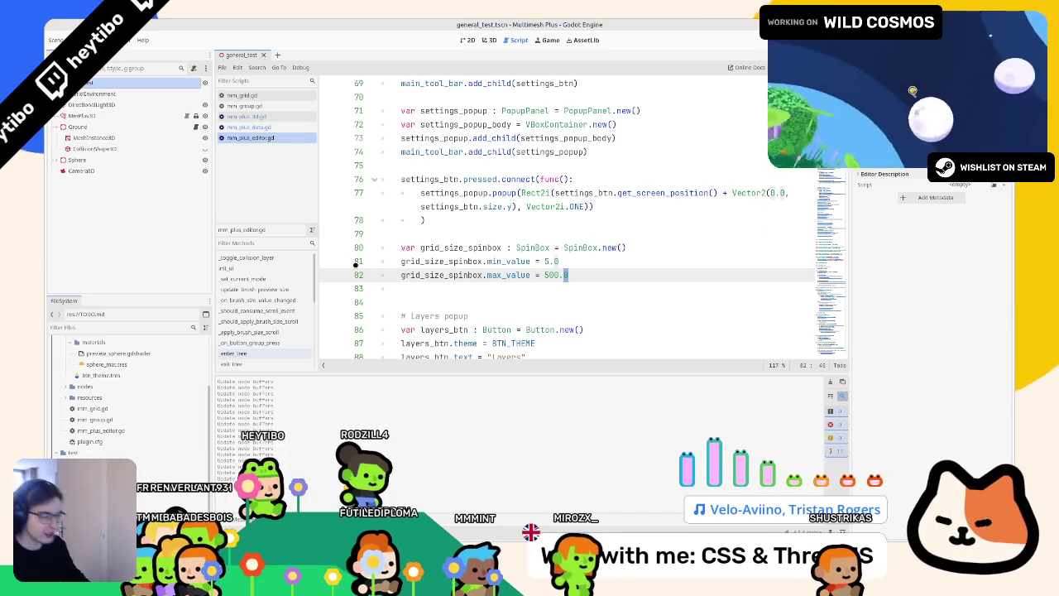
{"action": "left_click", "coordinate": [606, 289]}
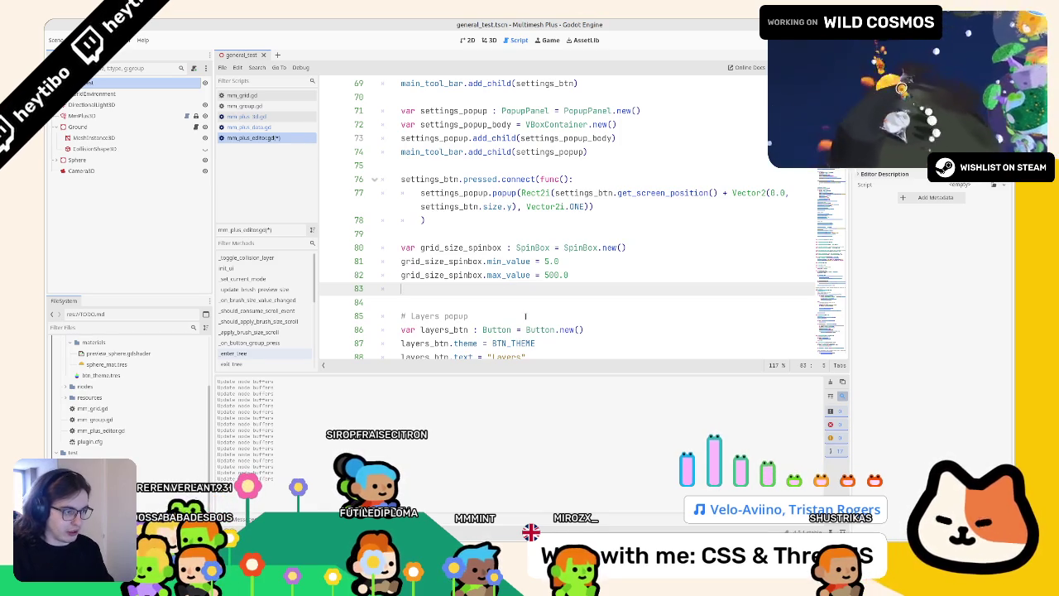
{"action": "key", "text": "BackSpace"}
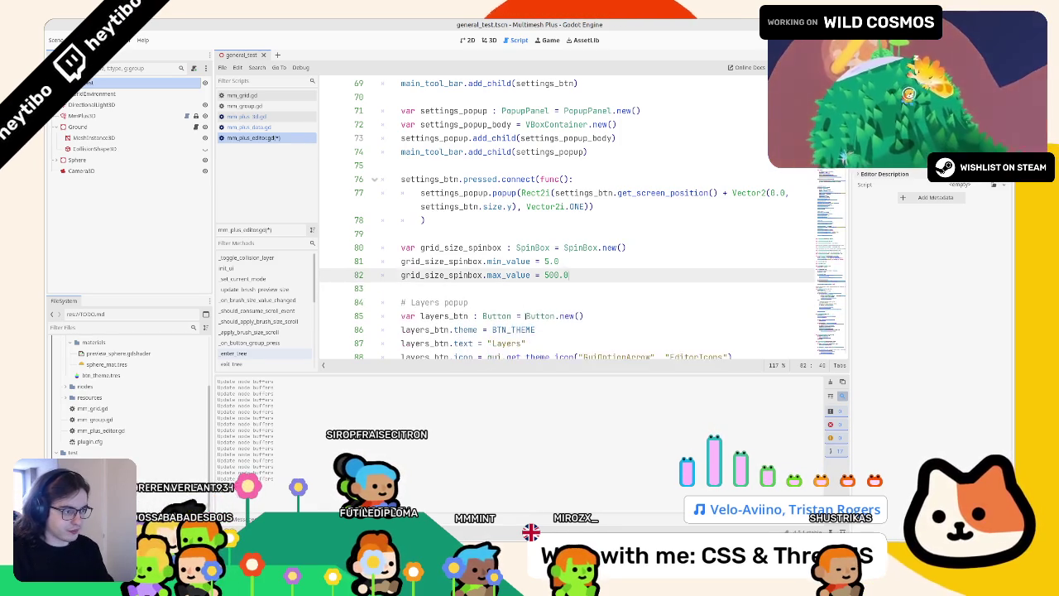
{"action": "key", "text": "Return"}
{"action": "type", "text": "grid_size_spinbox"}
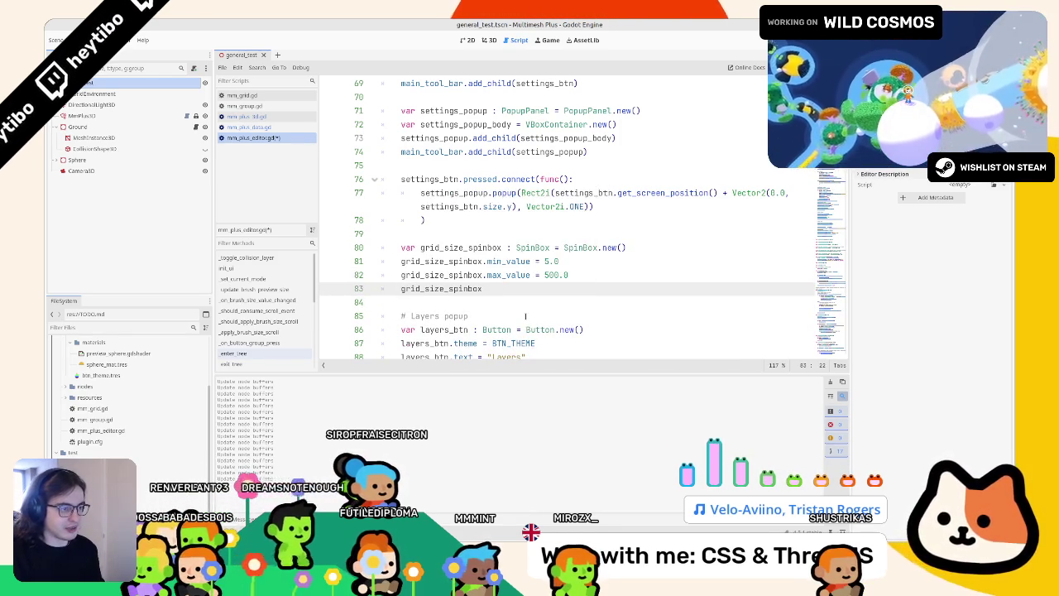
{"action": "type", "text": ".value = "}
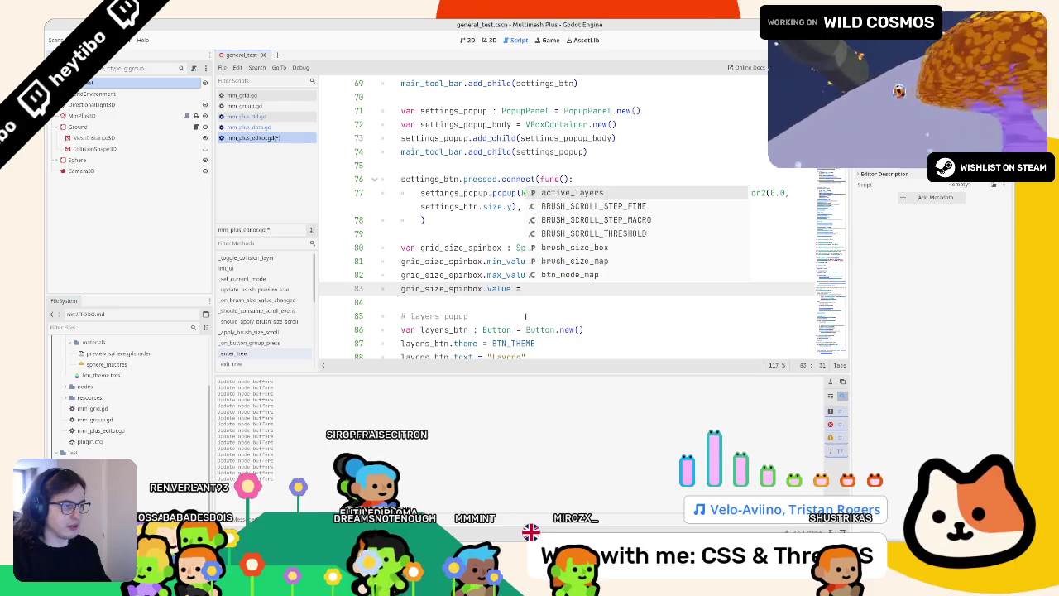
{"action": "type", "text": "selected_node"}
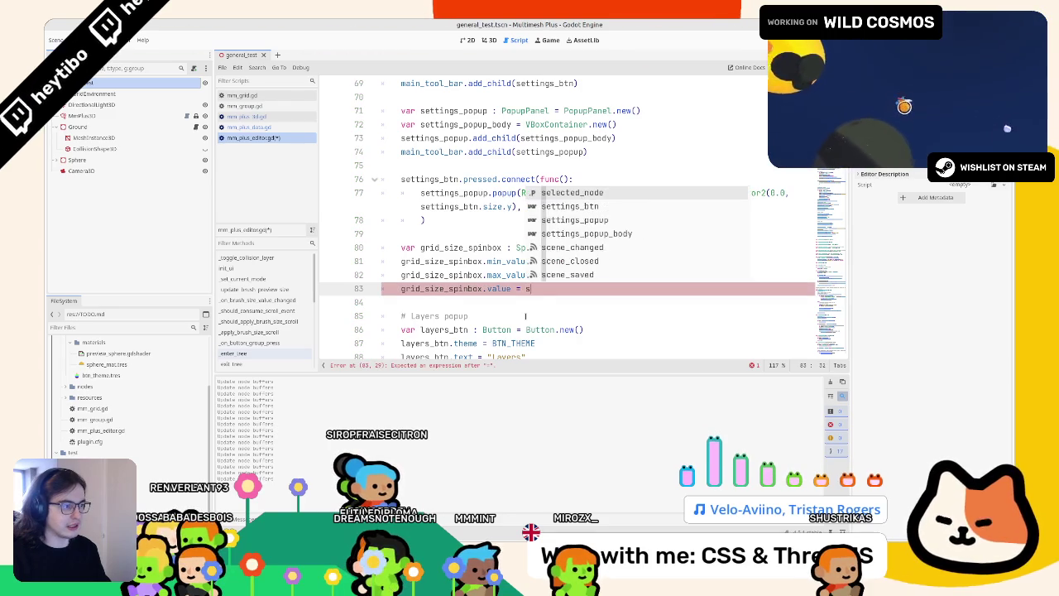
{"action": "key", "text": "ctrl+BackSpace"}
{"action": "key", "text": "ctrl+BackSpace"}
{"action": "key", "text": "ctrl+BackSpace"}
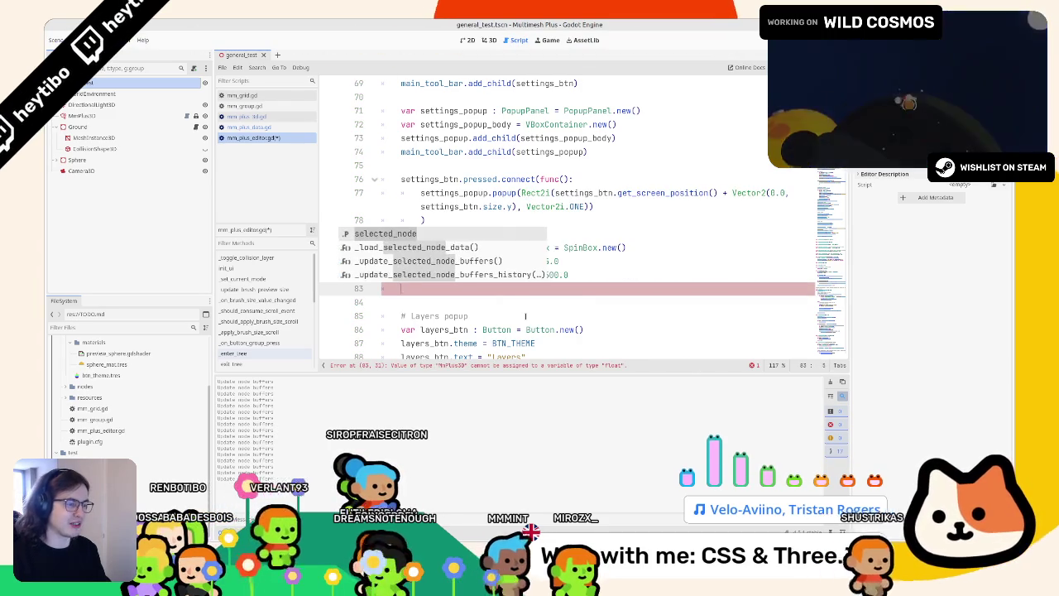
{"action": "left_click_drag", "start_coordinate": [550, 248], "coordinate": [401, 247]}
Declare grid_size_spinbox : SpinBox = null at line 45 among the member variables
{"action": "scroll", "coordinate": [488, 272], "scroll_direction": "up", "scroll_amount": 20}
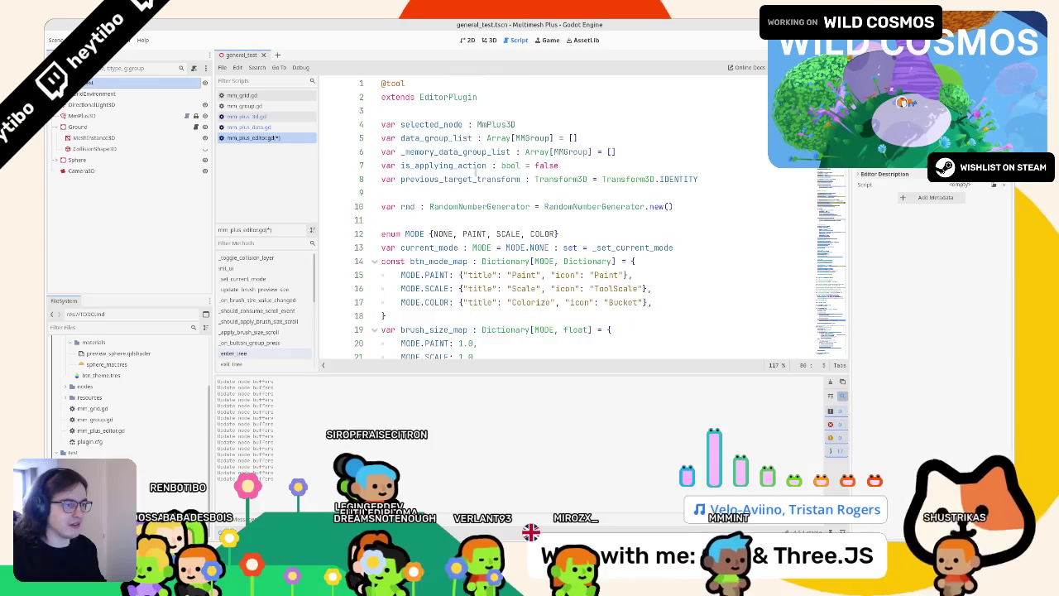
{"action": "scroll", "coordinate": [488, 272], "scroll_direction": "down", "scroll_amount": 6}
{"action": "scroll", "coordinate": [488, 271], "scroll_direction": "down", "scroll_amount": 6}
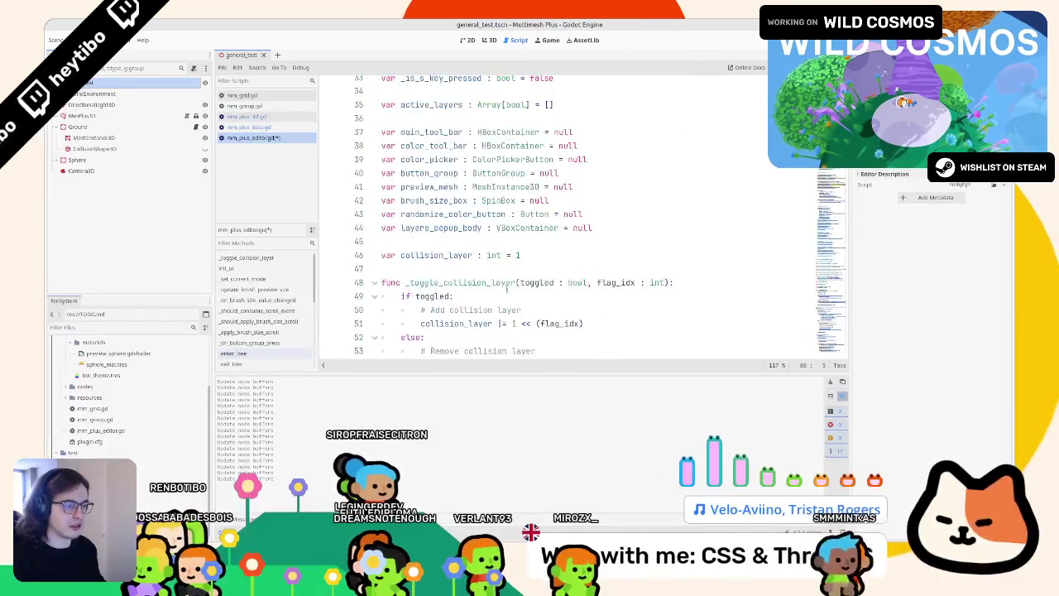
{"action": "left_click", "coordinate": [566, 200]}
{"action": "key", "text": "ctrl+v"}
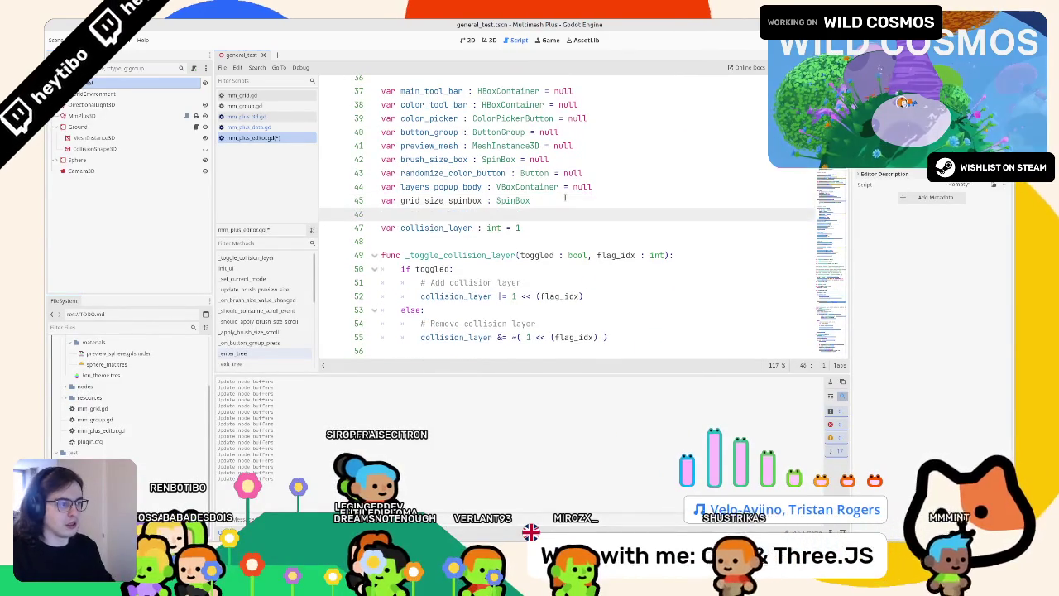
{"action": "key", "text": "BackSpace"}
{"action": "type", "text": "= null"}
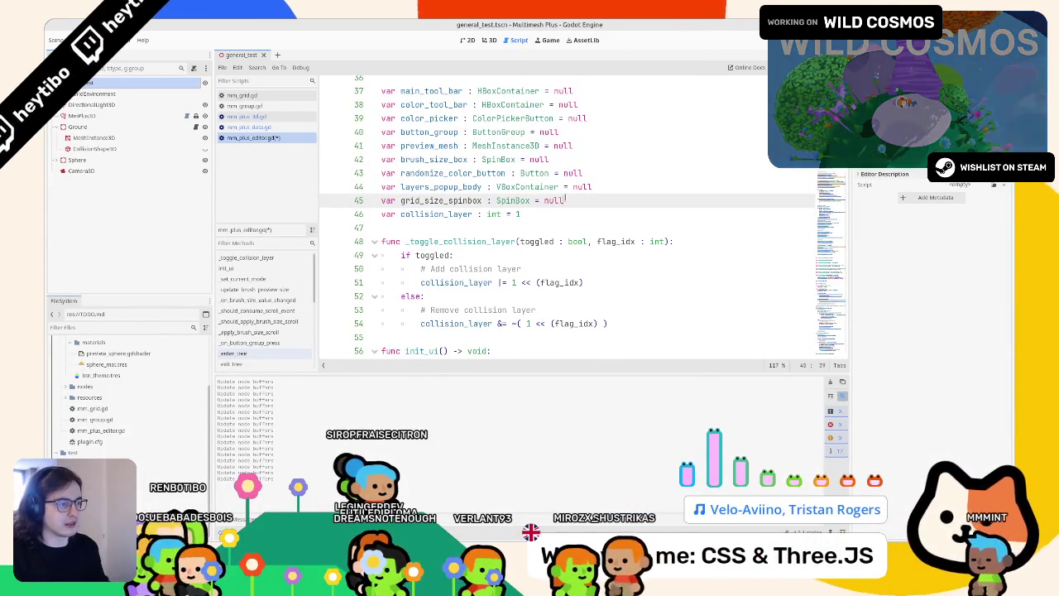
Jump back to the spinbox setup, add blank lines, and start a button variable declaration
{"action": "double_click", "coordinate": [470, 201]}
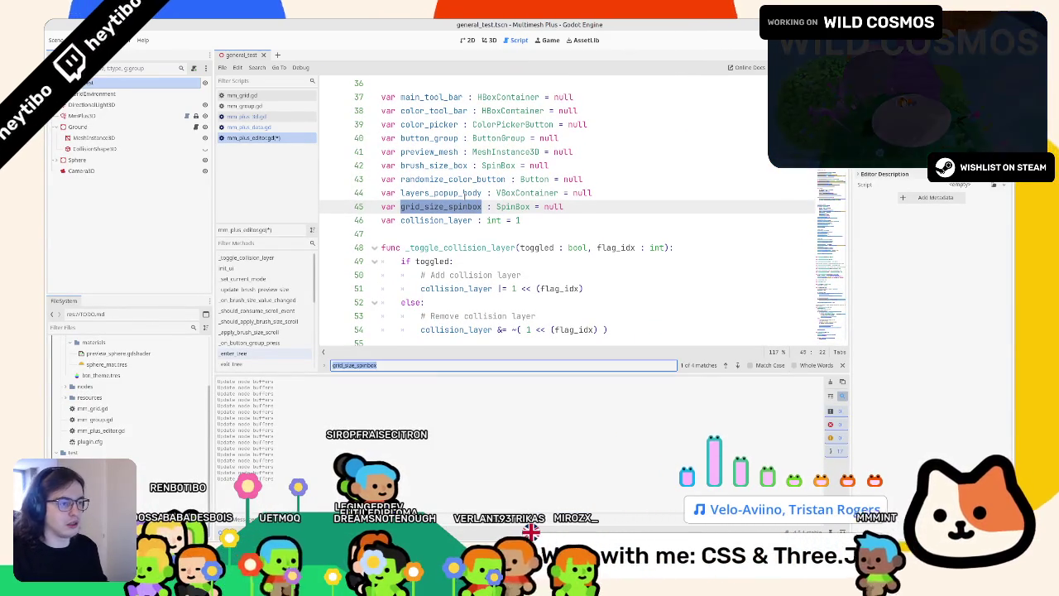
{"action": "key", "text": "alt+Down"}
{"action": "key", "text": "ctrl+d"}
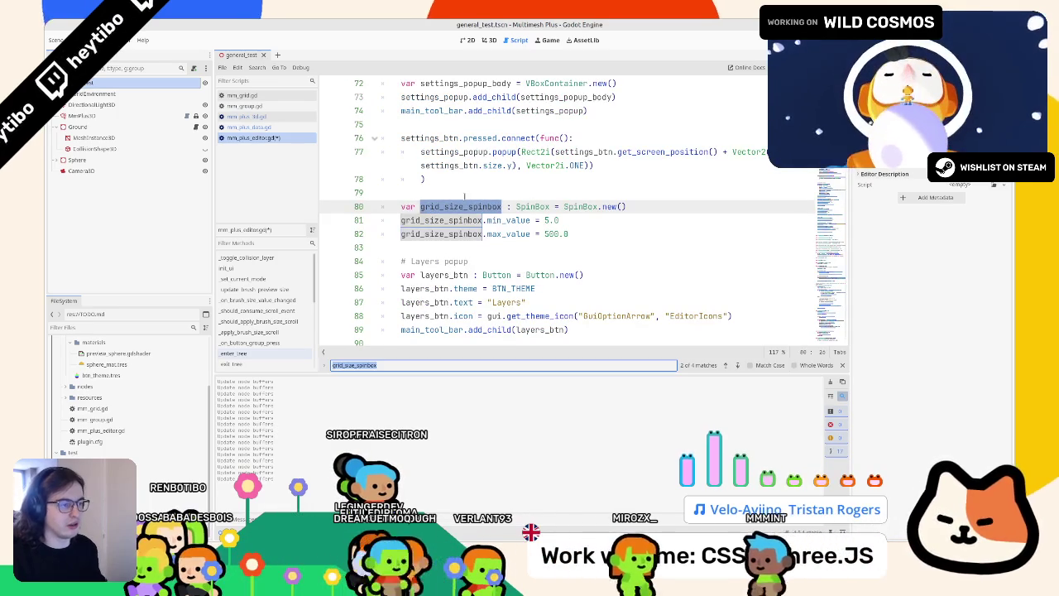
{"action": "left_click", "coordinate": [604, 236]}
{"action": "key", "text": "Return"}
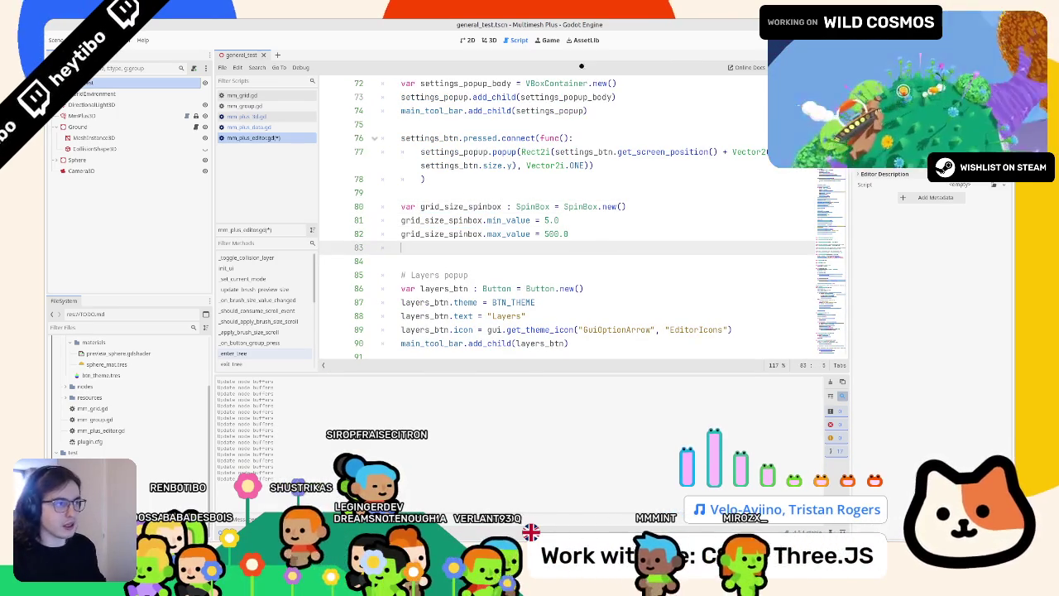
{"action": "left_click", "coordinate": [489, 39]}
{"action": "left_click", "coordinate": [514, 40]}
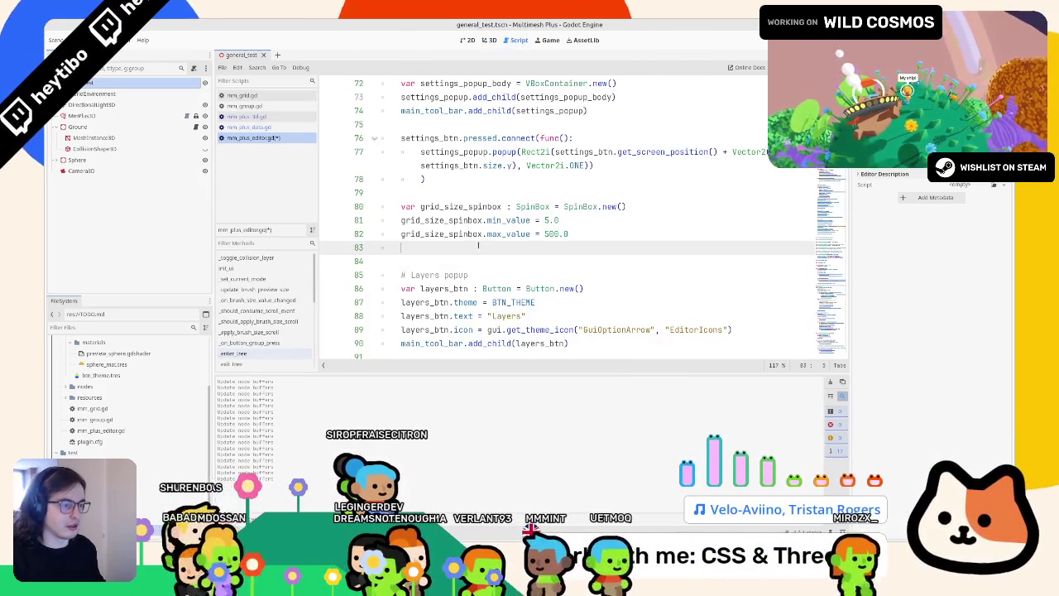
{"action": "key", "text": "Return"}
{"action": "type", "text": "var update"}
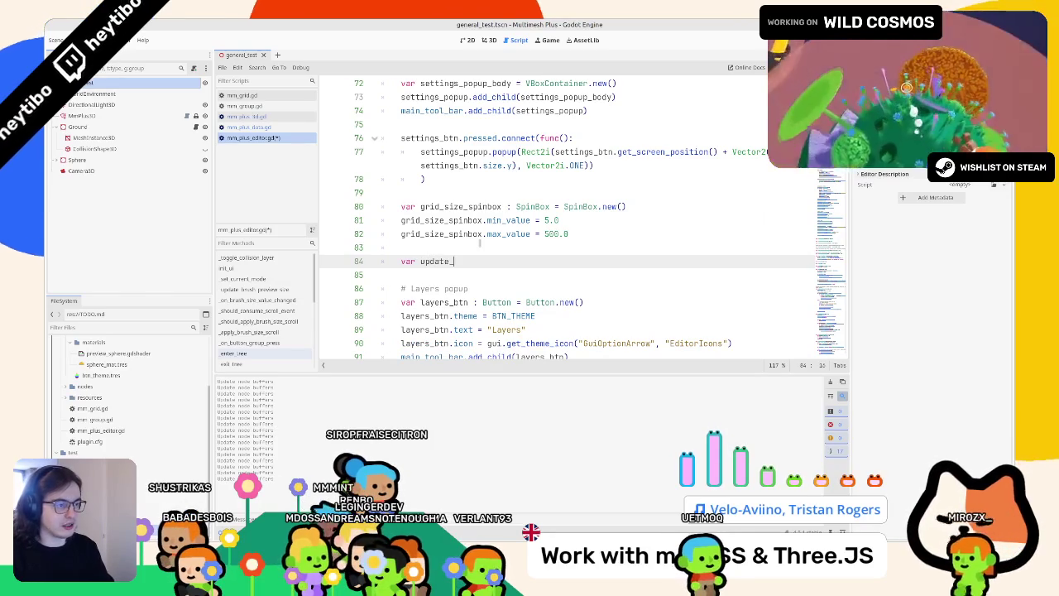
{"action": "type", "text": "_btn : b"}
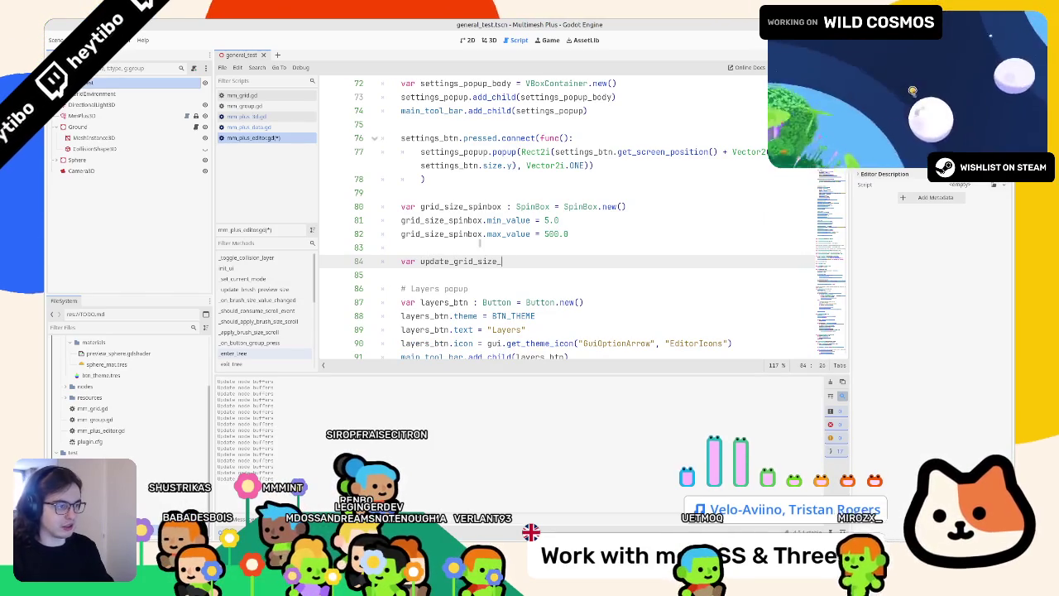
{"action": "type", "text": "utt"}
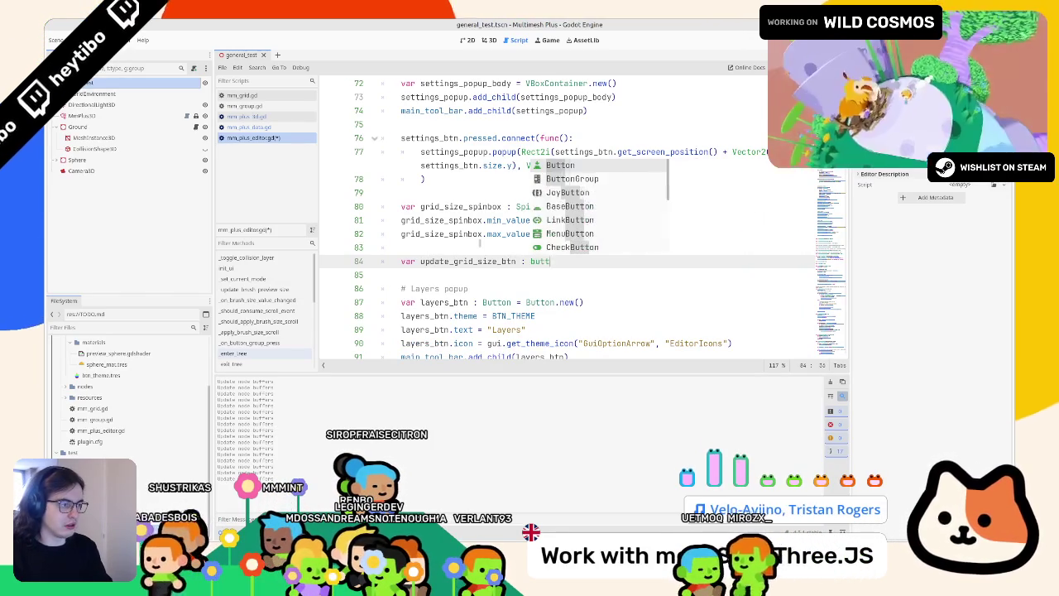
{"action": "type", "text": "on = bun"}
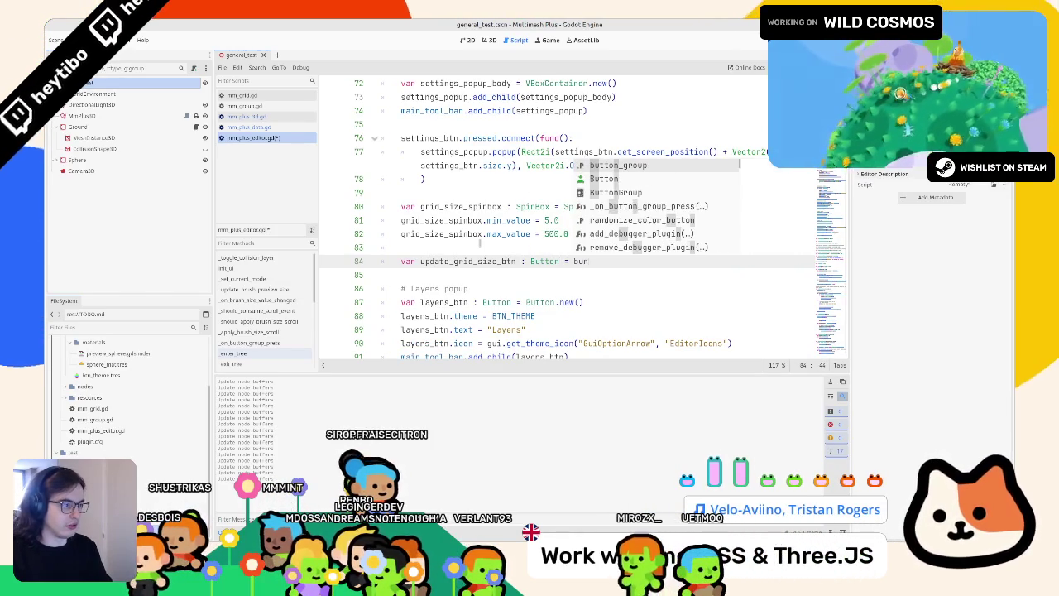
Declare update_grid_size_btn as Button.new() and set its text to "Update Grid Size"
{"action": "key", "text": "Return"}
{"action": "type", "text": ".new()"}
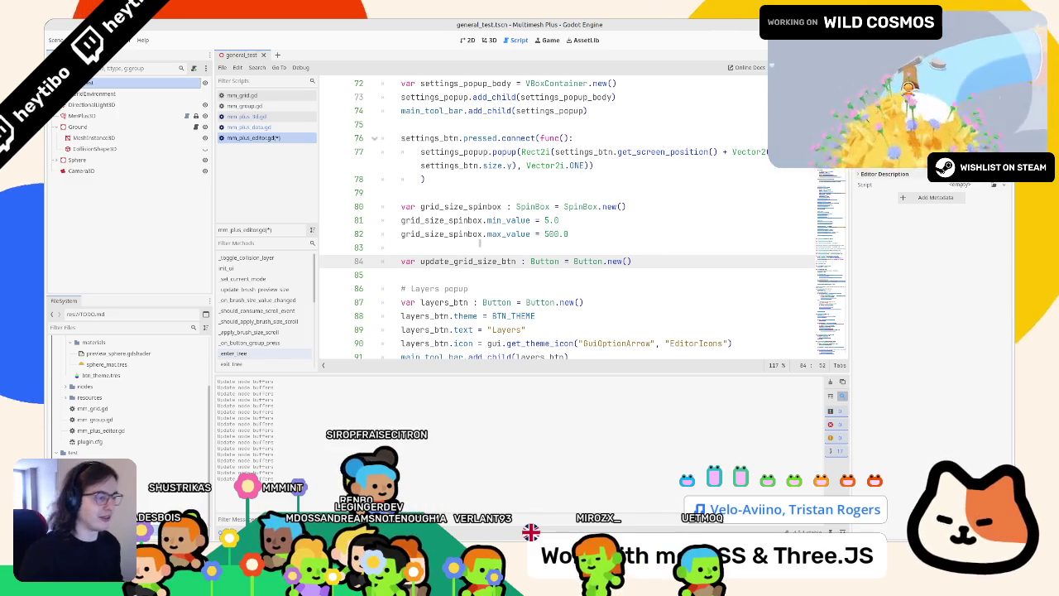
{"action": "key", "text": "Return"}
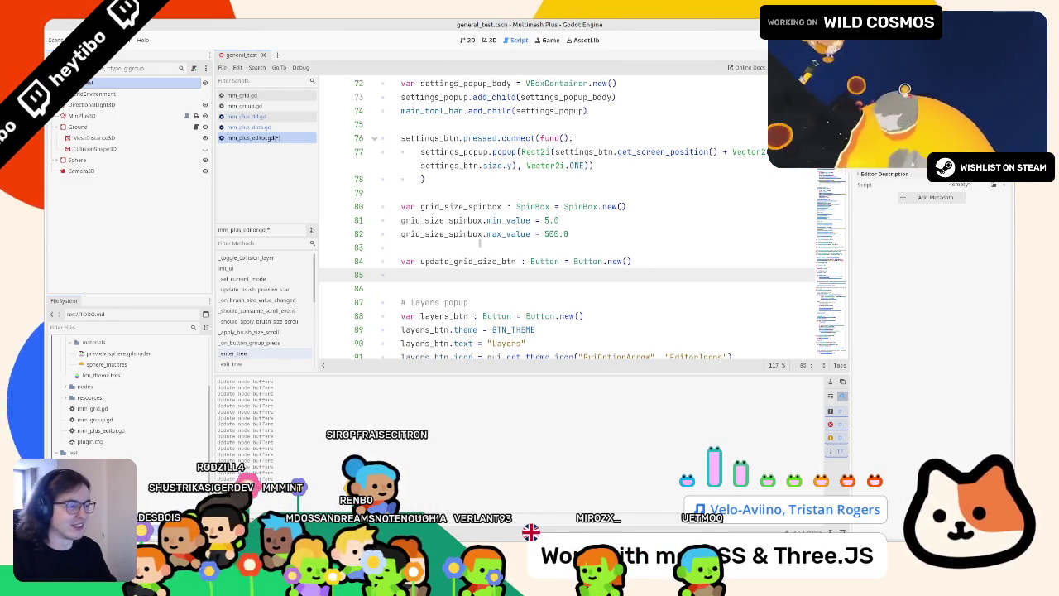
{"action": "type", "text": "updat"}
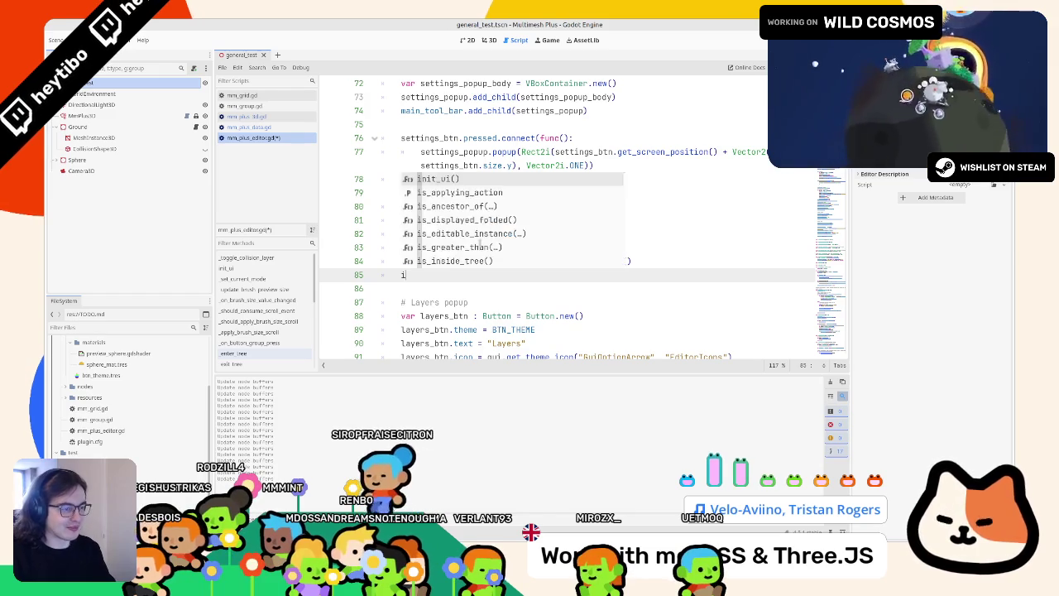
{"action": "key", "text": "Return"}
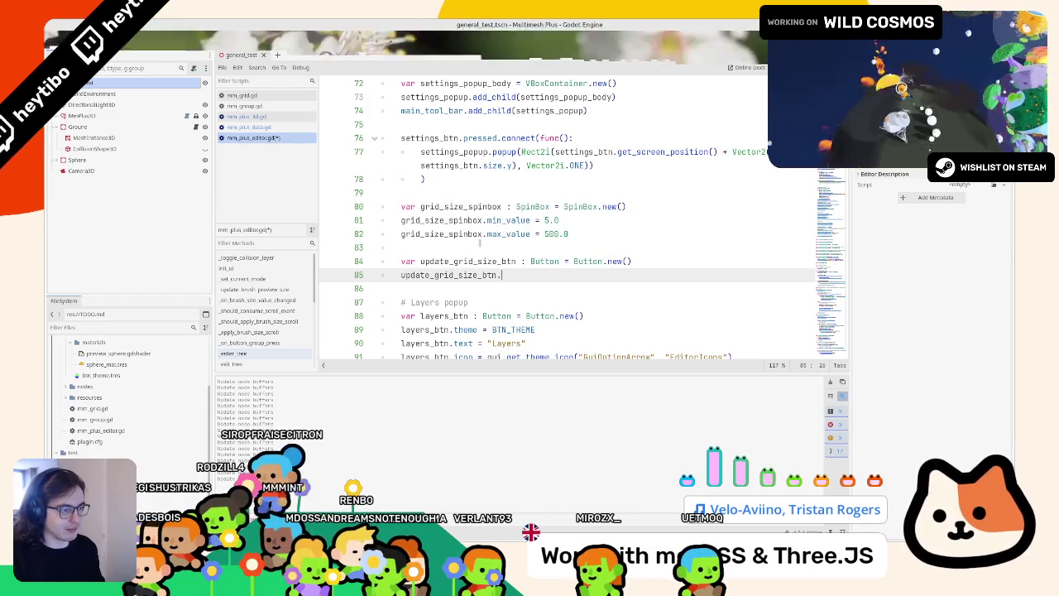
{"action": "type", "text": ".text = \"Update Gride Size"}
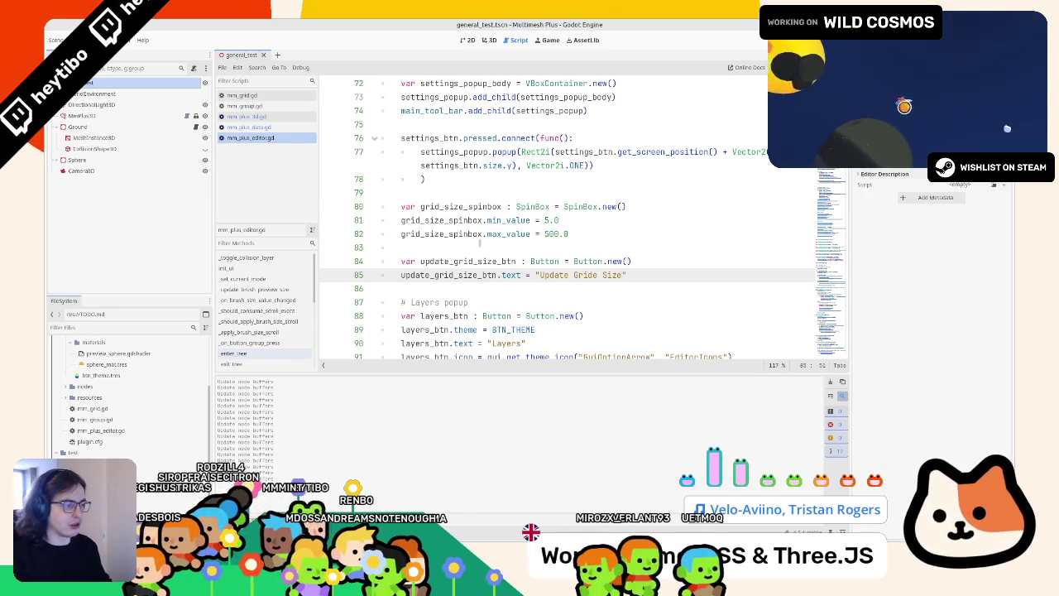
{"action": "left_click", "coordinate": [685, 273]}
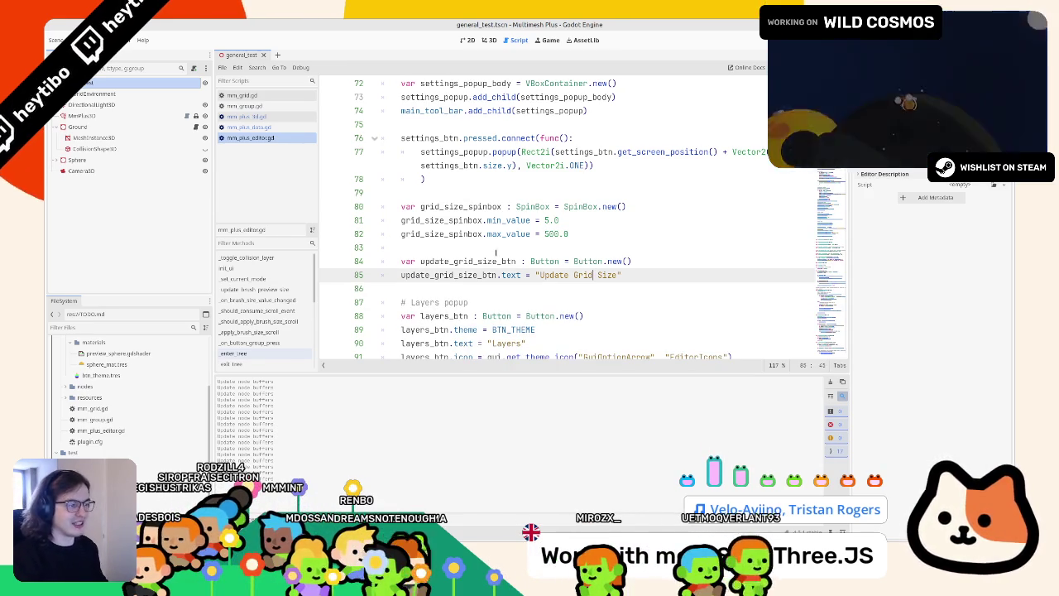
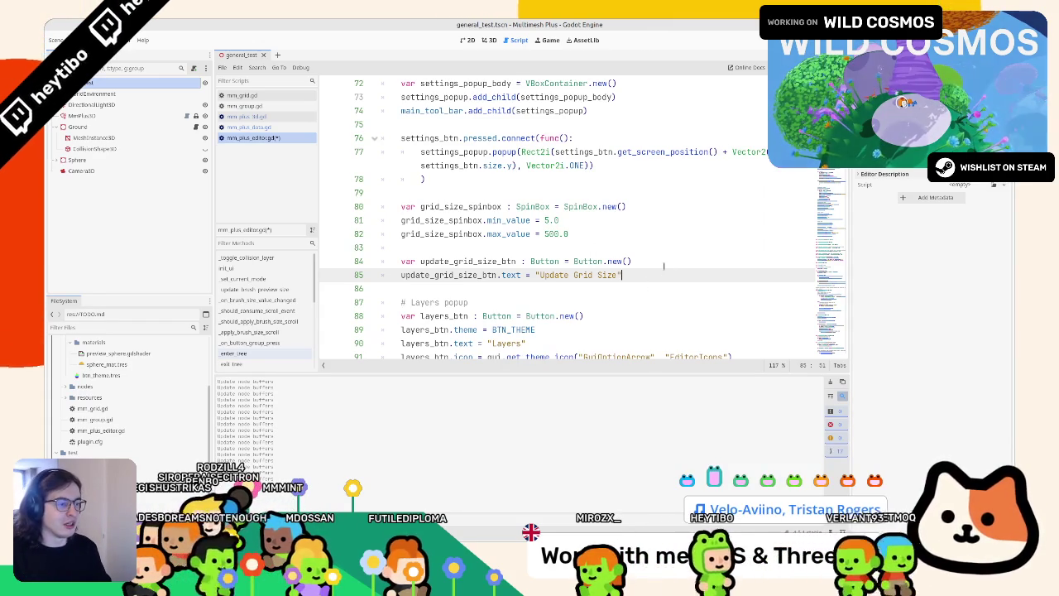
Declare grid_size_h_box as a new HBoxContainer below the button setup code
{"action": "key", "text": "Return"}
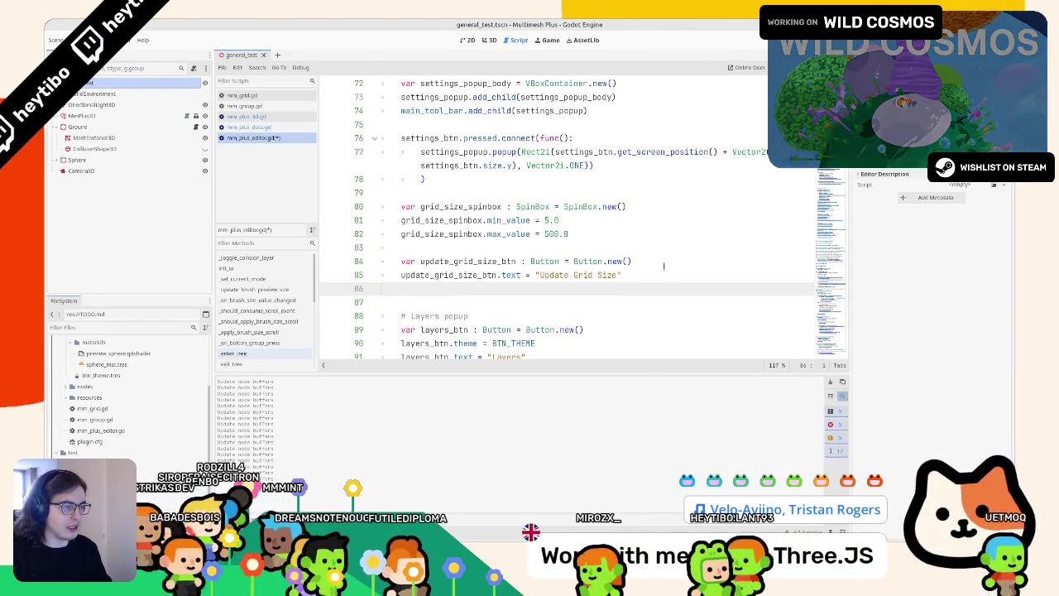
{"action": "key", "text": "Return"}
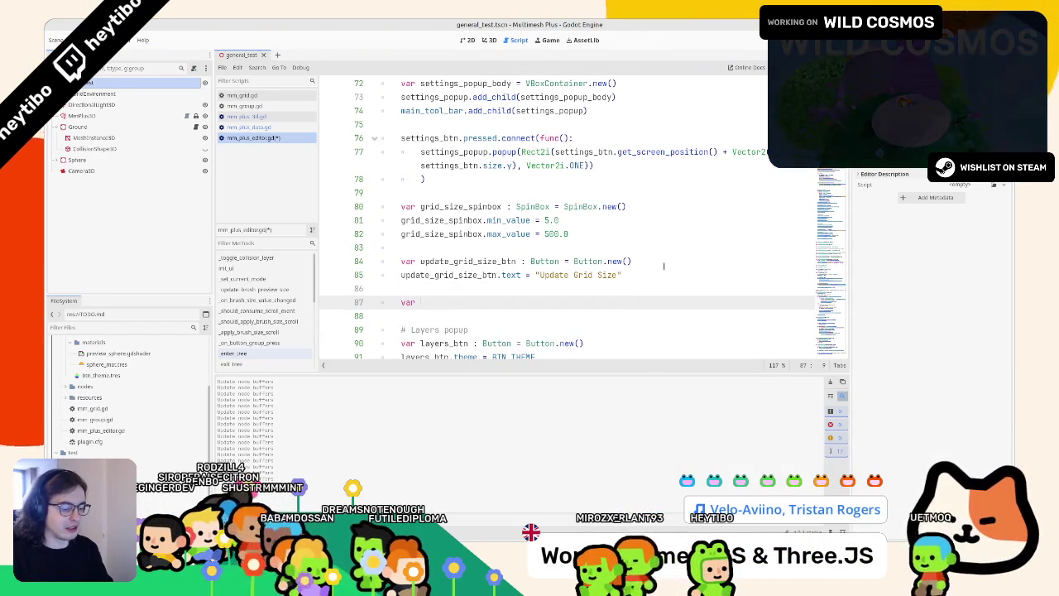
{"action": "type", "text": "var"}
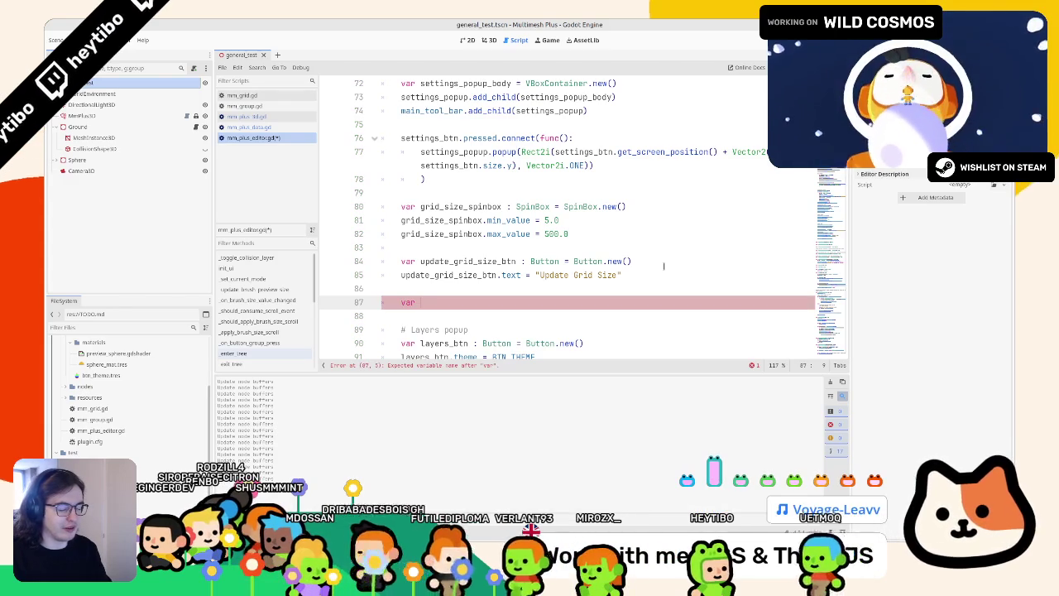
{"action": "type", "text": "grid_size_v"}
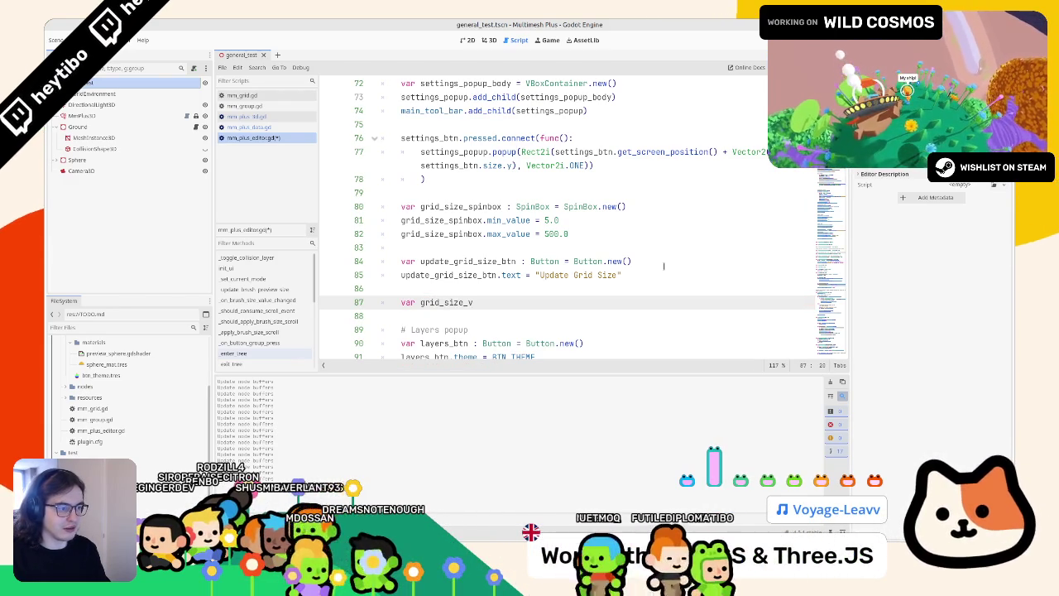
{"action": "key", "text": "BackSpace"}
{"action": "key", "text": "BackSpace"}
{"action": "key", "text": "BackSpace"}
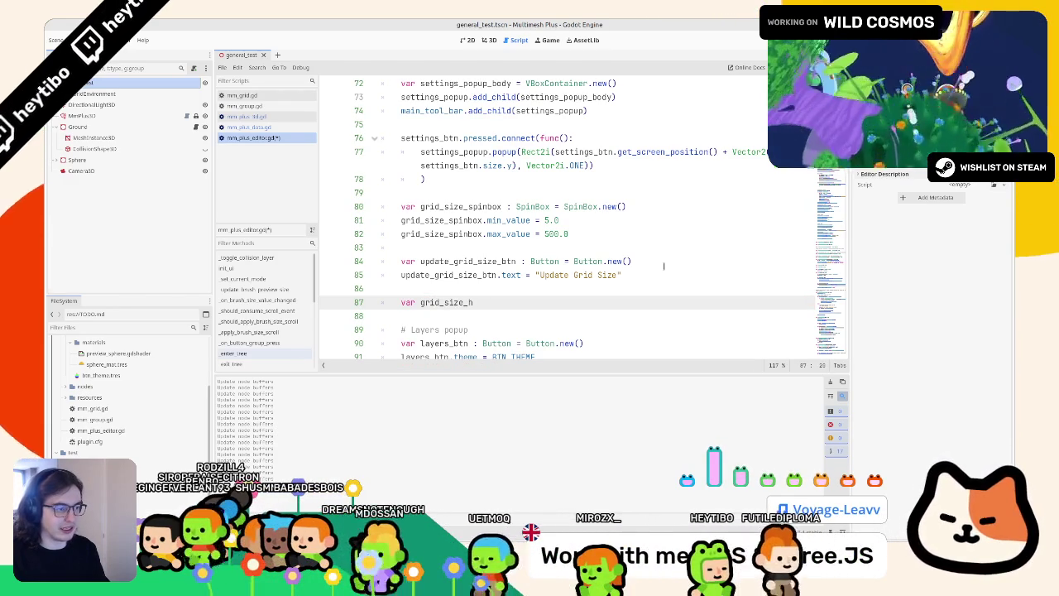
{"action": "type", "text": "h_box : hbox"}
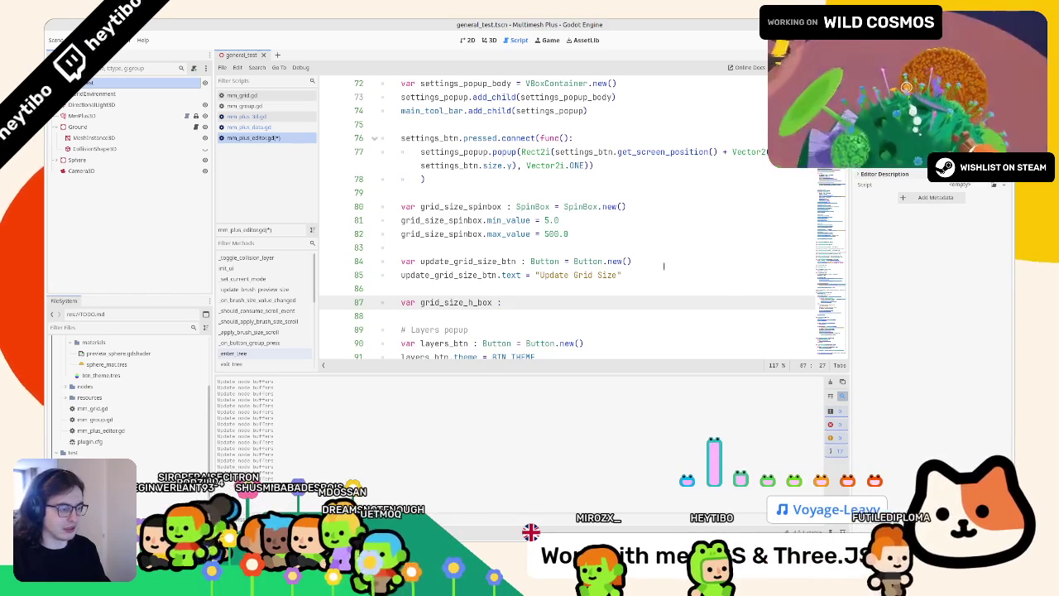
{"action": "key", "text": "Return"}
{"action": "type", "text": "= hbox"}
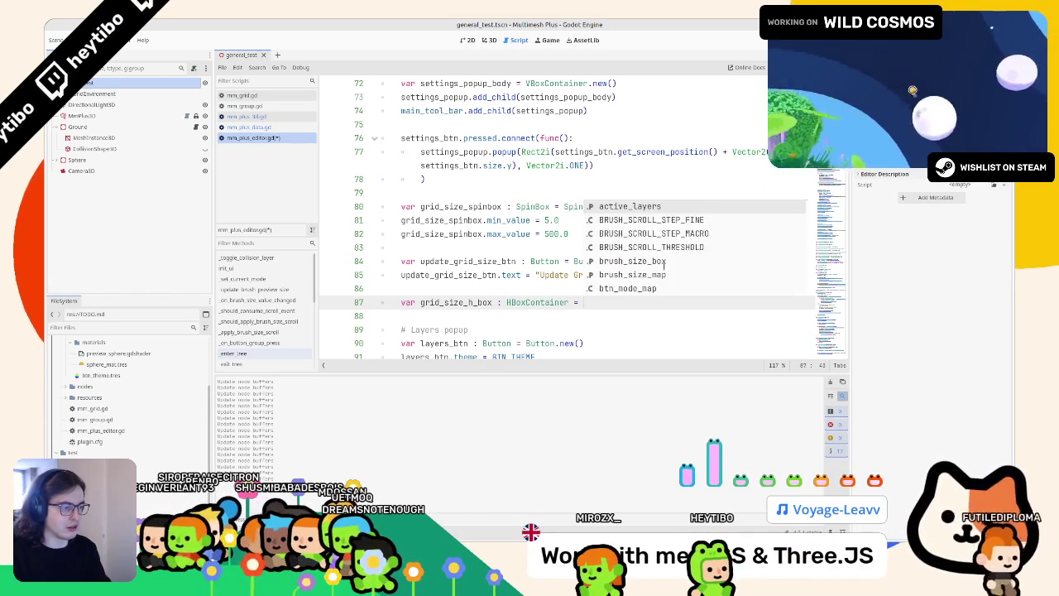
{"action": "key", "text": "Return"}
{"action": "type", "text": "."}
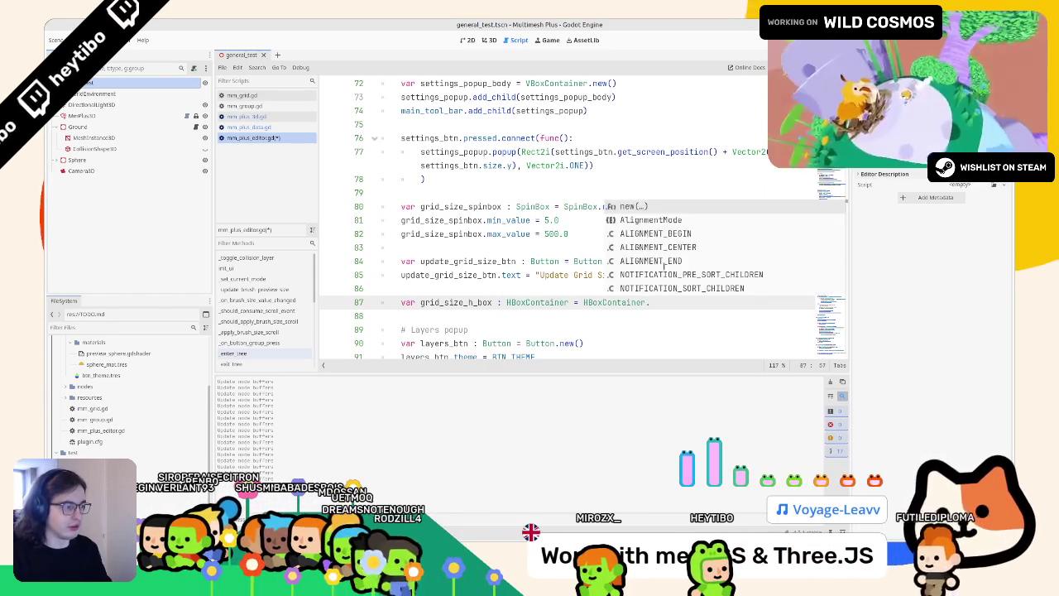
{"action": "type", "text": "new()"}
{"action": "key", "text": "Return"}
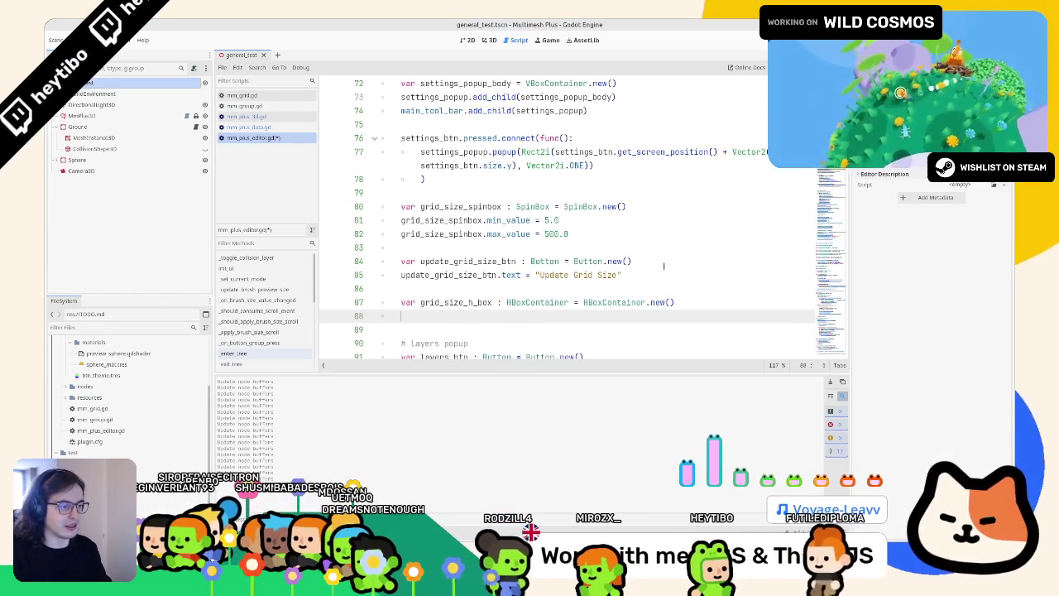
Add grid_size_h_box as a child of settings_popup_body
{"action": "key", "text": "Return"}
{"action": "type", "text": "sett"}
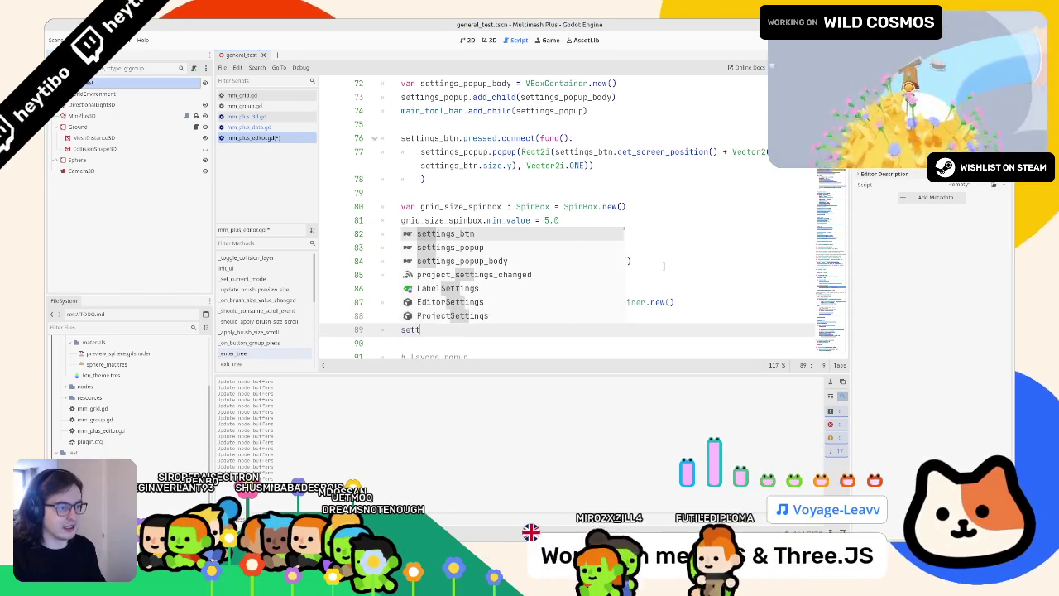
{"action": "key", "text": "Down"}
{"action": "key", "text": "Down"}
{"action": "key", "text": "Up"}
{"action": "key", "text": "Down"}
{"action": "key", "text": "Return"}
{"action": "type", "text": "."}
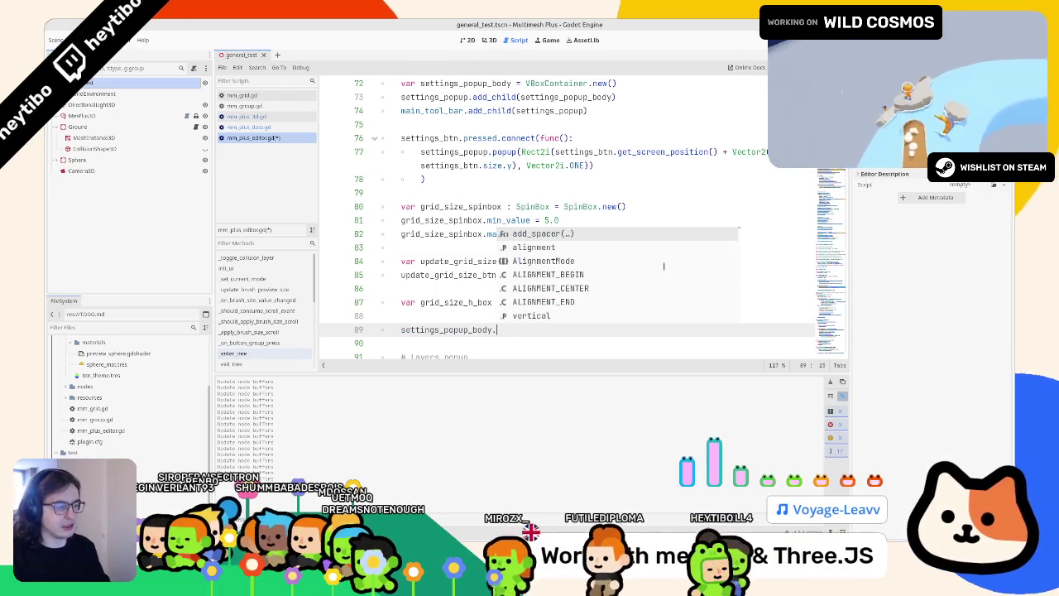
{"action": "type", "text": "add_ch"}
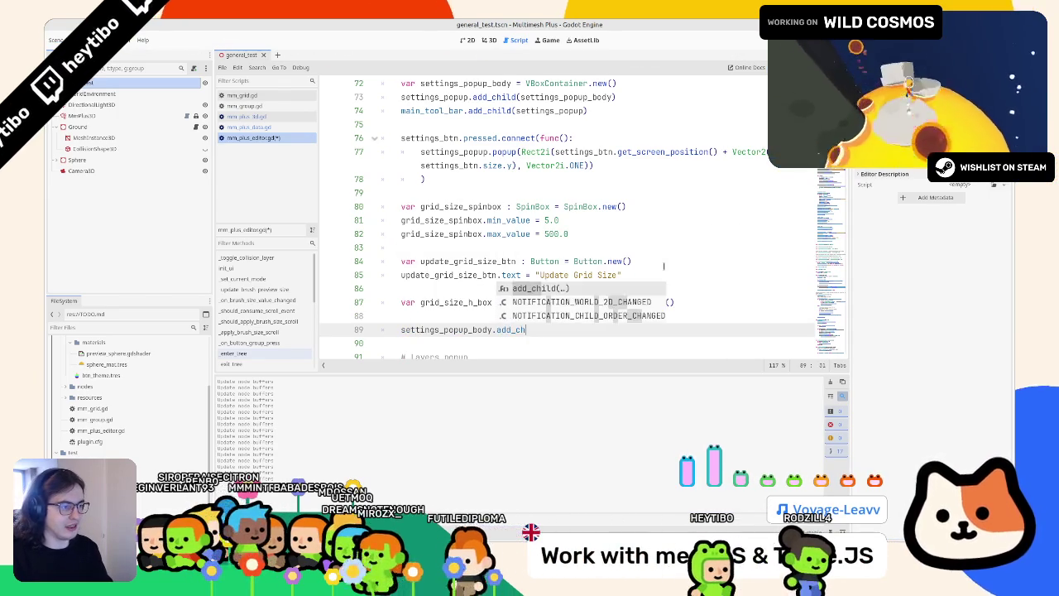
{"action": "key", "text": "Return"}
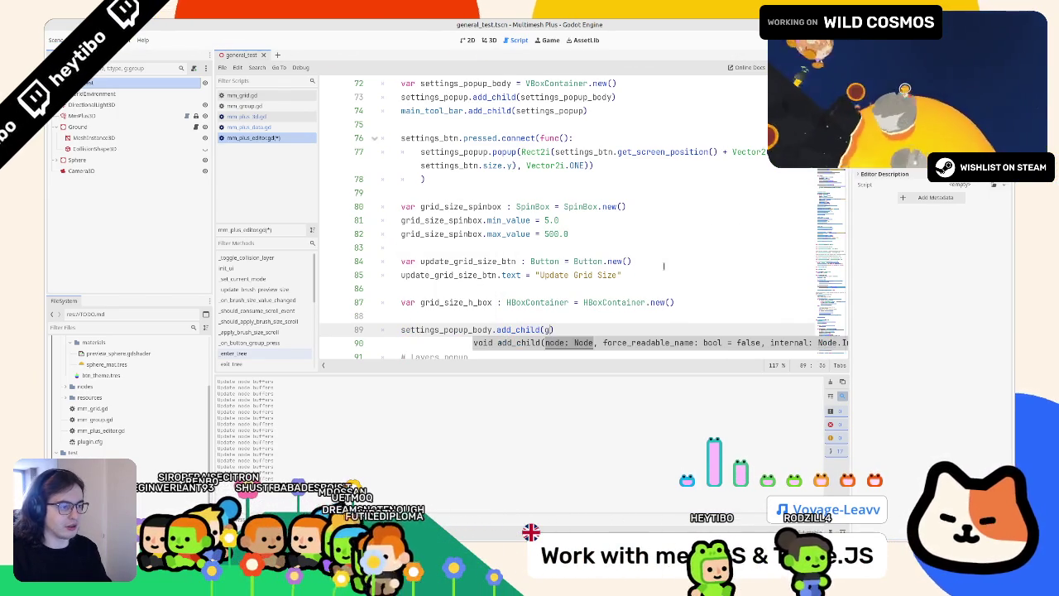
{"action": "key", "text": "Return"}
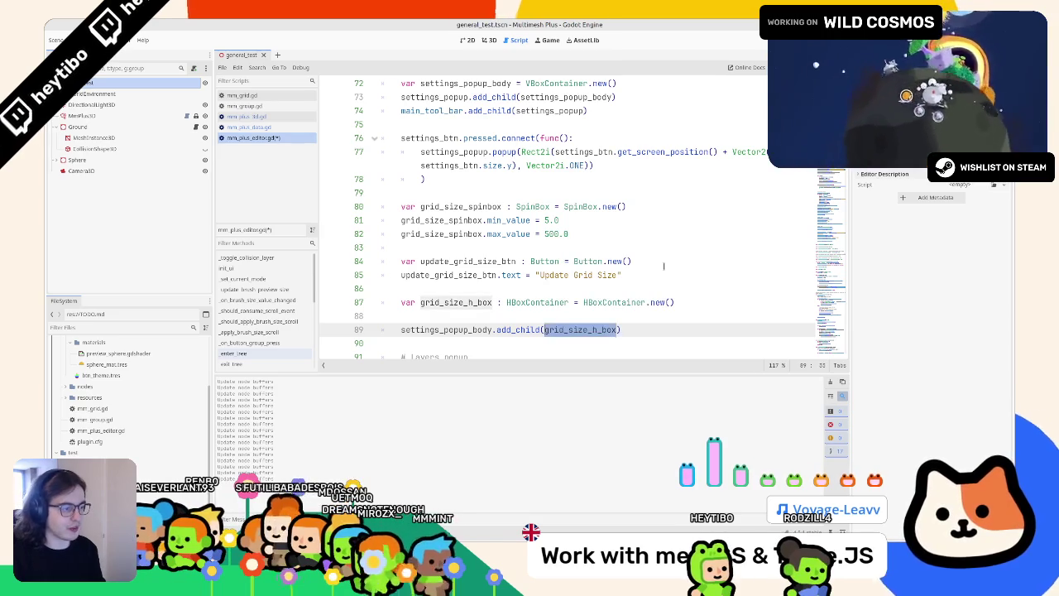
{"action": "key", "text": "End"}
Add grid_size_spinbox to grid_size_h_box and duplicate that line for the update button
{"action": "key", "text": "Return"}
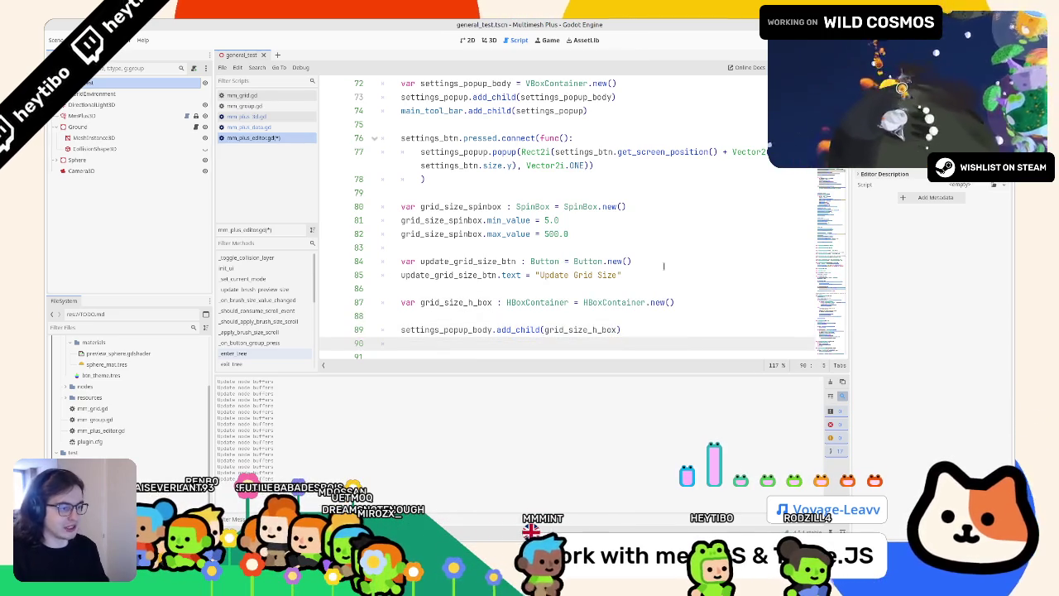
{"action": "type", "text": "grid_size_h_box.add_c"}
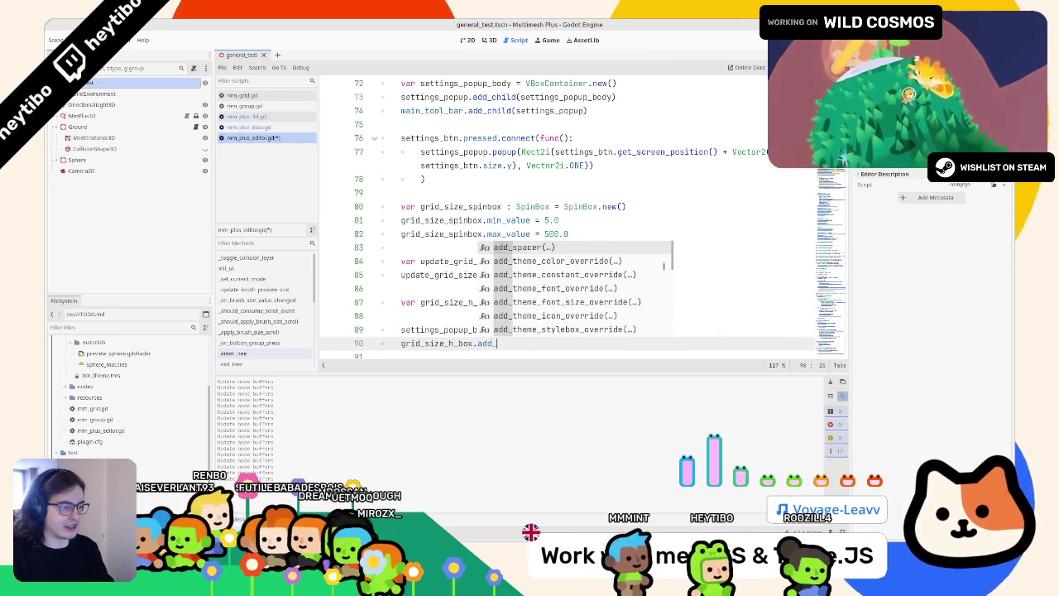
{"action": "key", "text": "Return"}
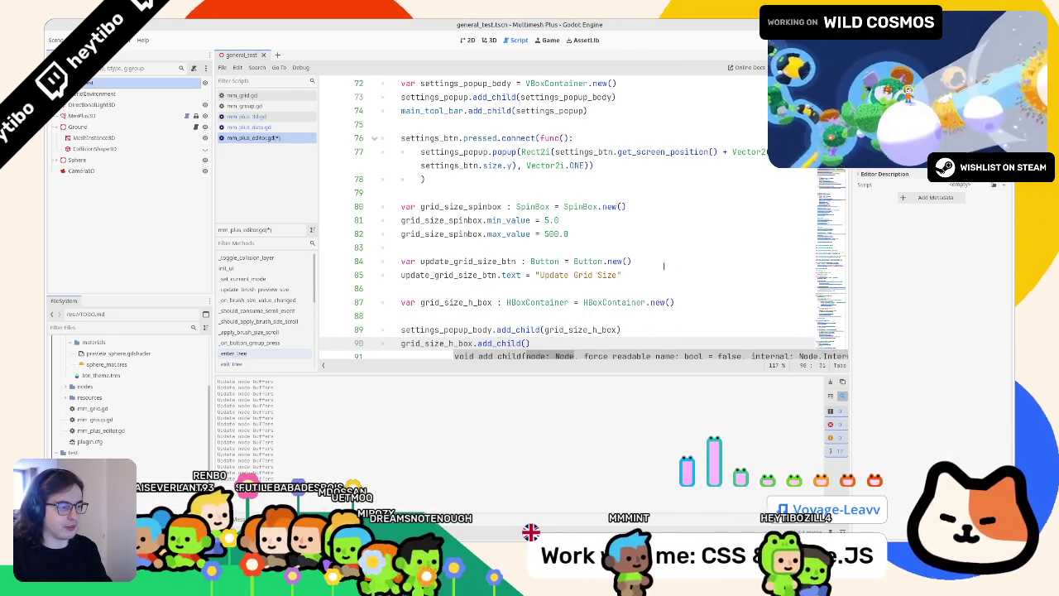
{"action": "type", "text": "spinbox"}
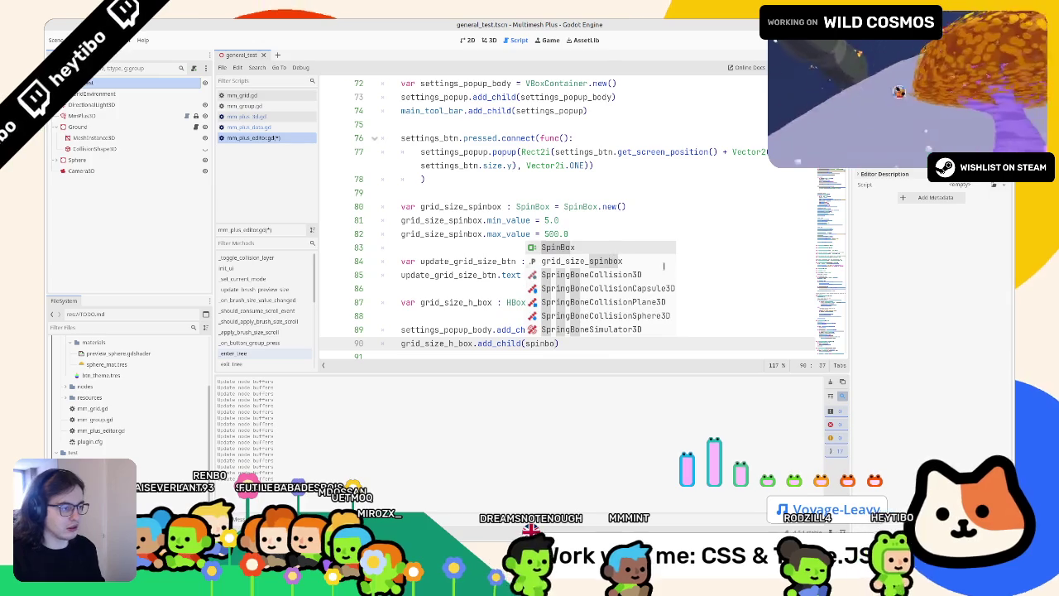
{"action": "key", "text": "Return"}
{"action": "key", "text": "ctrl+shift+d"}
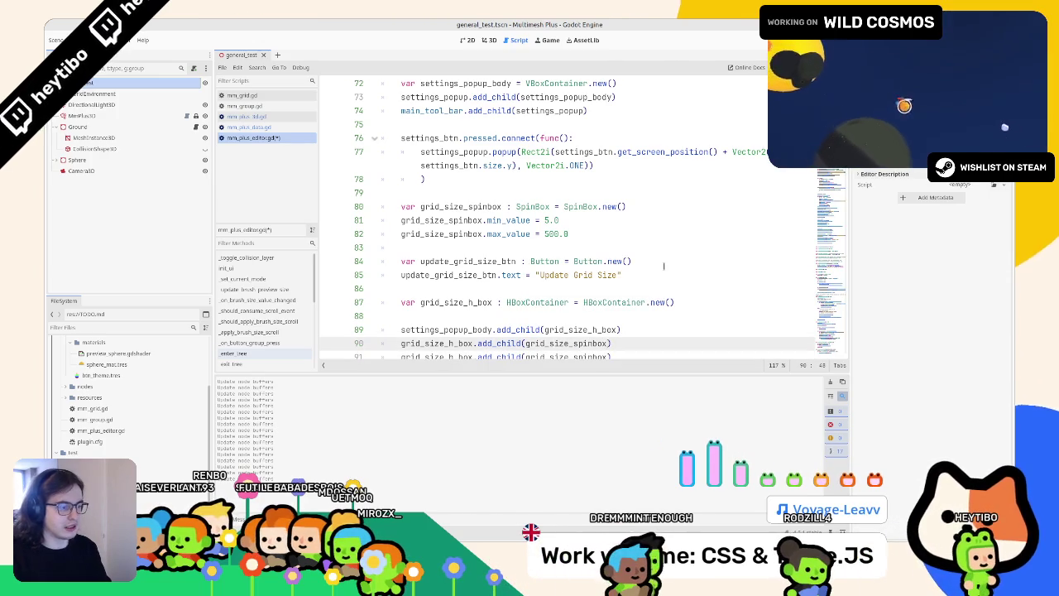
{"action": "key", "text": "Down"}
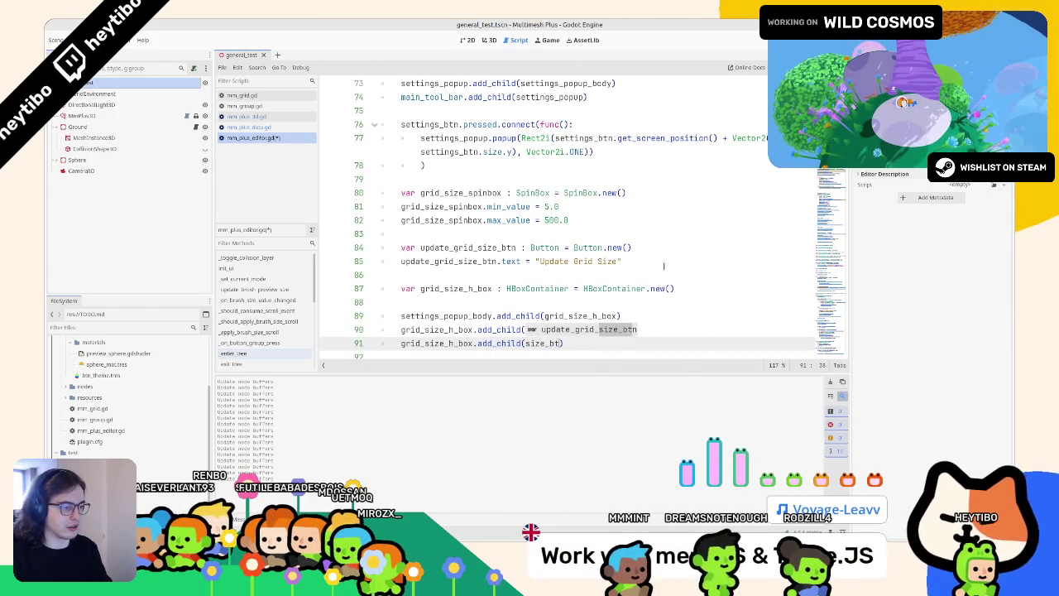
{"action": "scroll", "coordinate": [633, 269], "scroll_direction": "down", "scroll_amount": 2}
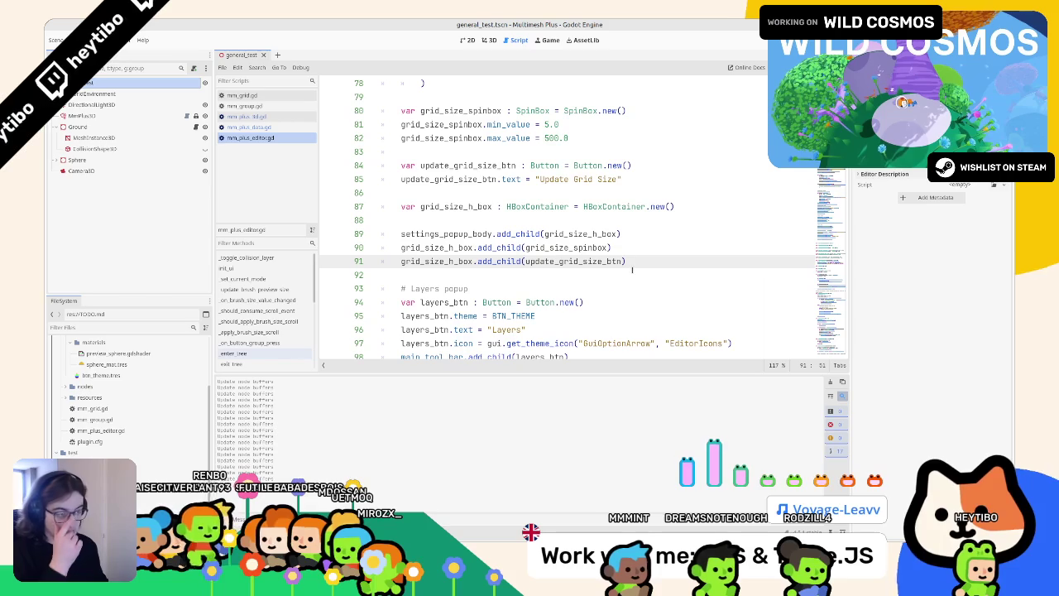
{"action": "left_click", "coordinate": [486, 40]}
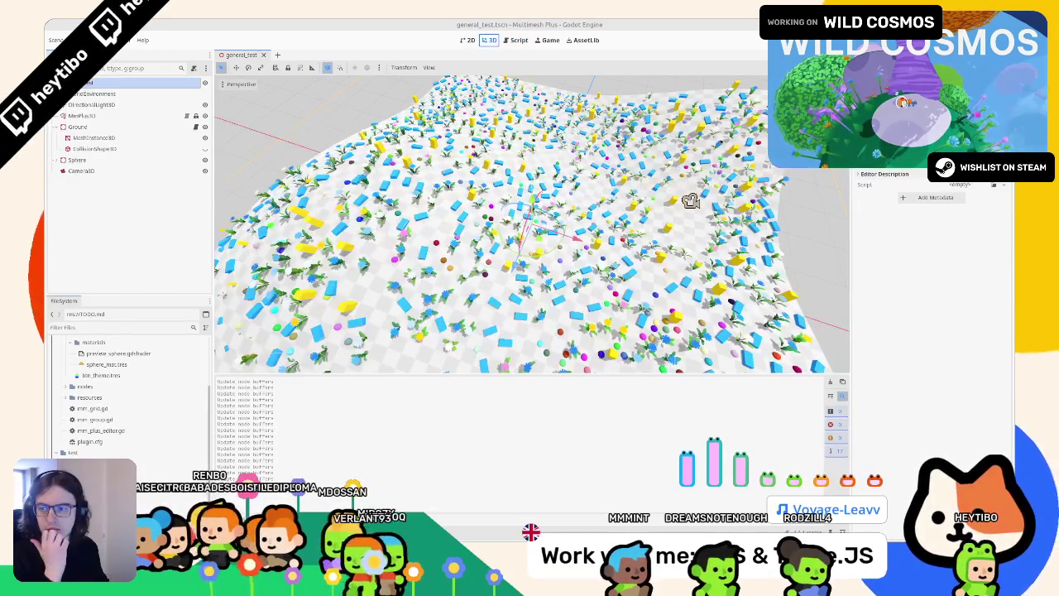
{"action": "left_click", "coordinate": [83, 116]}
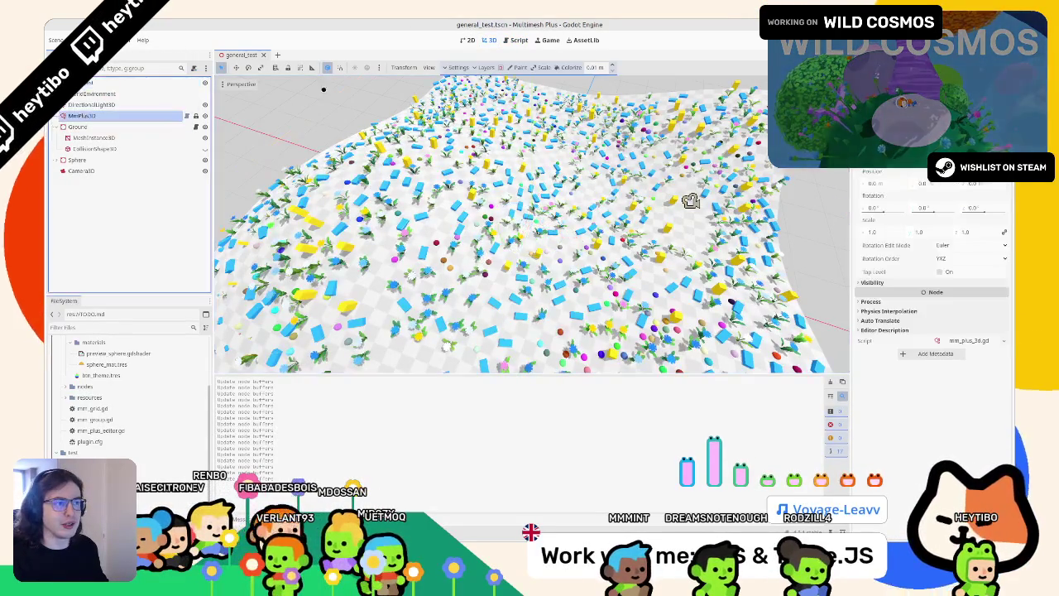
{"action": "left_click", "coordinate": [449, 67]}
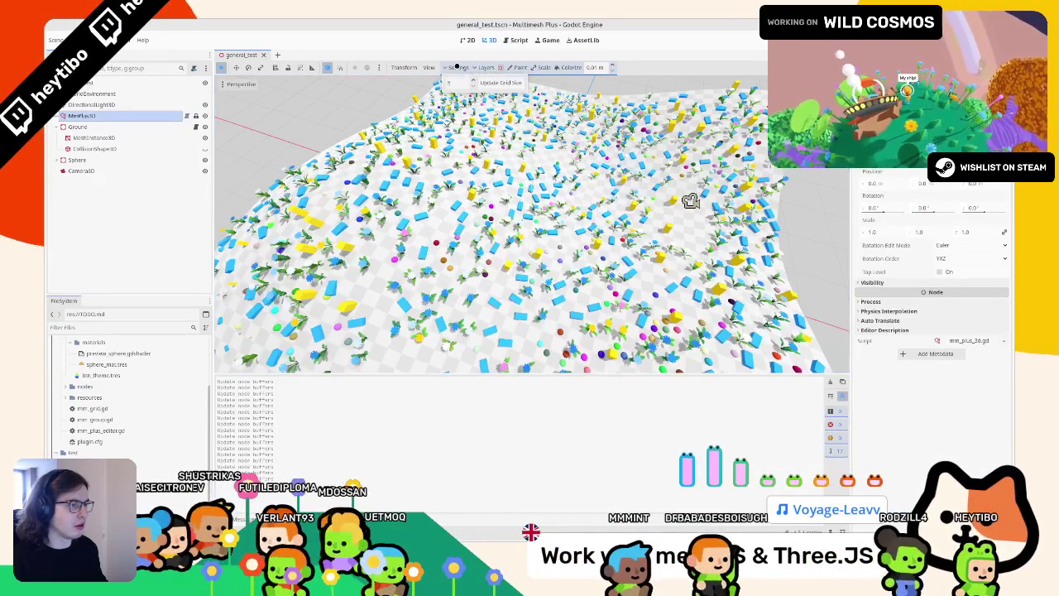
{"action": "left_click", "coordinate": [519, 40]}
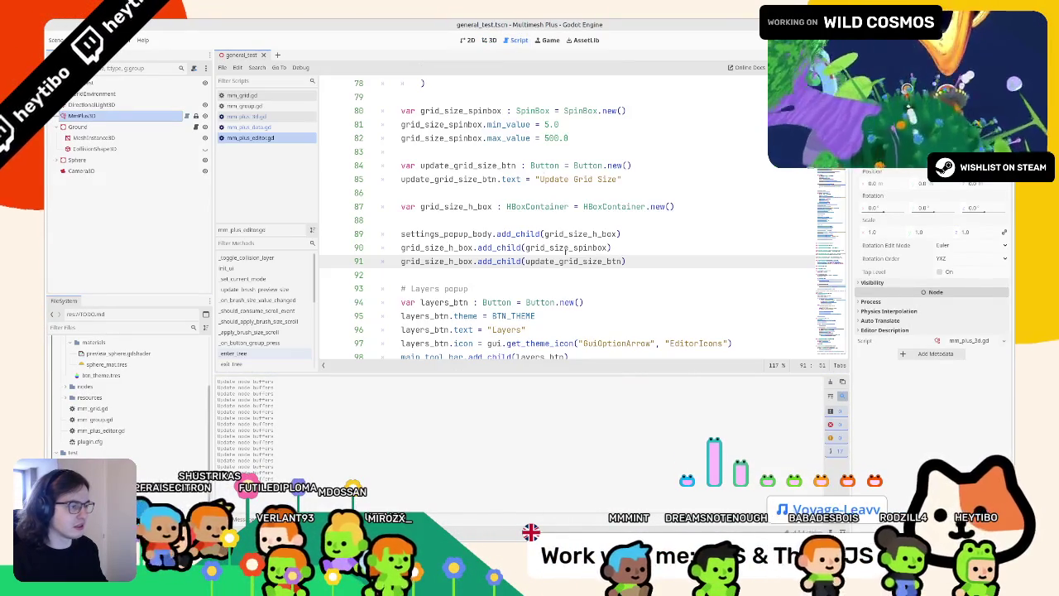
Start a Label declaration after the popup callback, then delete the unfinished line
{"action": "scroll", "coordinate": [572, 206], "scroll_direction": "up", "scroll_amount": 2}
{"action": "left_click", "coordinate": [567, 207]}
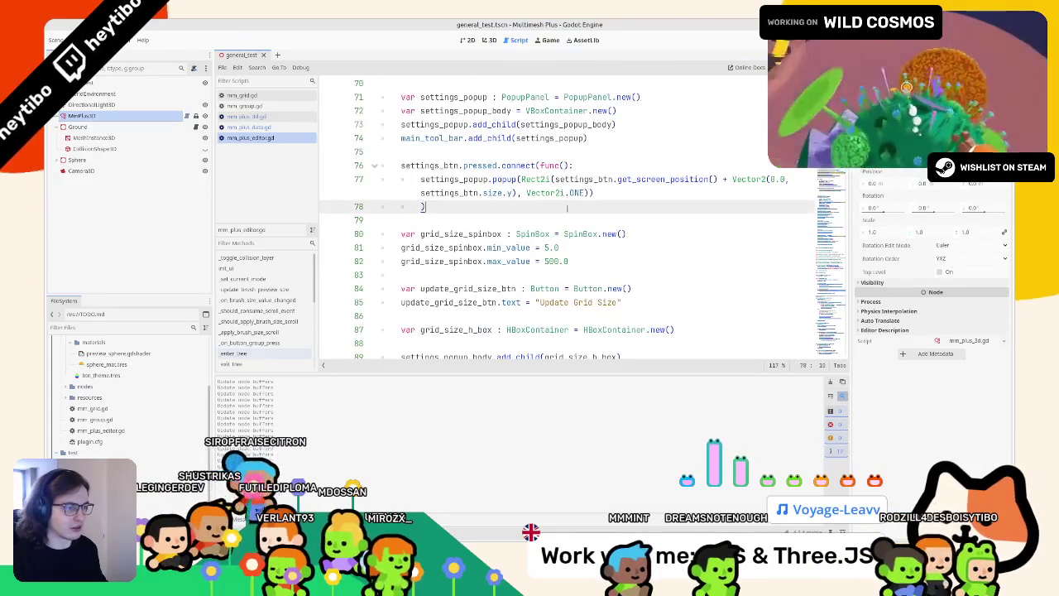
{"action": "key", "text": "Return"}
{"action": "key", "text": "Return"}
{"action": "type", "text": "var grid_size_a"}
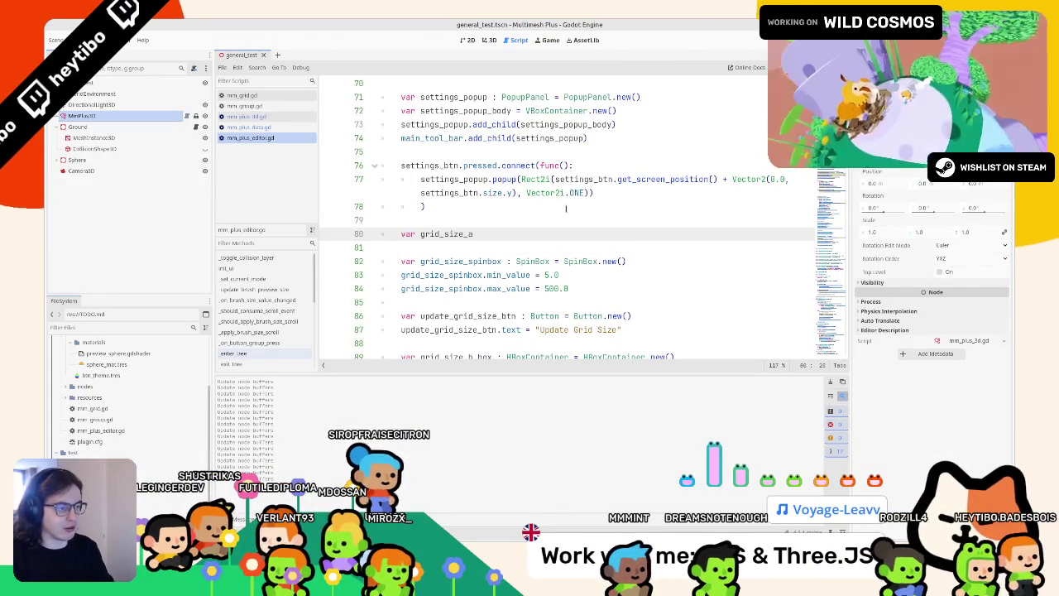
{"action": "type", "text": "Label ="}
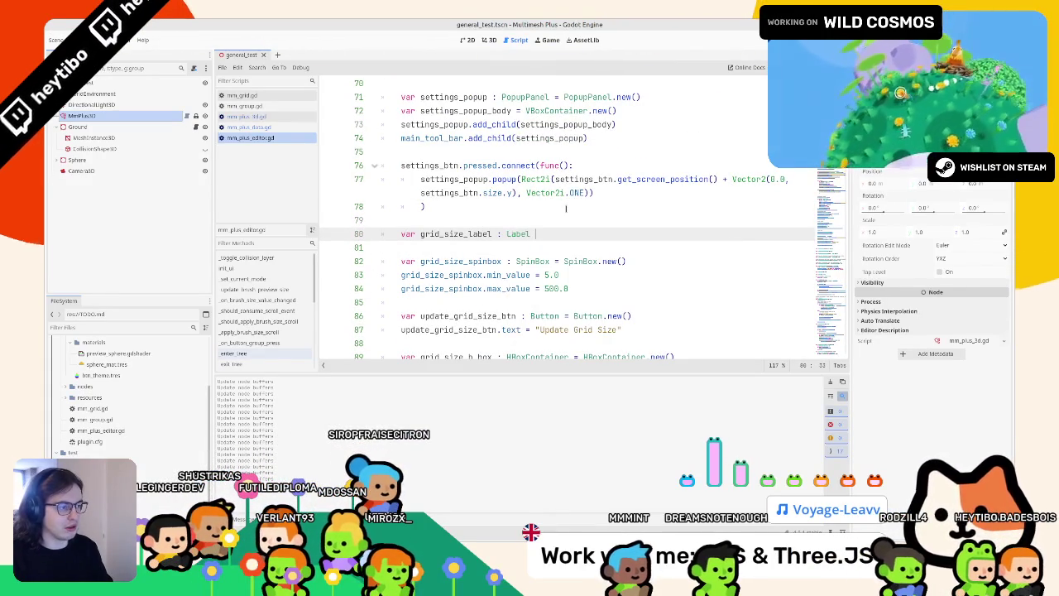
{"action": "key", "text": "Escape"}
{"action": "triple_click", "coordinate": [456, 232]}
{"action": "key", "text": "Delete"}
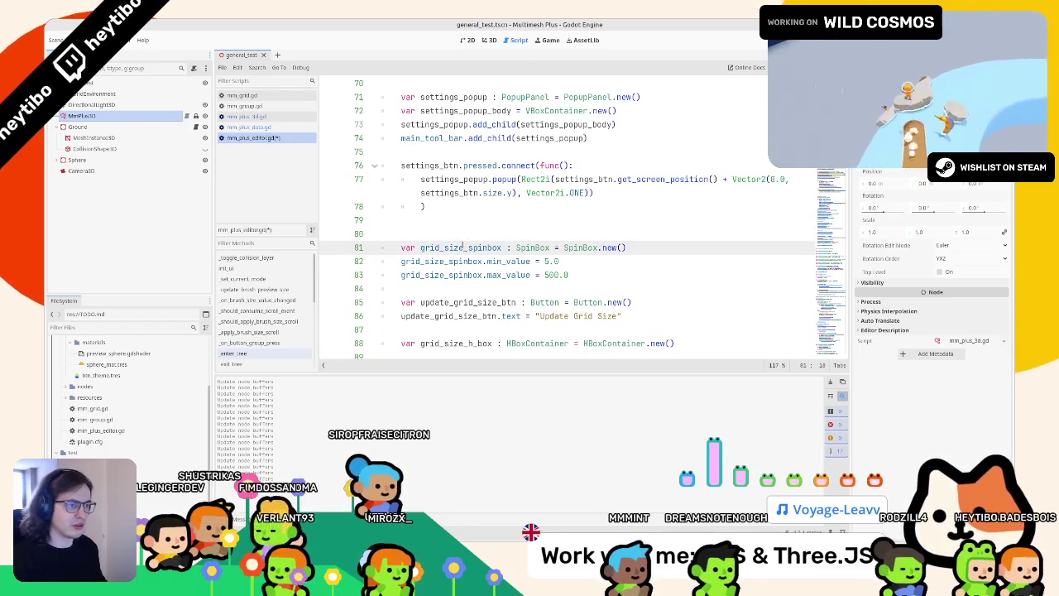
Begin a grid_size_spinbox.te line below the max value setting and open the SpinBox class reference
{"action": "left_click", "coordinate": [626, 265]}
{"action": "key", "text": "Down"}
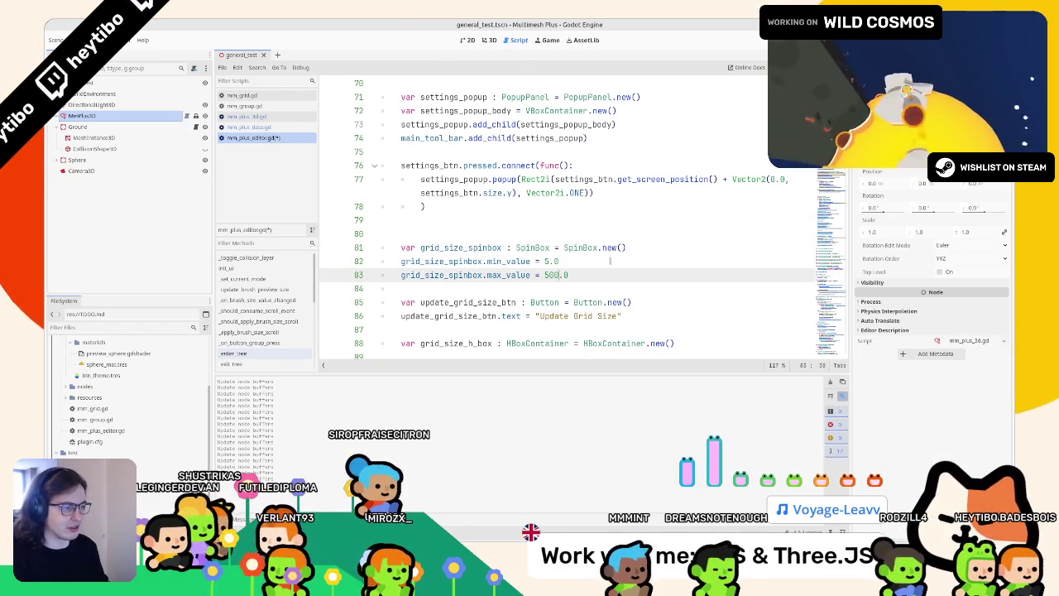
{"action": "key", "text": "Return"}
{"action": "type", "text": "spin"}
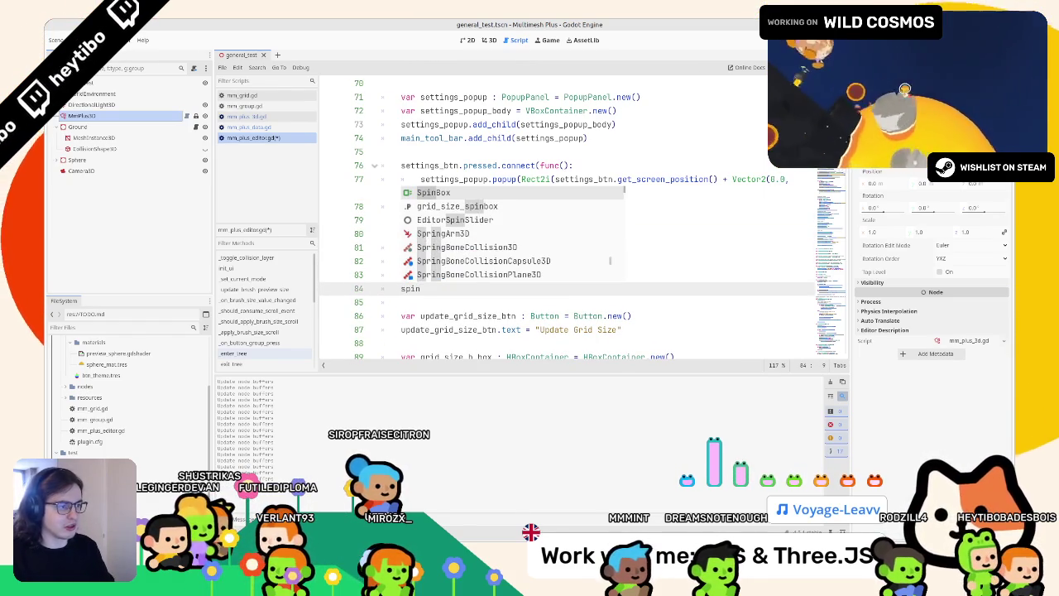
{"action": "key", "text": "Down"}
{"action": "key", "text": "Return"}
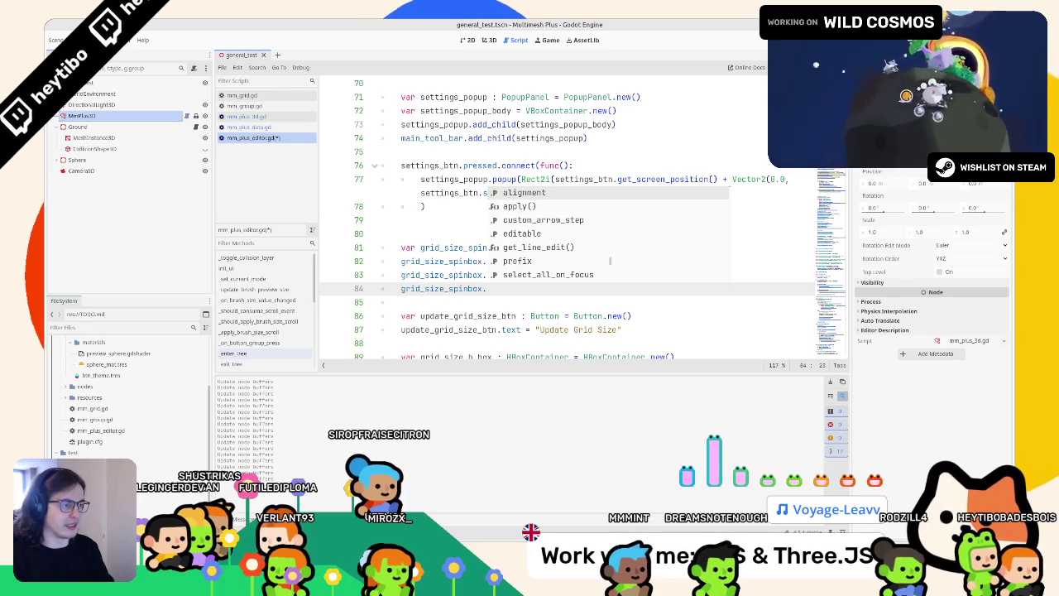
{"action": "type", "text": "text"}
{"action": "key", "text": "Escape"}
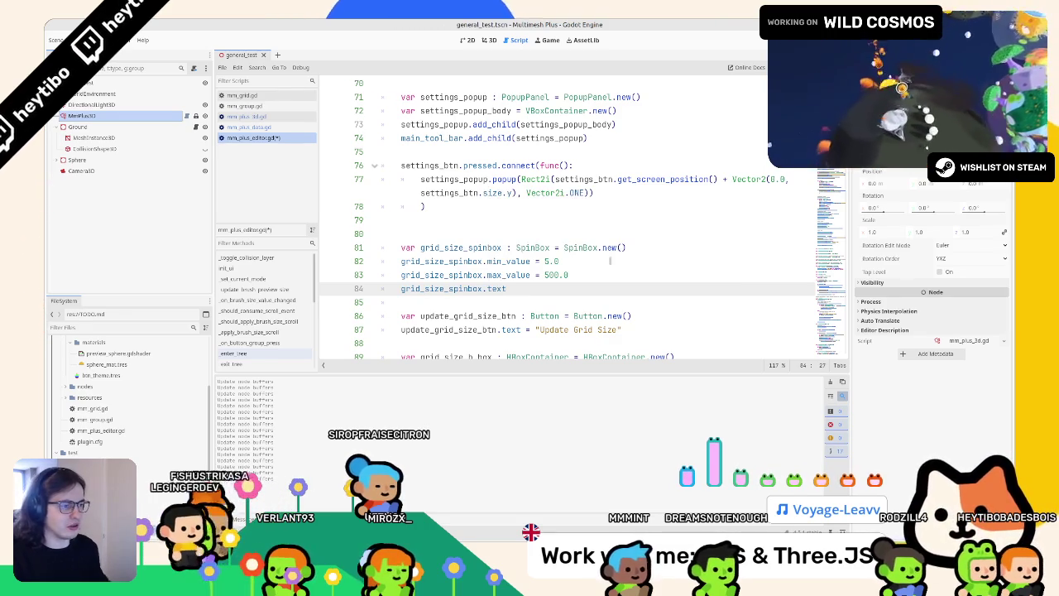
{"action": "left_click", "coordinate": [527, 245], "text": "ctrl"}
{"action": "type", "text": "text"}
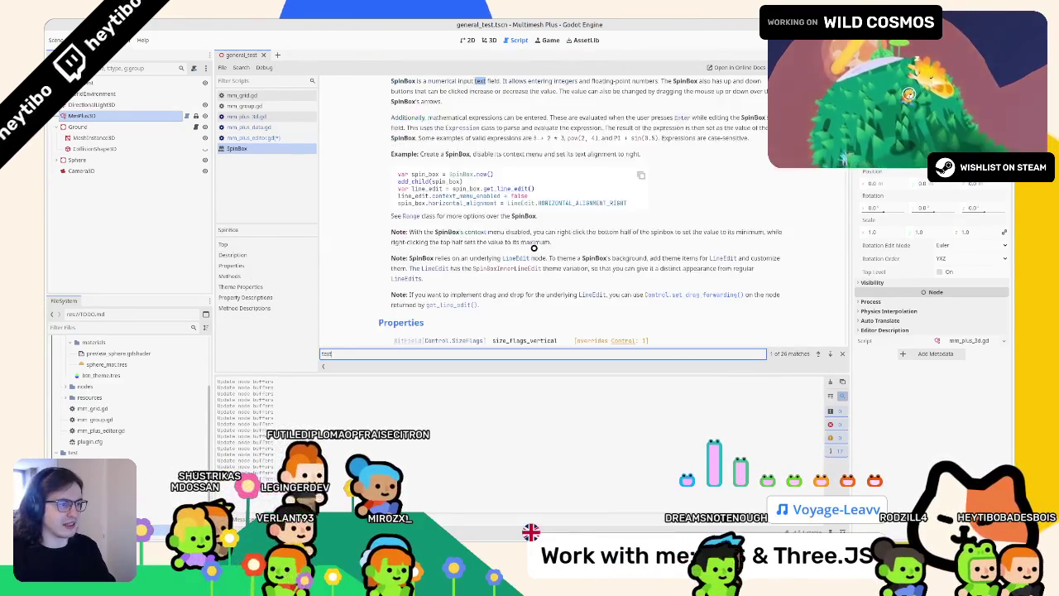
Jump to the next 'text' match, scroll through the SpinBox docs, then return to mm_plus_editor.gd
{"action": "key", "text": "Return"}
{"action": "key", "text": "Escape"}
{"action": "scroll", "coordinate": [529, 245], "scroll_direction": "down", "scroll_amount": 2}
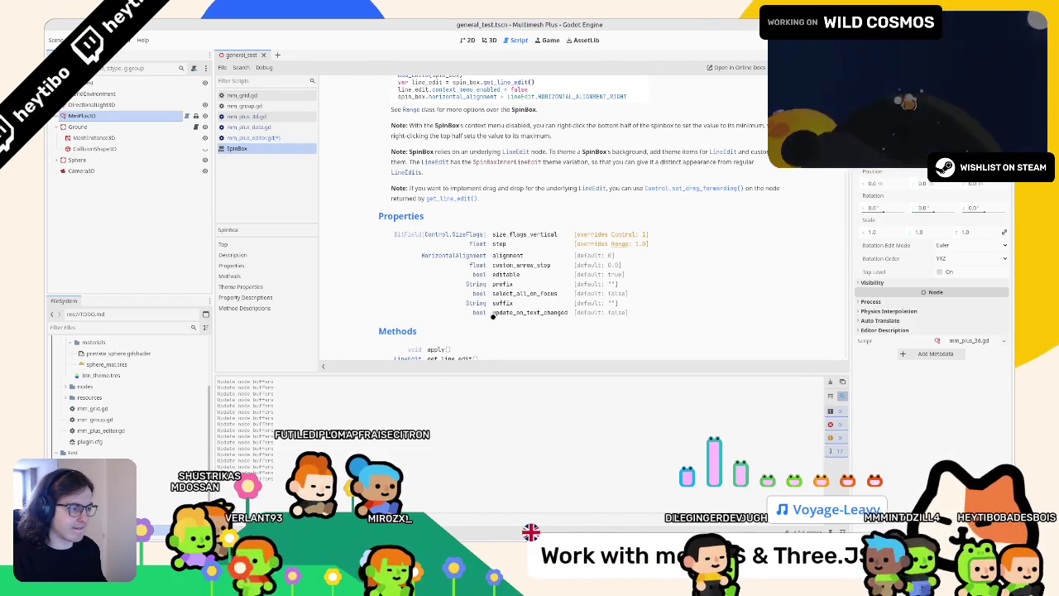
{"action": "scroll", "coordinate": [493, 316], "scroll_direction": "down", "scroll_amount": 2}
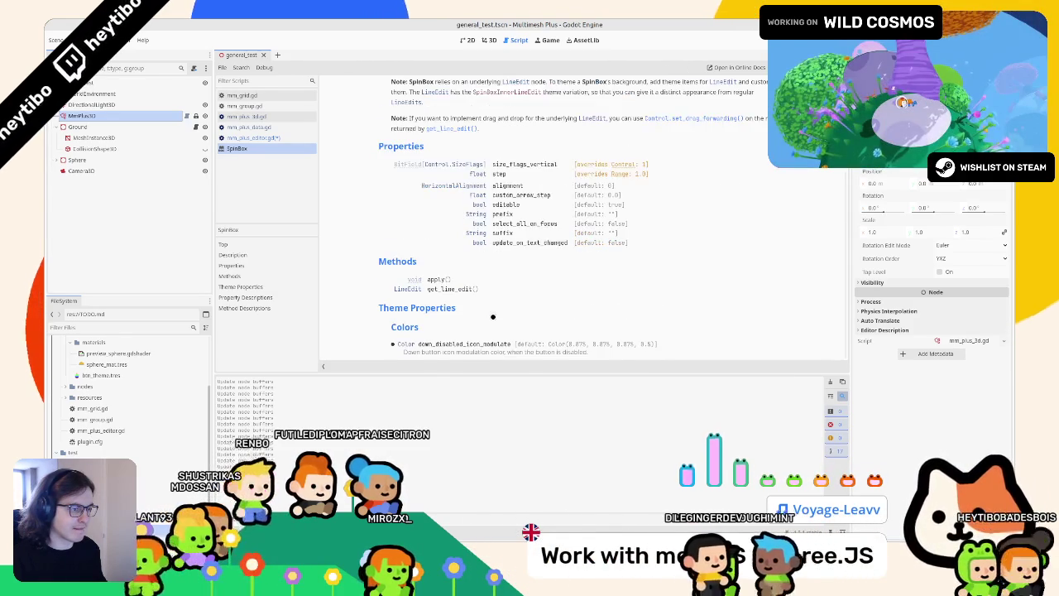
{"action": "scroll", "coordinate": [493, 317], "scroll_direction": "down", "scroll_amount": 3}
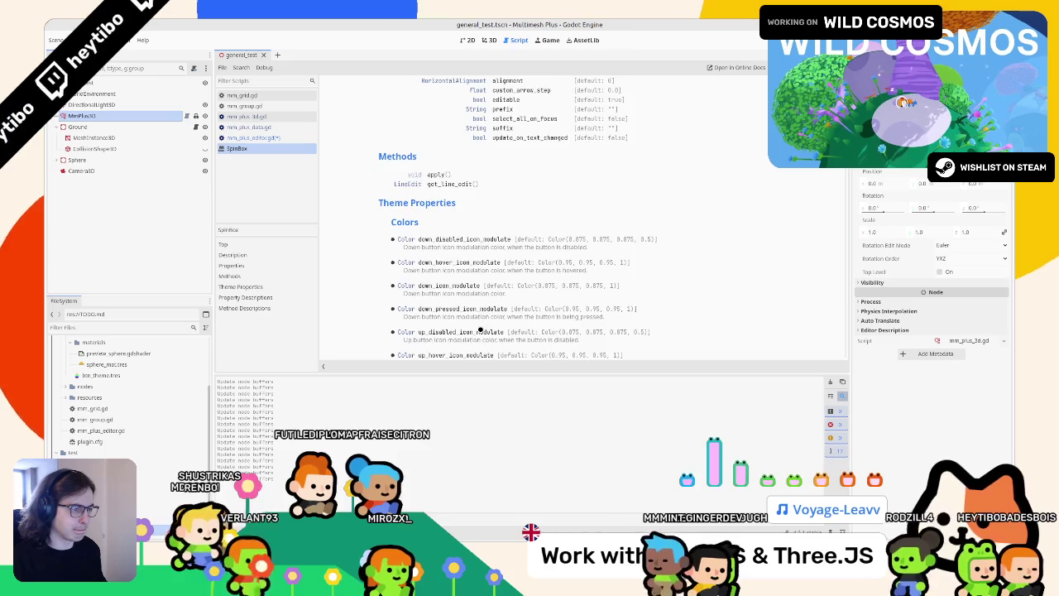
{"action": "scroll", "coordinate": [480, 330], "scroll_direction": "down", "scroll_amount": 10}
{"action": "scroll", "coordinate": [449, 298], "scroll_direction": "down", "scroll_amount": 11}
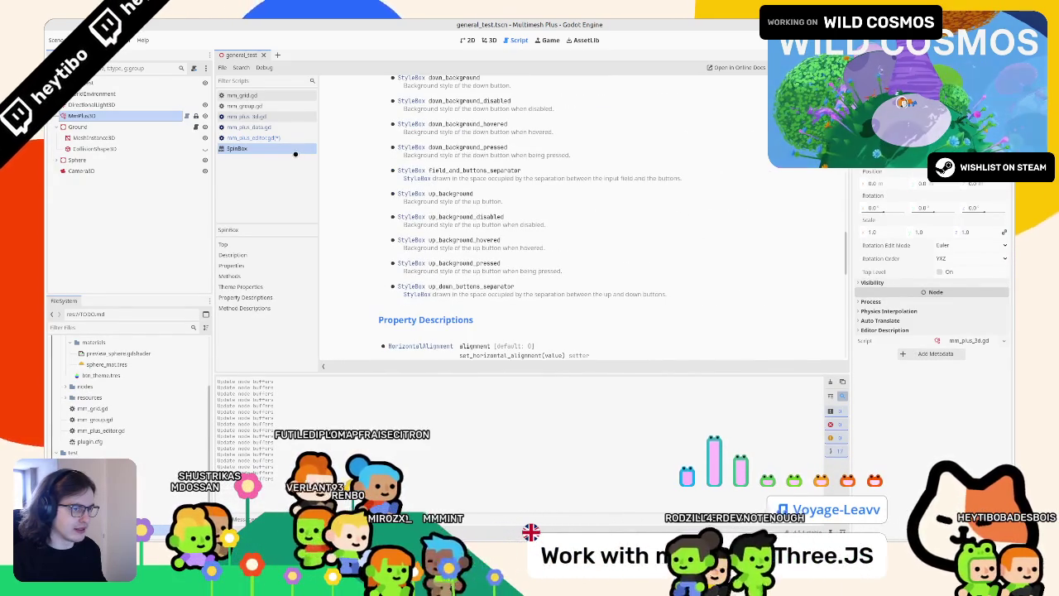
{"action": "left_click", "coordinate": [264, 138]}
{"action": "left_click", "coordinate": [483, 288]}
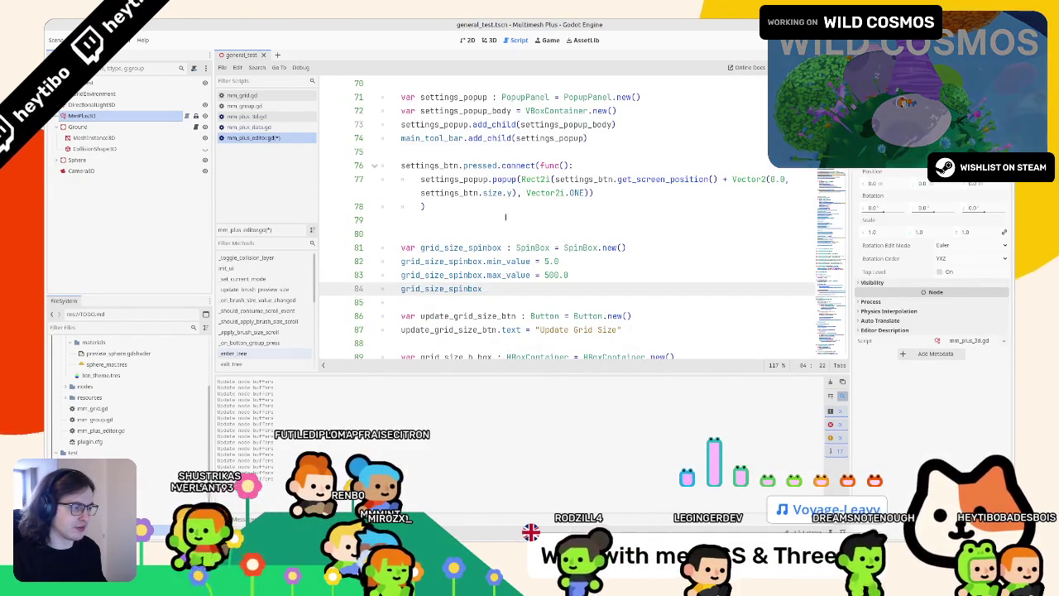
Replace the unfinished line with grid_size_spinbox.step = 1.0 and save the script
{"action": "type", "text": ".text"}
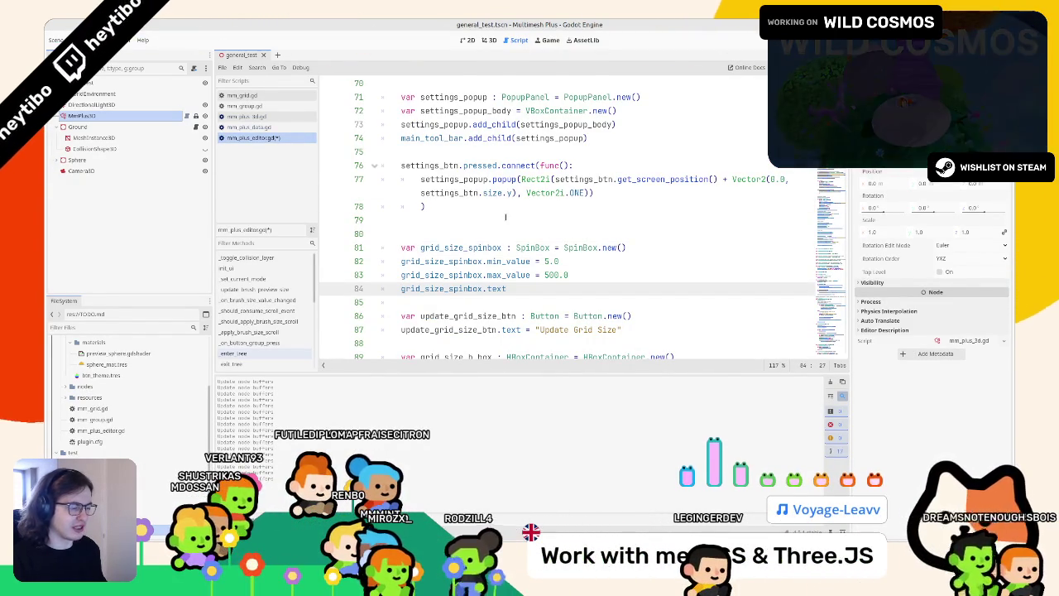
{"action": "mouse_move", "coordinate": [499, 195]}
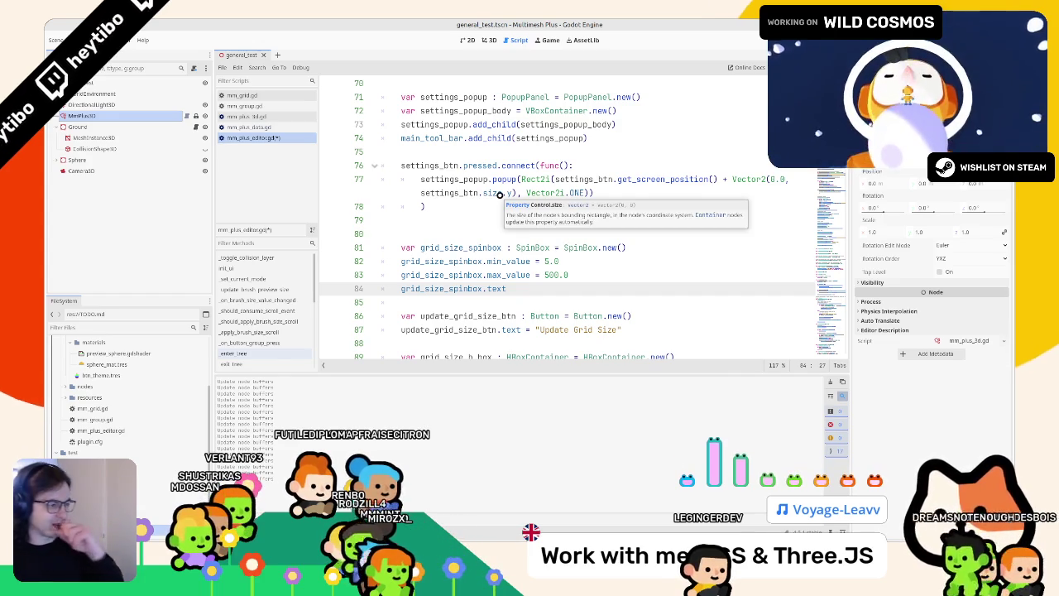
{"action": "key", "text": "BackSpace"}
{"action": "key", "text": "BackSpace"}
{"action": "key", "text": "BackSpace"}
{"action": "key", "text": "Up"}
{"action": "key", "text": "Up"}
{"action": "key", "text": "Up"}
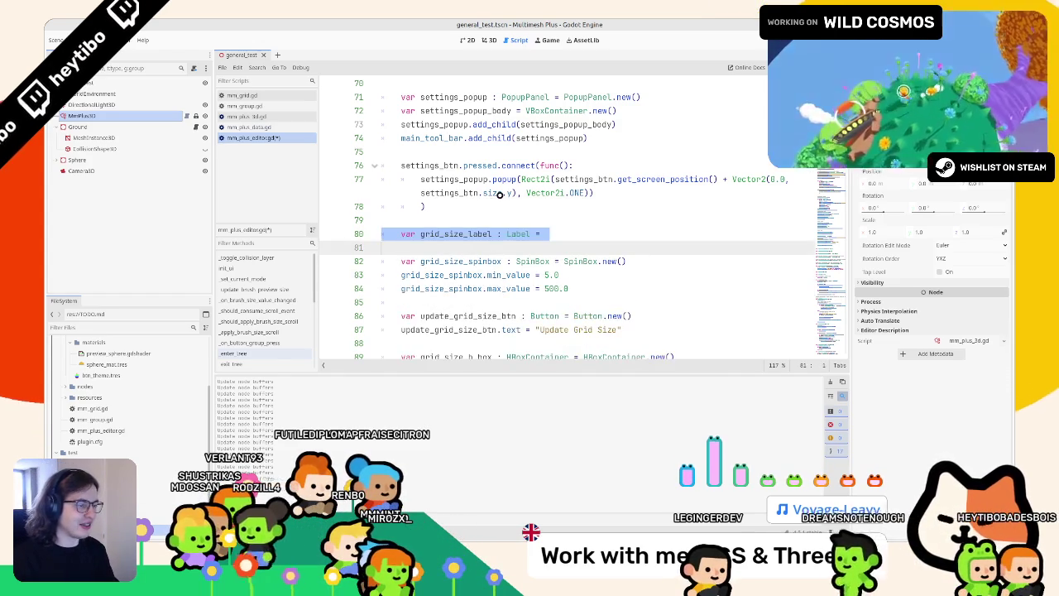
{"action": "key", "text": "Down"}
{"action": "key", "text": "Down"}
{"action": "key", "text": "Down"}
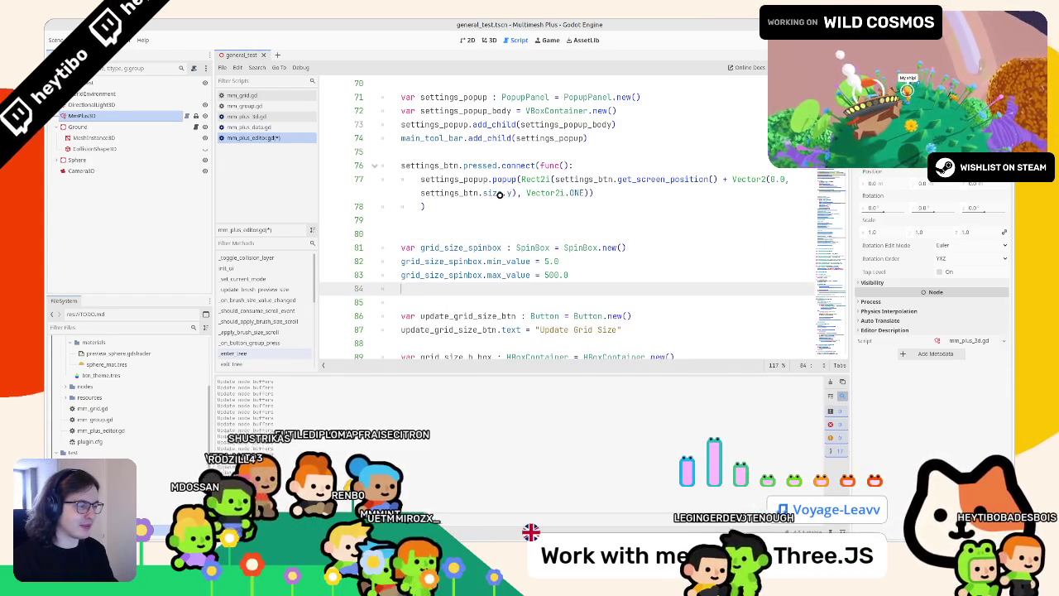
{"action": "key", "text": "Up"}
{"action": "key", "text": "End"}
{"action": "key", "text": "Return"}
{"action": "type", "text": "grid"}
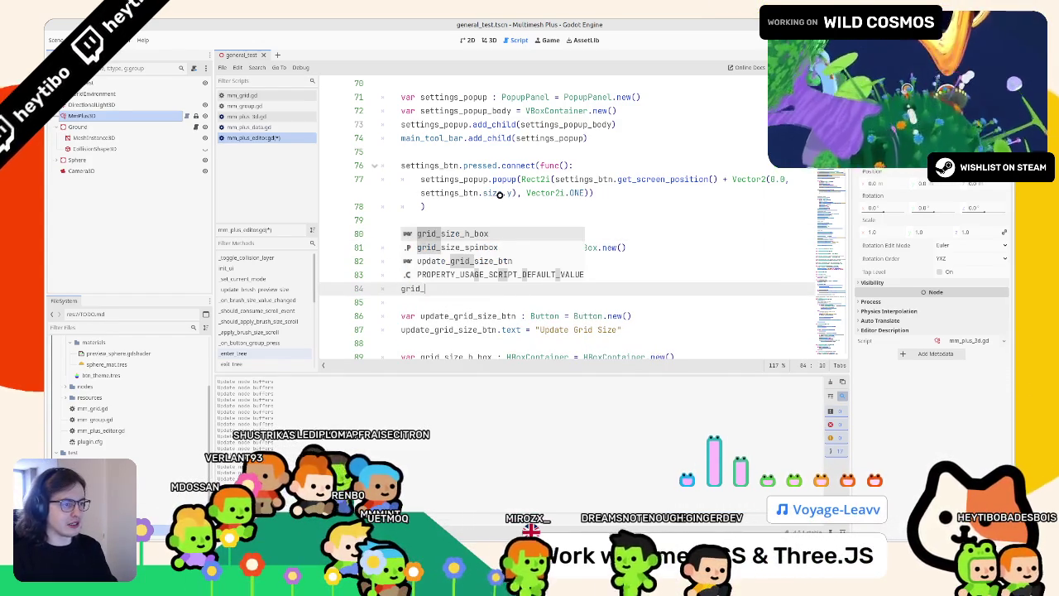
{"action": "key", "text": "Return"}
{"action": "type", "text": ".s"}
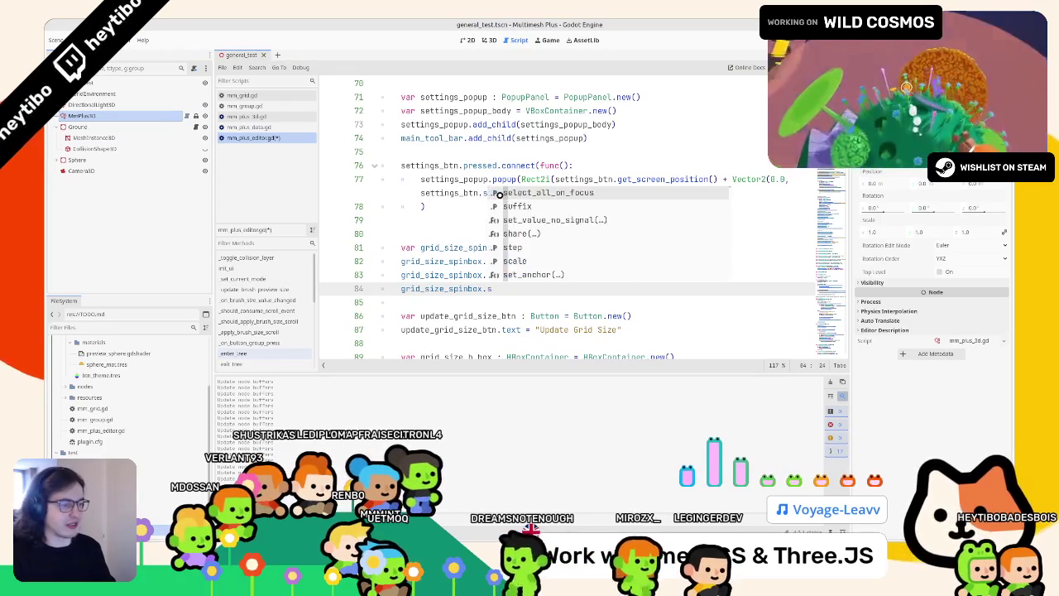
{"action": "type", "text": "tep = 1"}
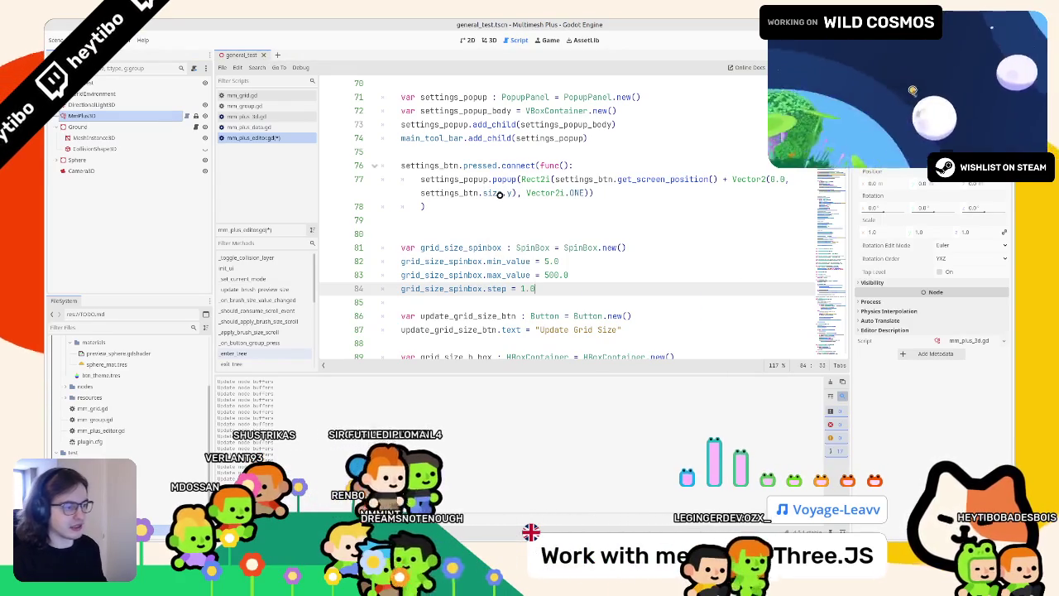
{"action": "type", "text": ".0"}
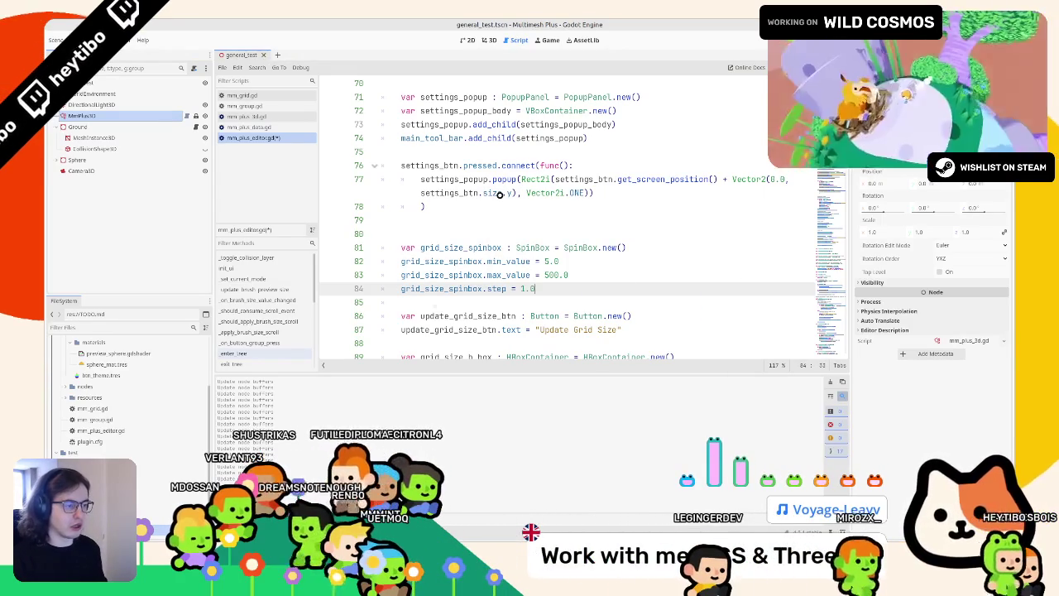
{"action": "key", "text": "ctrl+s"}
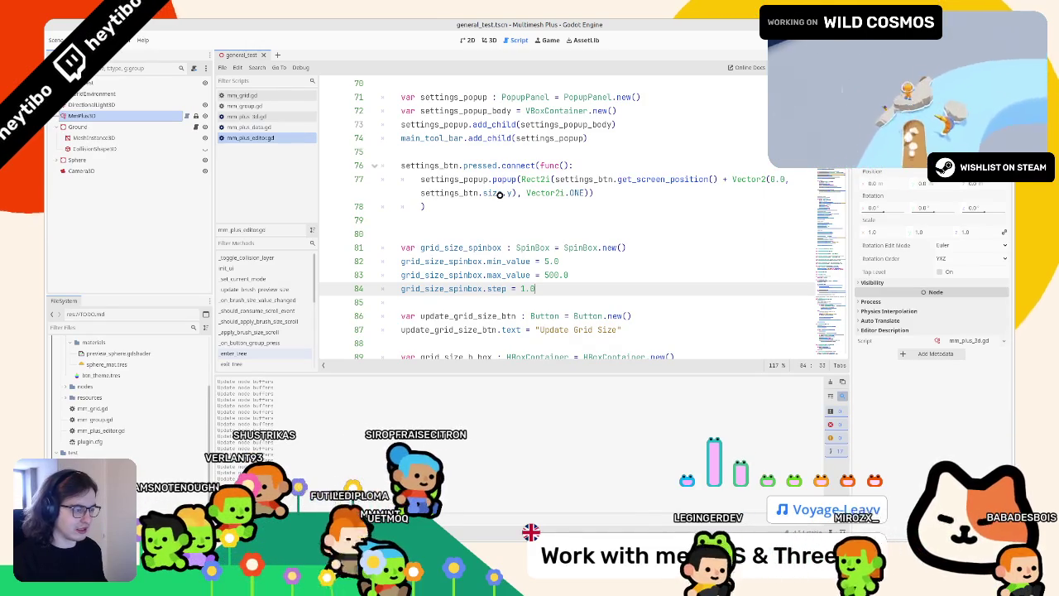
Try changing the step value to 5, then revert it to 1.0
{"action": "type", "text": "4850"}
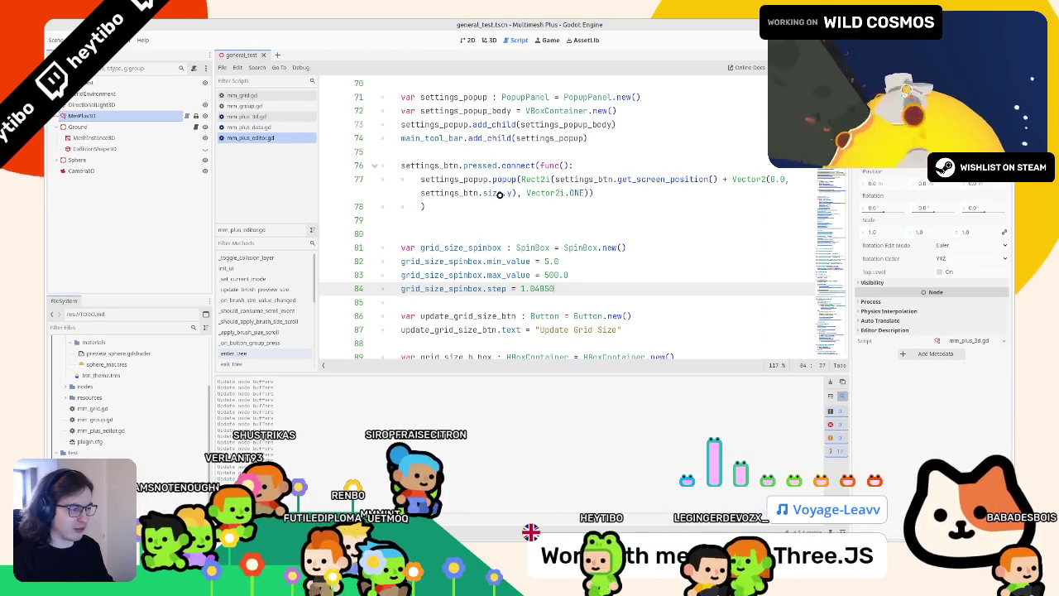
{"action": "key", "text": "BackSpace"}
{"action": "key", "text": "BackSpace"}
{"action": "key", "text": "BackSpace"}
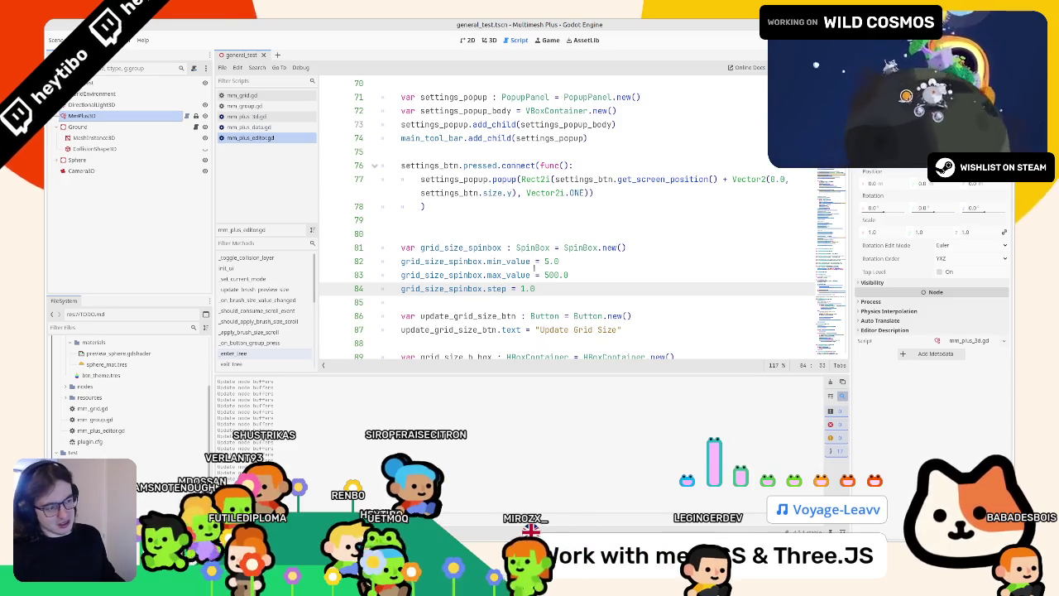
{"action": "left_click", "coordinate": [521, 288]}
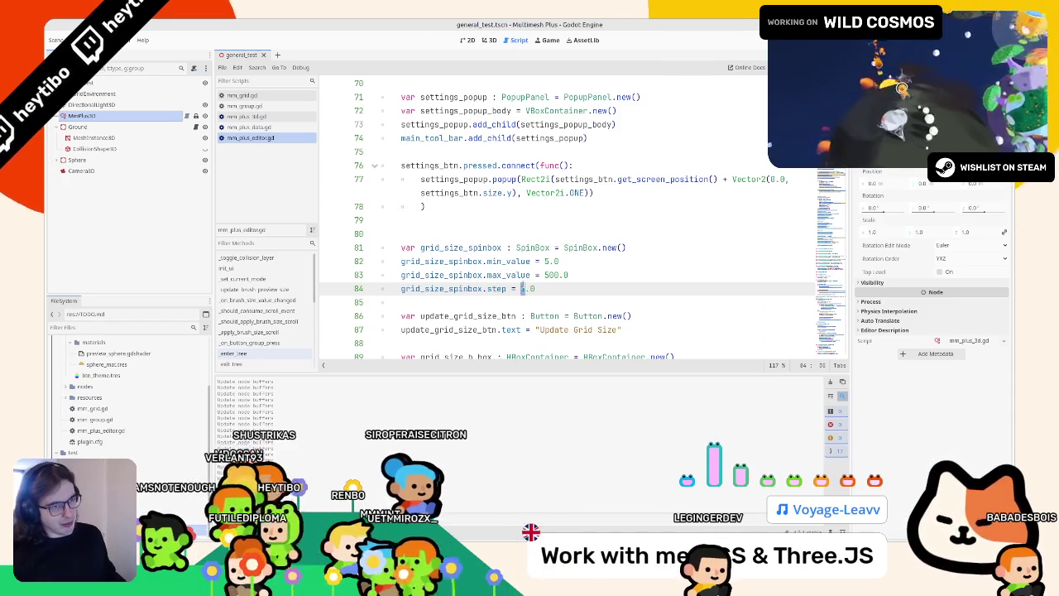
{"action": "key", "text": "Right"}
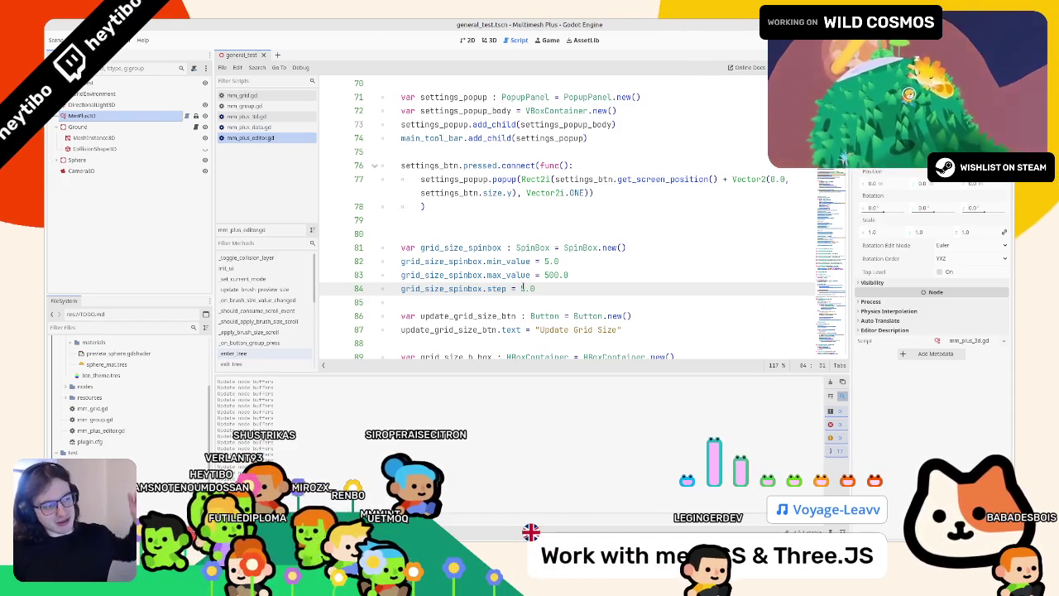
{"action": "key", "text": "BackSpace"}
{"action": "type", "text": "5"}
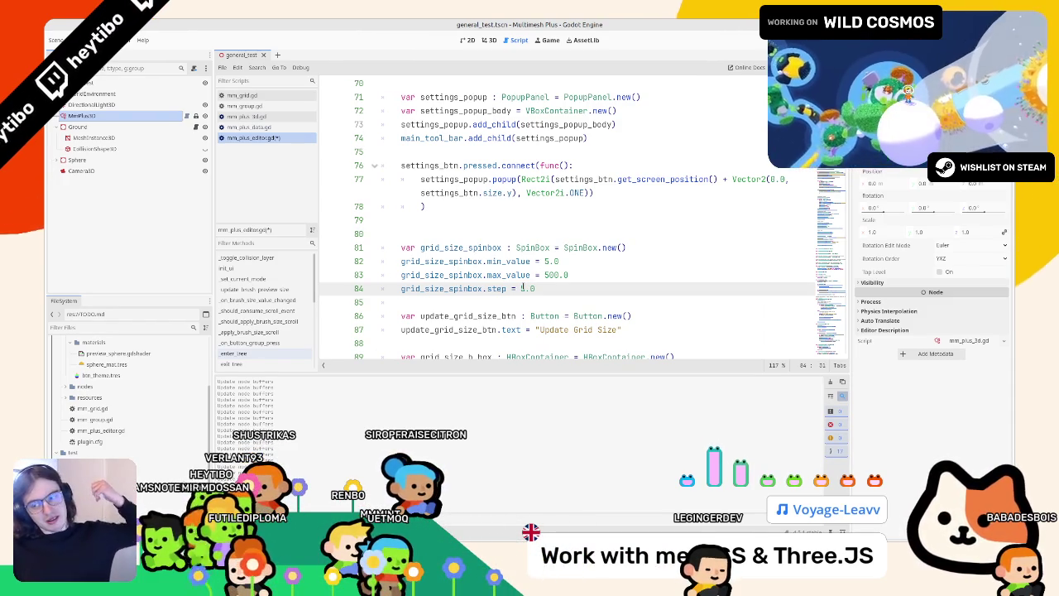
{"action": "key", "text": "ctrl+z"}
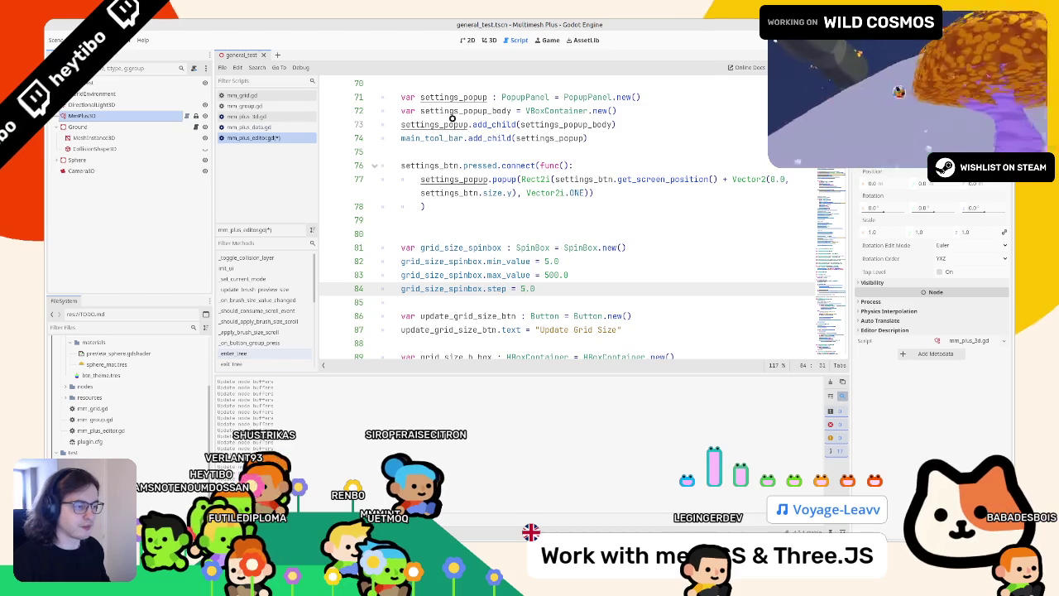
Glance at mm_plus_data.gd and mm_group.gd, then insert a blank line above the spinbox code
{"action": "left_click", "coordinate": [551, 248]}
{"action": "key", "text": "Up"}
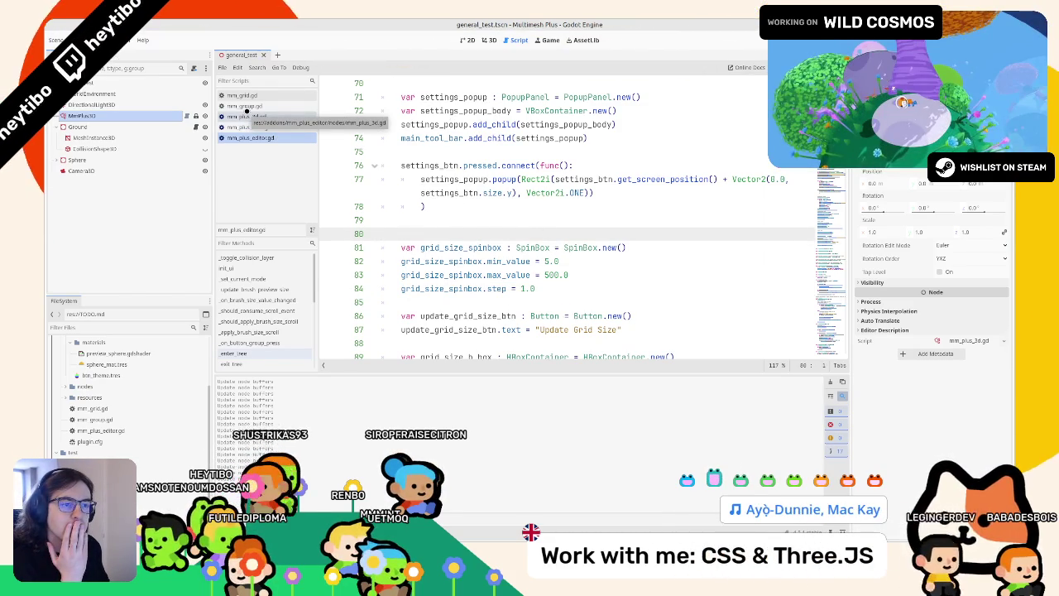
{"action": "left_click", "coordinate": [257, 127]}
{"action": "left_click", "coordinate": [259, 106]}
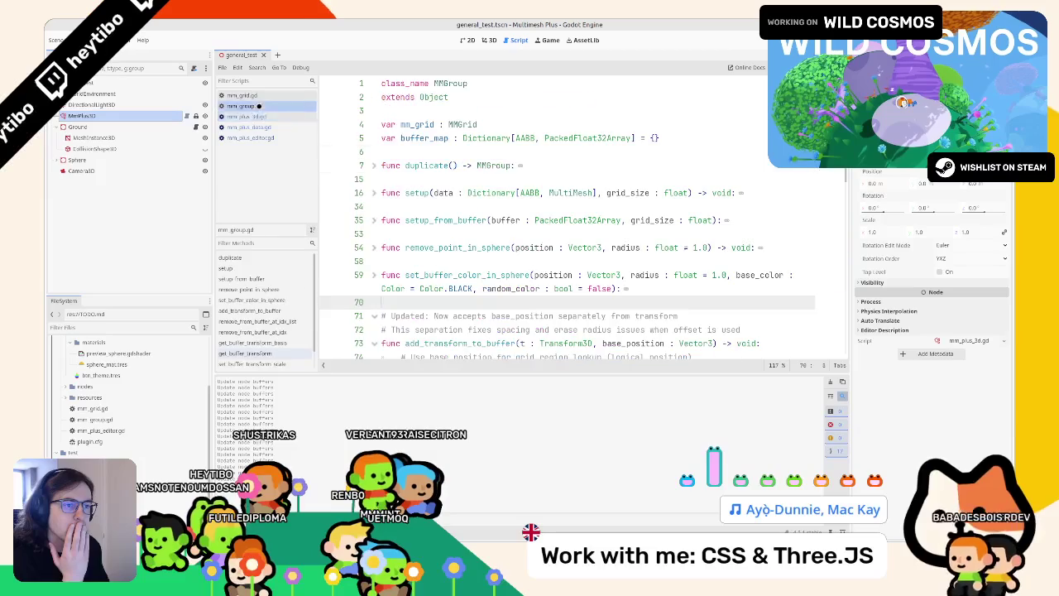
{"action": "left_click", "coordinate": [261, 138]}
{"action": "left_click", "coordinate": [633, 281]}
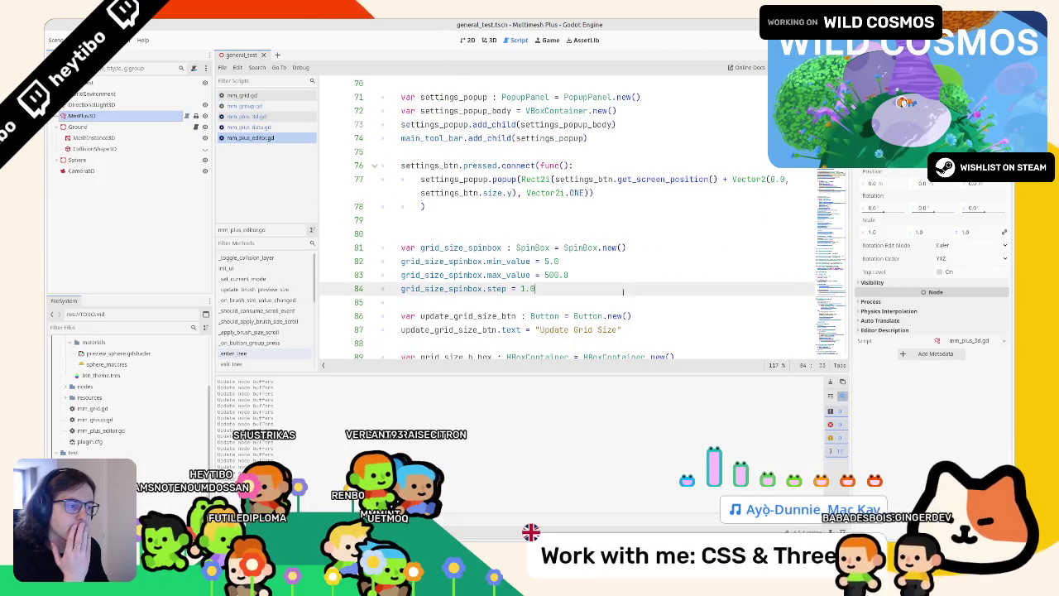
{"action": "left_click", "coordinate": [579, 233]}
{"action": "left_click", "coordinate": [553, 218]}
{"action": "key", "text": "Return"}
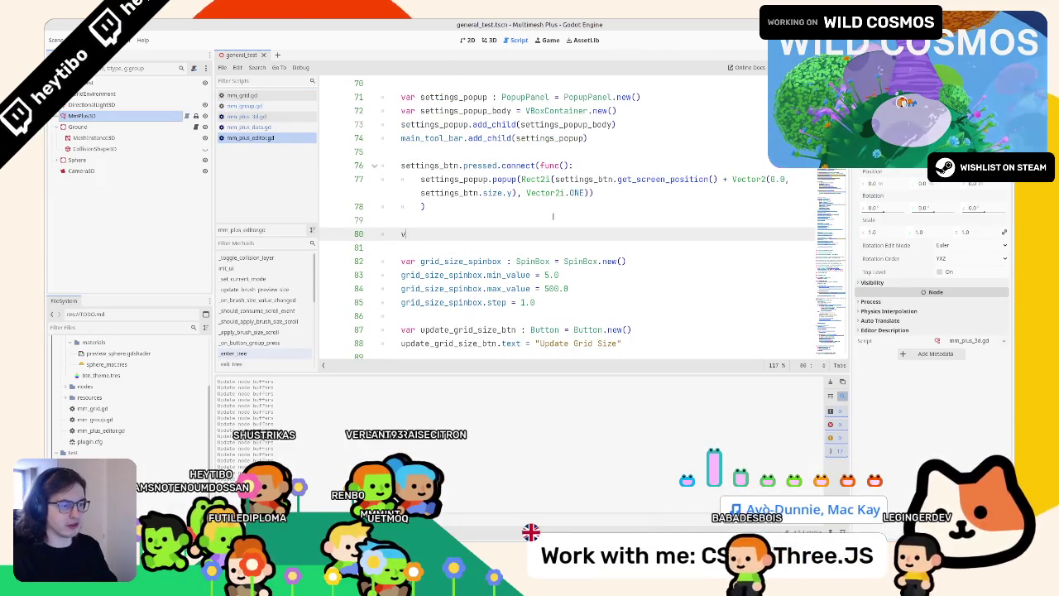
Declare grid_size_label as Label.new() with its text set to "Grid Size: "
{"action": "type", "text": "var grid_size_label"}
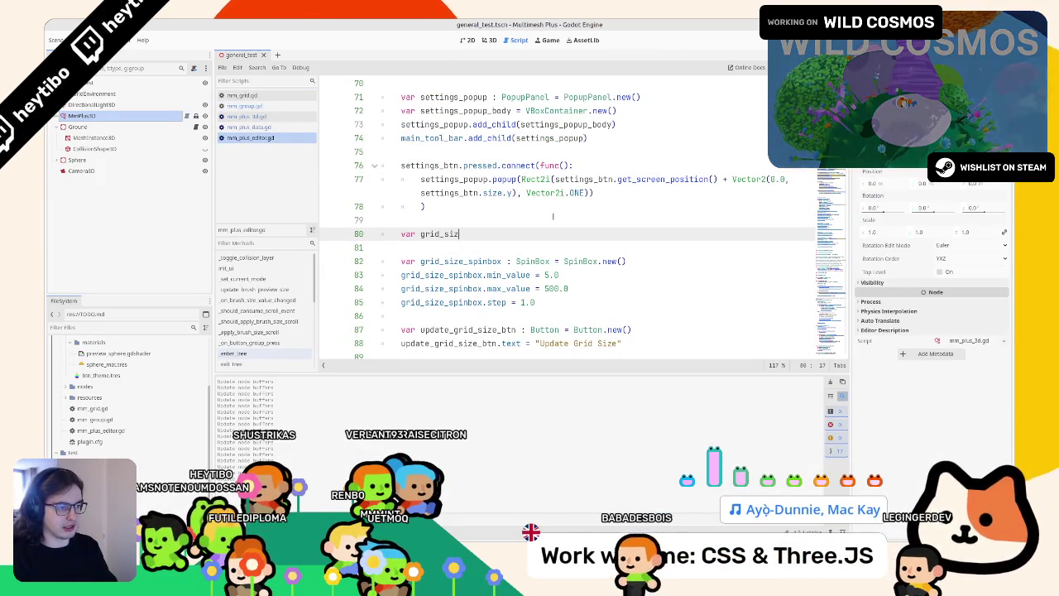
{"action": "type", "text": " : Label = grid"}
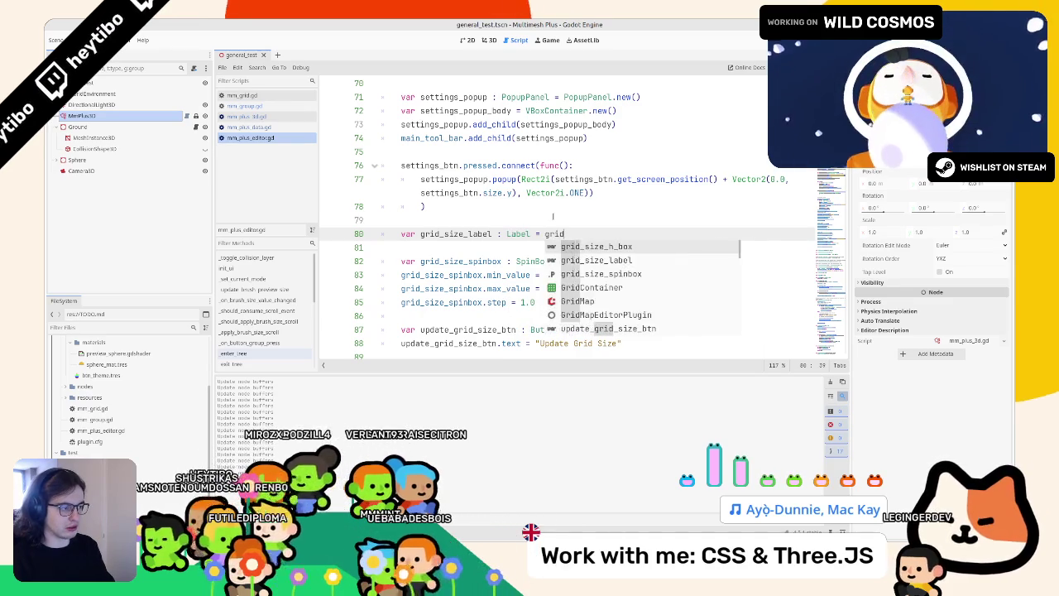
{"action": "key", "text": "BackSpace"}
{"action": "key", "text": "BackSpace"}
{"action": "key", "text": "BackSpace"}
{"action": "key", "text": "BackSpace"}
{"action": "type", "text": "Label"}
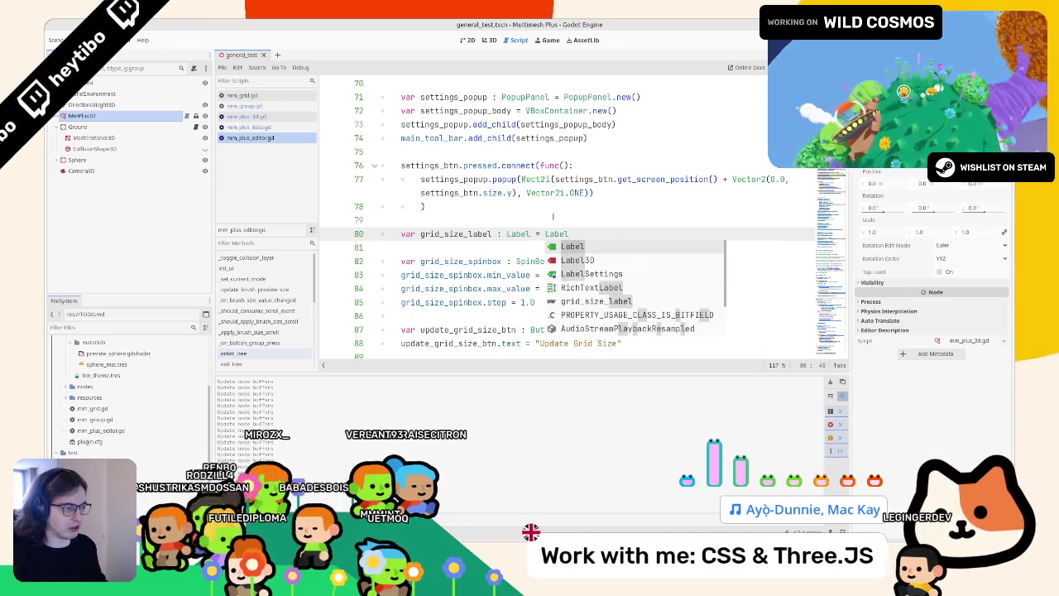
{"action": "type", "text": ".new"}
{"action": "key", "text": "Return"}
{"action": "key", "text": "Return"}
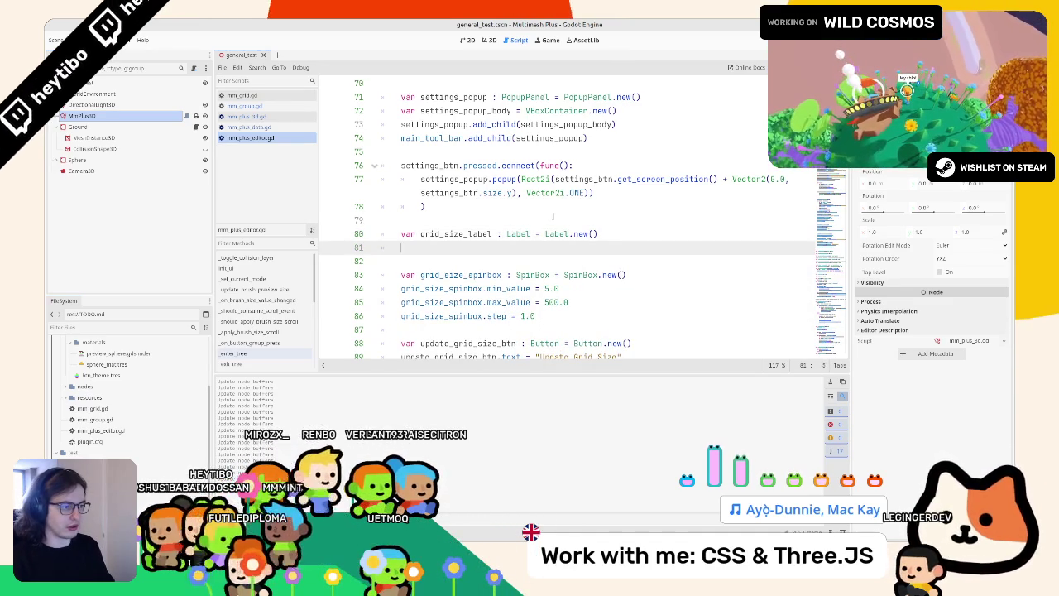
{"action": "type", "text": "g"}
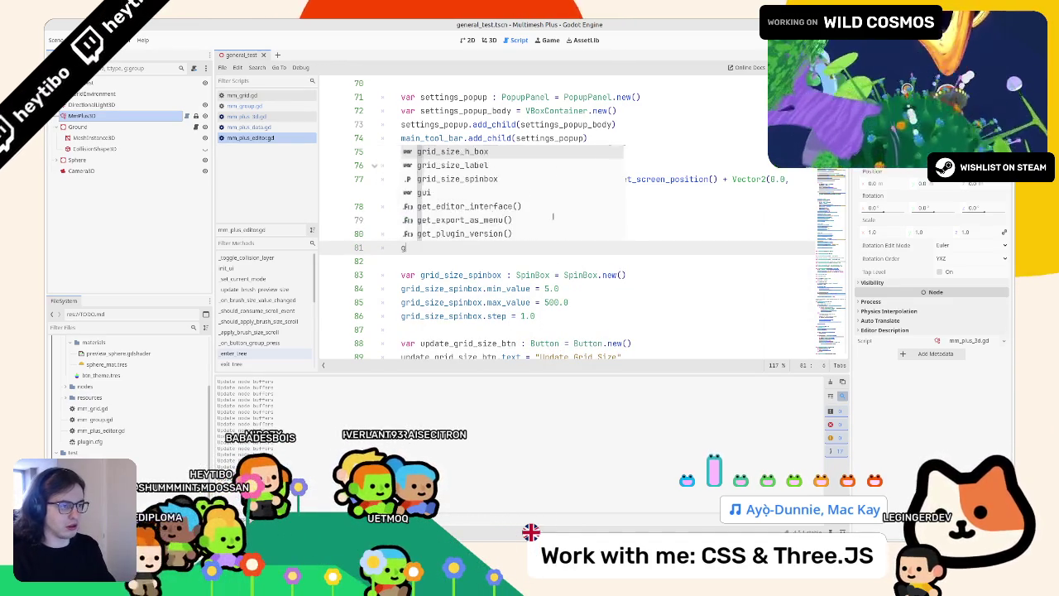
{"action": "type", "text": "rid_size_l"}
{"action": "key", "text": "Return"}
{"action": "type", "text": "te"}
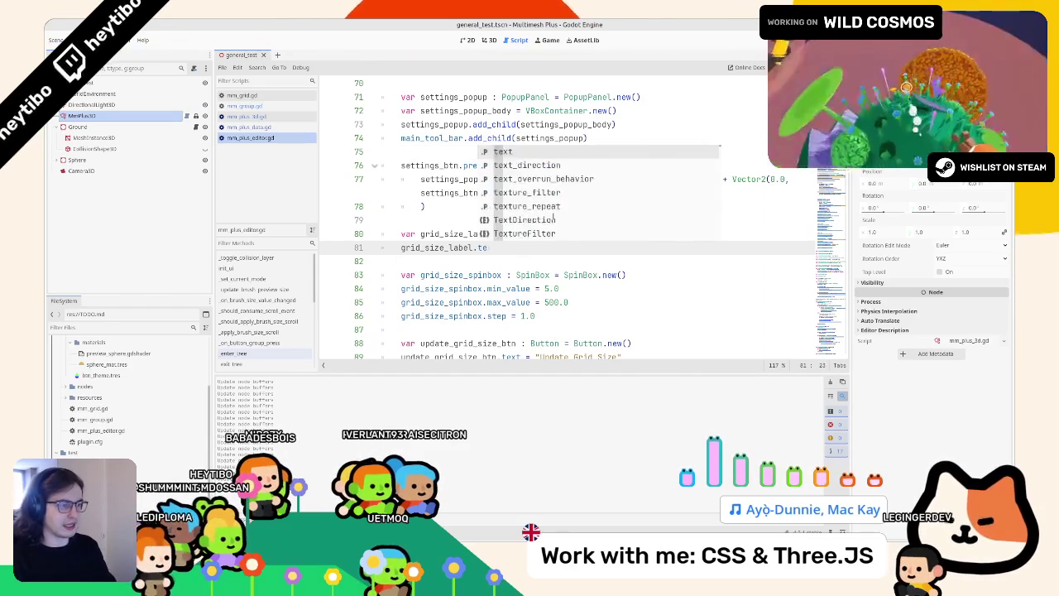
{"action": "type", "text": "xt = \"Grid Size:"}
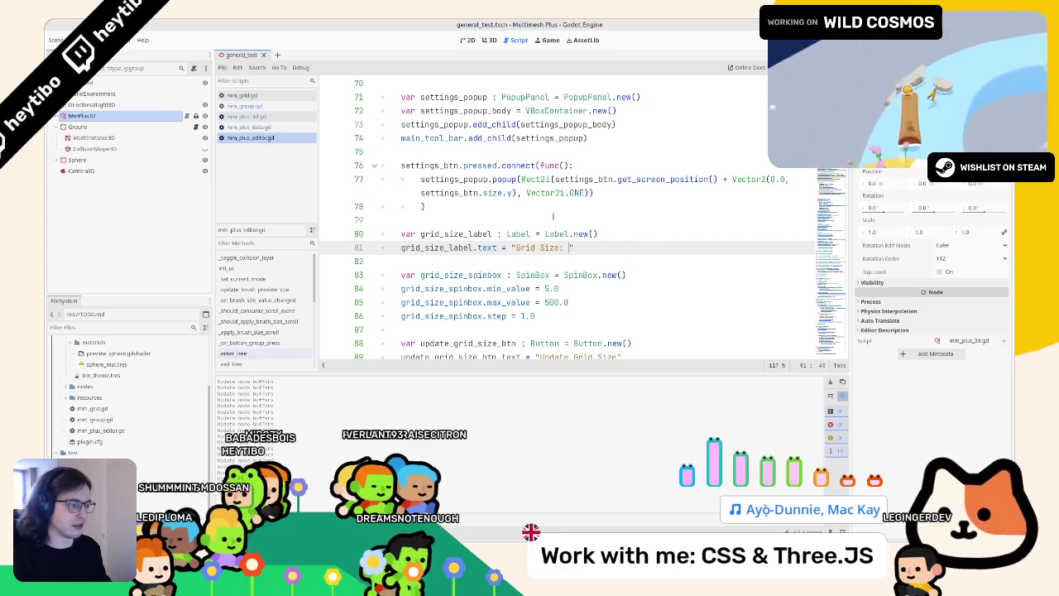
{"action": "scroll", "coordinate": [553, 217], "scroll_direction": "down", "scroll_amount": 2}
{"action": "left_click", "coordinate": [447, 152]}
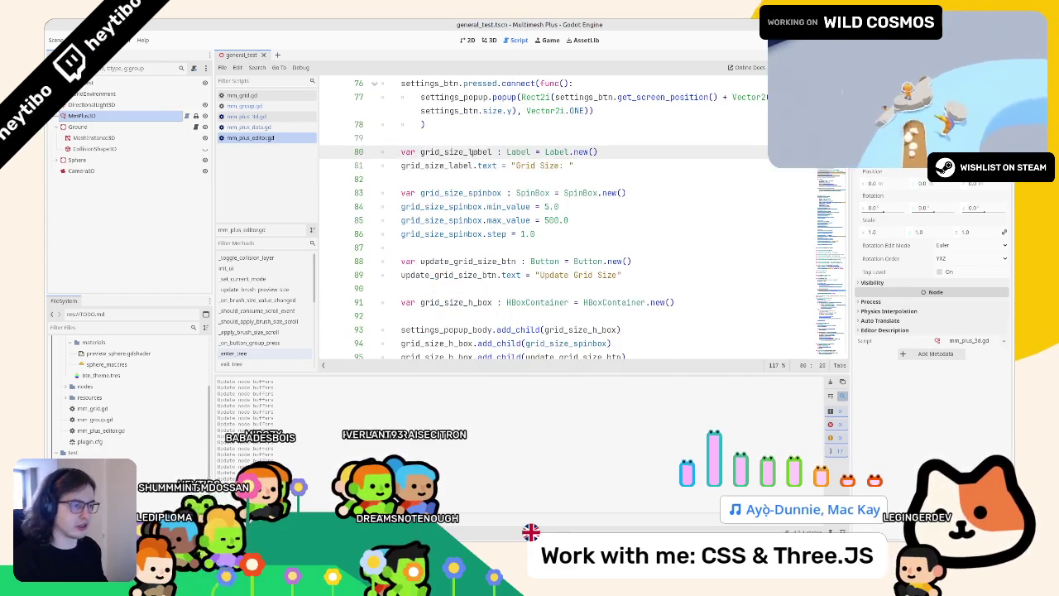
Duplicate the spinbox add_child line and change its argument to grid_size_label
{"action": "scroll", "coordinate": [470, 221], "scroll_direction": "down", "scroll_amount": 4}
{"action": "left_click", "coordinate": [612, 161]}
{"action": "key", "text": "ctrl+shift+d"}
{"action": "scroll", "coordinate": [553, 317], "scroll_direction": "up", "scroll_amount": 3}
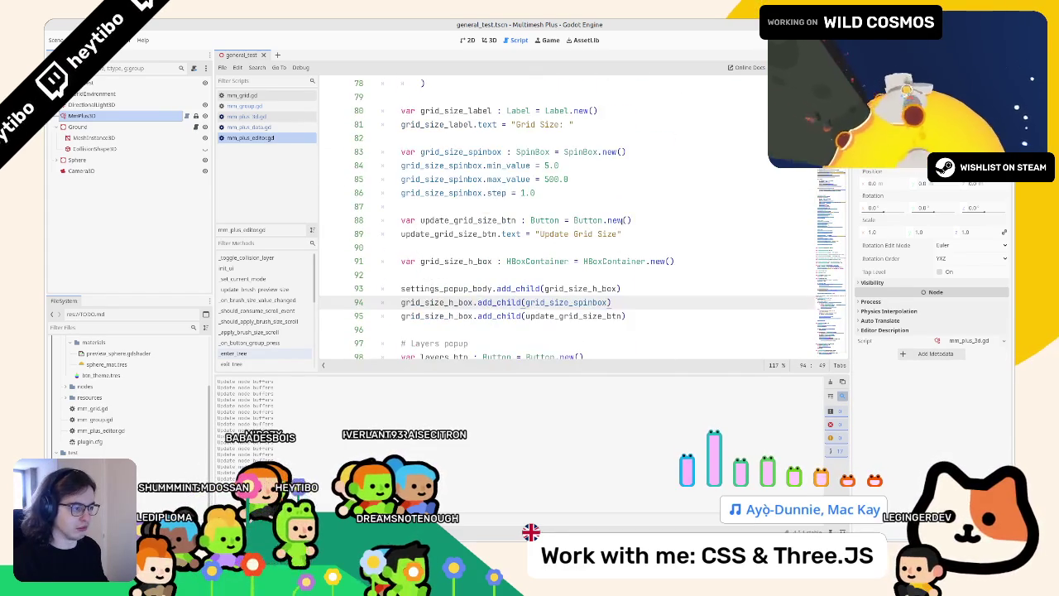
{"action": "double_click", "coordinate": [553, 302]}
{"action": "type", "text": "grid_size_h_box.add_child(grid_"}
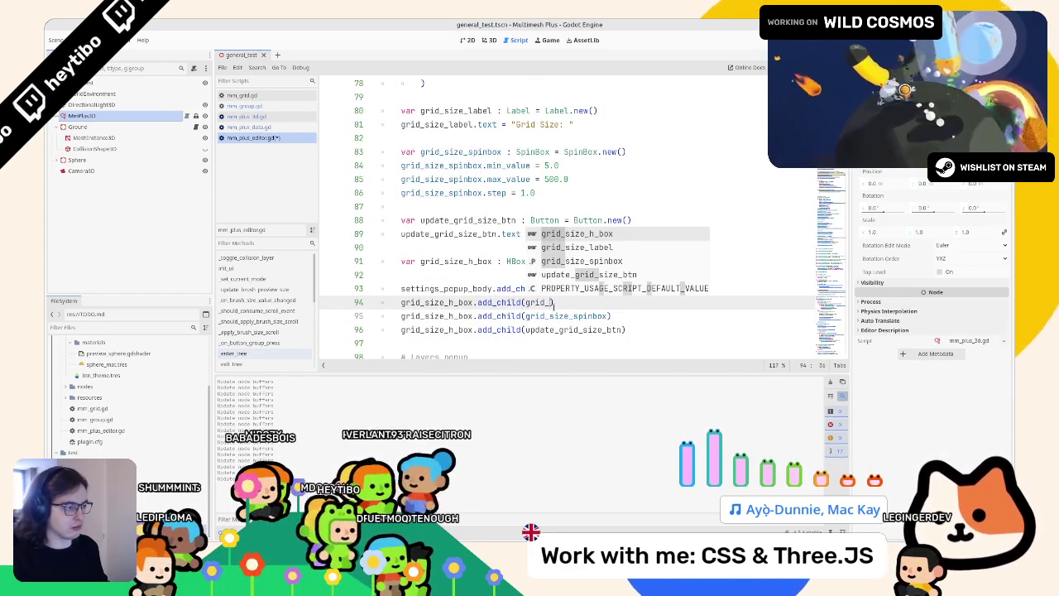
{"action": "key", "text": "Return"}
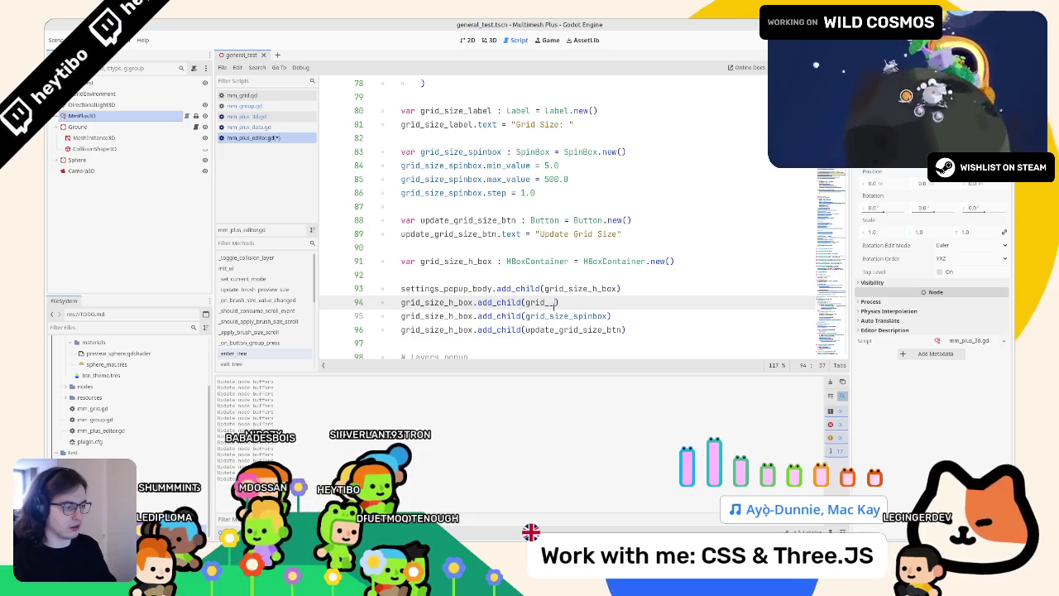
{"action": "left_click", "coordinate": [550, 262]}
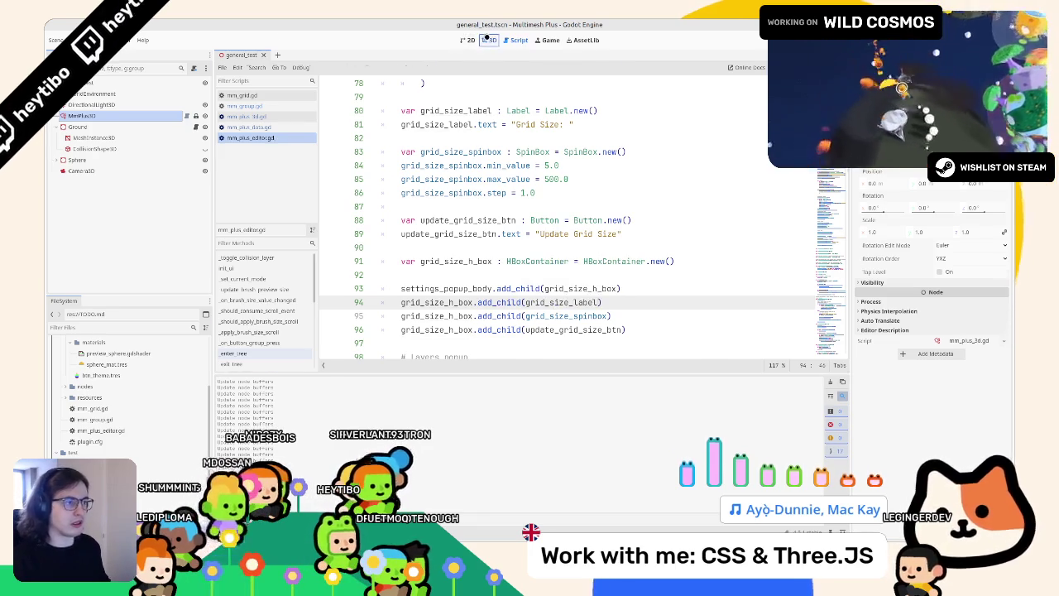
{"action": "left_click", "coordinate": [488, 40]}
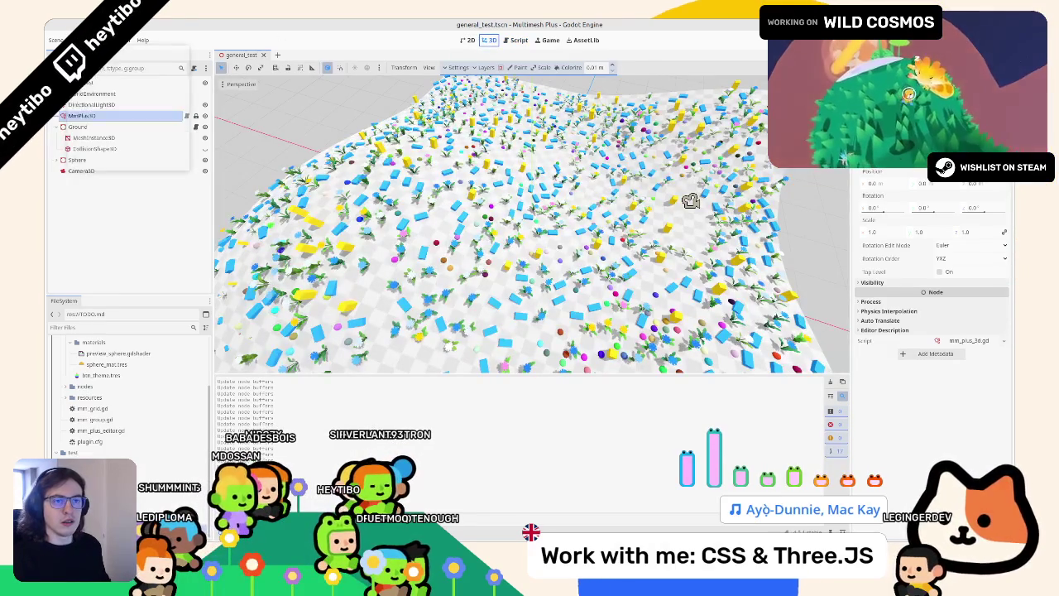
{"action": "key", "text": "ctrl+shift+f"}
{"action": "key", "text": "Escape"}
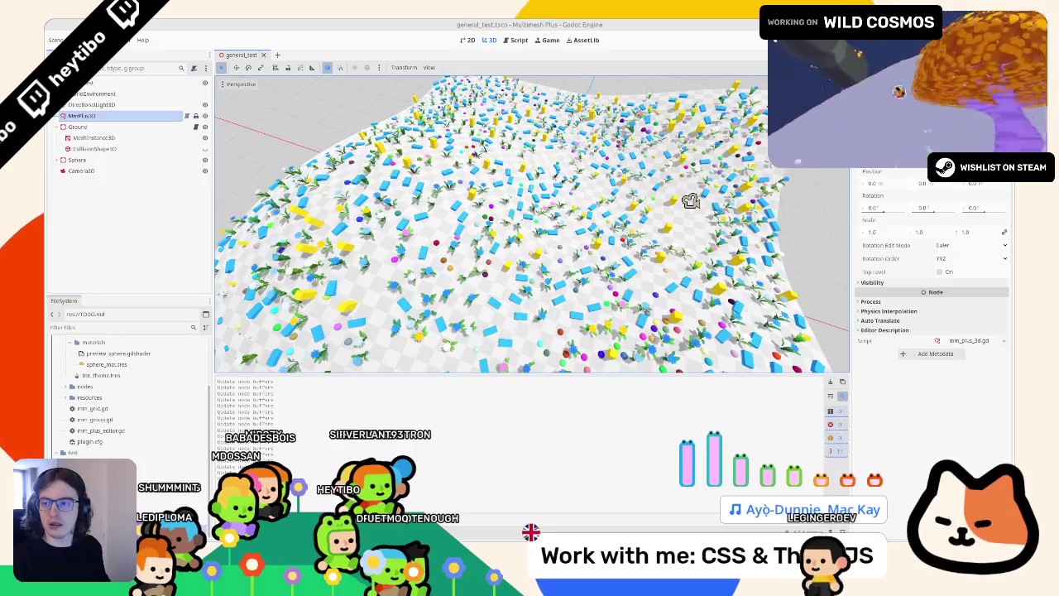
{"action": "left_click", "coordinate": [73, 106]}
{"action": "left_click", "coordinate": [79, 116]}
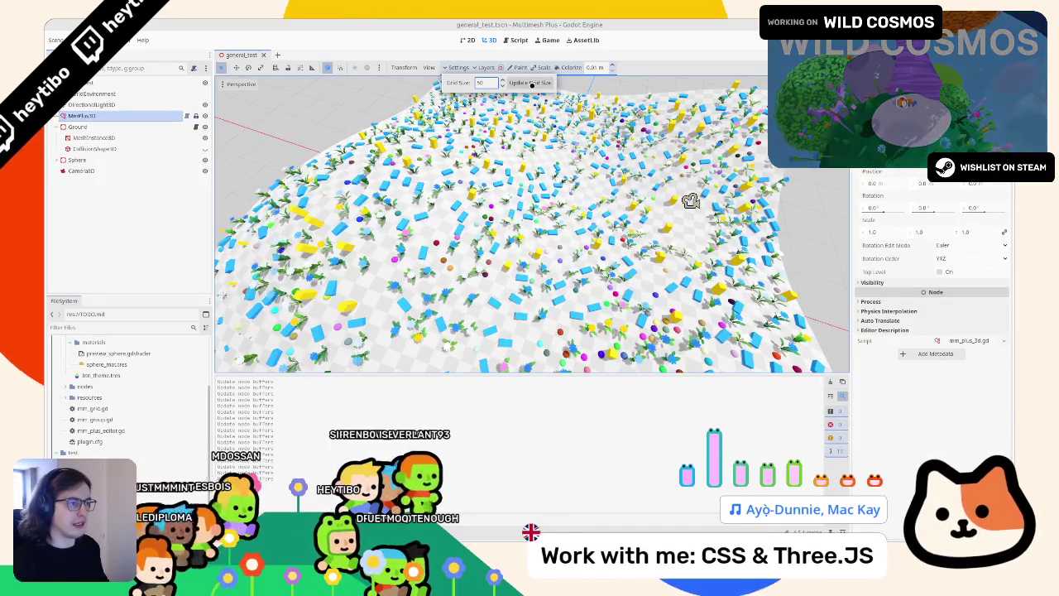
{"action": "key", "text": "ctrl+F3"}
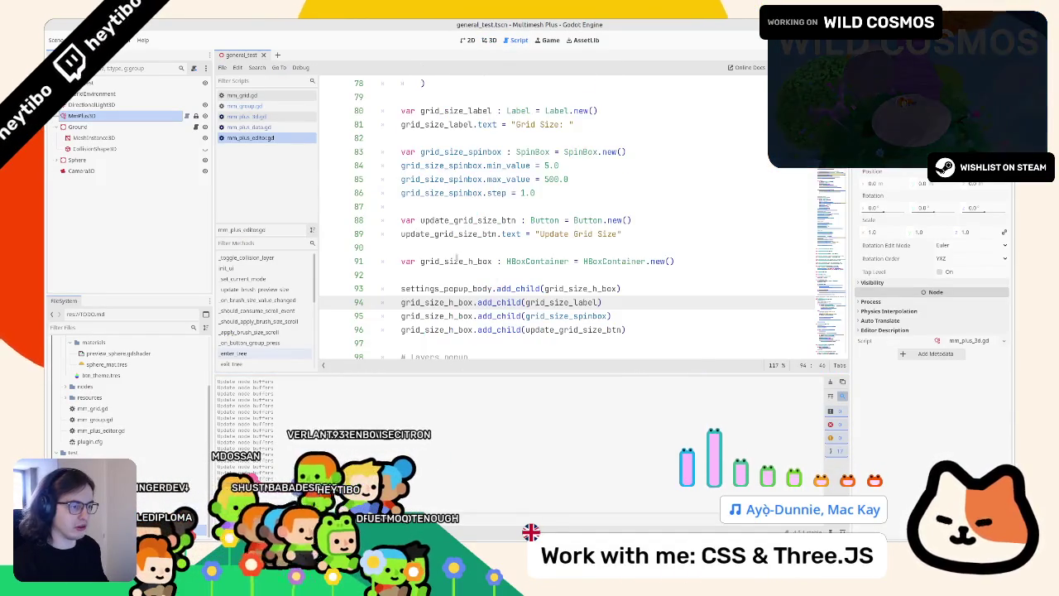
Locate the _load_selected_node_data function by searching the script for 'load_'
{"action": "scroll", "coordinate": [718, 212], "scroll_direction": "up", "scroll_amount": 3}
{"action": "scroll", "coordinate": [538, 220], "scroll_direction": "up", "scroll_amount": 20}
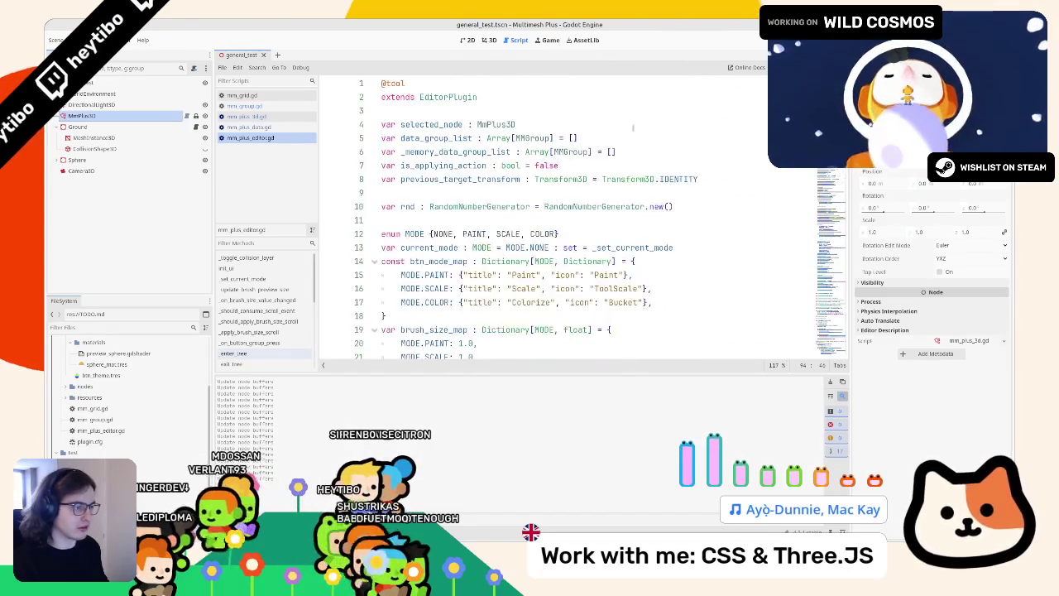
{"action": "scroll", "coordinate": [413, 263], "scroll_direction": "down", "scroll_amount": 12}
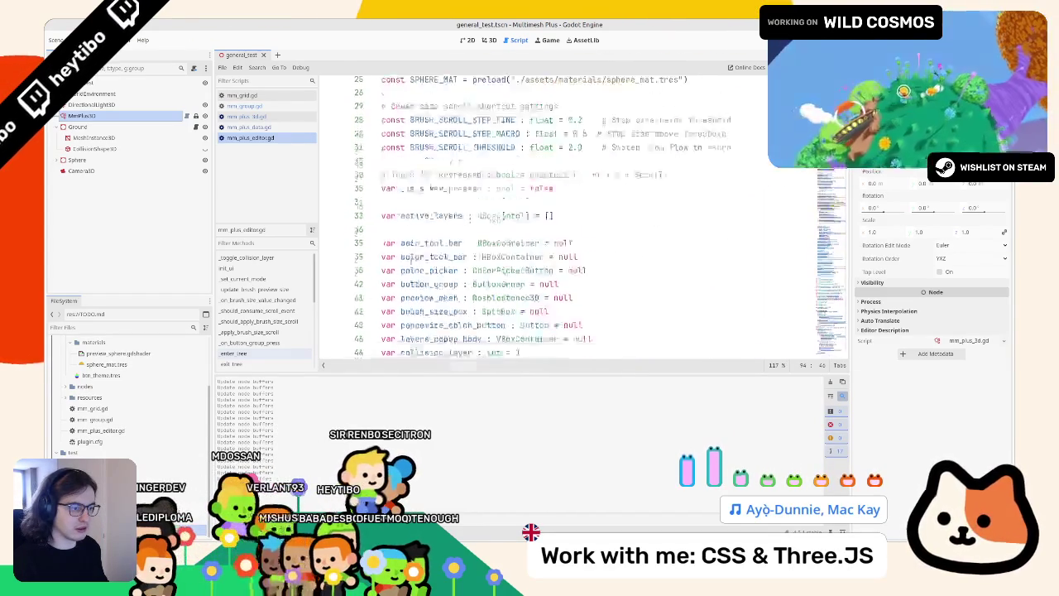
{"action": "double_click", "coordinate": [421, 243]}
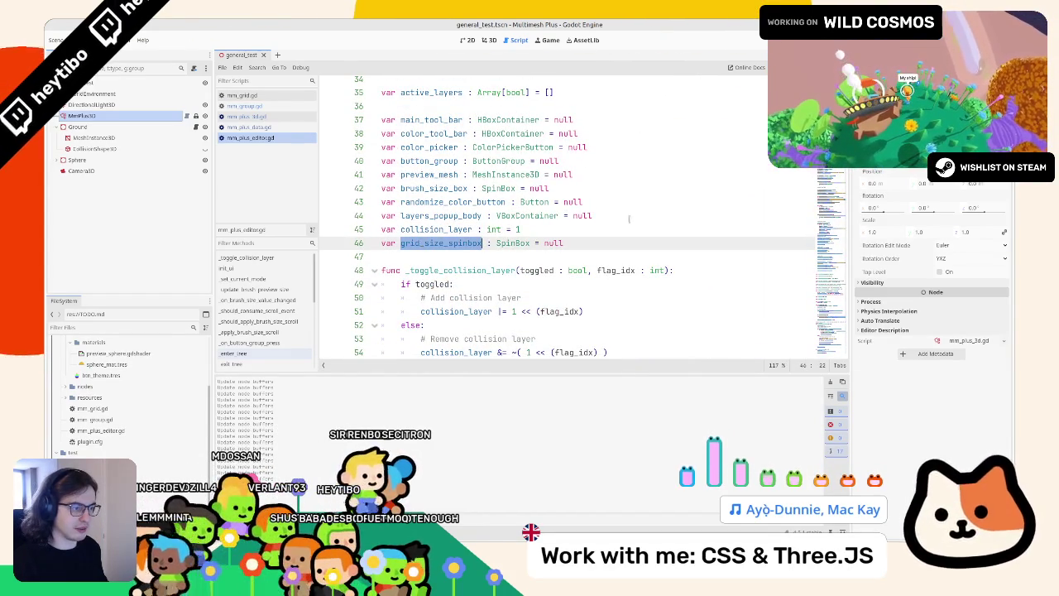
{"action": "left_click", "coordinate": [831, 273]}
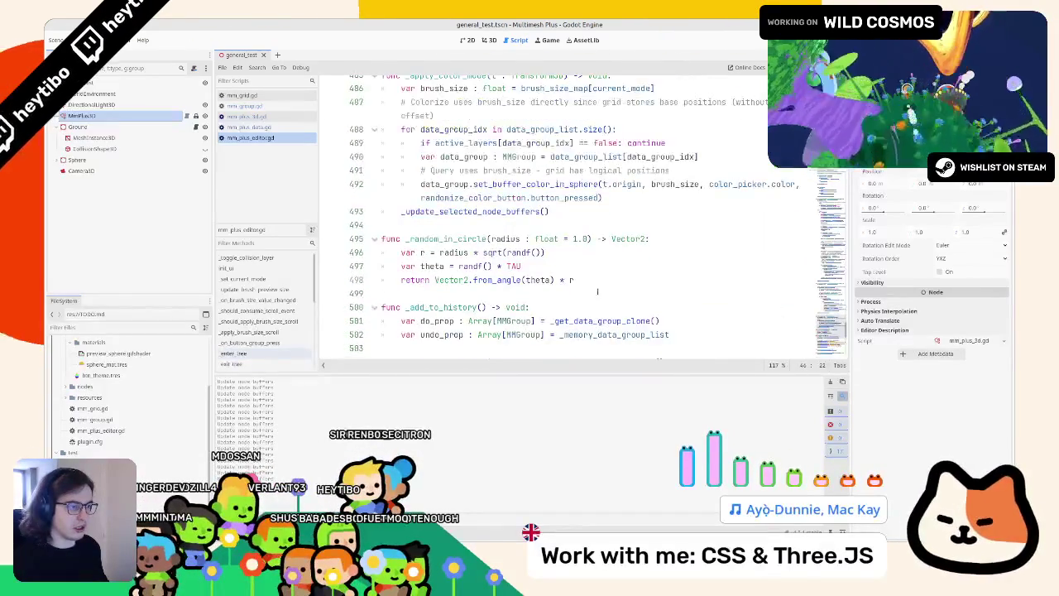
{"action": "left_click", "coordinate": [596, 282]}
{"action": "key", "text": "ctrl+f"}
{"action": "type", "text": "load_"}
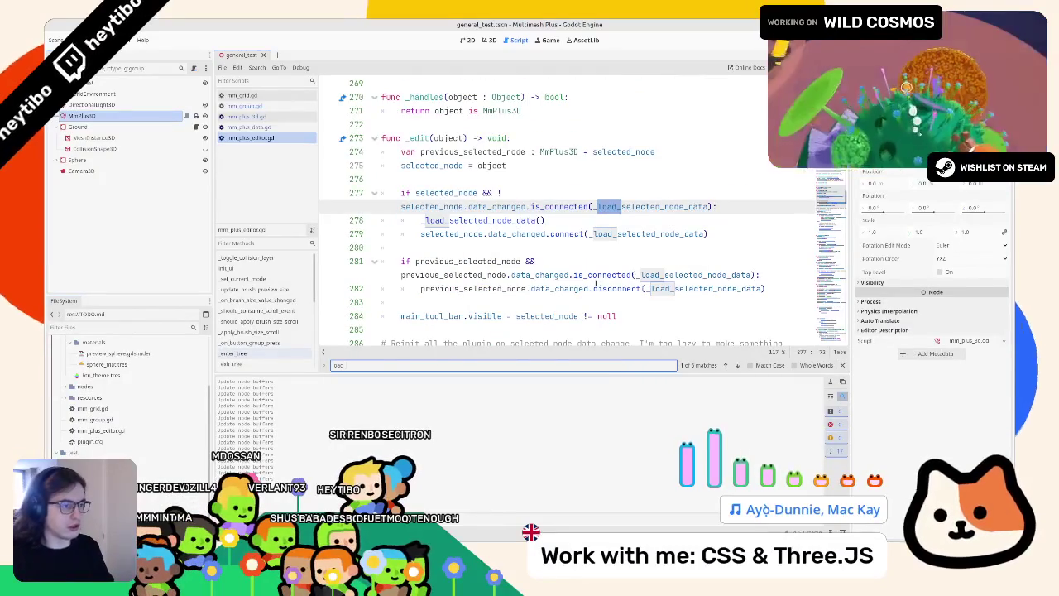
{"action": "key", "text": "Escape"}
{"action": "left_click", "coordinate": [497, 220], "text": "ctrl"}
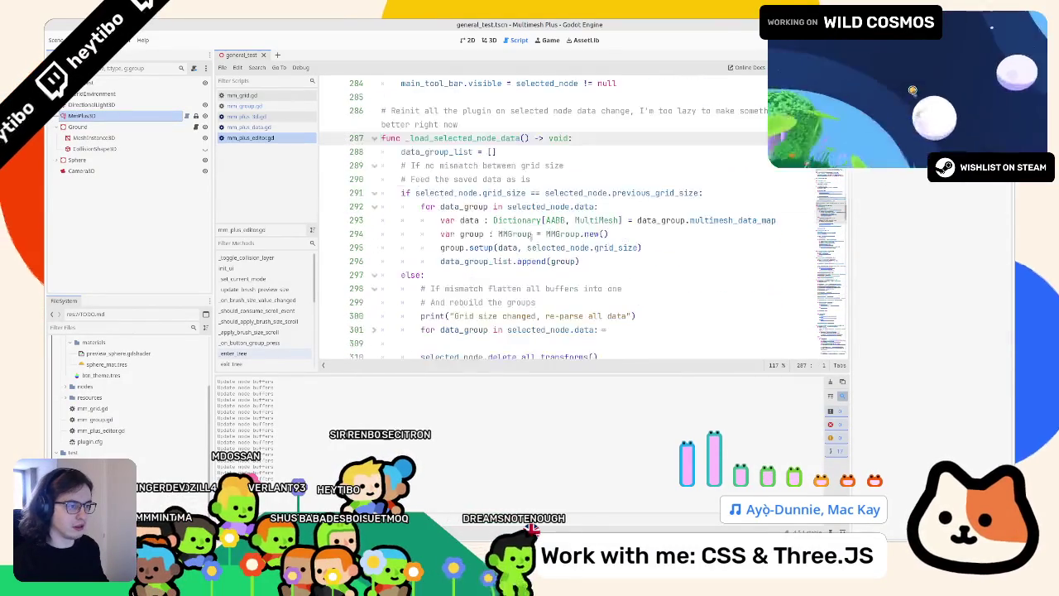
Add a first line in _load_selected_node_data reading grid_size_spinbox.value =
{"action": "left_click", "coordinate": [617, 139]}
{"action": "key", "text": "Return"}
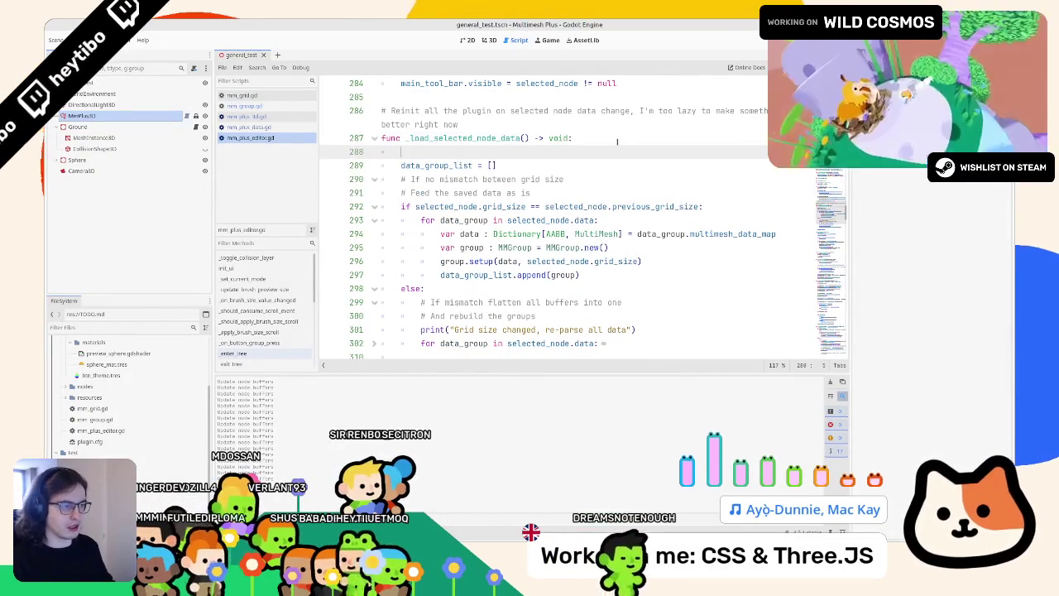
{"action": "type", "text": "grid_size_spinbox.texture_filter"}
{"action": "key", "text": "BackSpace"}
{"action": "key", "text": "BackSpace"}
{"action": "key", "text": "BackSpace"}
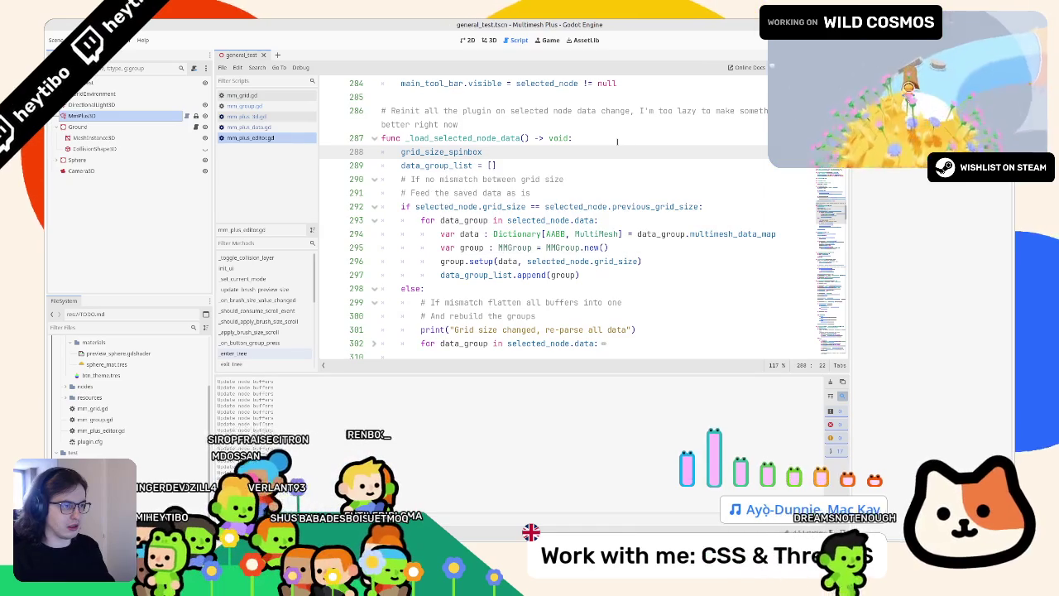
{"action": "type", "text": "value ="}
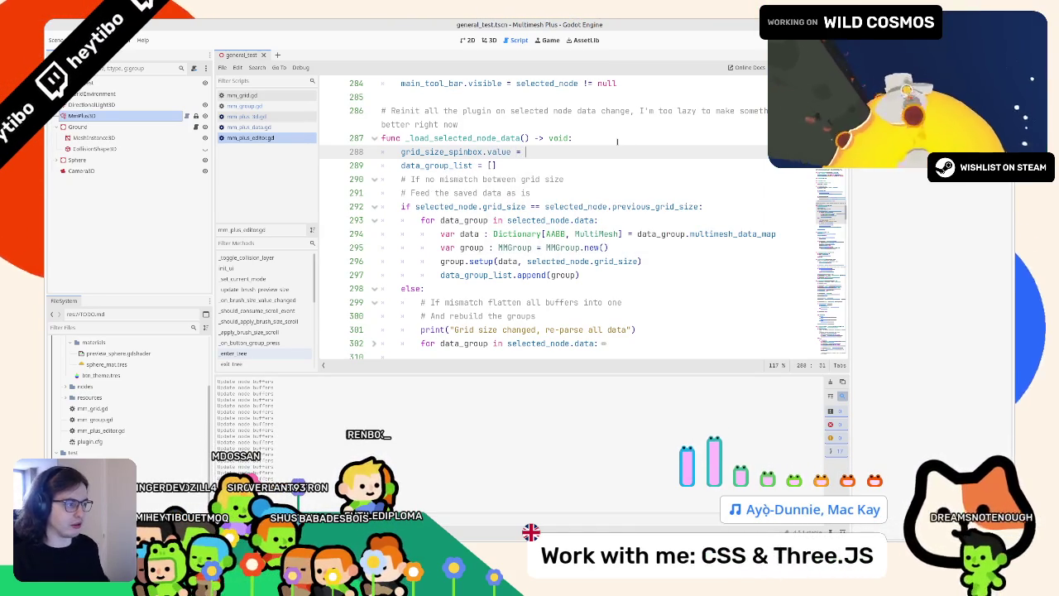
Copy selected_node.grid_size from the comparison line, paste it after value =, and save
{"action": "left_click", "coordinate": [552, 220]}
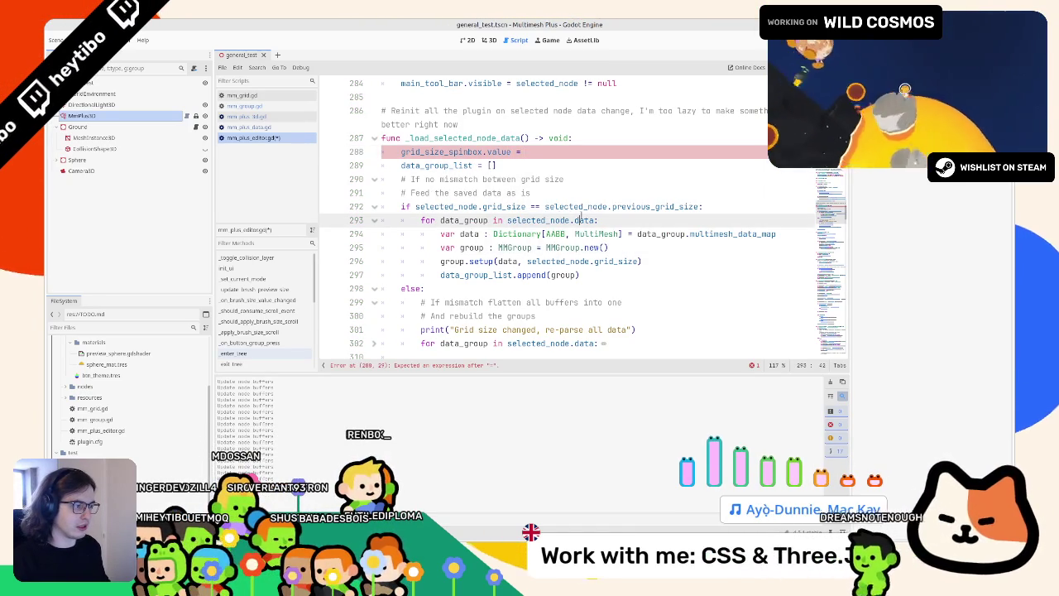
{"action": "left_click_drag", "start_coordinate": [702, 206], "coordinate": [545, 206]}
{"action": "left_click", "coordinate": [453, 192]}
{"action": "mouse_move", "coordinate": [415, 206]}
{"action": "left_mouse_down"}
{"action": "mouse_move", "coordinate": [700, 206]}
{"action": "mouse_move", "coordinate": [526, 206]}
{"action": "left_mouse_up"}
{"action": "key", "text": "ctrl+c"}
{"action": "left_click", "coordinate": [550, 152]}
{"action": "key", "text": "ctrl+v"}
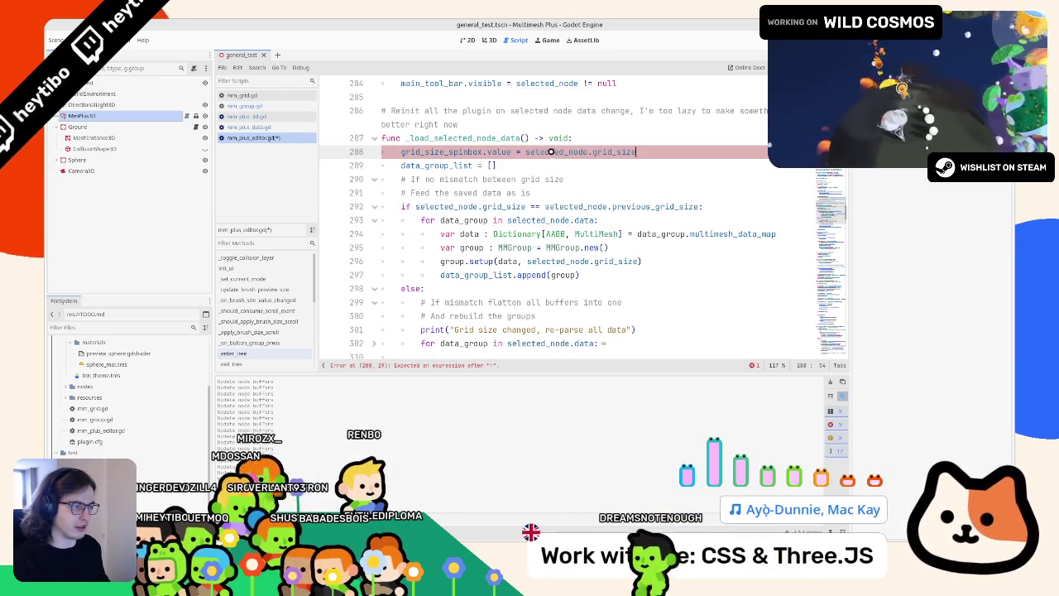
{"action": "key", "text": "ctrl+s"}
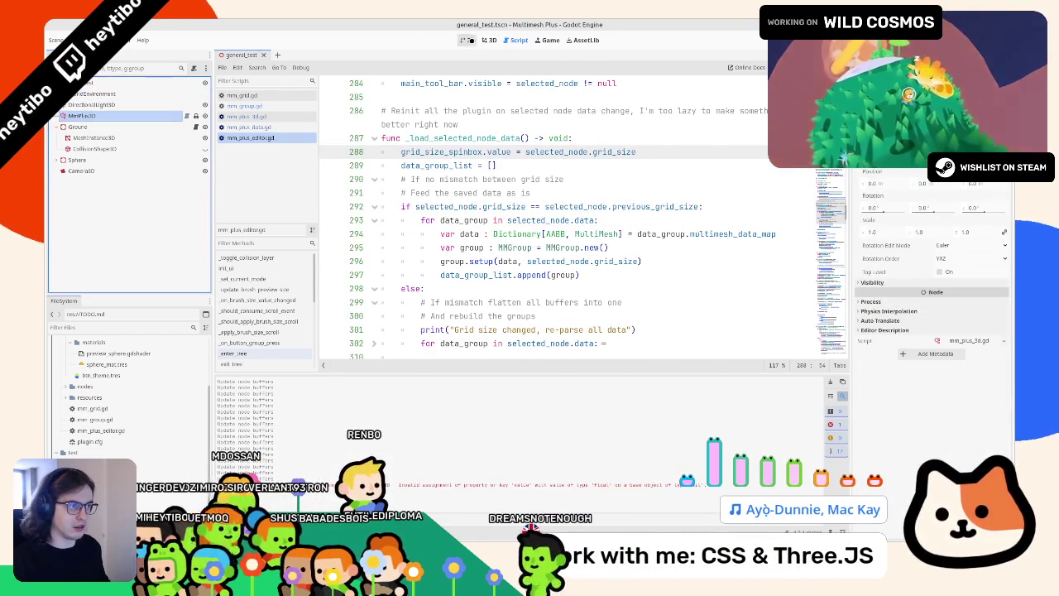
{"action": "left_click", "coordinate": [487, 40]}
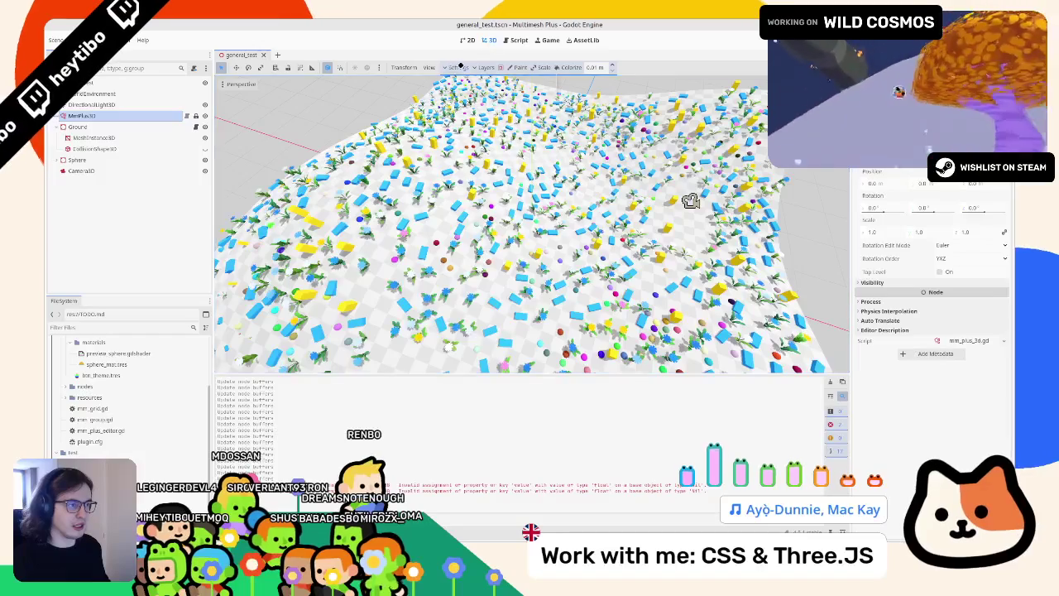
Check the Settings popup in 3D, clear the Output log, and switch to the web browser
{"action": "mouse_move", "coordinate": [461, 67]}
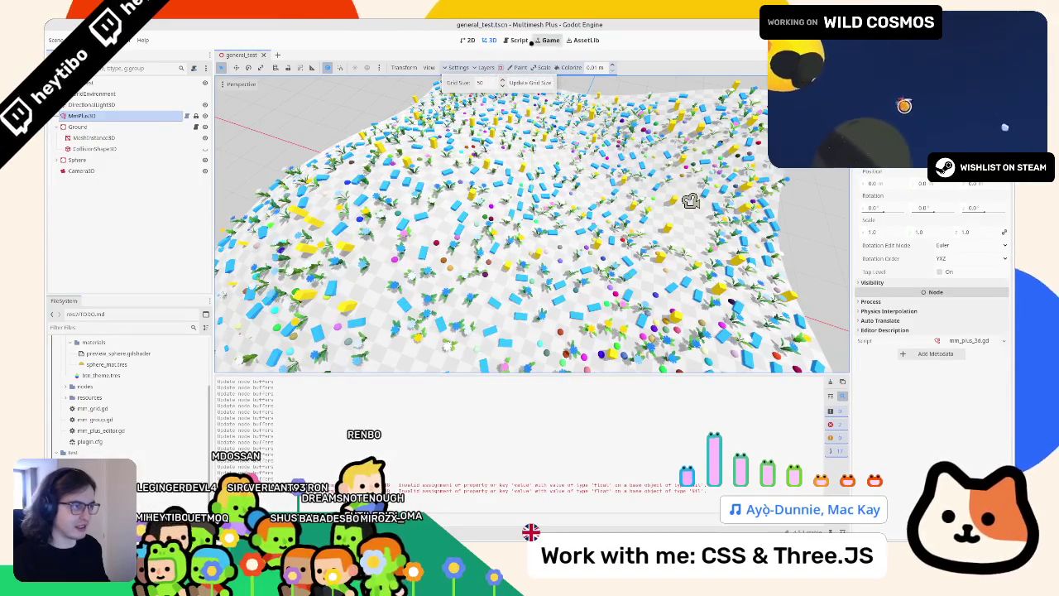
{"action": "left_click", "coordinate": [518, 40]}
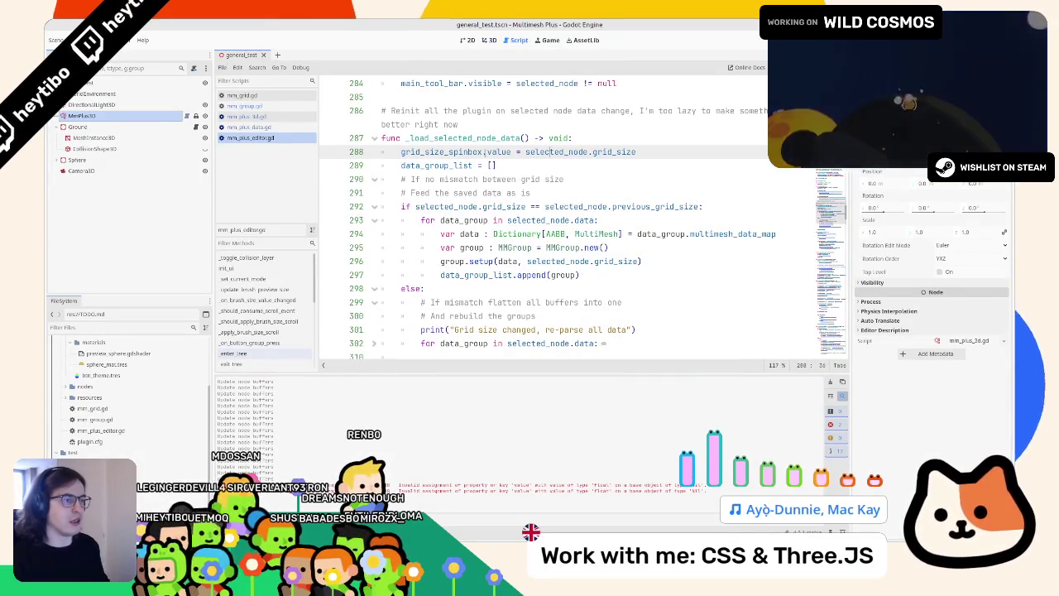
{"action": "left_click", "coordinate": [831, 382]}
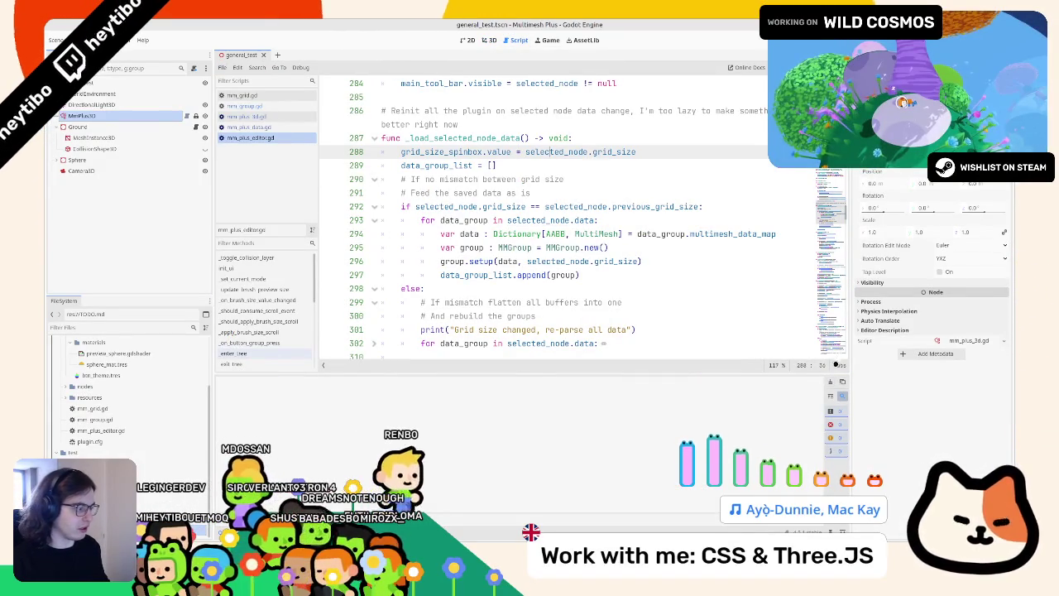
{"action": "scroll", "coordinate": [830, 209], "scroll_direction": "up", "scroll_amount": 20}
{"action": "left_click", "coordinate": [577, 213]}
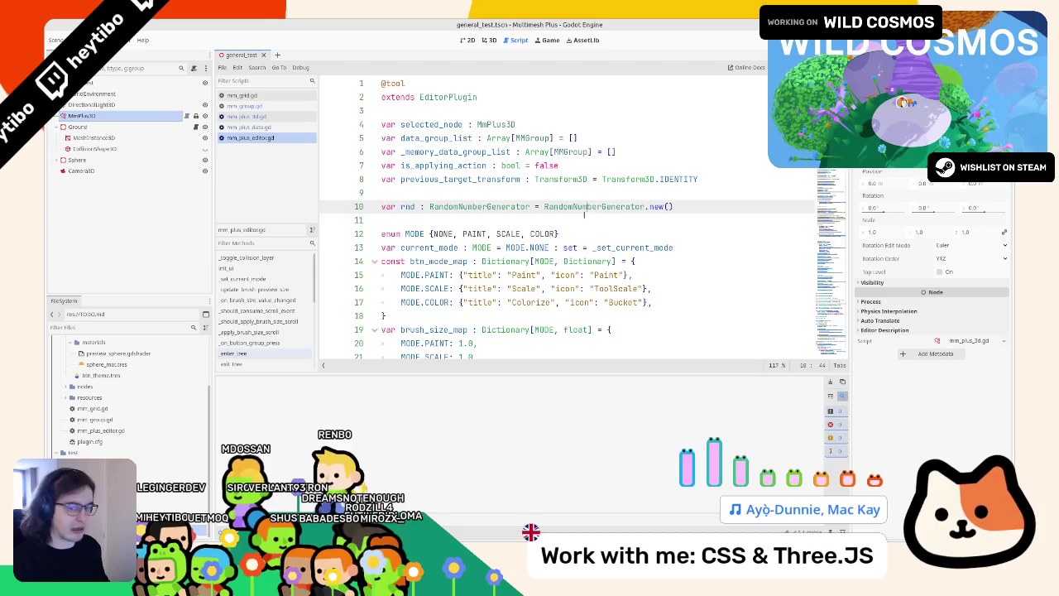
{"action": "left_click", "coordinate": [577, 220]}
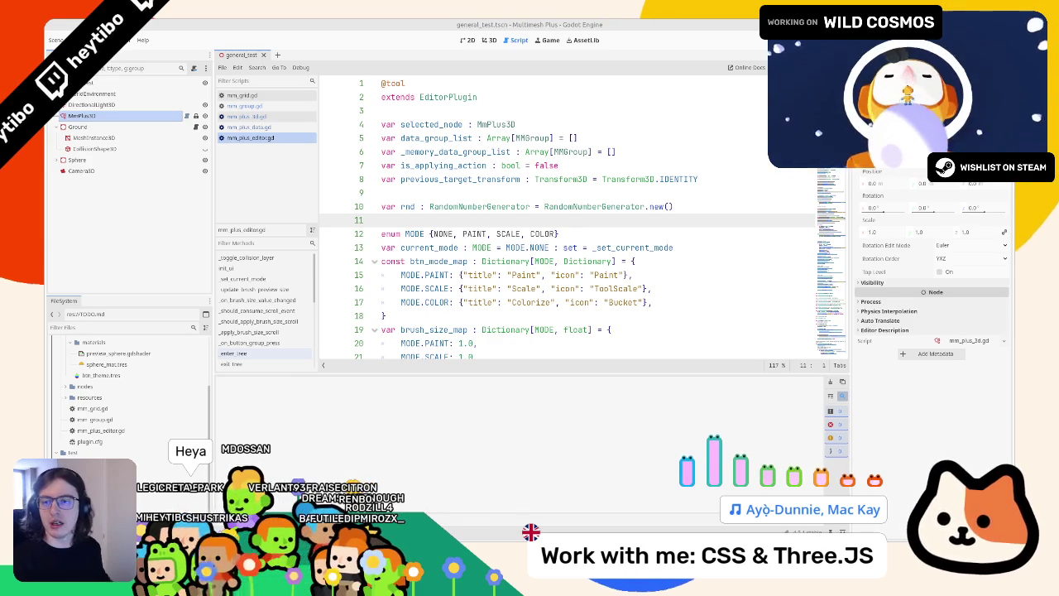
{"action": "key", "text": "alt+Tab"}
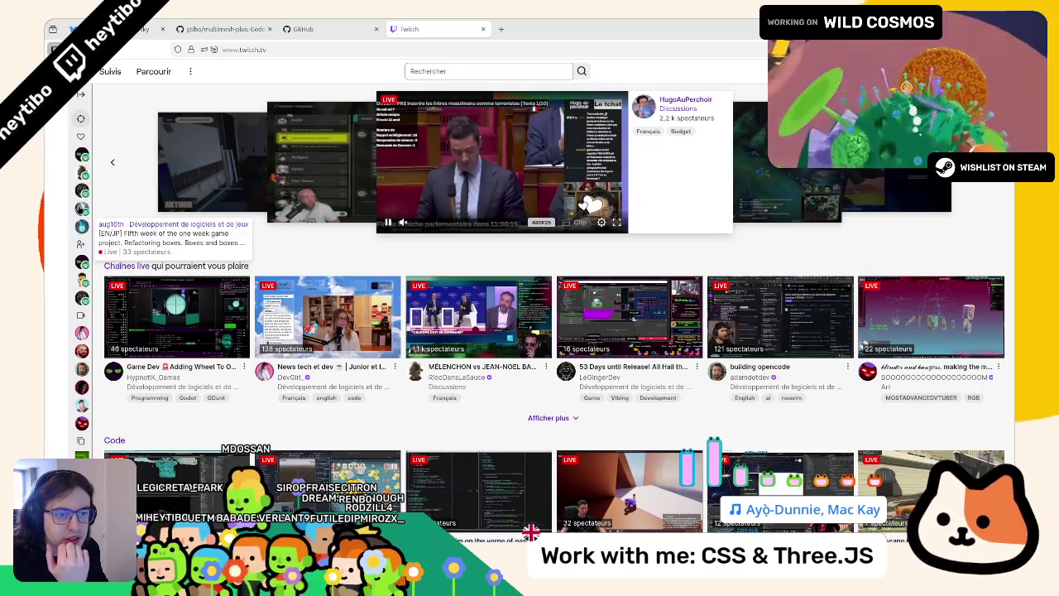
Open a followed game-dev channel, return home, then open the political discussion channel's stream
{"action": "left_click", "coordinate": [82, 154]}
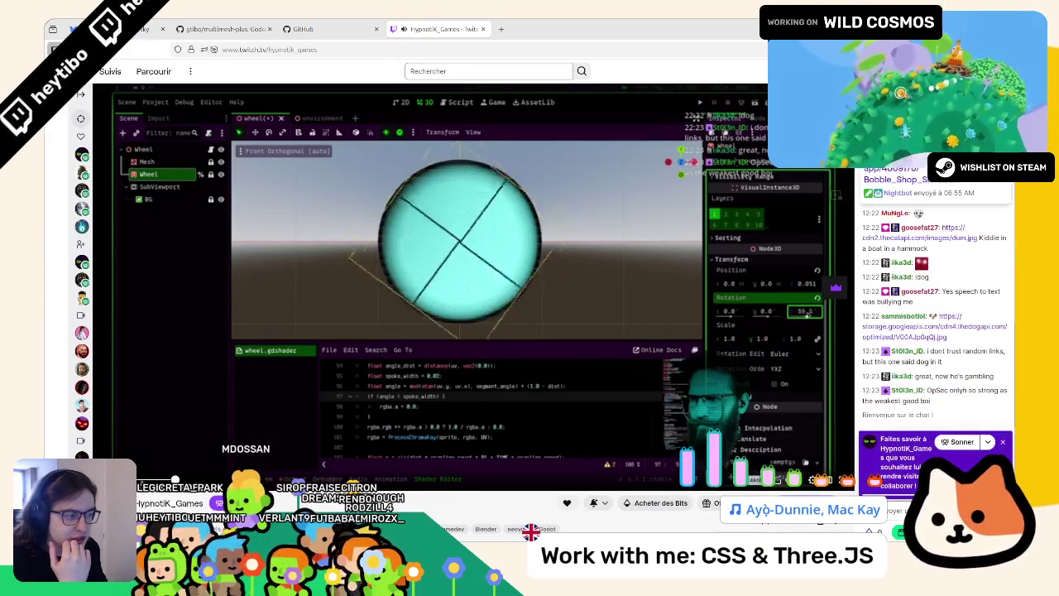
{"action": "left_click", "coordinate": [87, 71]}
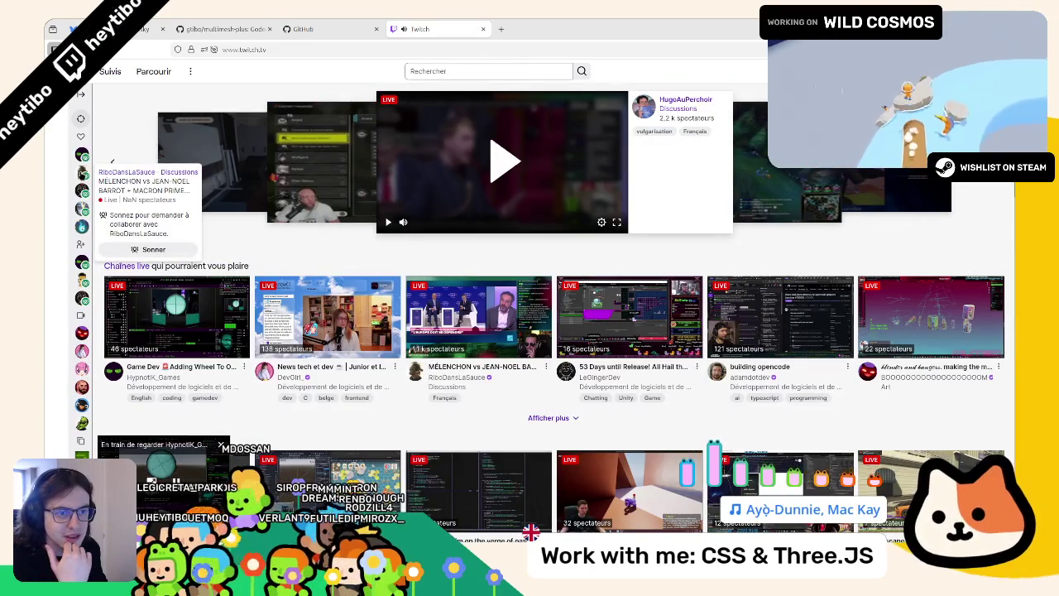
{"action": "left_click", "coordinate": [82, 172]}
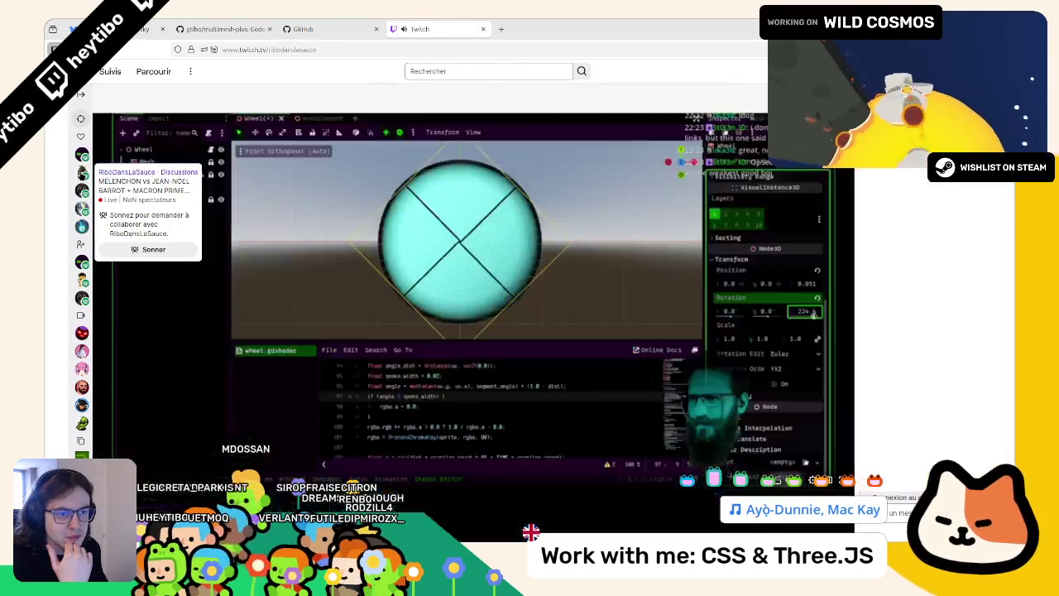